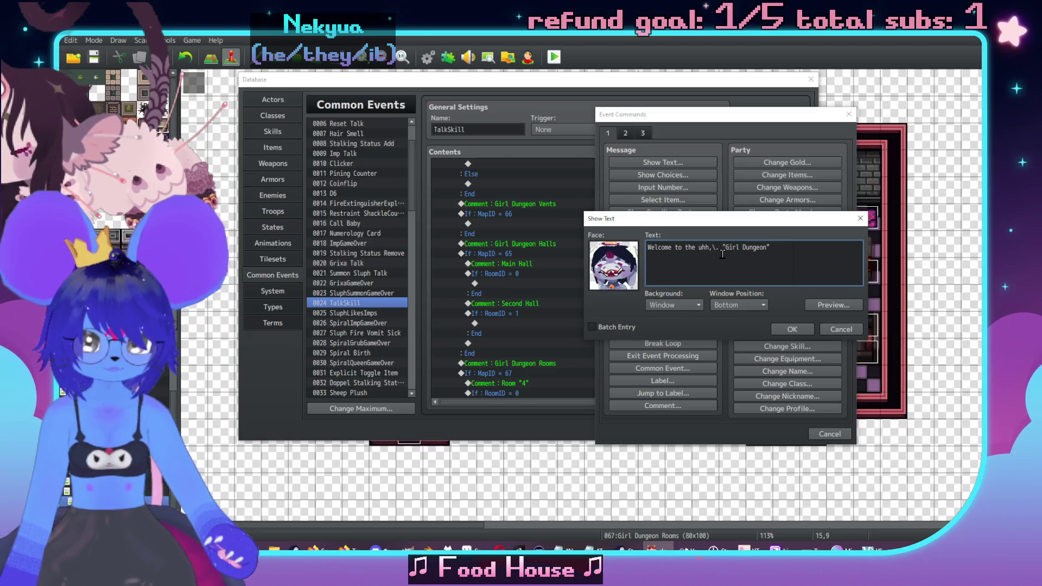
# Confirm the welcome message and paste a duplicate of it below.
pyautogui.click(792, 329)
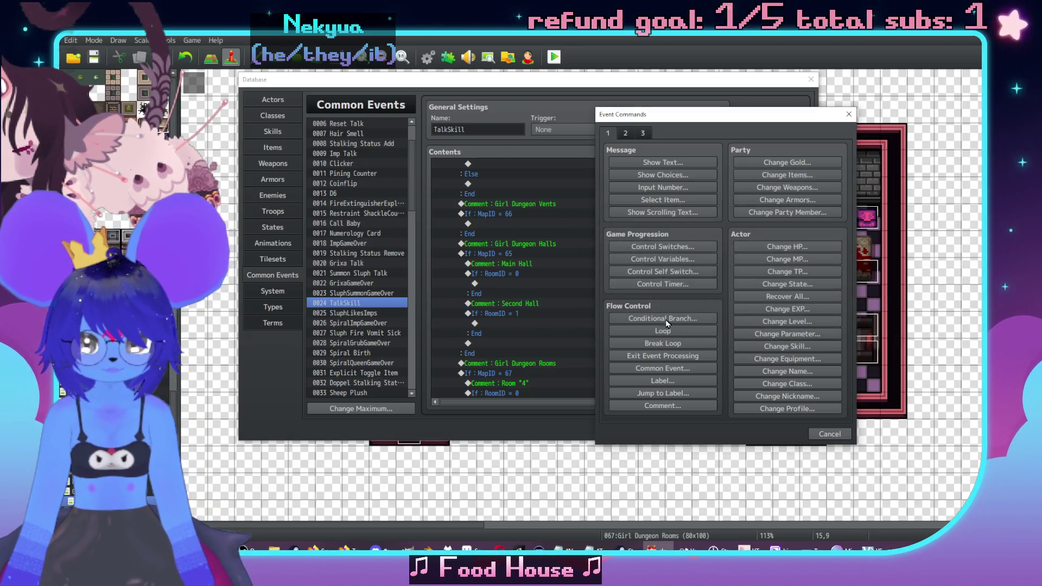
pyautogui.click(581, 265)
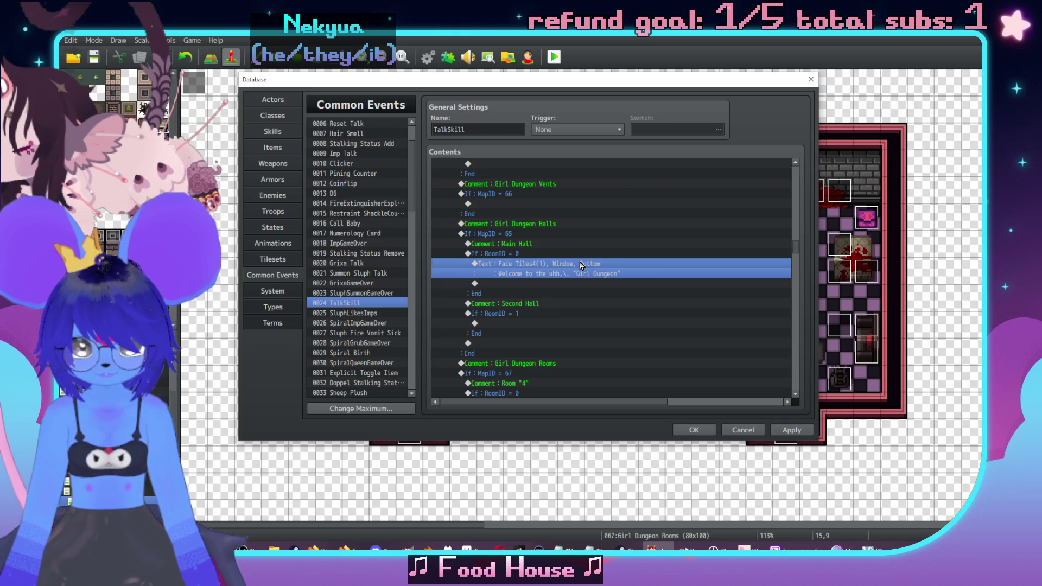
pyautogui.press('Down')
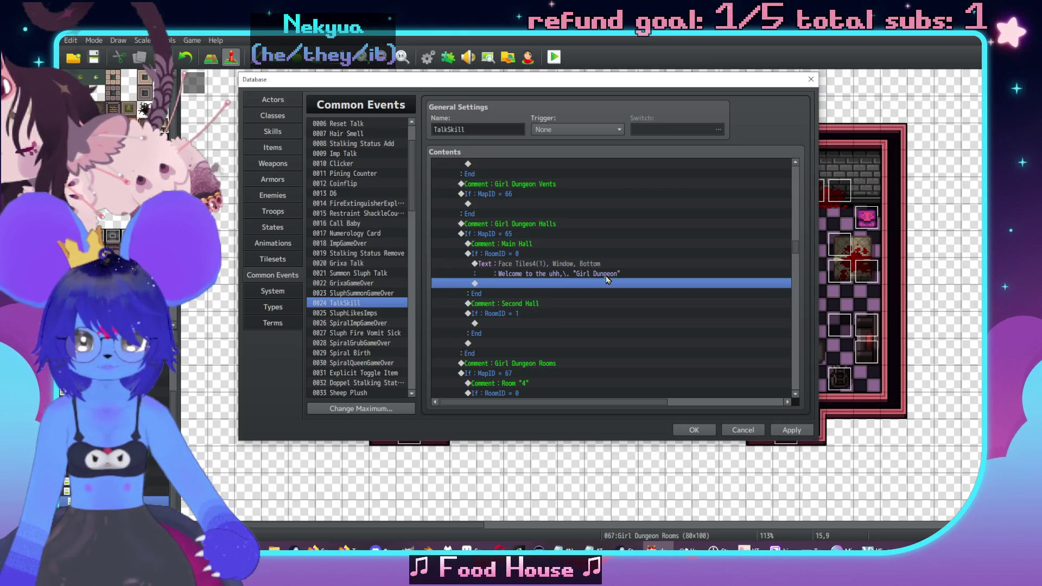
pyautogui.click(582, 266)
pyautogui.hotkey('ctrl', 'c')
pyautogui.click(594, 285)
pyautogui.hotkey('ctrl', 'v')
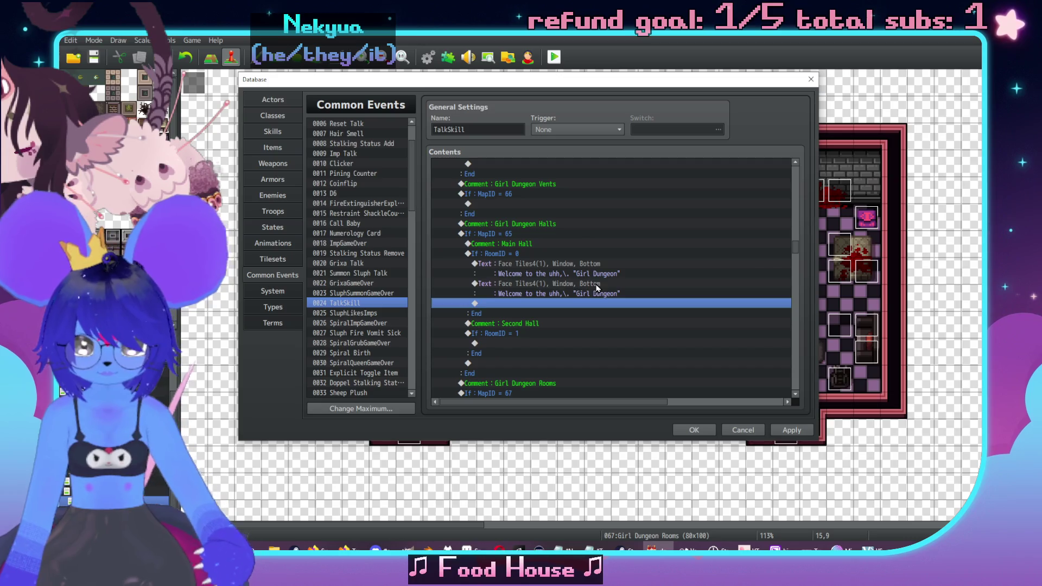
pyautogui.doubleClick(593, 284)
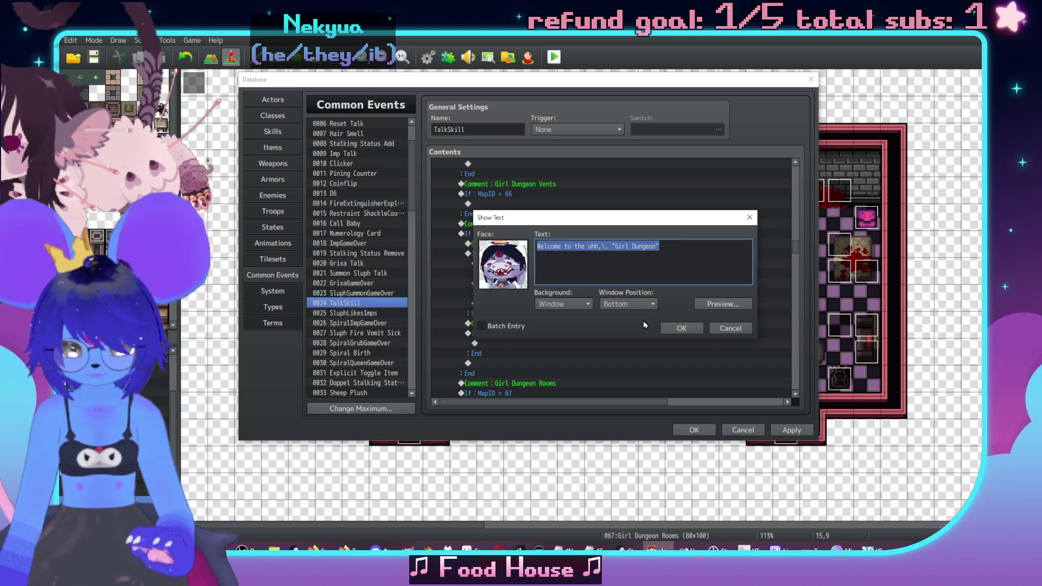
# Rewrite the copy as 'It's two floors of halls and doors / and furniture and people'.
pyautogui.write("It's")
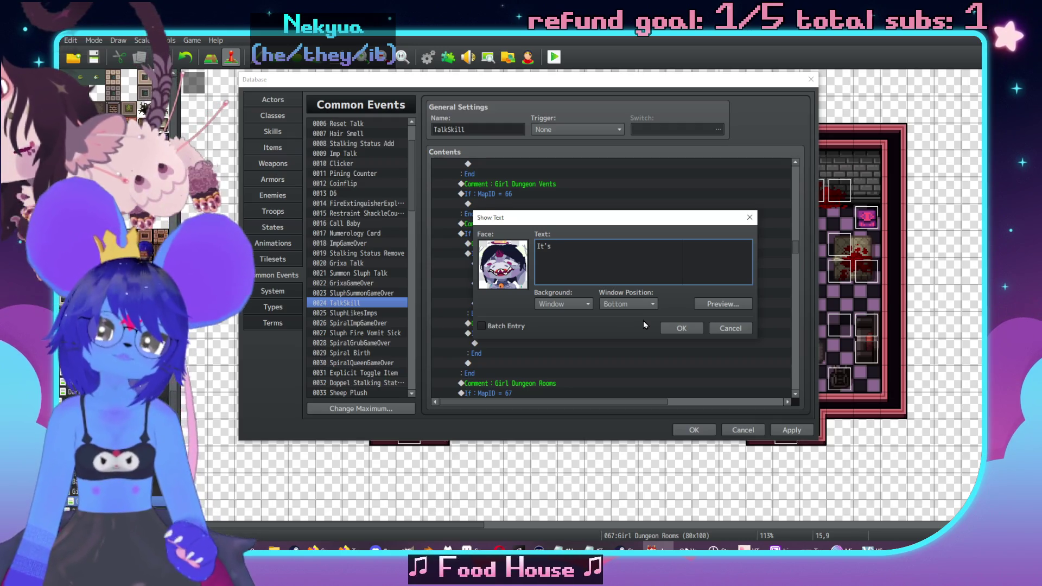
pyautogui.write(' two floors of ')
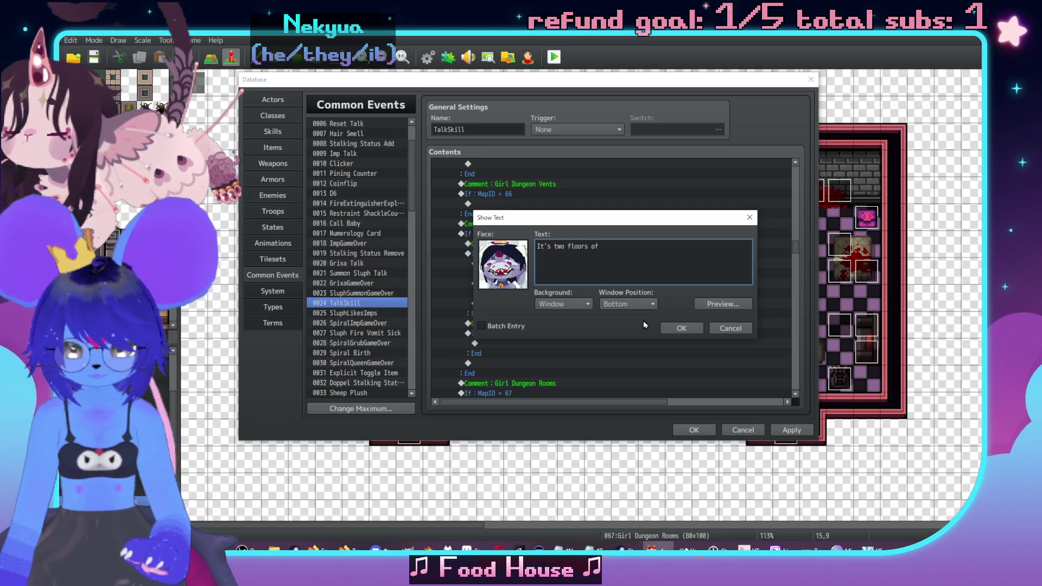
pyautogui.write('uhh\\')
pyautogui.press('BackSpace')
pyautogui.write(',')
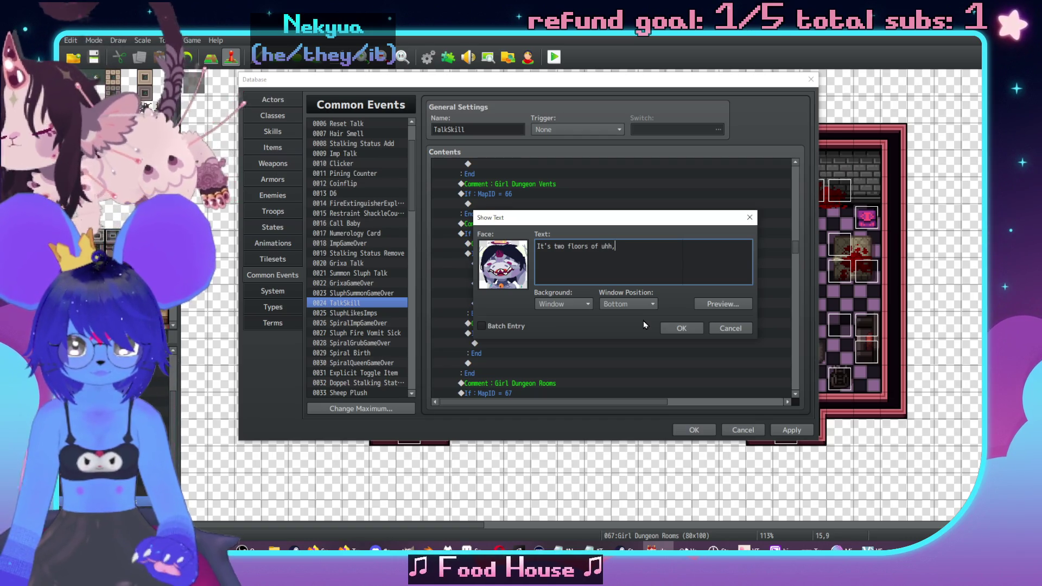
pyautogui.write('\\. a certain om')
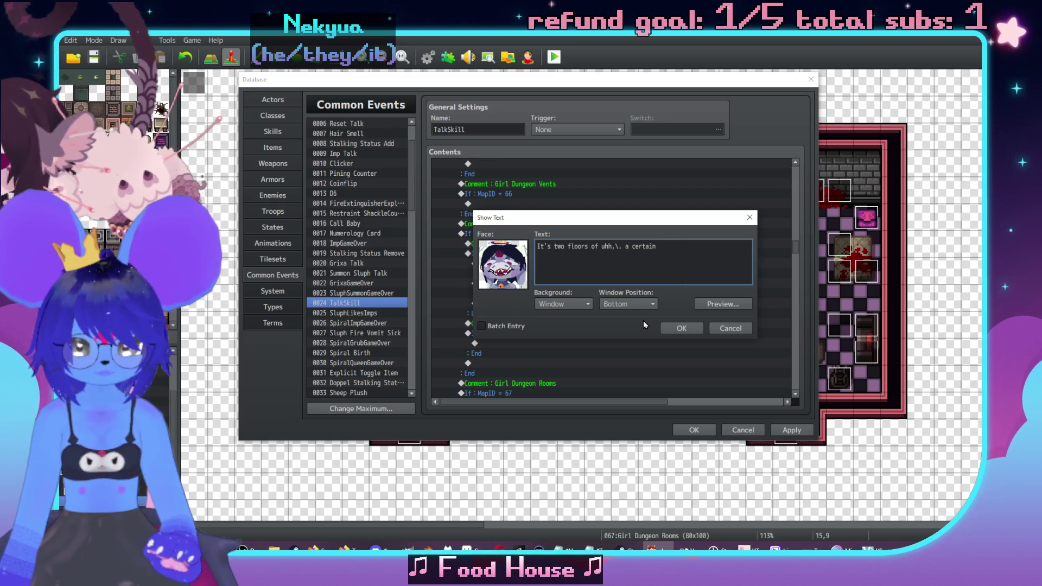
pyautogui.press('BackSpace')
pyautogui.press('BackSpace')
pyautogui.write('kimd')
pyautogui.press('BackSpace')
pyautogui.press('BackSpace')
pyautogui.write('nd of')
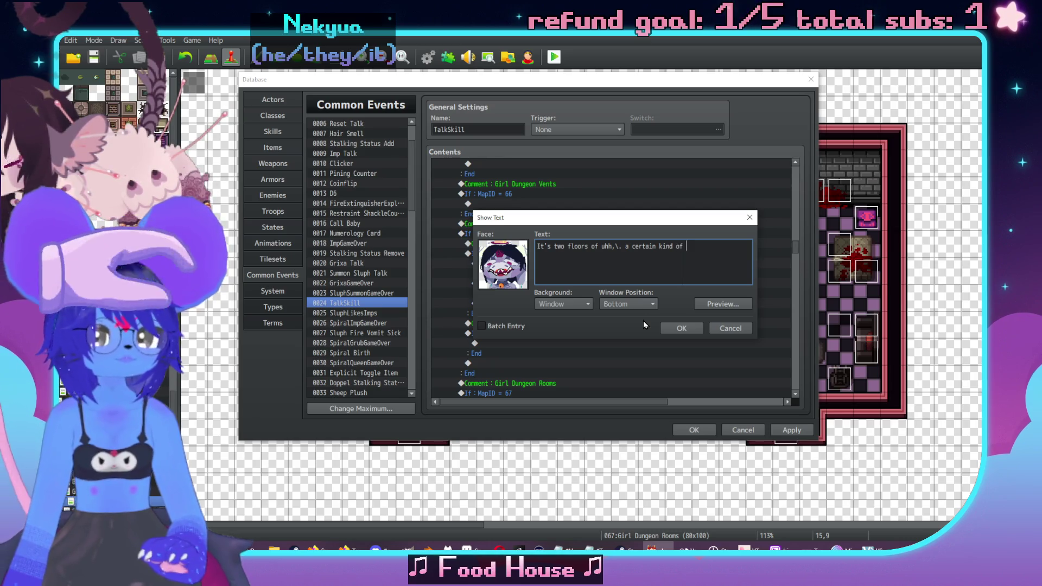
pyautogui.press('BackSpace')
pyautogui.press('BackSpace')
pyautogui.press('BackSpace')
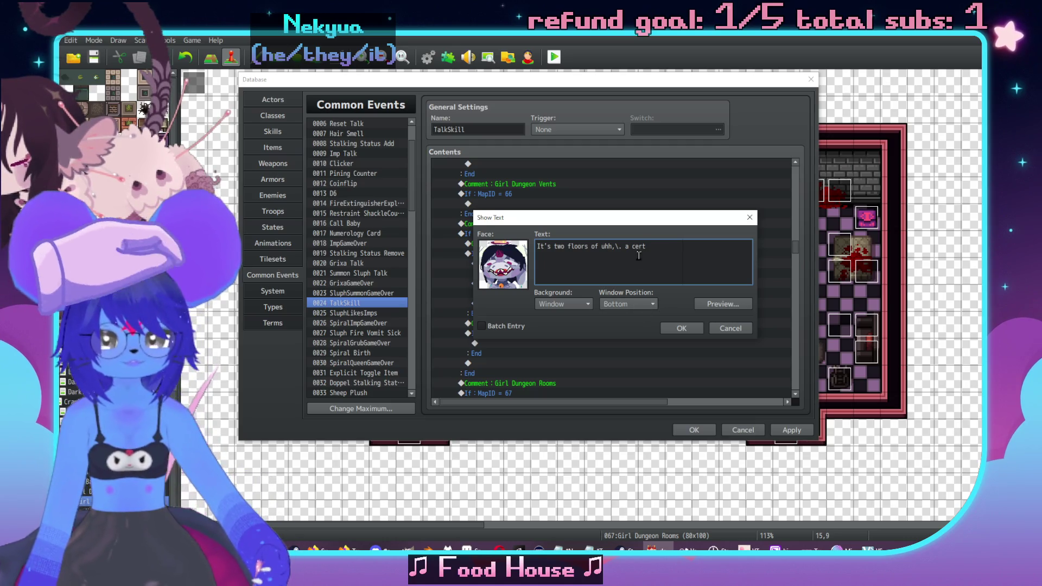
pyautogui.write('halls and d')
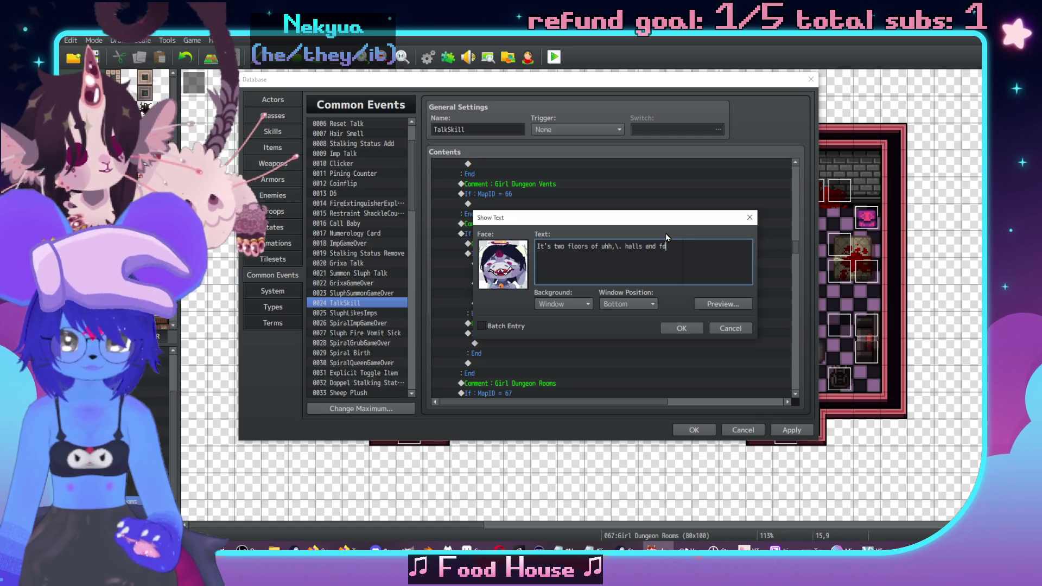
pyautogui.write('oors')
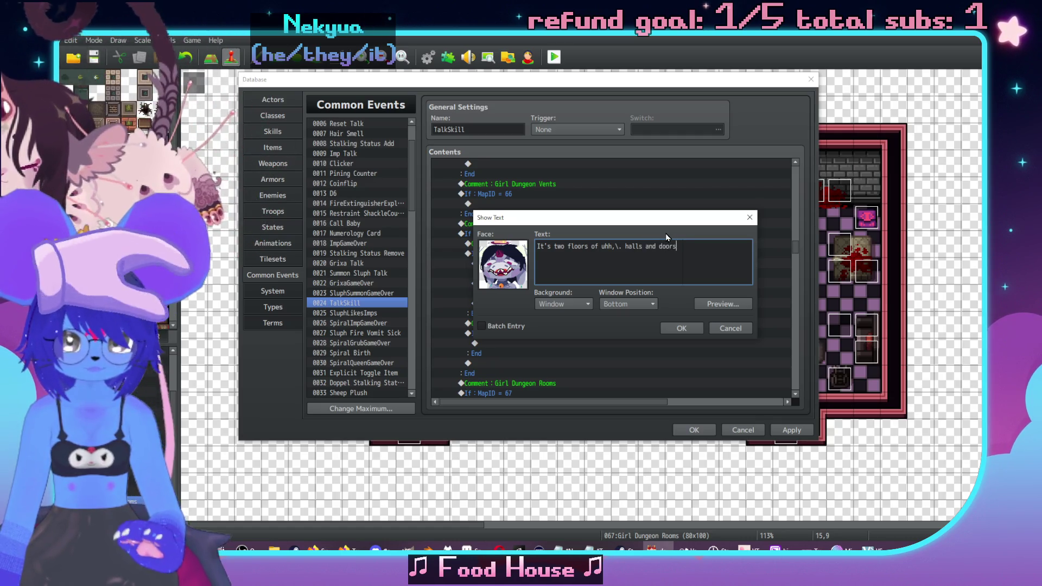
pyautogui.press('Return')
pyautogui.write('and durni')
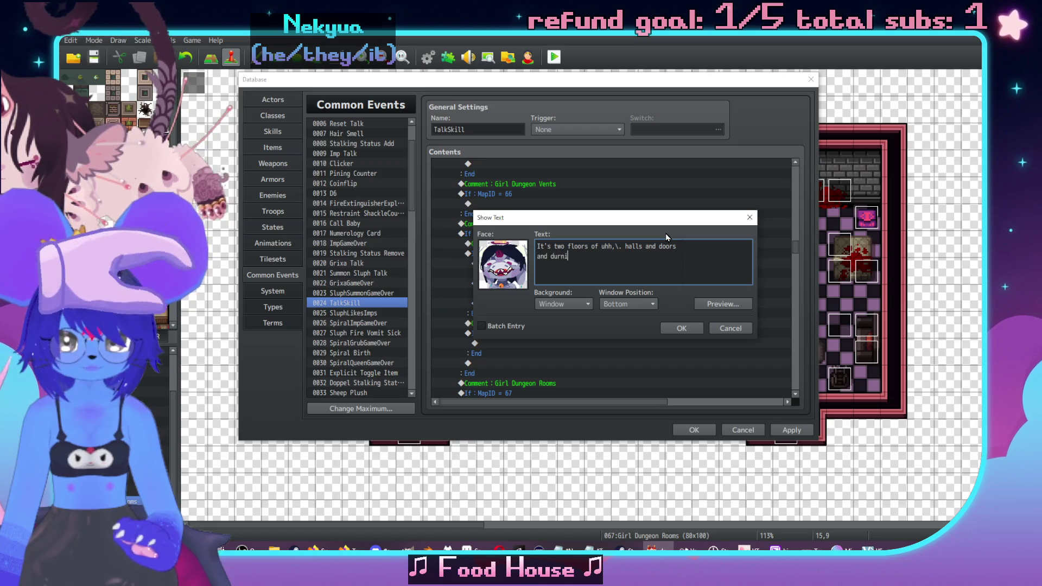
pyautogui.press('BackSpace')
pyautogui.press('BackSpace')
pyautogui.press('BackSpace')
pyautogui.press('BackSpace')
pyautogui.press('BackSpace')
pyautogui.write('furitu')
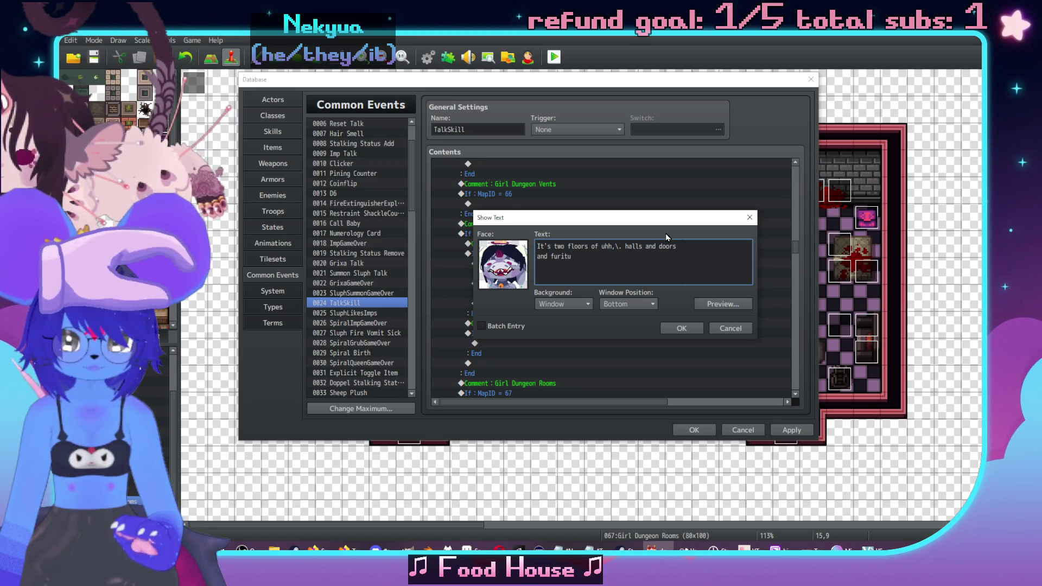
pyautogui.press('BackSpace')
pyautogui.press('BackSpace')
pyautogui.write('nitur')
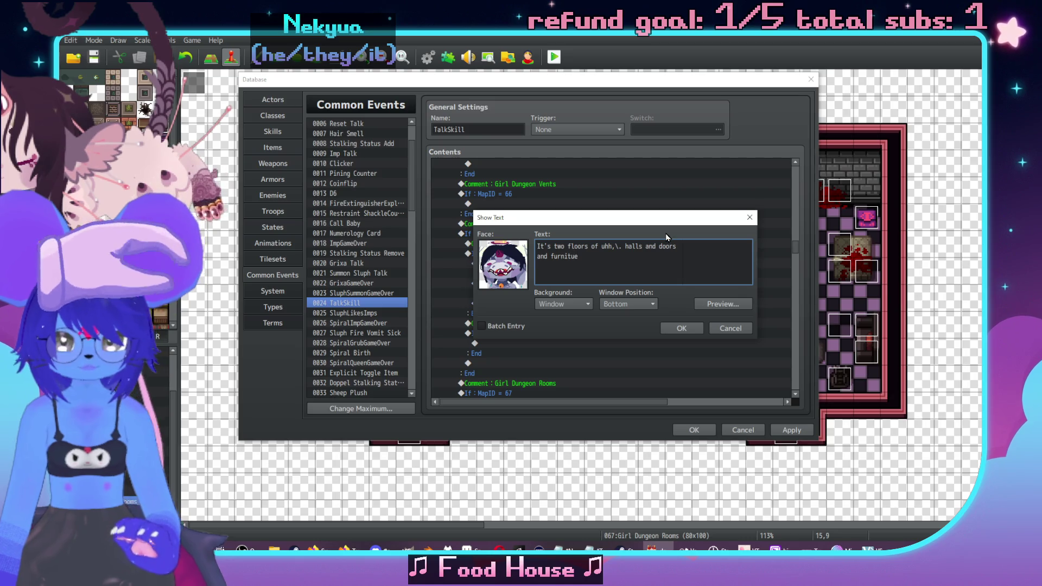
pyautogui.write('e and people')
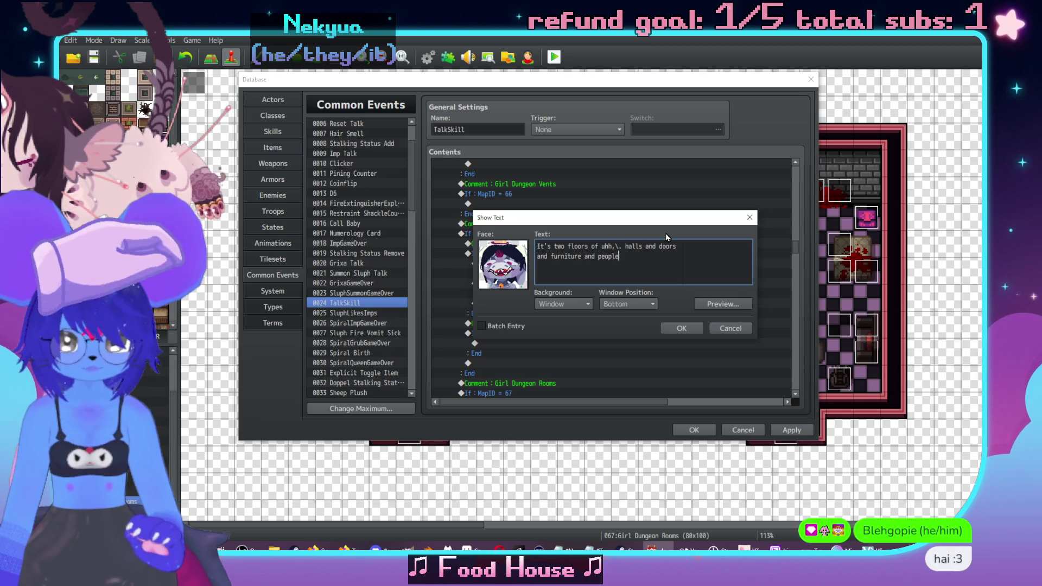
pyautogui.click(700, 328)
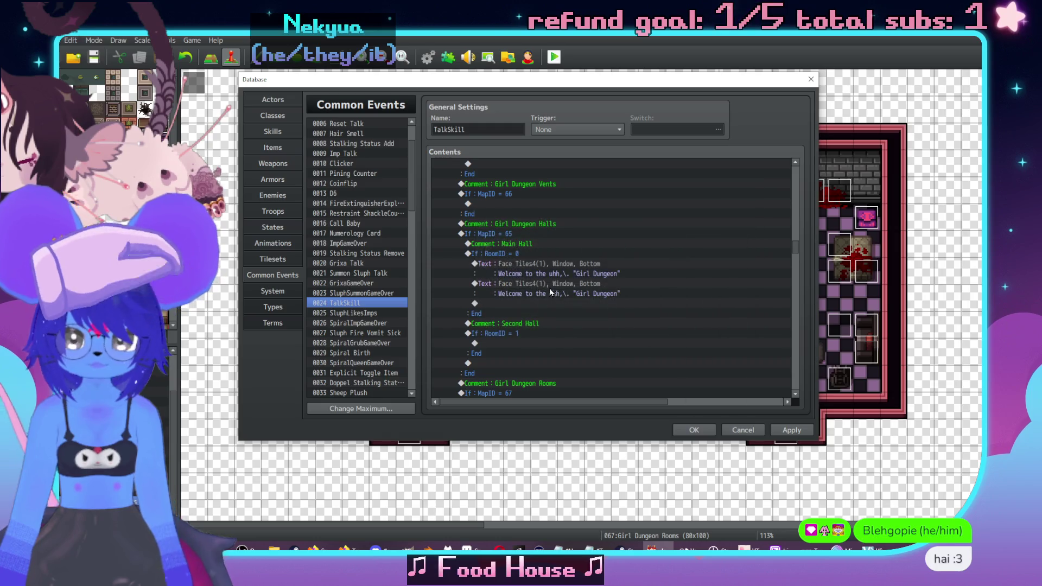
# Paste another message: 'I guess that isn't a really useful explanation, is it, \c[18]Red\c[0]?'.
pyautogui.click(544, 313)
pyautogui.hotkey('ctrl', 'v')
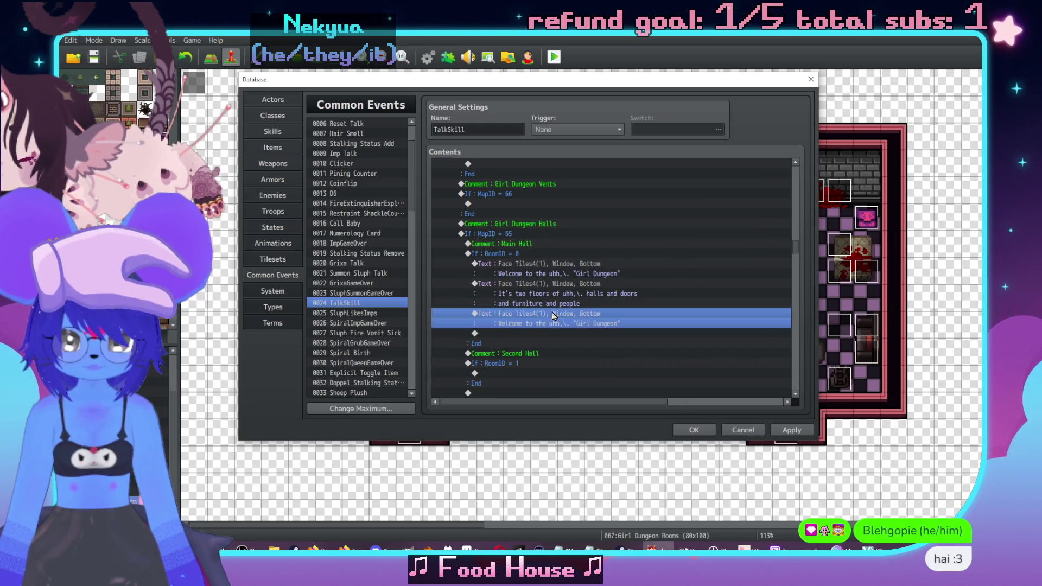
pyautogui.doubleClick(547, 314)
pyautogui.write('I gu4s')
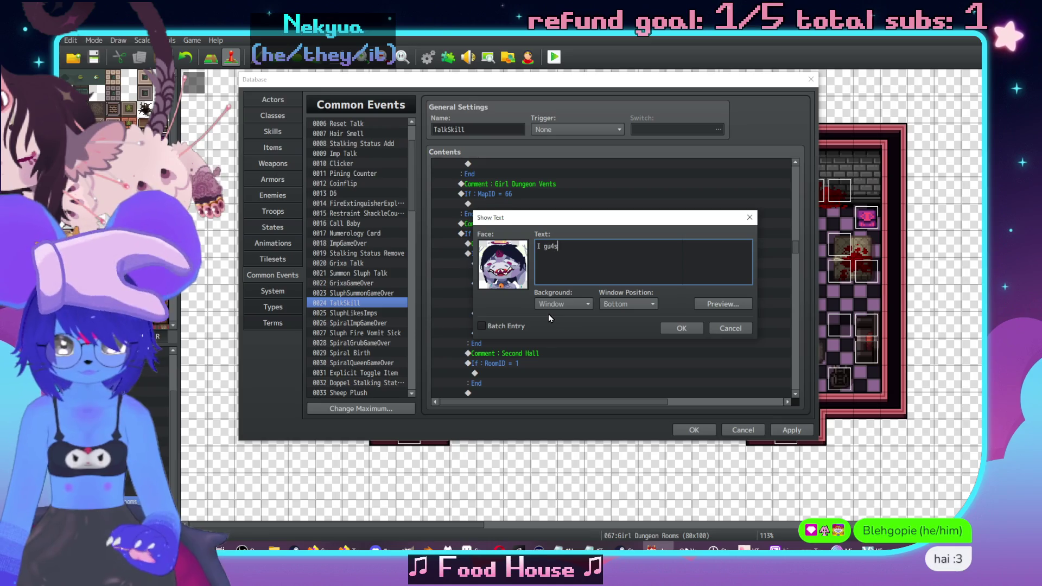
pyautogui.press('BackSpace')
pyautogui.press('BackSpace')
pyautogui.write('ess that isn')
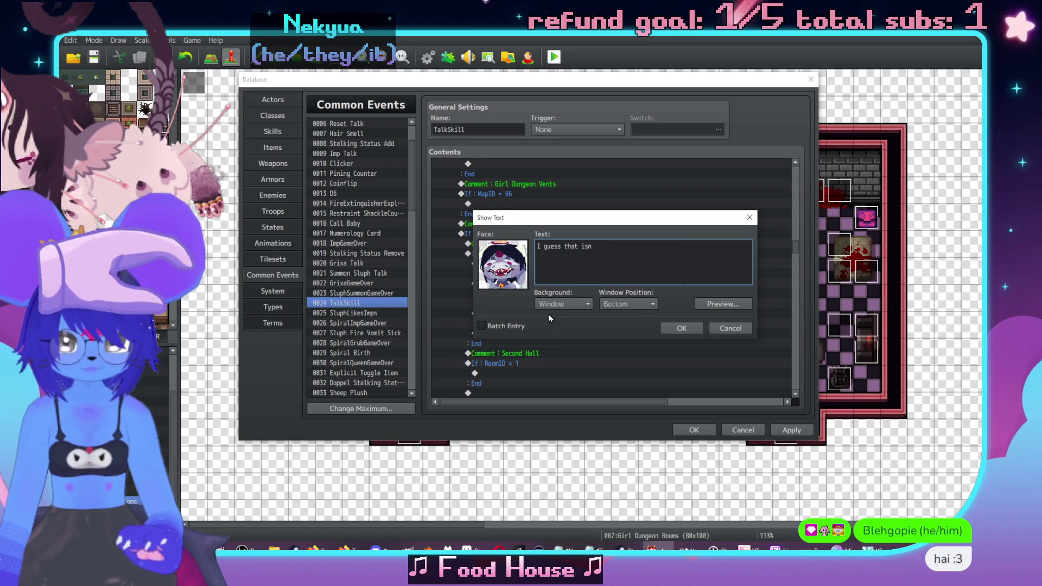
pyautogui.write("'t a really use")
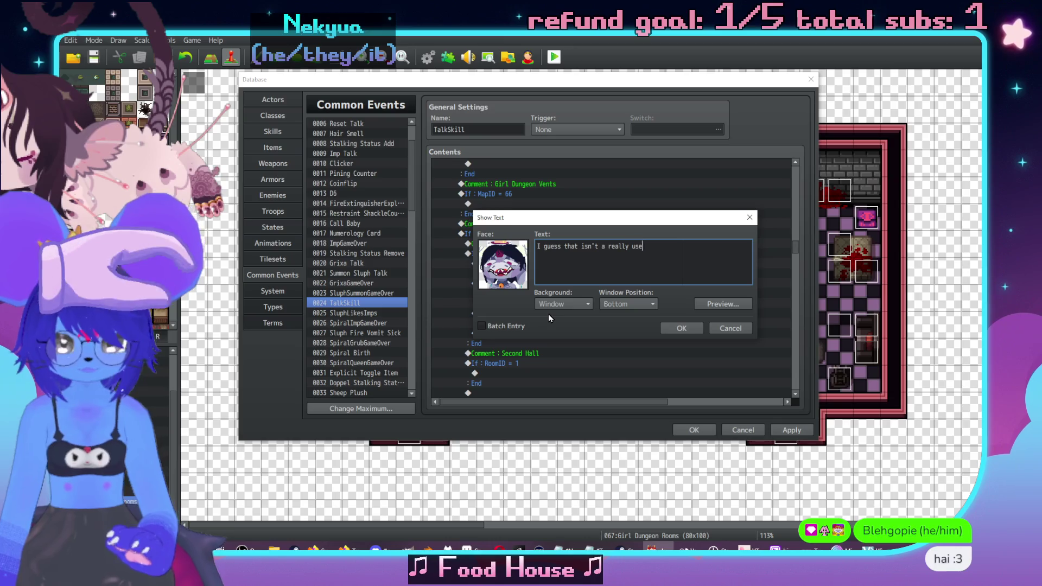
pyautogui.write('ful explanation,\\.')
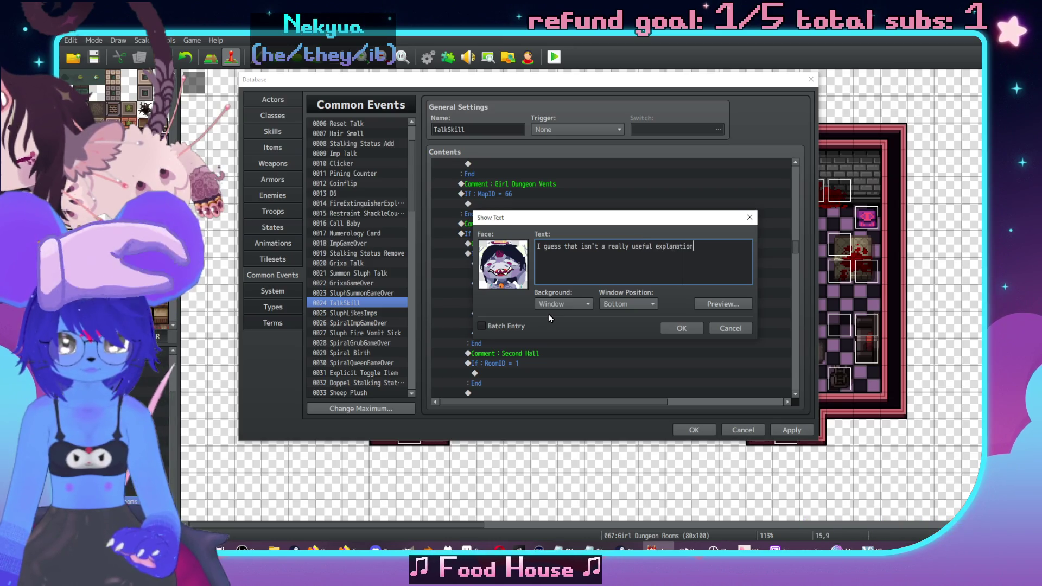
pyautogui.press('Return')
pyautogui.write('is it,\\. \\n[1]')
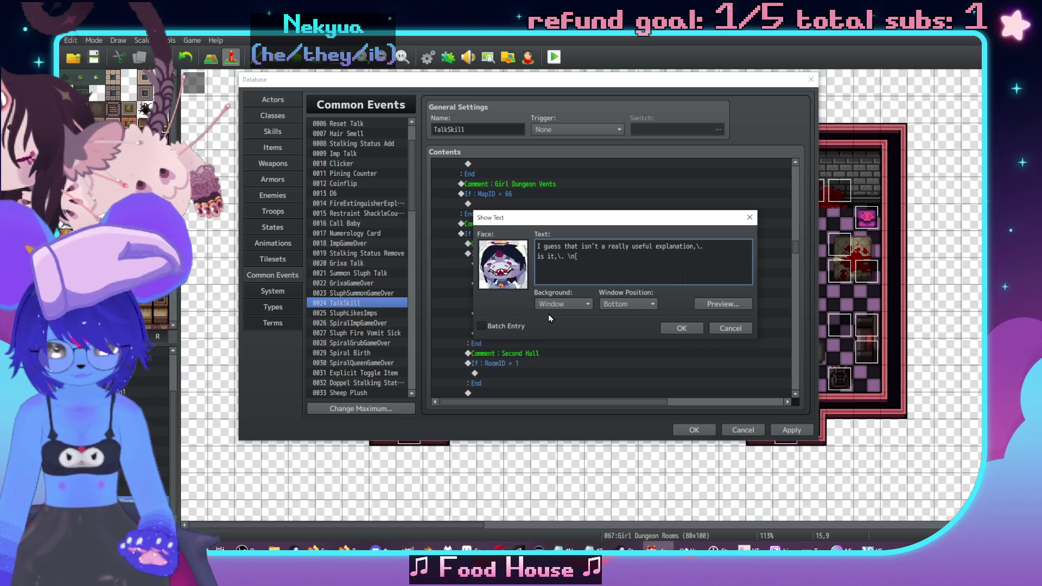
pyautogui.press('BackSpace')
pyautogui.press('BackSpace')
pyautogui.press('BackSpace')
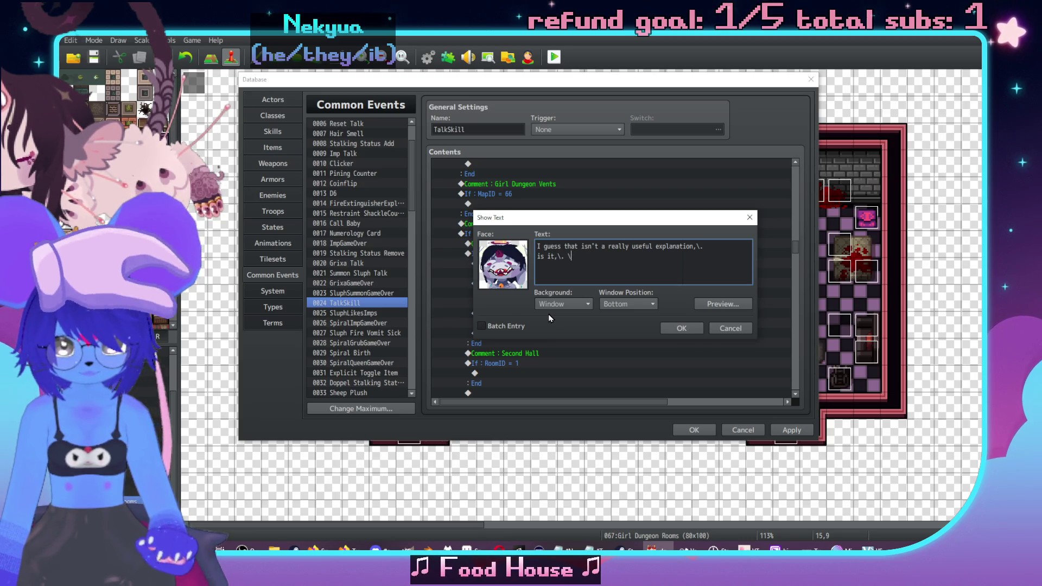
pyautogui.write('c[18]R')
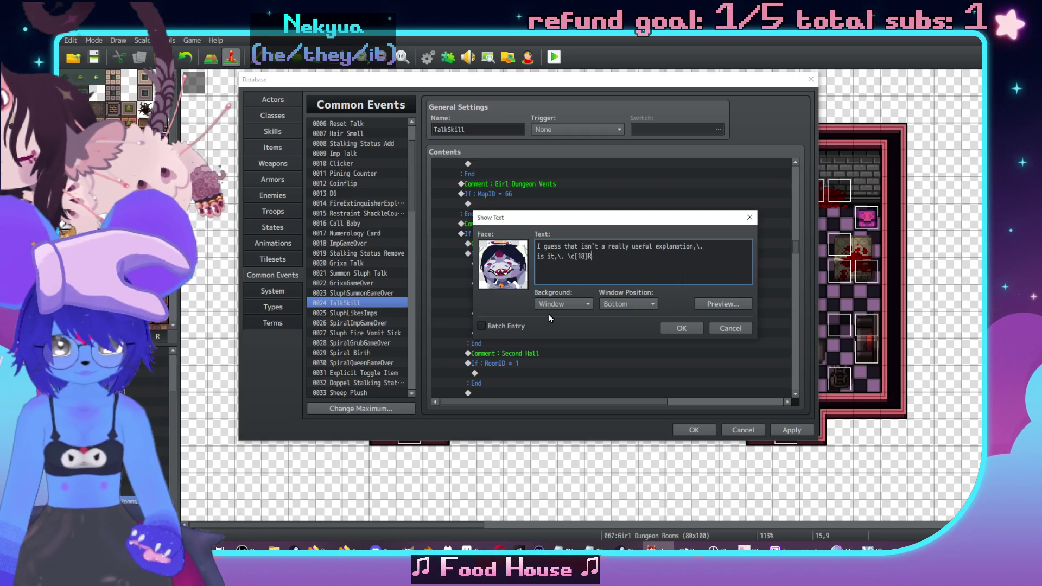
pyautogui.write('ed\\c[0]')
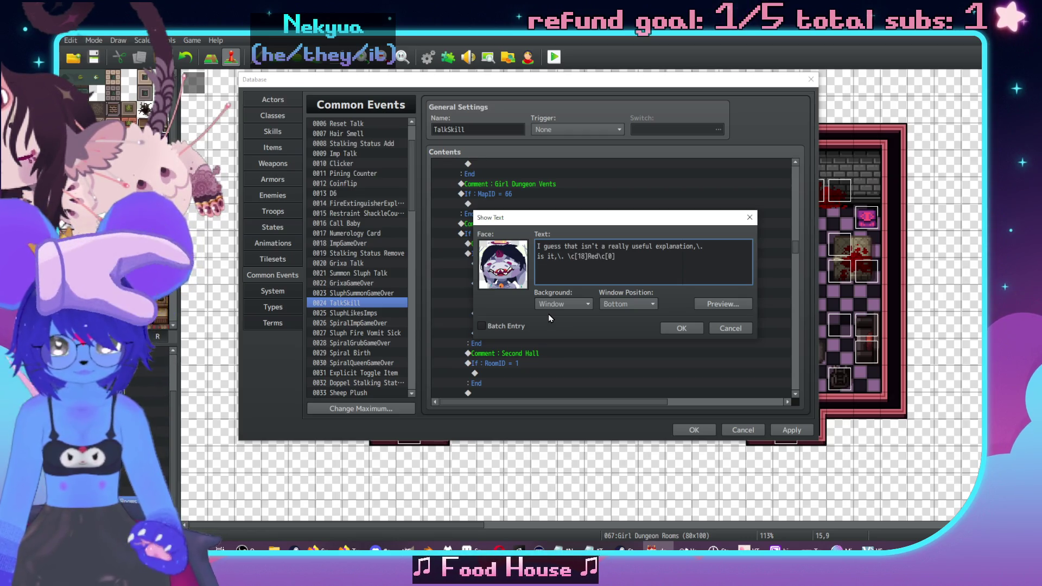
pyautogui.write('?')
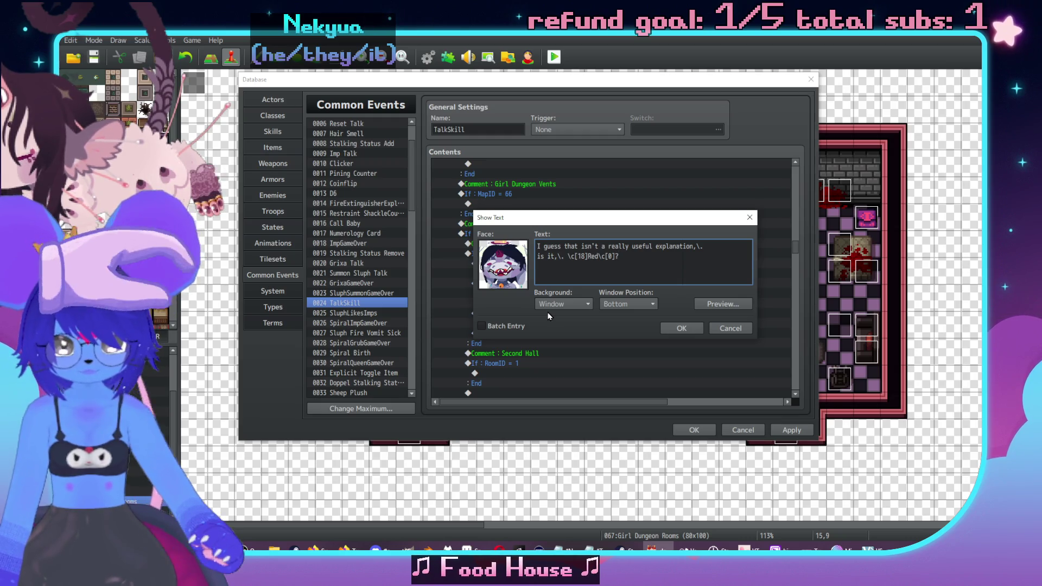
pyautogui.click(678, 329)
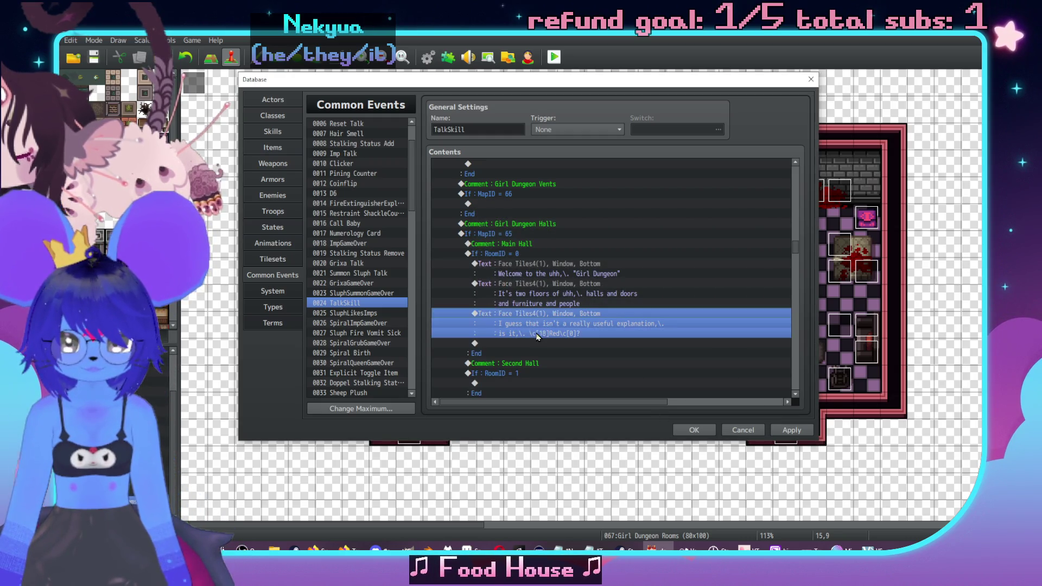
pyautogui.doubleClick(528, 339)
# Add a Face Tiles4 (second face) message about explaining any building or place where people are.
pyautogui.click(549, 158)
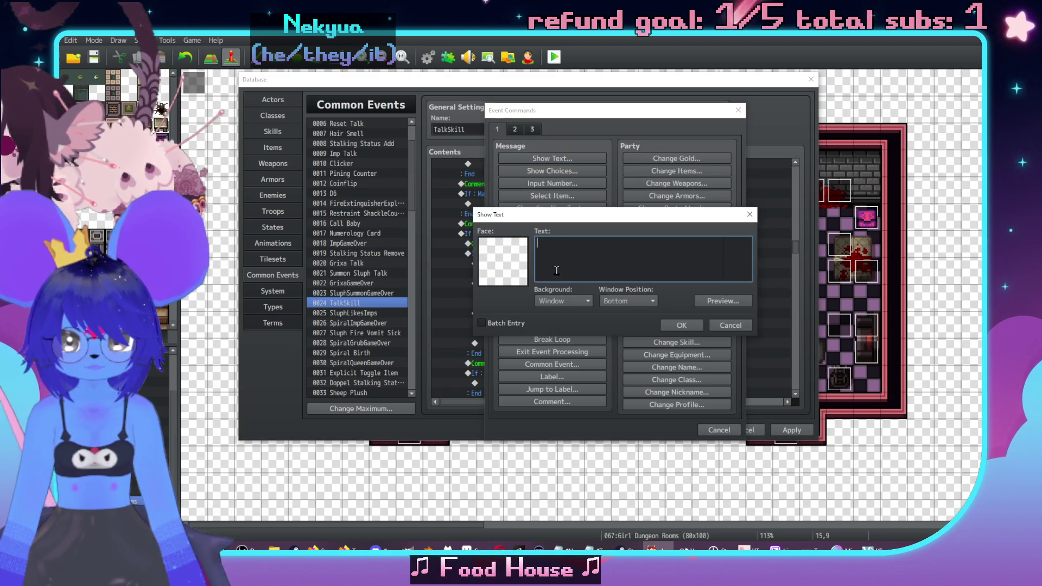
pyautogui.doubleClick(503, 248)
pyautogui.click(509, 216)
pyautogui.doubleClick(619, 194)
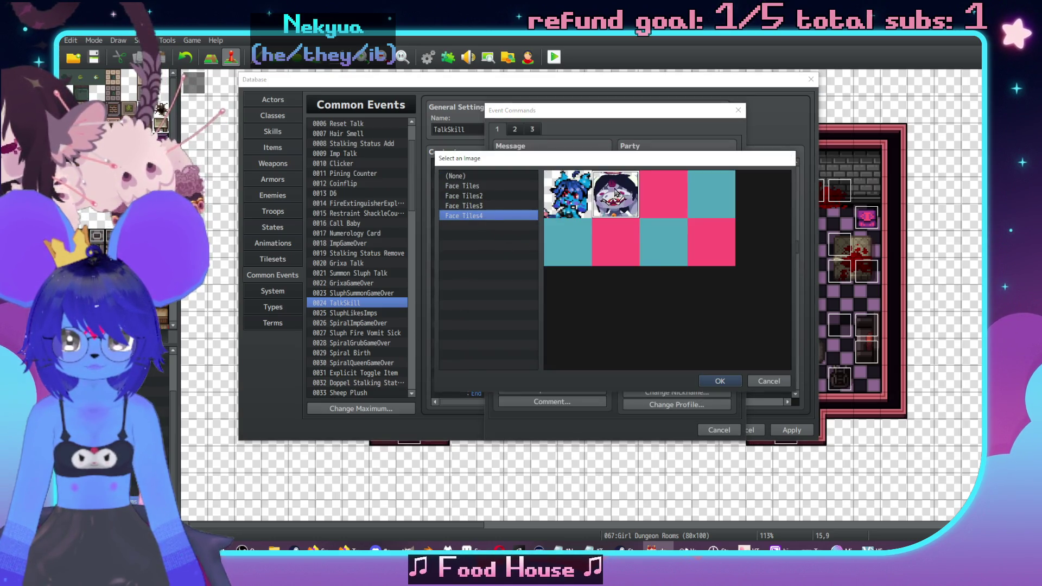
pyautogui.write('Like I')
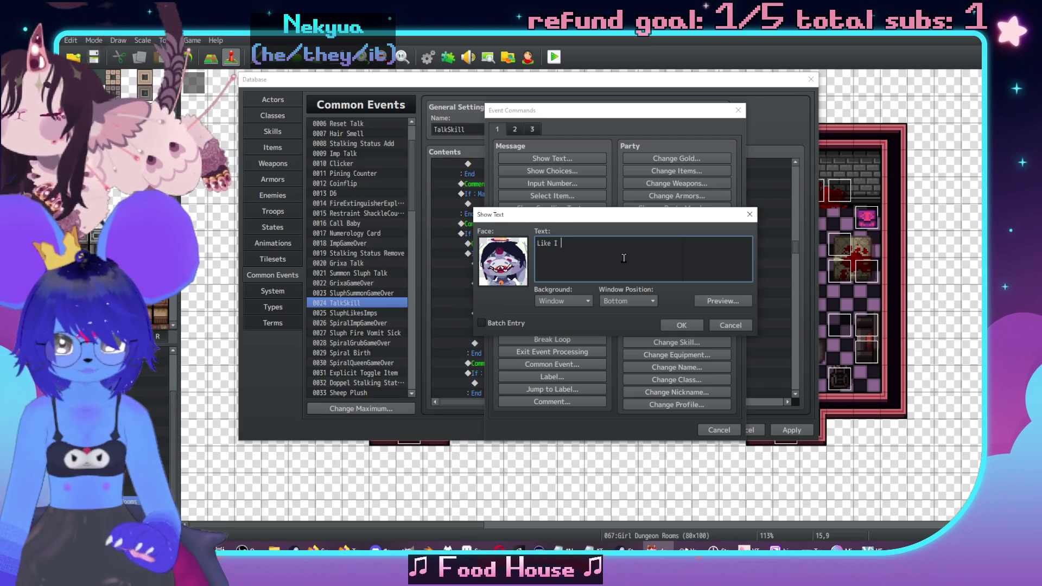
pyautogui.write('xplain literally any building')
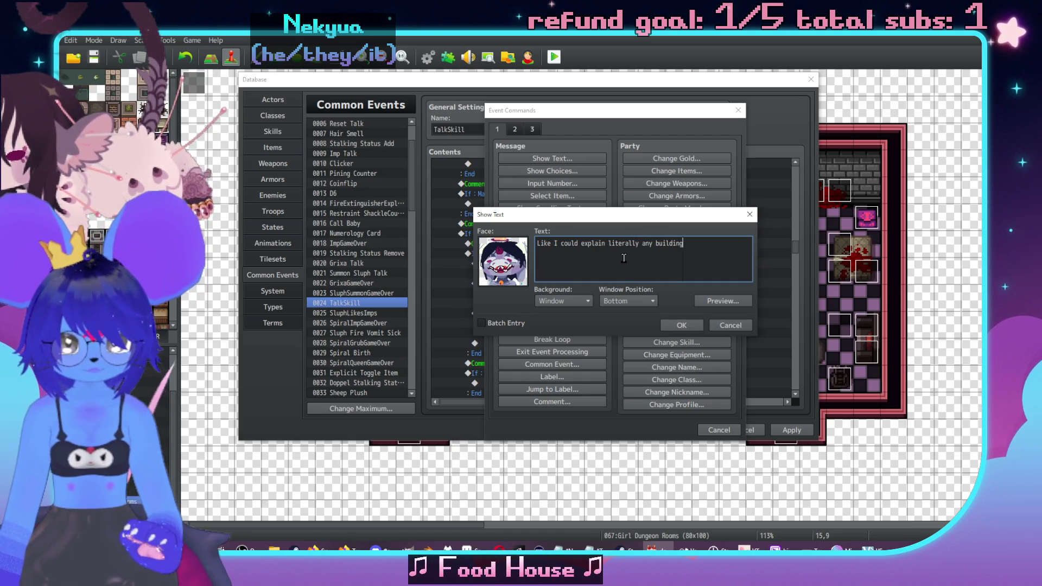
pyautogui.write('place')
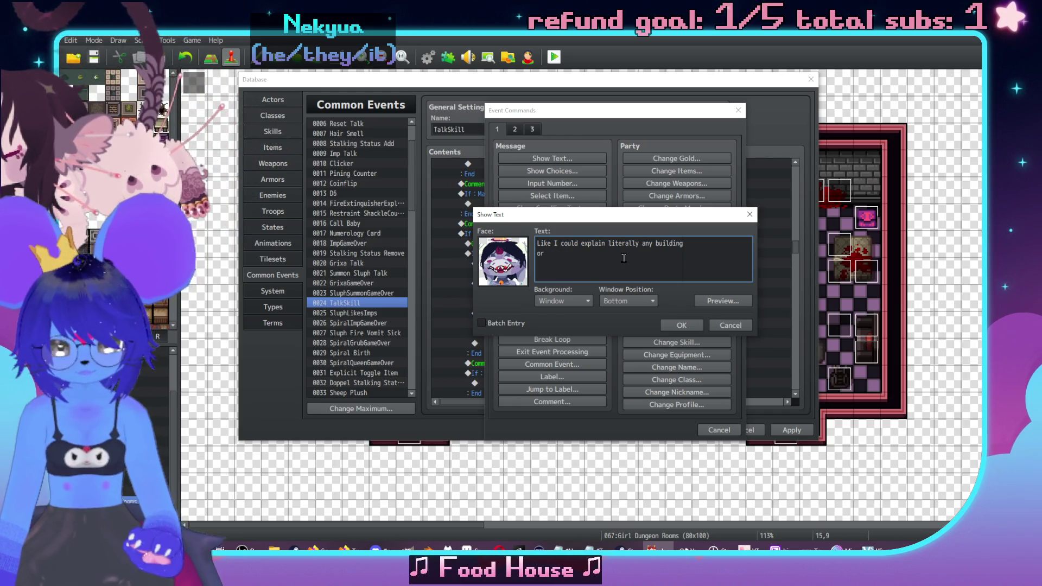
pyautogui.press('BackSpace')
pyautogui.press('BackSpace')
pyautogui.press('BackSpace')
pyautogui.write('ere people are that way')
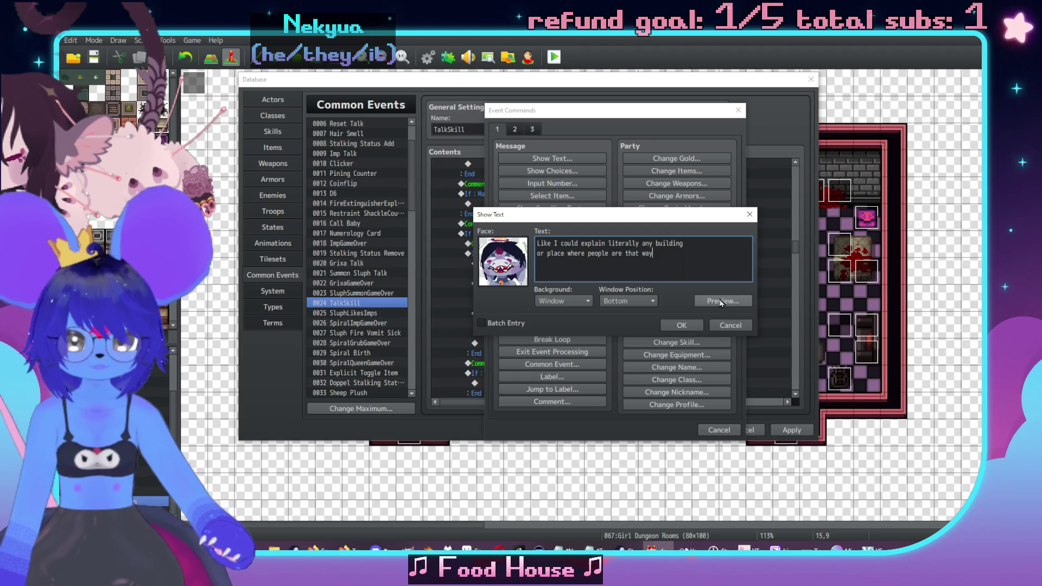
pyautogui.click(682, 325)
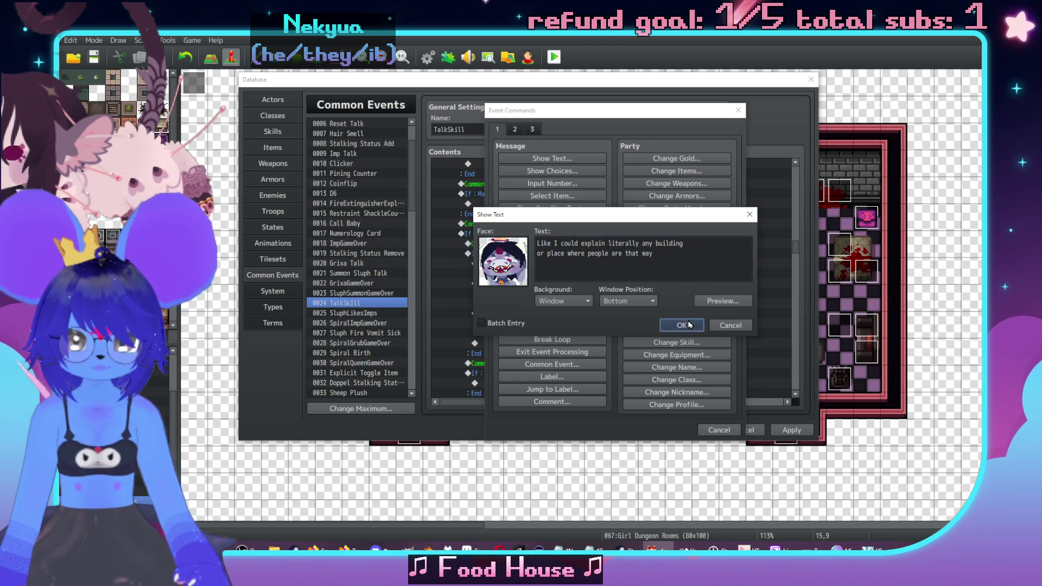
pyautogui.scroll(-2, 586, 325)
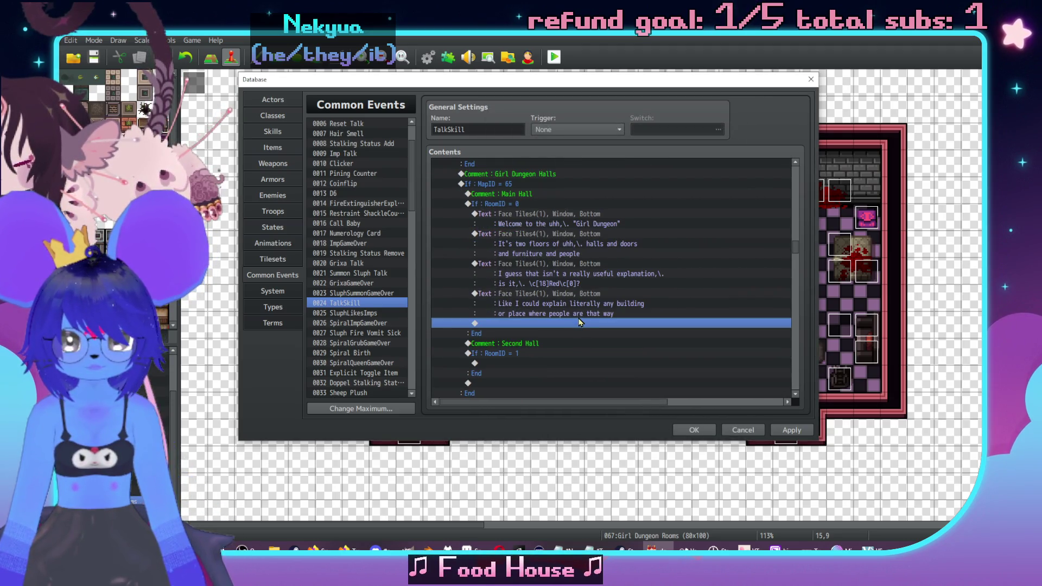
pyautogui.doubleClick(580, 323)
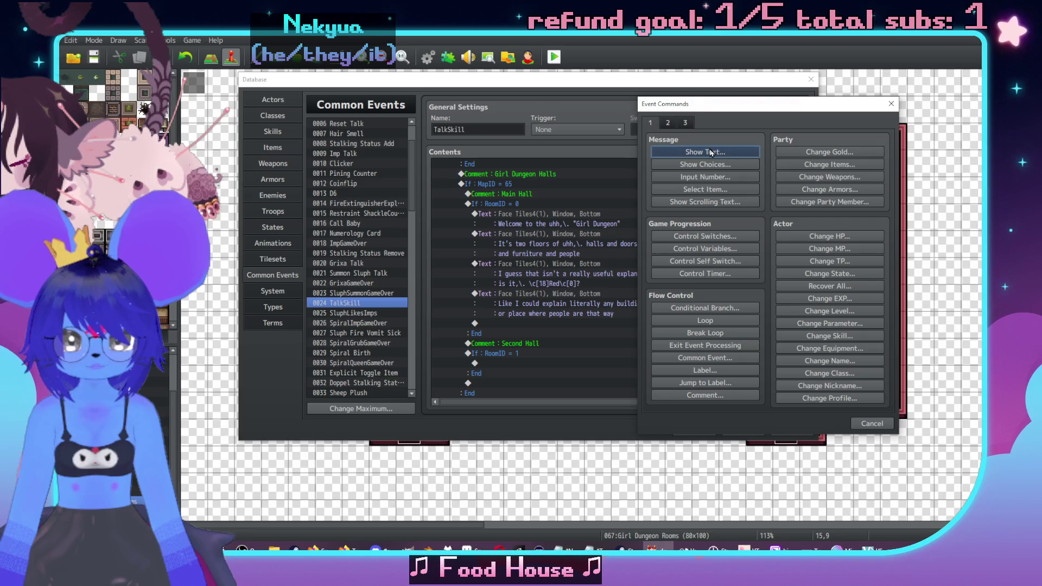
# Add a Face Tiles4 message: 'sort of a jail for me and a workplace for the other girls, too'.
pyautogui.click(710, 152)
pyautogui.doubleClick(649, 239)
pyautogui.click(616, 209)
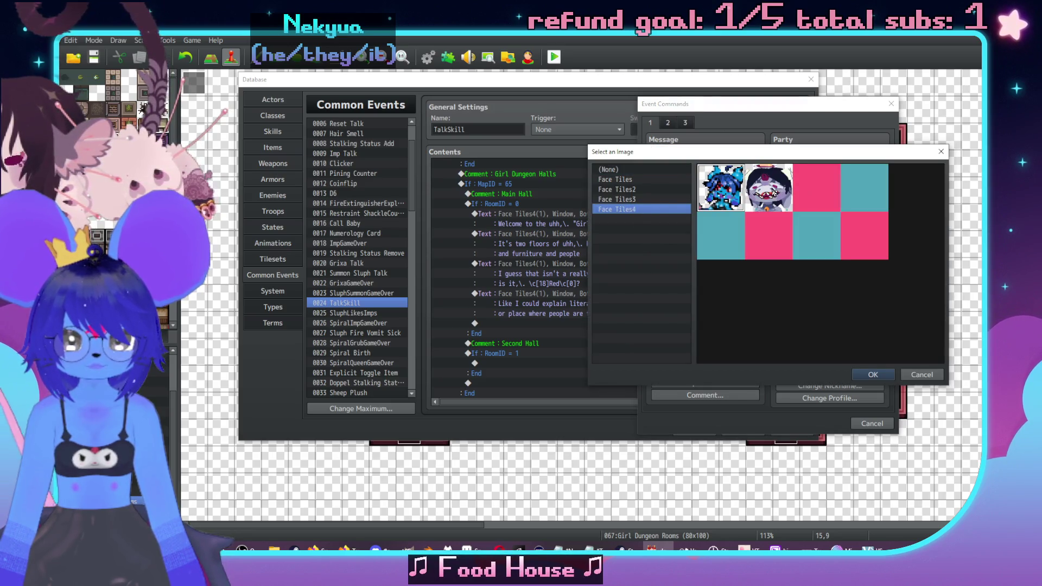
pyautogui.doubleClick(772, 191)
pyautogui.write('u')
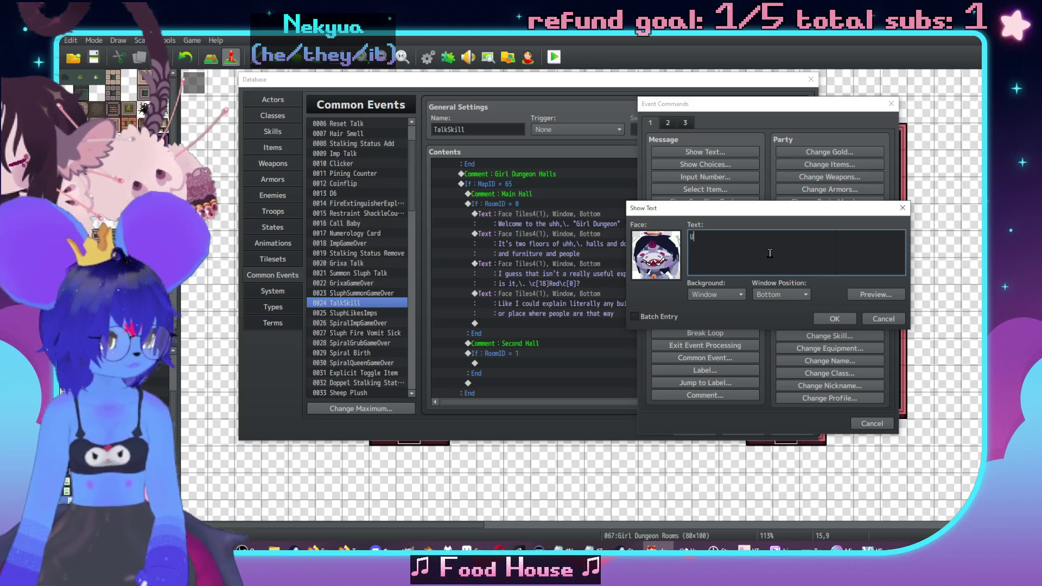
pyautogui.write("h I guess  it's")
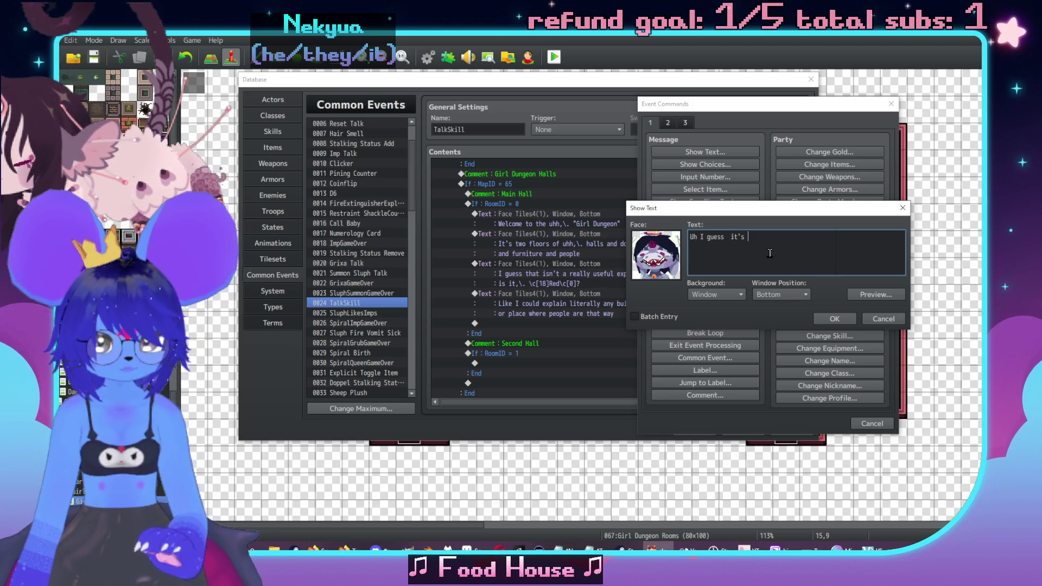
pyautogui.press('Left')
pyautogui.press('Left')
pyautogui.press('Left')
pyautogui.press('BackSpace')
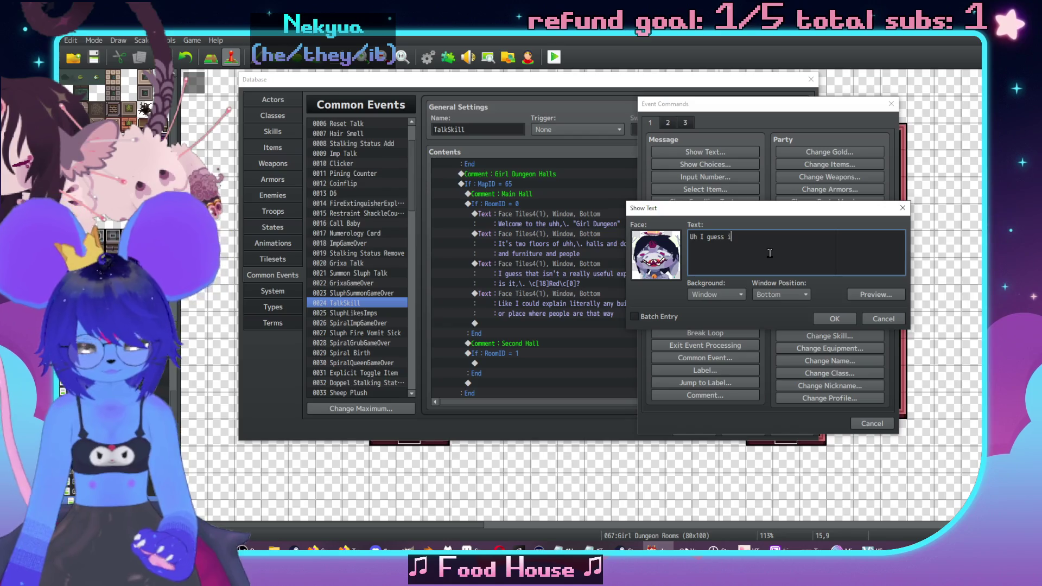
pyautogui.write("t's sort of a j")
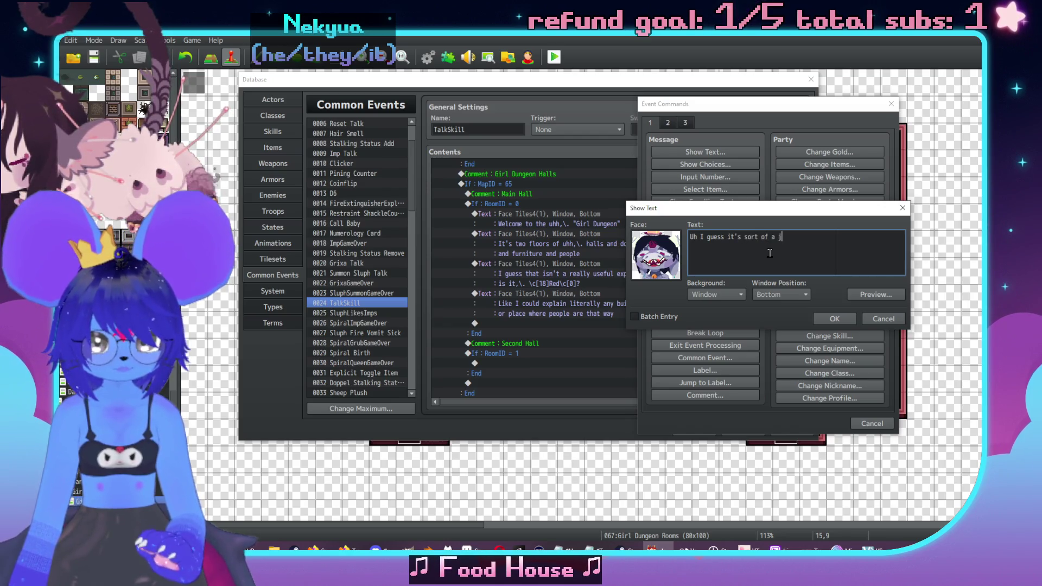
pyautogui.write('ail for me ')
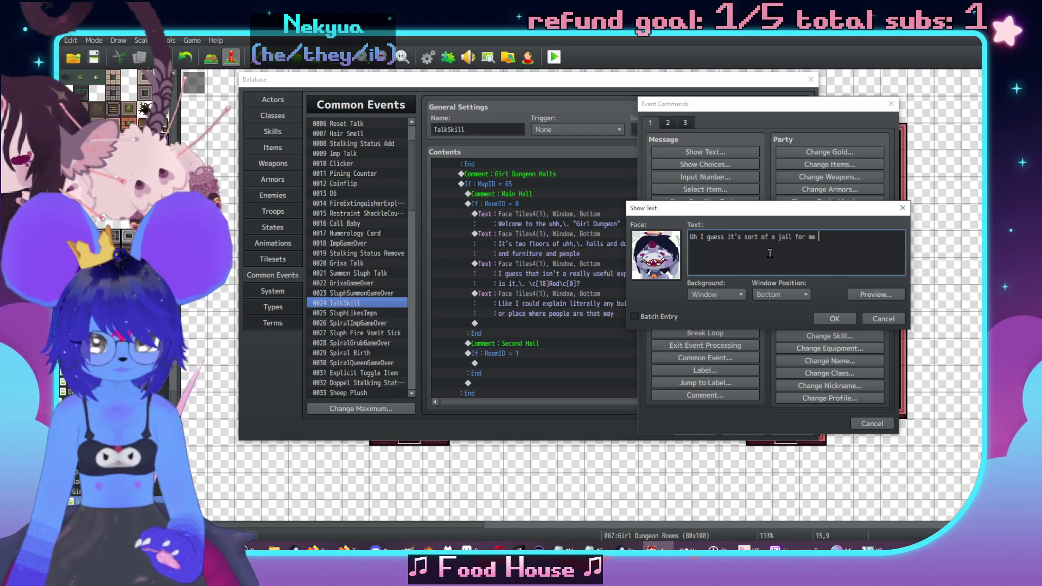
pyautogui.write('and a workpla')
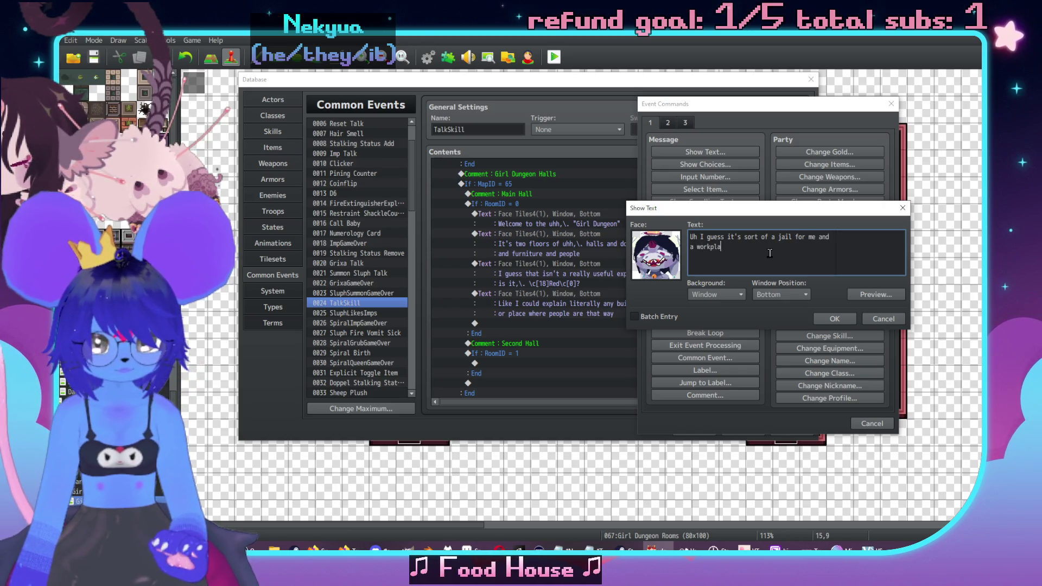
pyautogui.write('ce for the o')
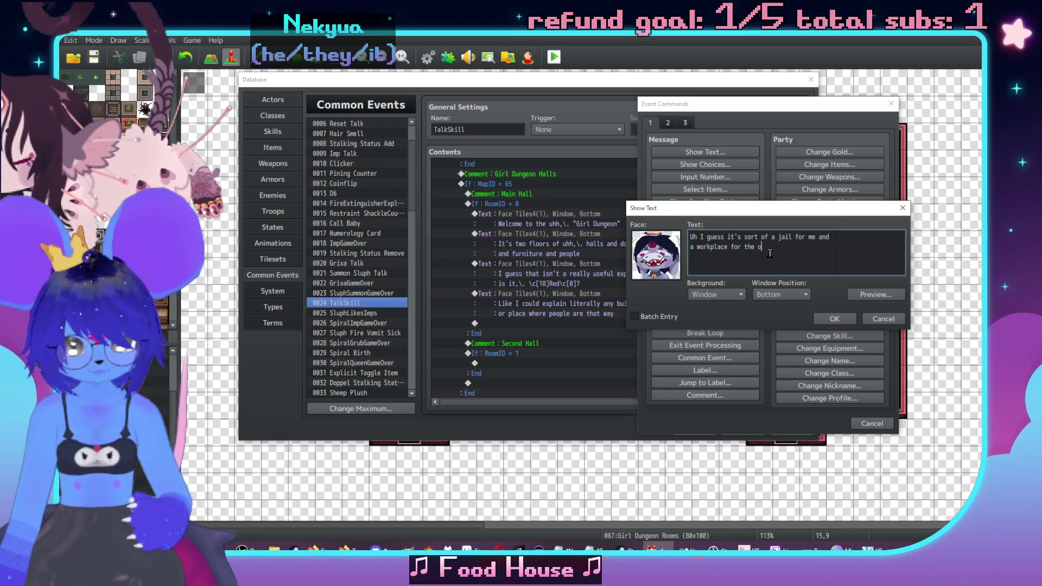
pyautogui.write('ther girls,\\. too')
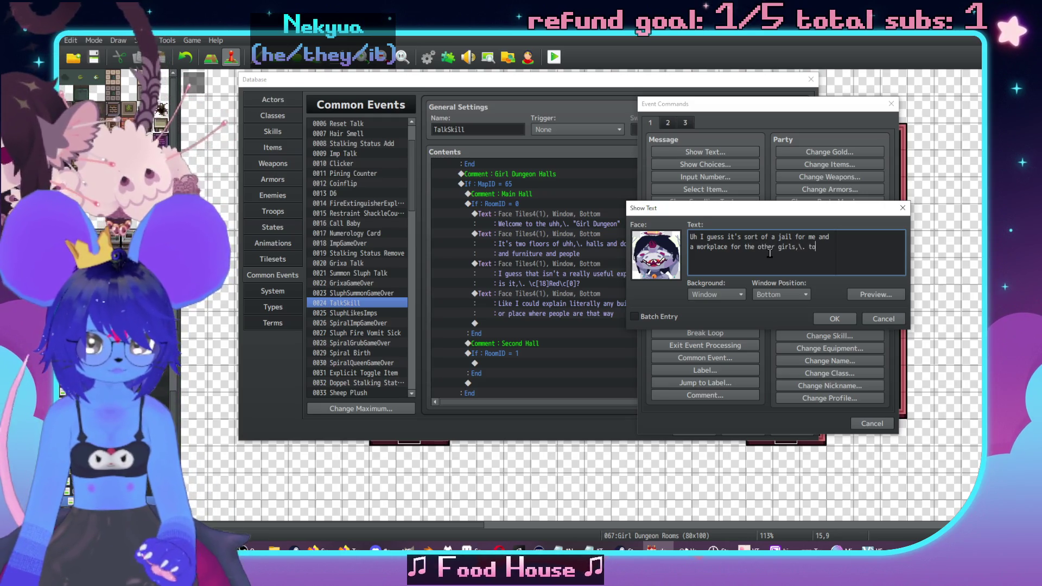
pyautogui.click(838, 319)
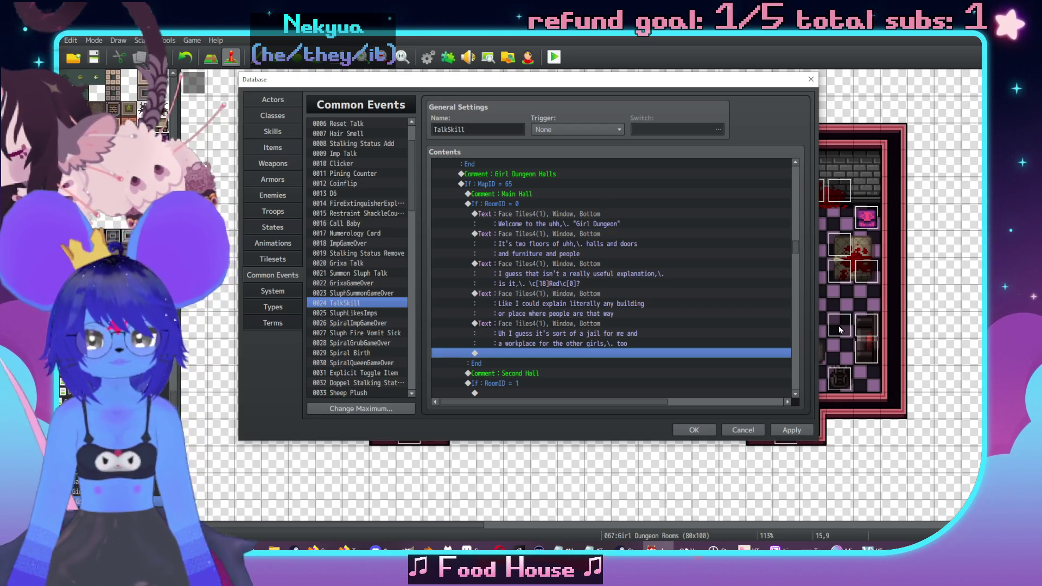
# Remove 'uhh,' from the two-floors message.
pyautogui.doubleClick(579, 234)
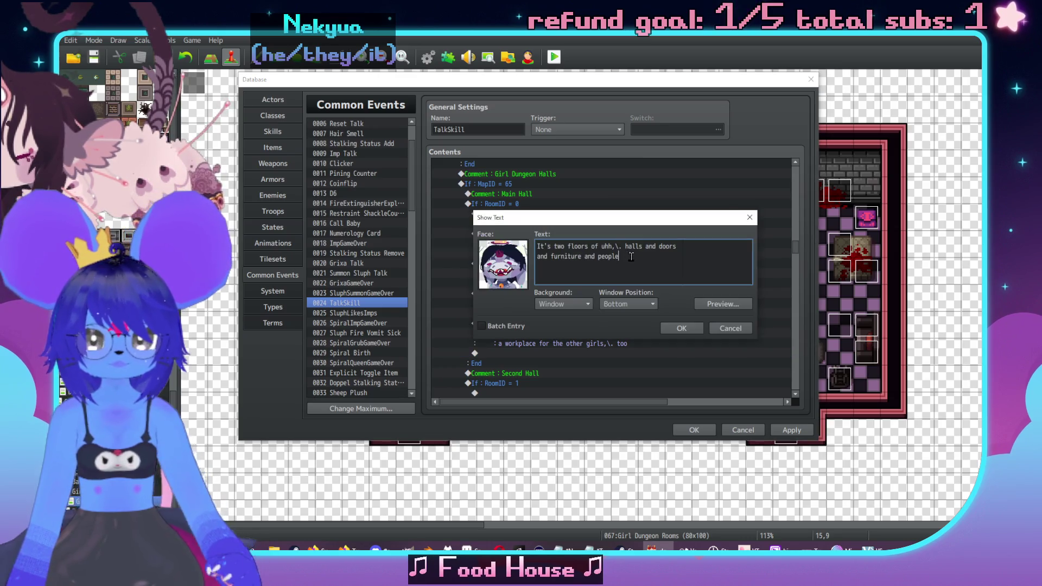
pyautogui.click(618, 246)
pyautogui.write('\\.')
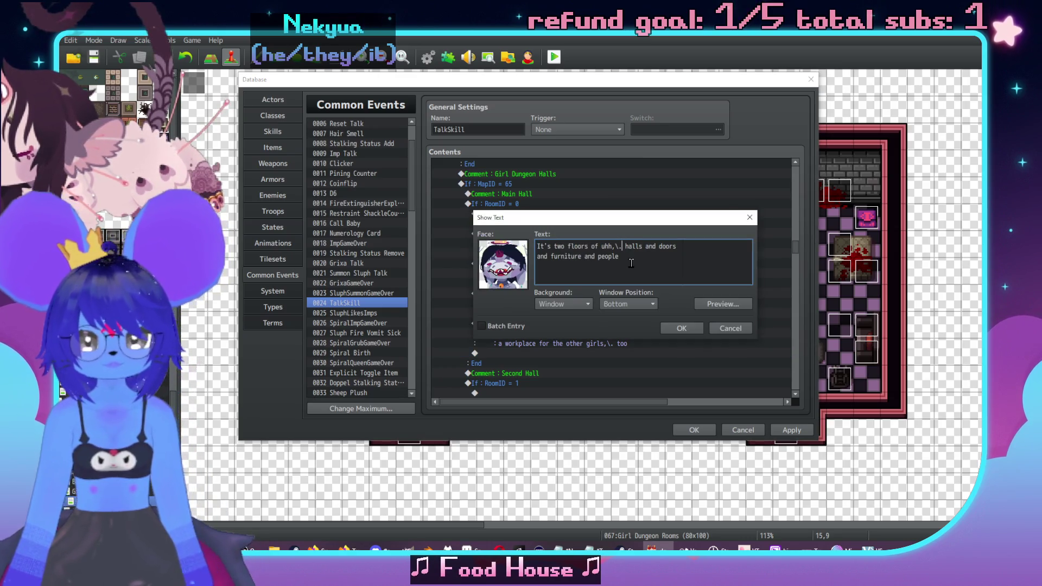
pyautogui.press('BackSpace')
pyautogui.press('BackSpace')
pyautogui.press('BackSpace')
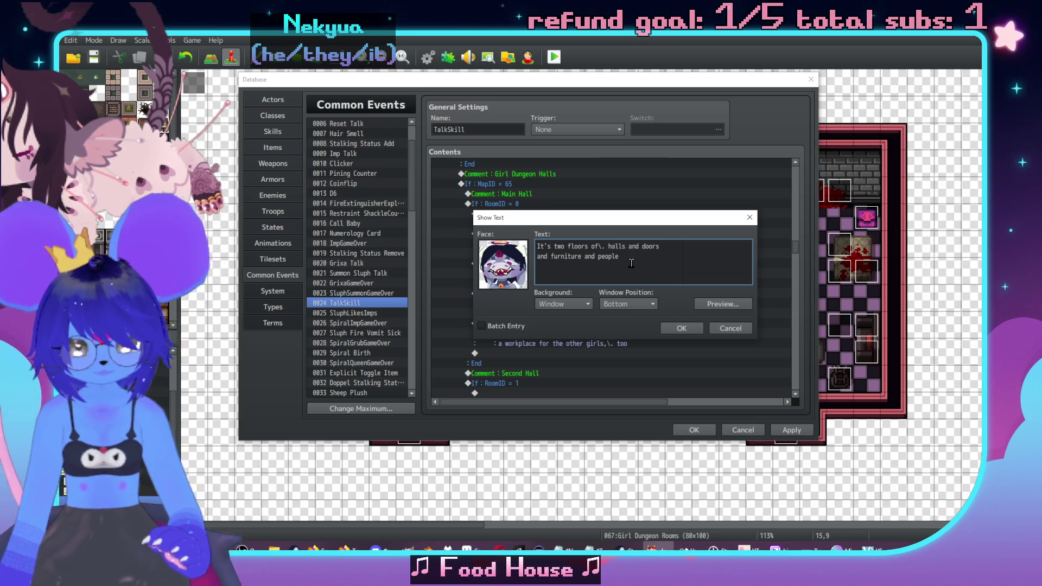
pyautogui.click(681, 327)
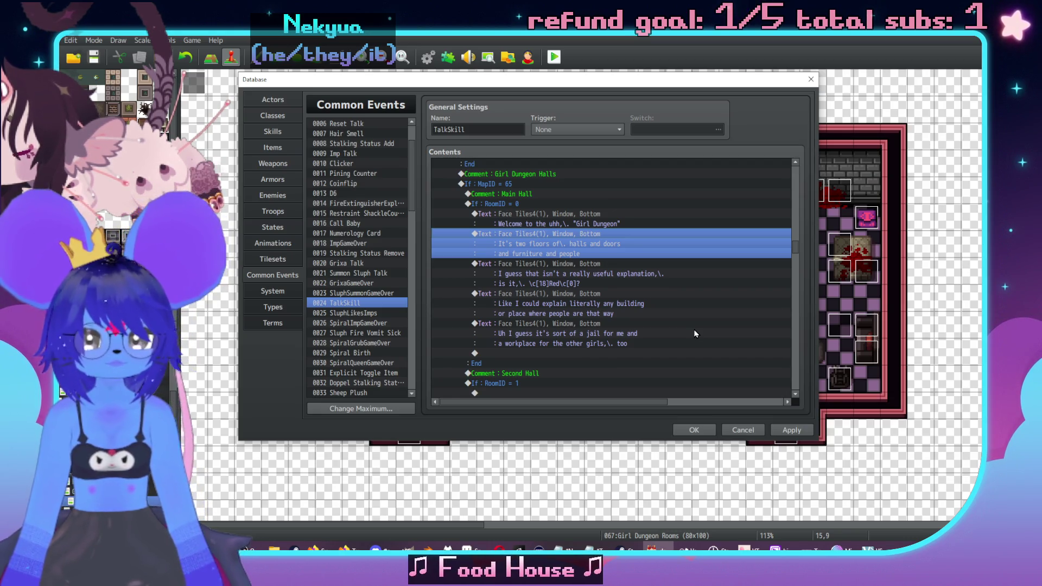
# Edit the jail message to open with 'Uh,' and end at 'other girls'.
pyautogui.doubleClick(574, 332)
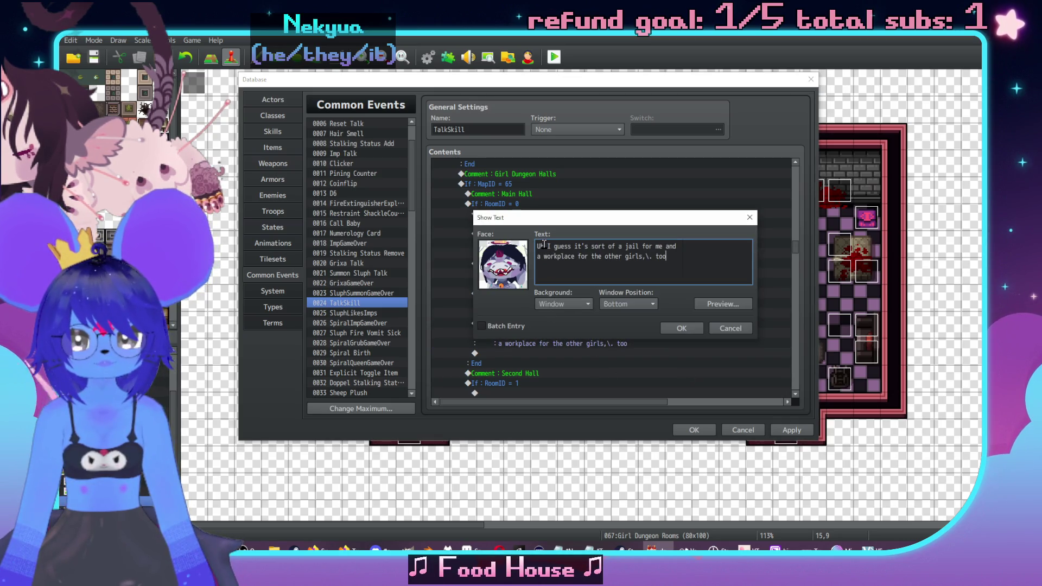
pyautogui.write(',\\.')
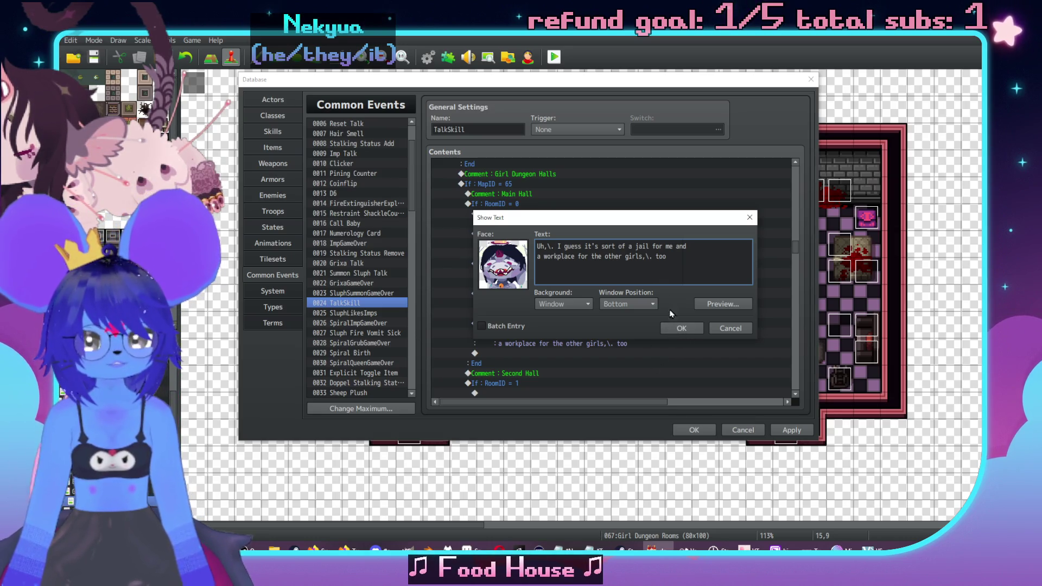
pyautogui.doubleClick(663, 256)
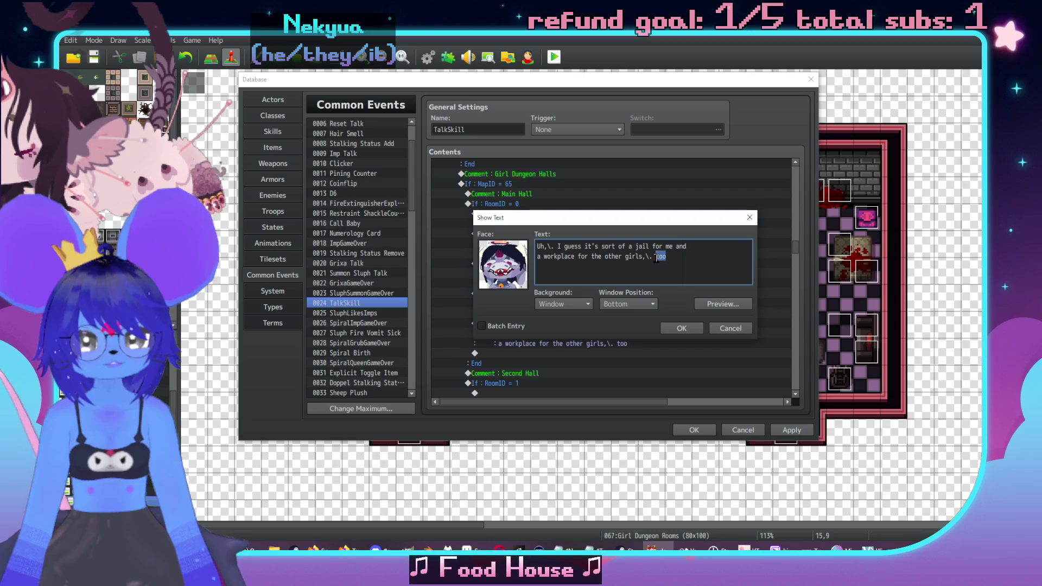
pyautogui.write('it t')
pyautogui.press('BackSpace')
pyautogui.press('BackSpace')
pyautogui.press('BackSpace')
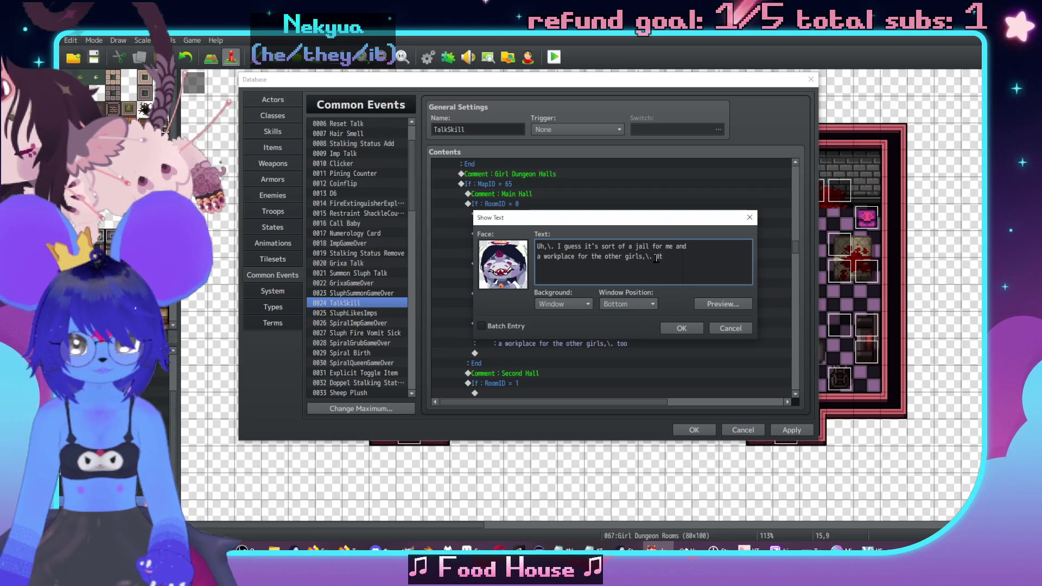
pyautogui.click(685, 330)
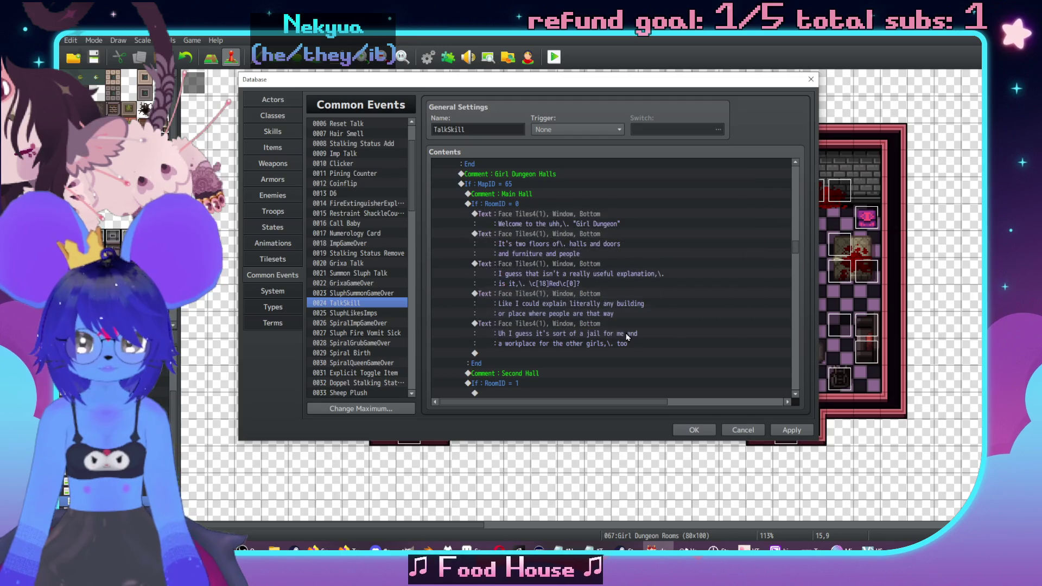
# Add a Sluph-faced message: 'As far as I could tell, everyone else wants to be here, it's just me who's being kept'.
pyautogui.doubleClick(542, 283)
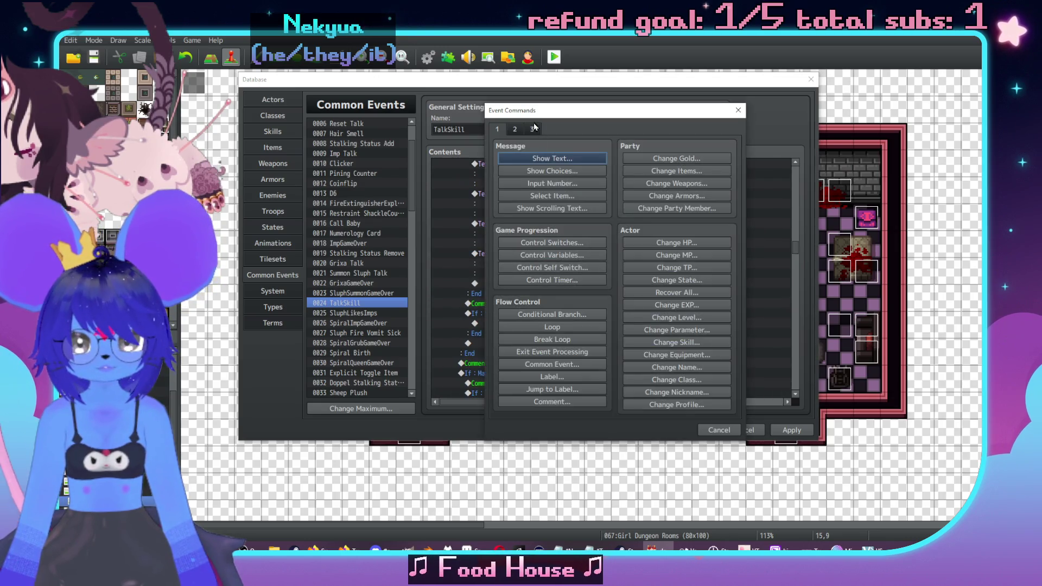
pyautogui.click(697, 160)
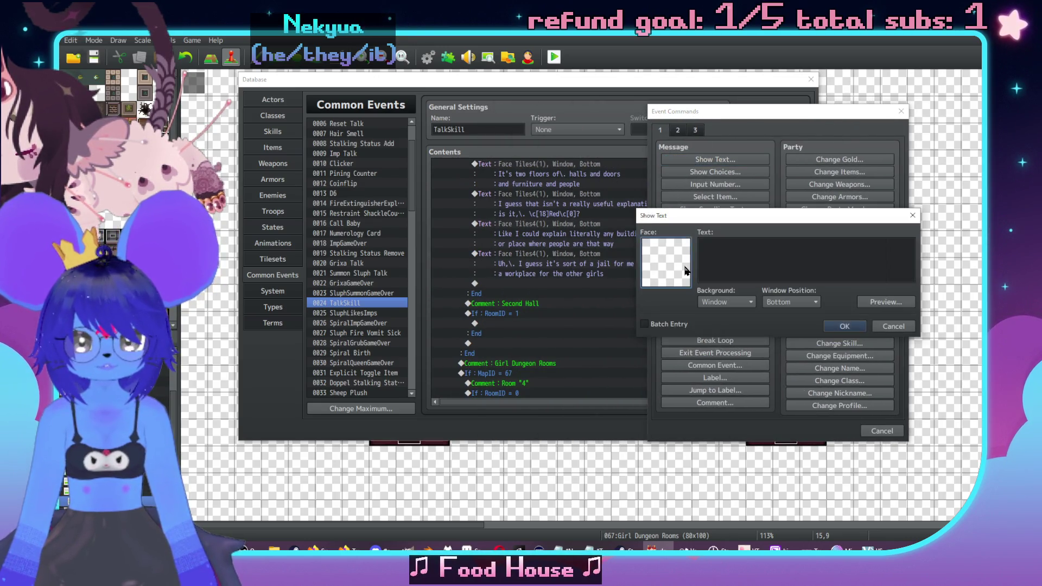
pyautogui.doubleClick(694, 228)
pyautogui.doubleClick(771, 198)
pyautogui.write('A')
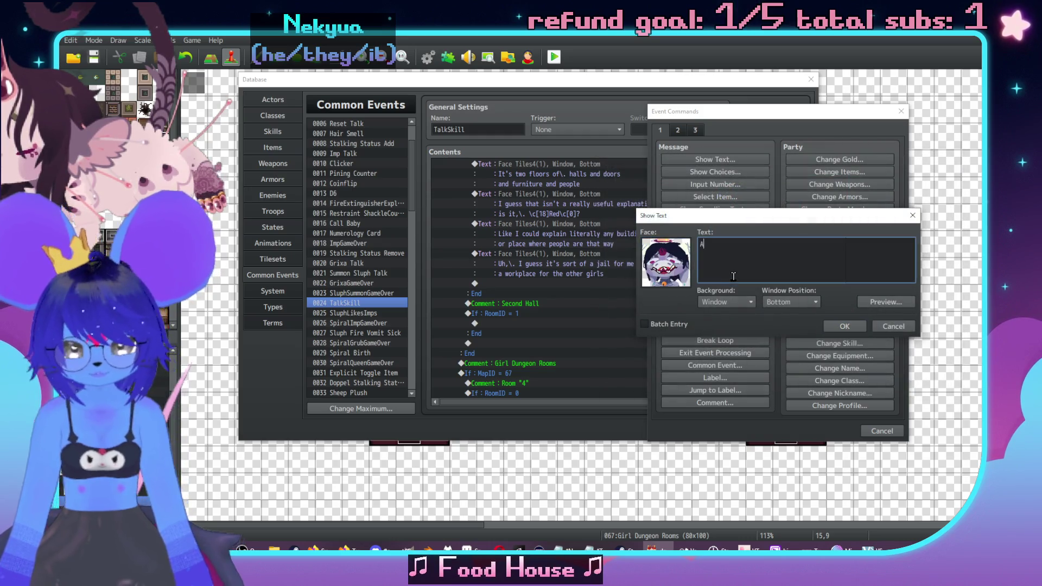
pyautogui.write('s far as I could tell')
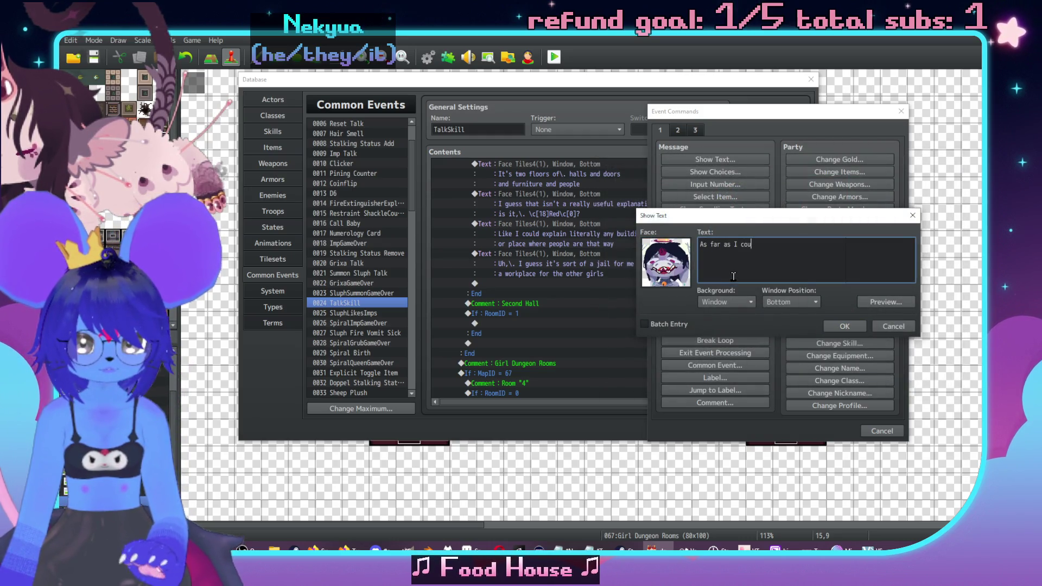
pyautogui.press('BackSpace')
pyautogui.press('BackSpace')
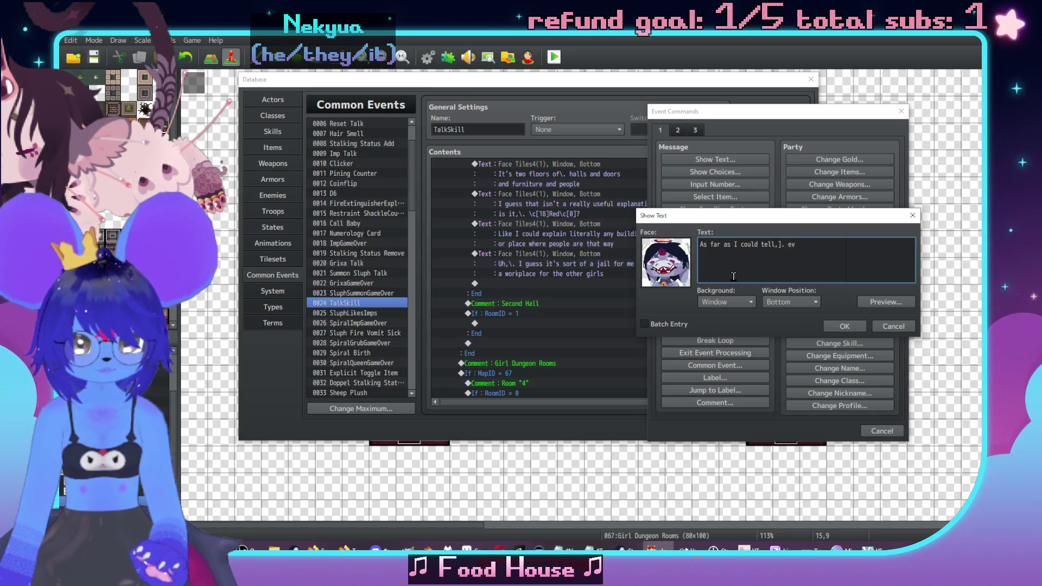
pyautogui.write('\\. every')
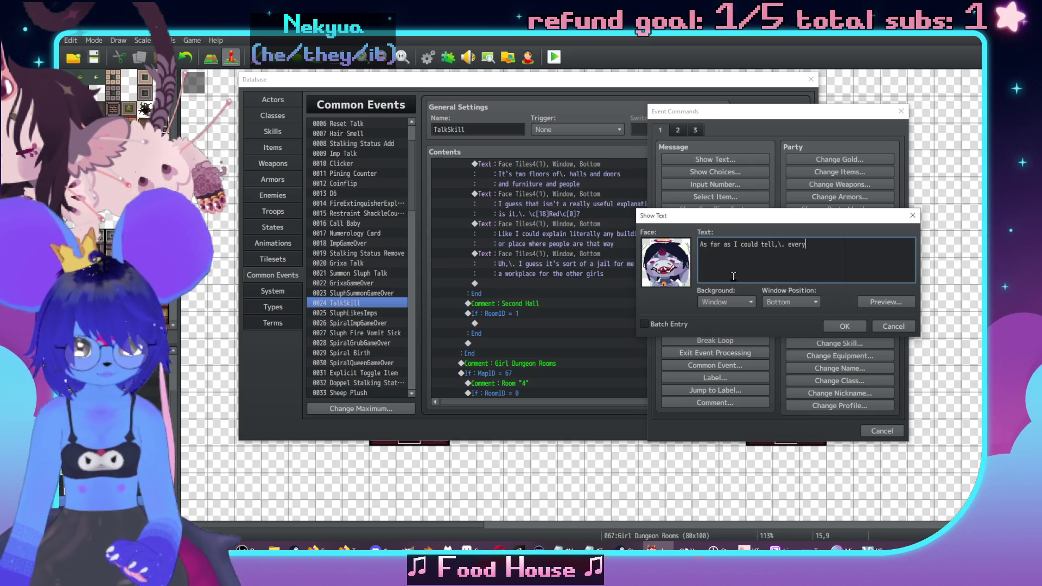
pyautogui.write('one else wants to b')
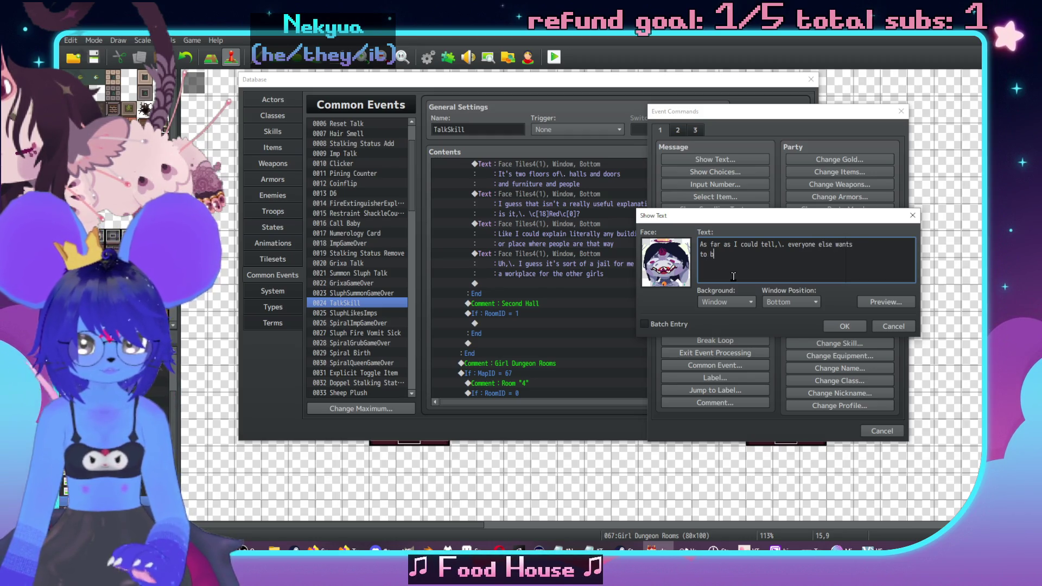
pyautogui.write("e here,\\. it's just me wh")
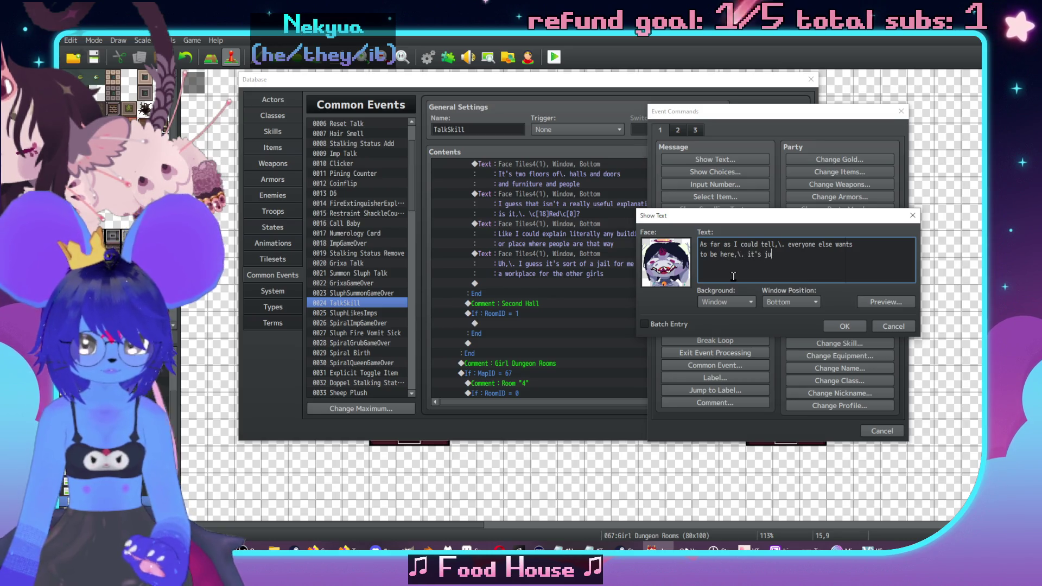
pyautogui.write("o's")
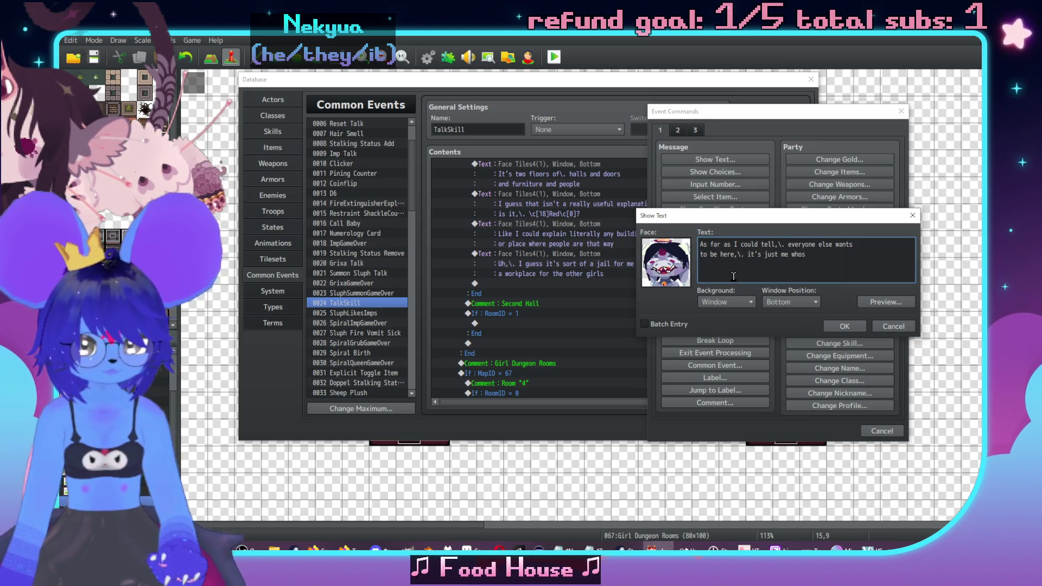
pyautogui.write(' being kept')
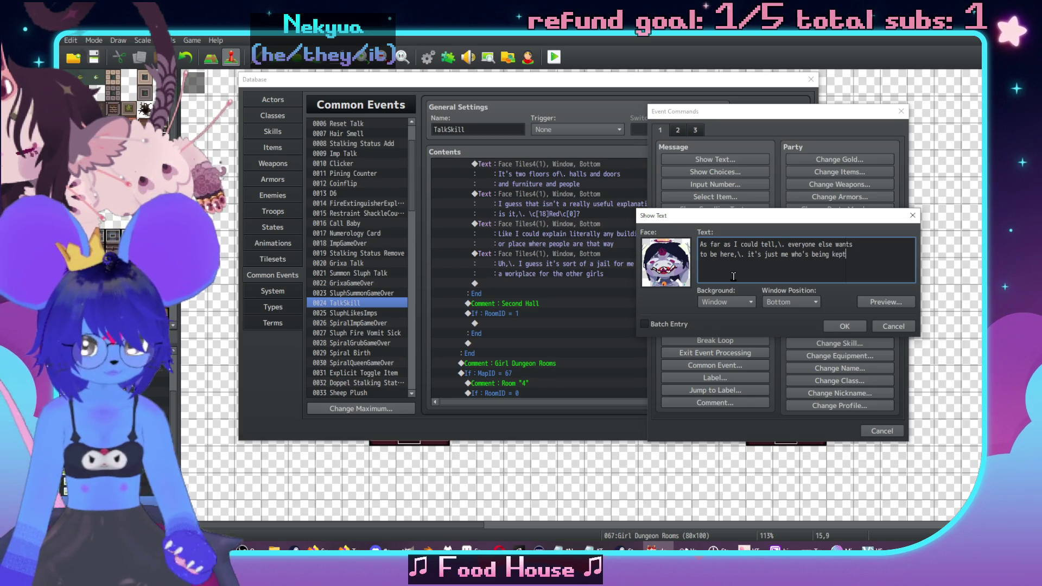
pyautogui.click(848, 326)
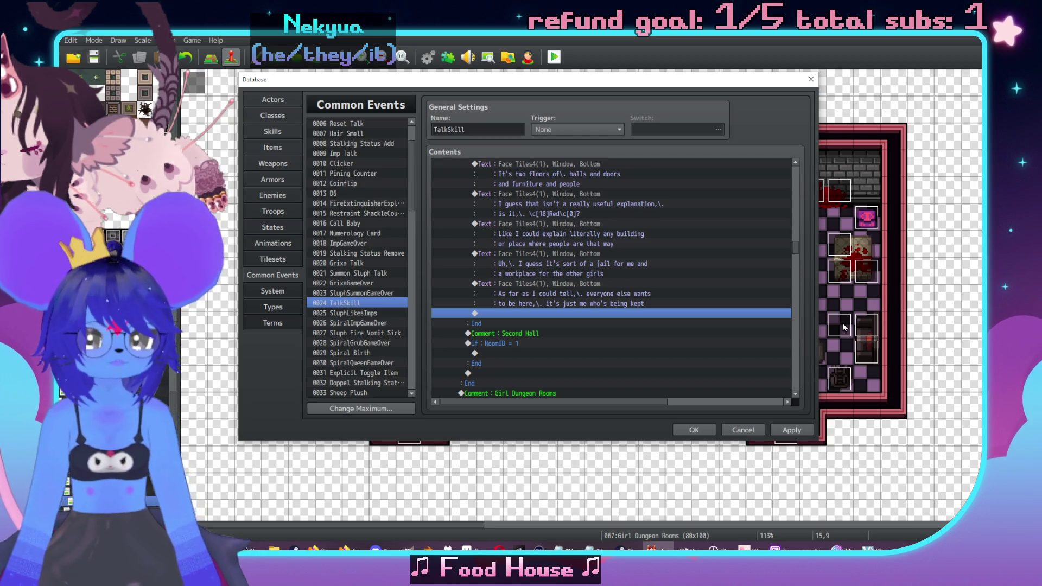
pyautogui.scroll(4, 593, 281)
# Insert a Conditional Branch testing switch 0376, named GDIntroSluph, is ON above the intro lines.
pyautogui.scroll(-2, 593, 281)
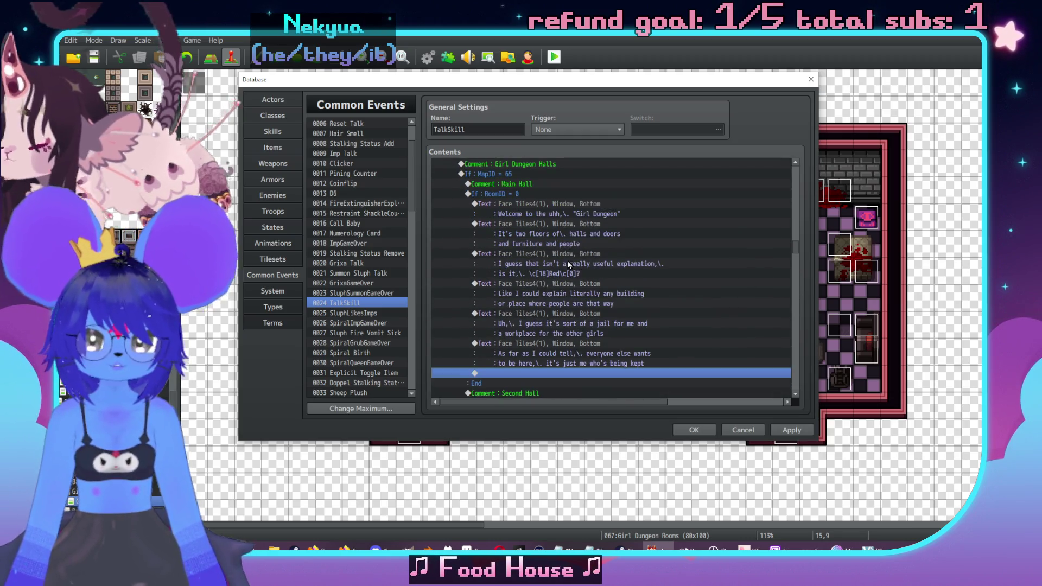
pyautogui.click(554, 198)
pyautogui.doubleClick(554, 202)
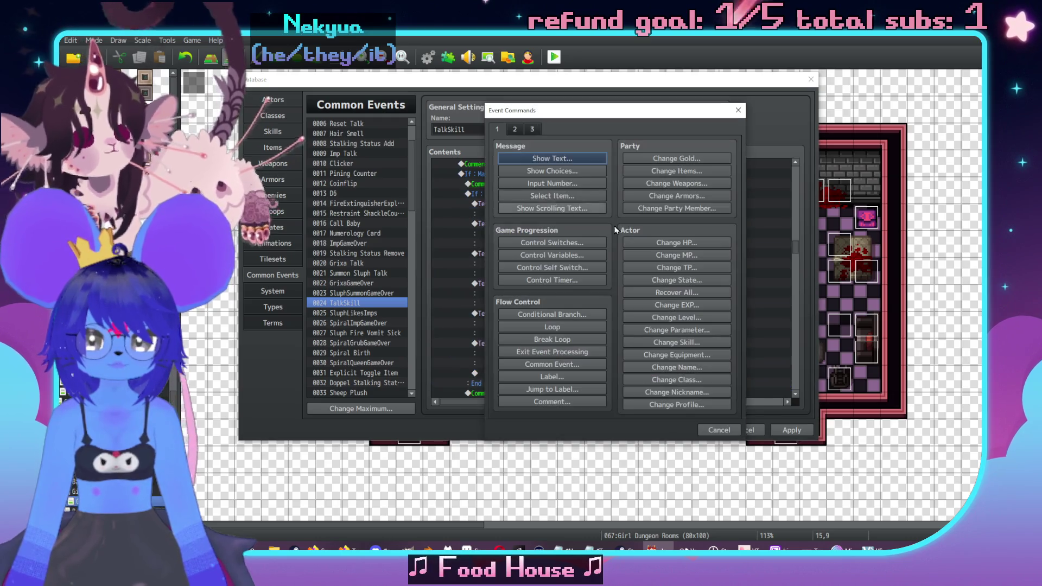
pyautogui.press('Escape')
pyautogui.click(534, 209)
pyautogui.doubleClick(534, 209)
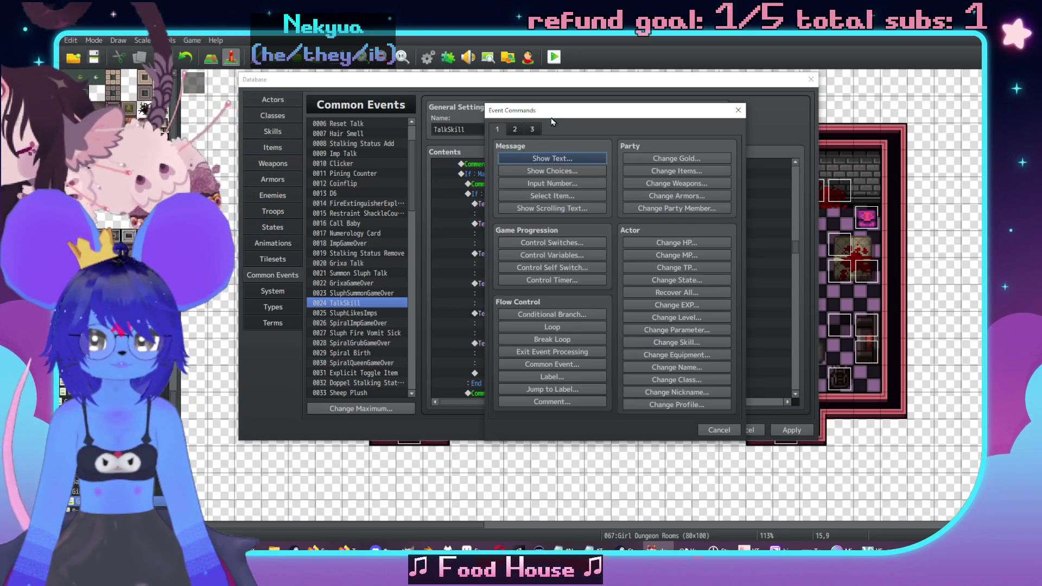
pyautogui.moveTo(564, 106); pyautogui.dragTo(692, 113)
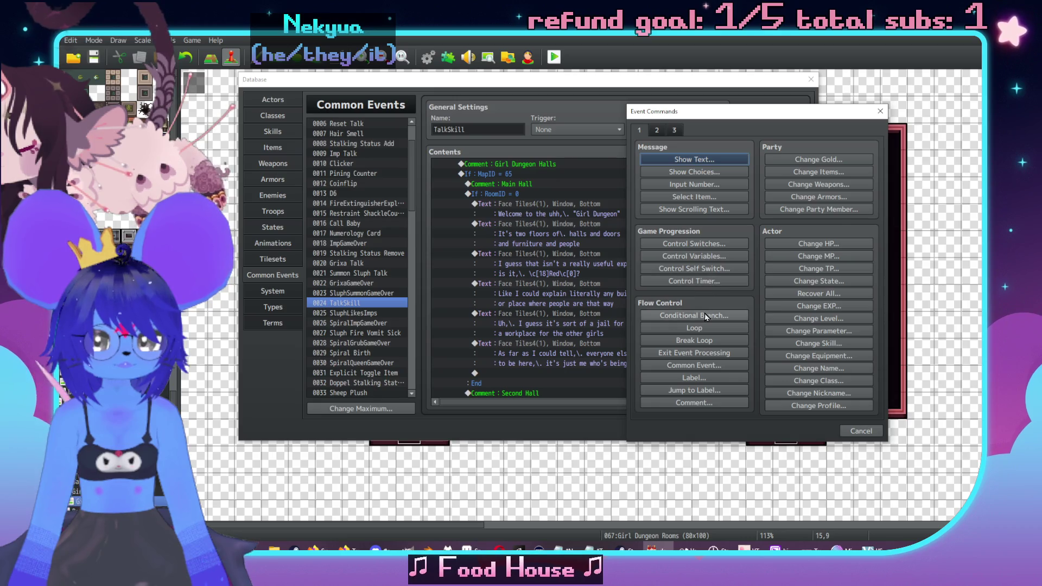
pyautogui.click(705, 314)
pyautogui.click(755, 214)
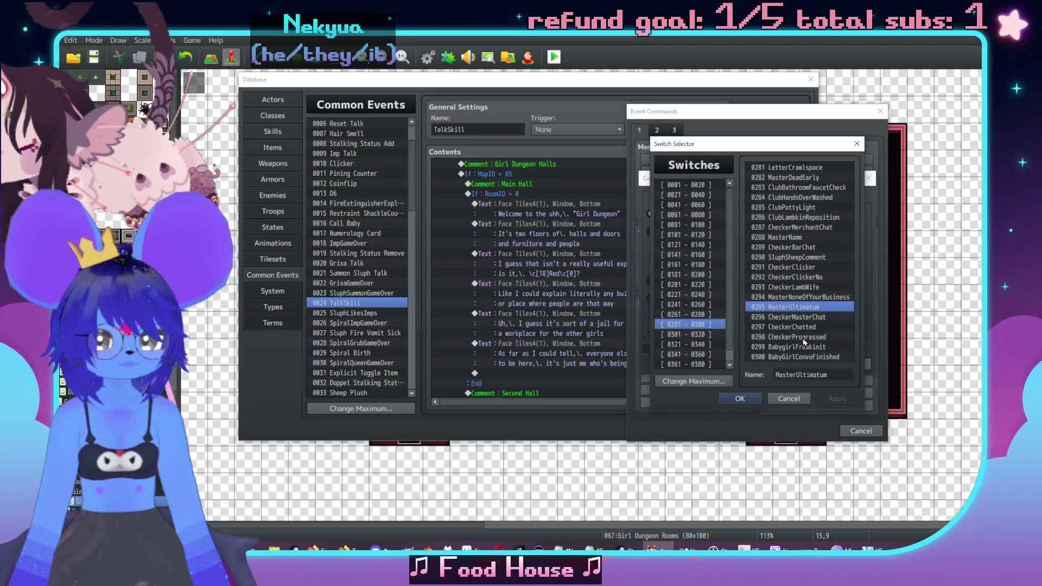
pyautogui.click(708, 364)
pyautogui.click(766, 317)
pyautogui.click(805, 376)
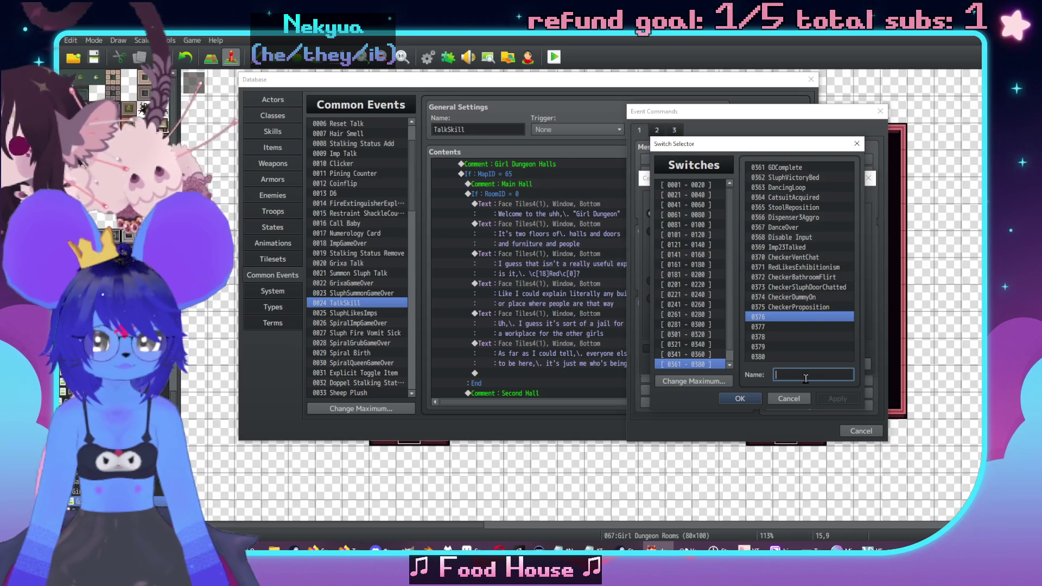
pyautogui.write('GDIntroSluph')
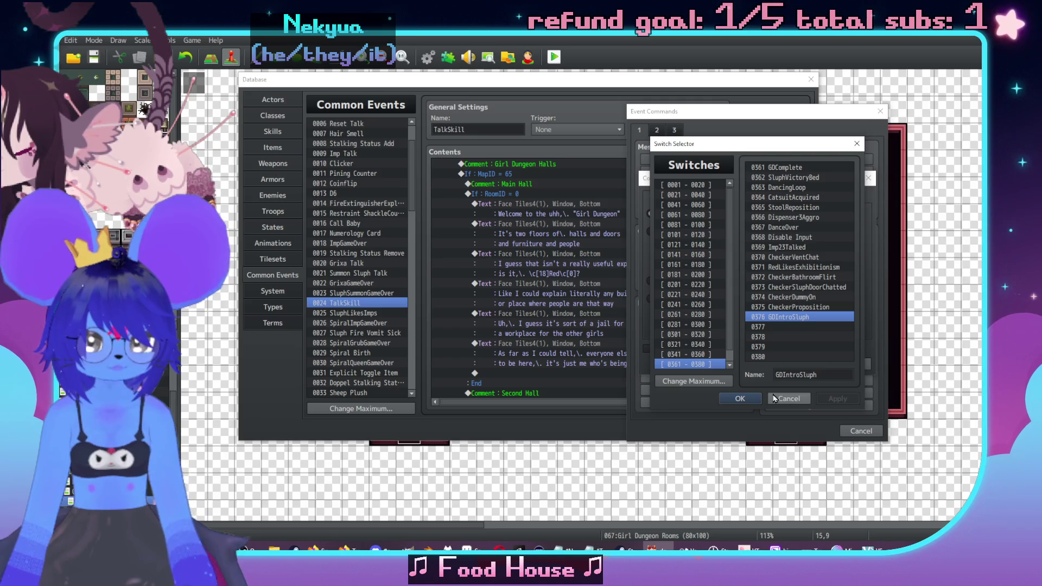
pyautogui.click(740, 398)
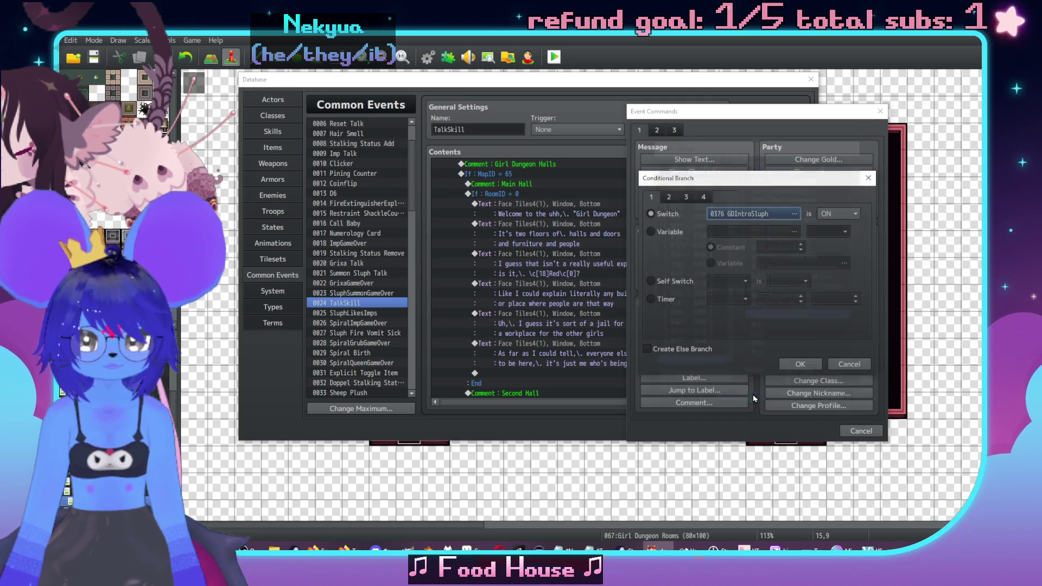
pyautogui.click(805, 367)
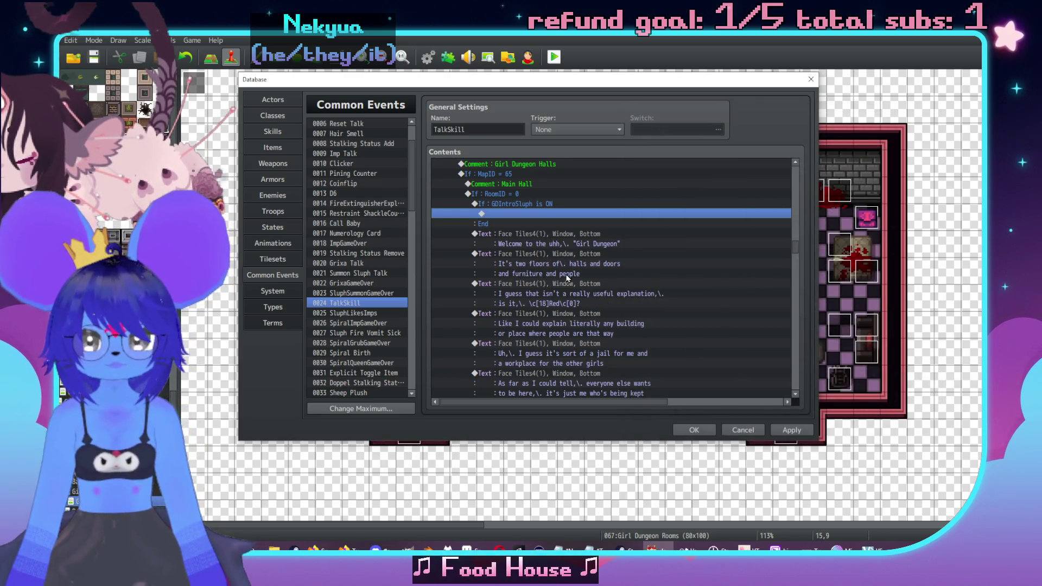
# Give the GDIntroSluph branch an Else side.
pyautogui.scroll(-1, 575, 256)
pyautogui.scroll(2, 524, 242)
pyautogui.doubleClick(526, 217)
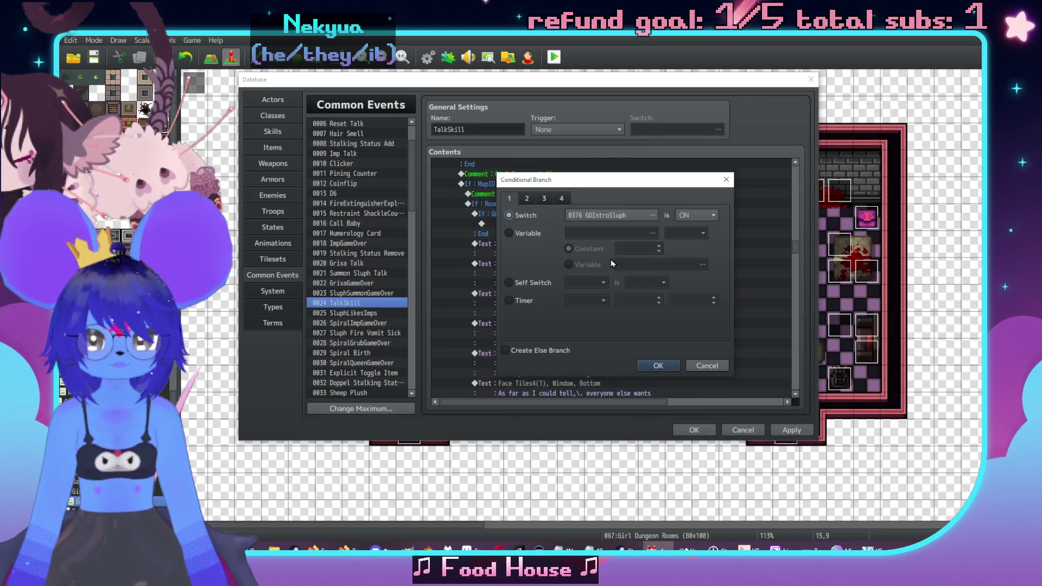
pyautogui.click(656, 365)
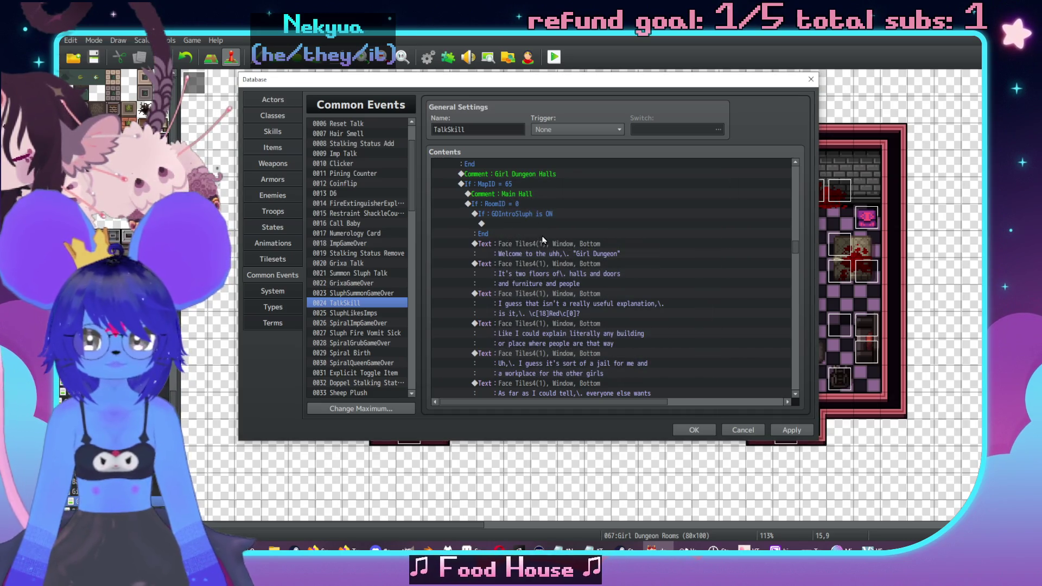
# Move the six intro messages from the room block under the Else branch.
pyautogui.press('Down')
pyautogui.keyDown('shift'); pyautogui.click(537, 343); pyautogui.keyUp('shift')
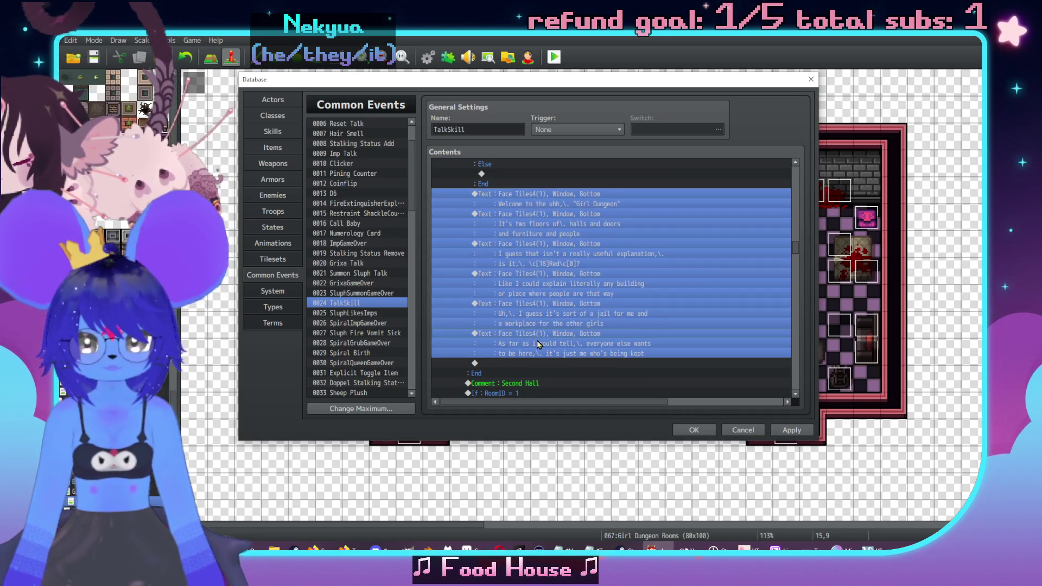
pyautogui.hotkey('ctrl', 'x')
pyautogui.scroll(2, 534, 325)
pyautogui.click(519, 224)
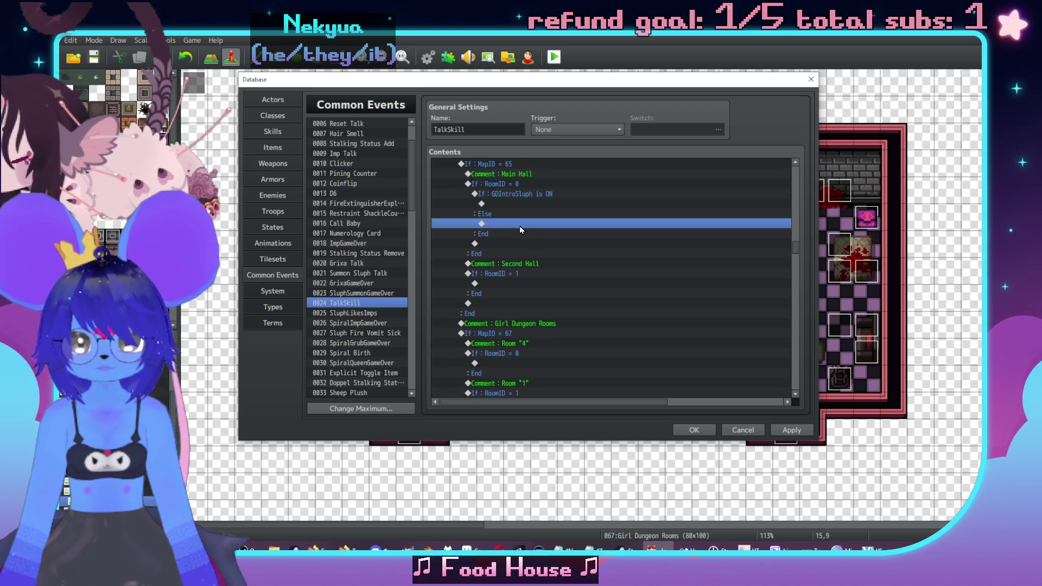
pyautogui.hotkey('ctrl', 'v')
pyautogui.scroll(1, 534, 237)
pyautogui.click(519, 215)
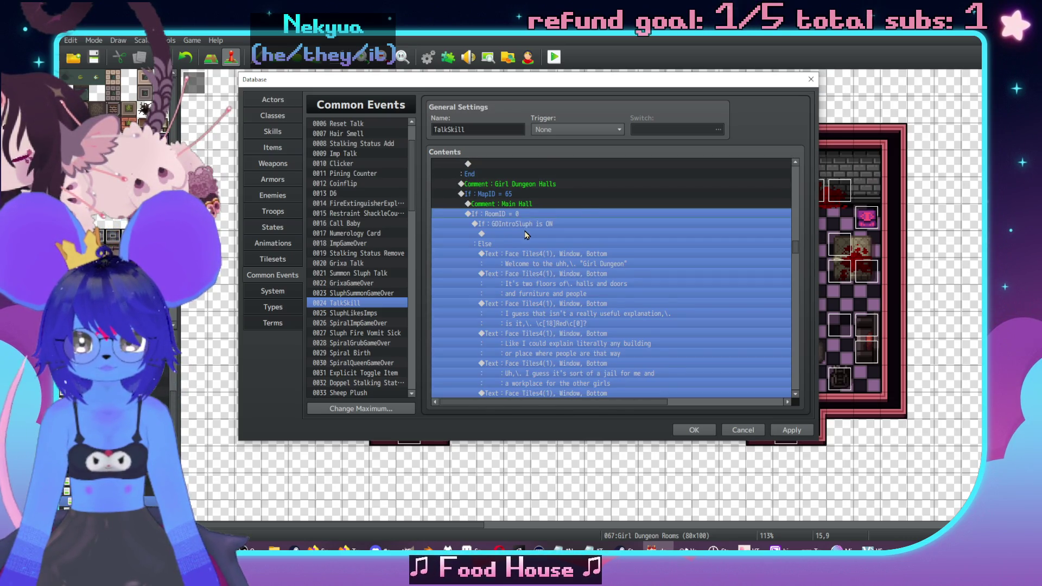
pyautogui.doubleClick(525, 234)
pyautogui.click(549, 162)
pyautogui.write('V')
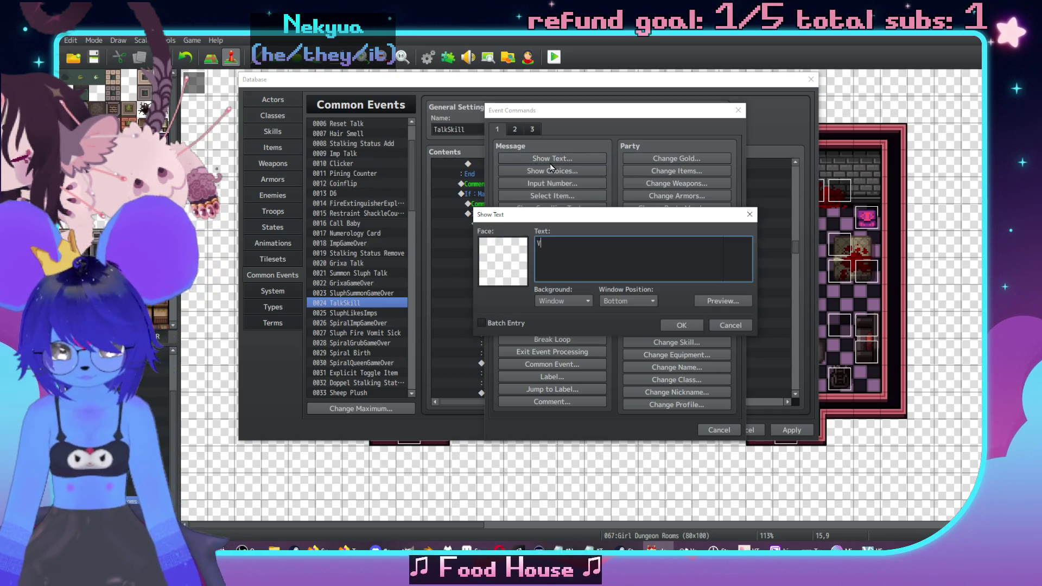
pyautogui.write('ibing in the')
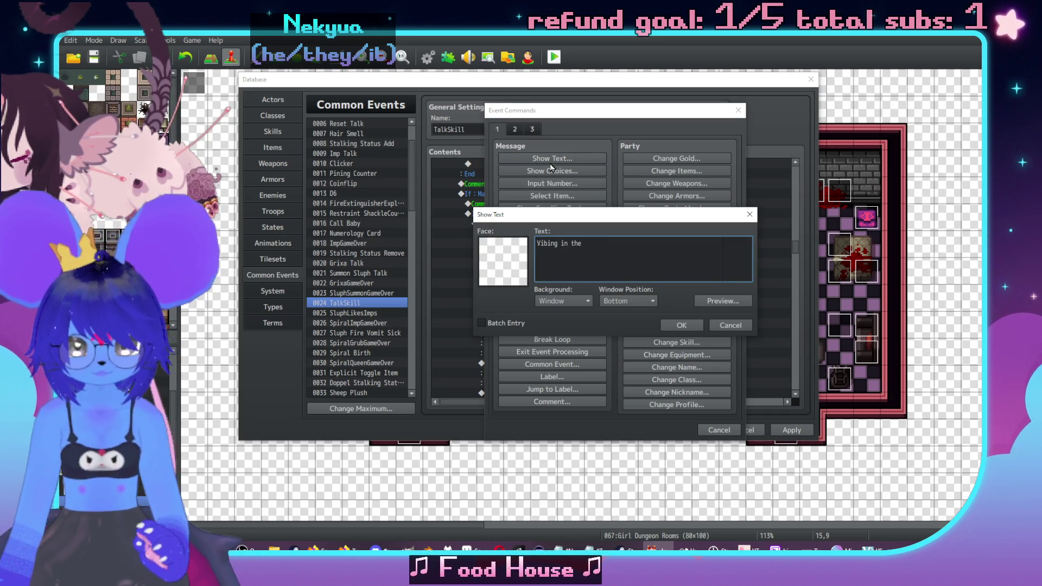
pyautogui.write(' "Girl Dungeon')
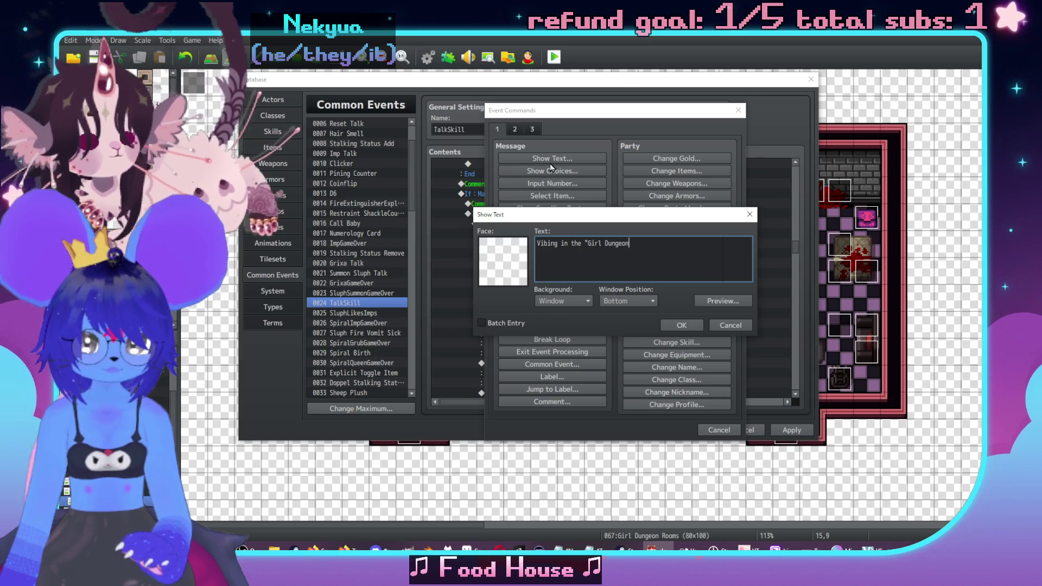
pyautogui.write('"')
pyautogui.doubleClick(515, 248)
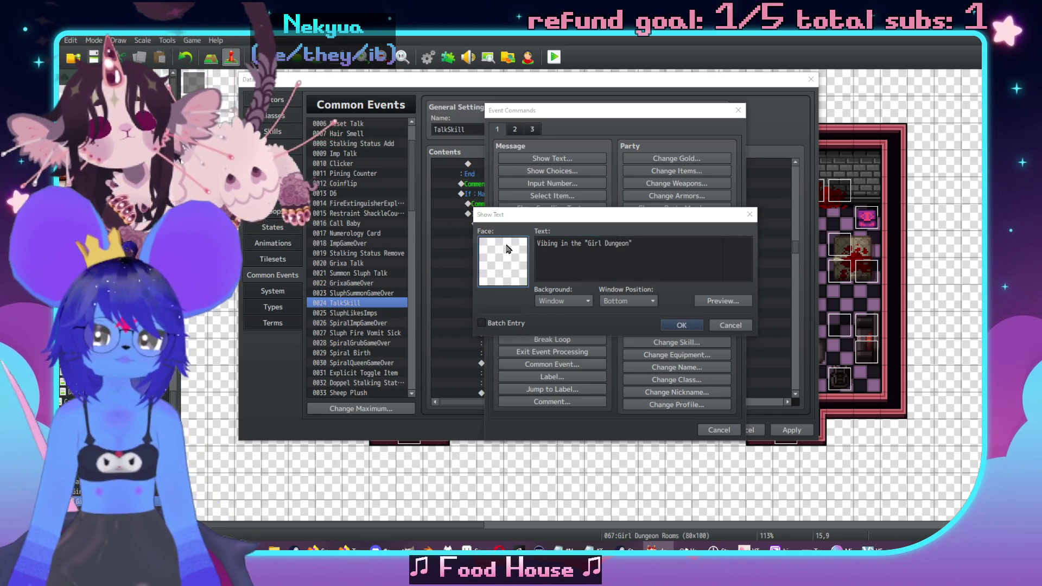
pyautogui.click(464, 215)
pyautogui.click(614, 187)
pyautogui.doubleClick(614, 187)
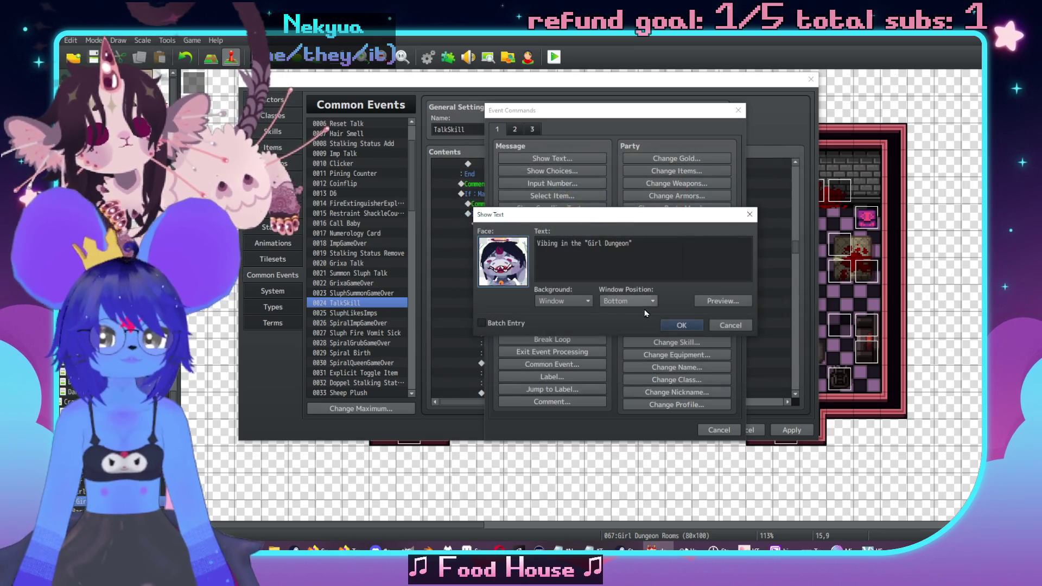
pyautogui.click(687, 328)
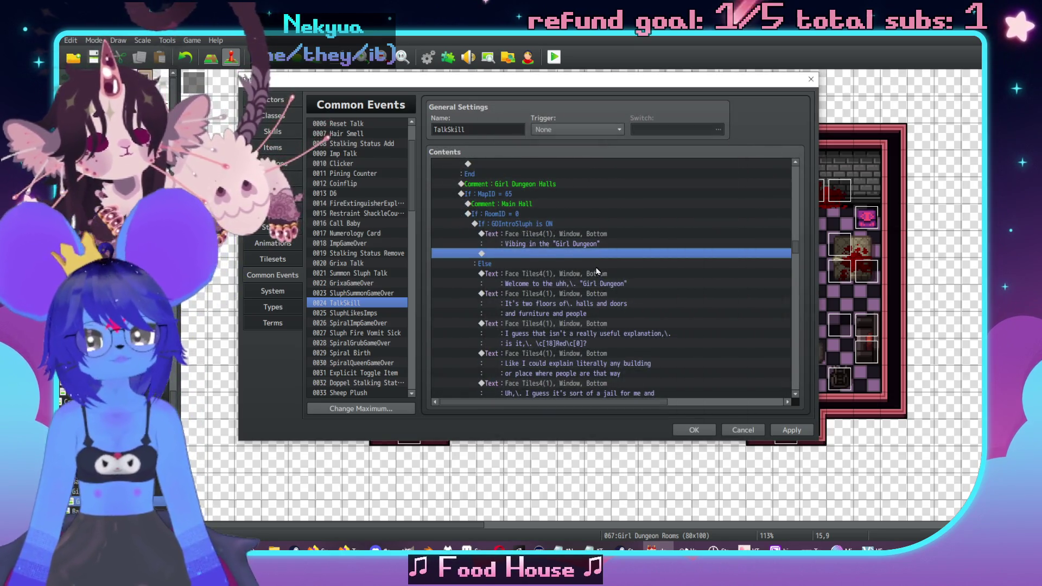
pyautogui.scroll(-3, 612, 291)
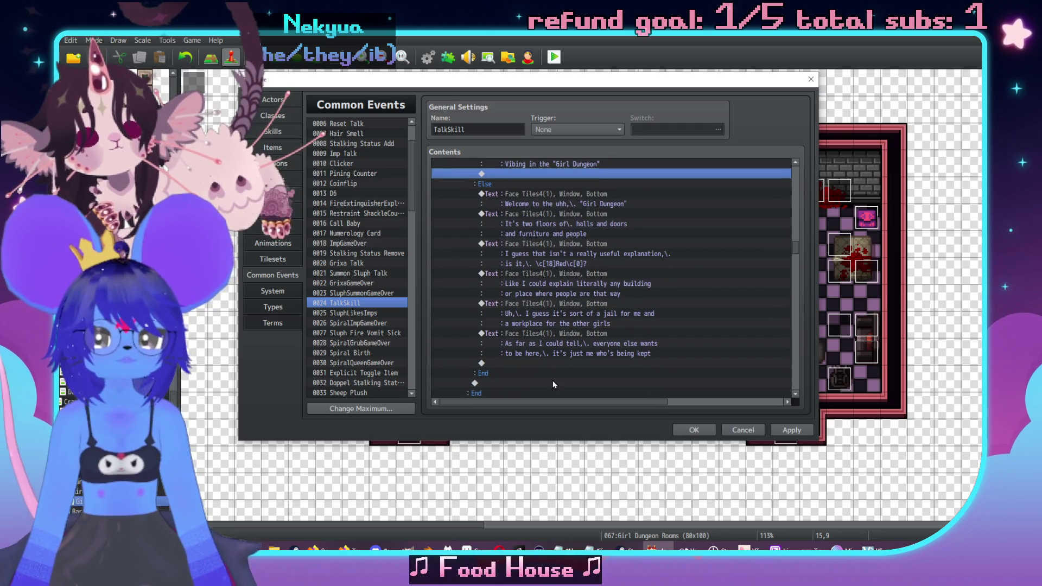
pyautogui.doubleClick(568, 361)
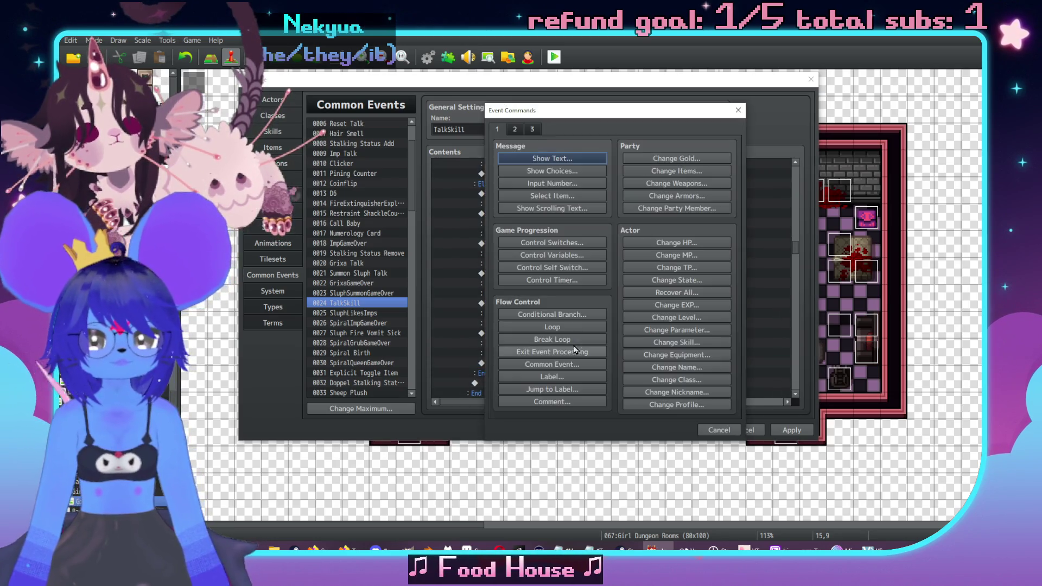
pyautogui.click(544, 164)
pyautogui.doubleClick(501, 255)
pyautogui.click(461, 216)
pyautogui.doubleClick(622, 198)
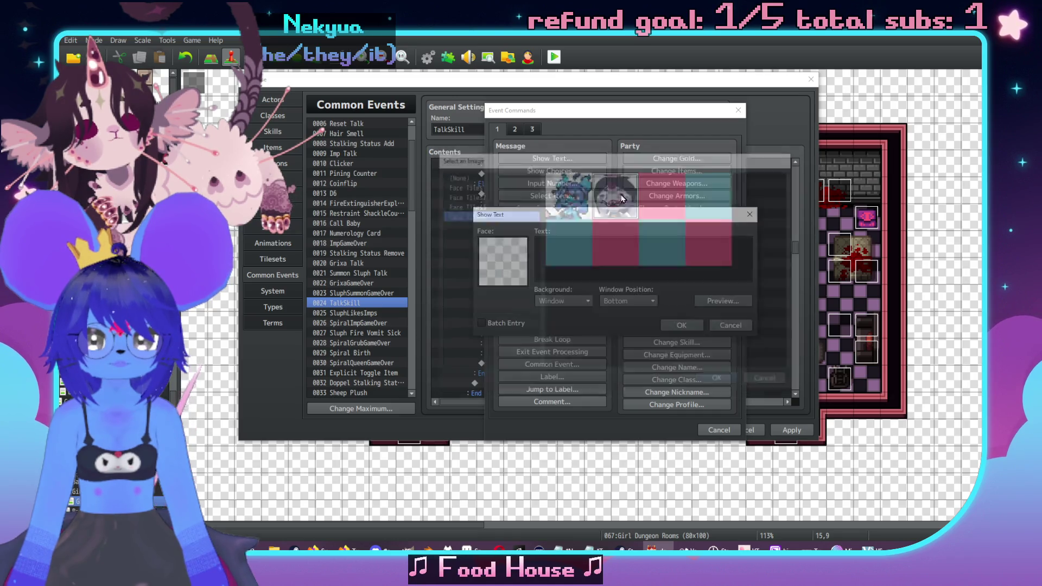
pyautogui.write('A')
pyautogui.press('BackSpace')
pyautogui.press('BackSpace')
pyautogui.press('BackSpace')
pyautogui.write('uw')
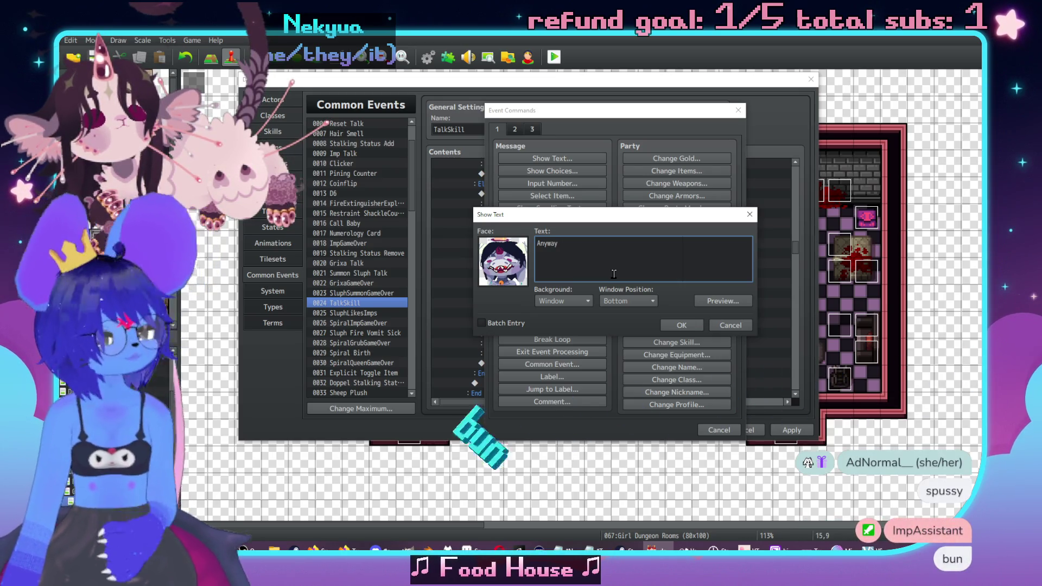
pyautogui.write('t')
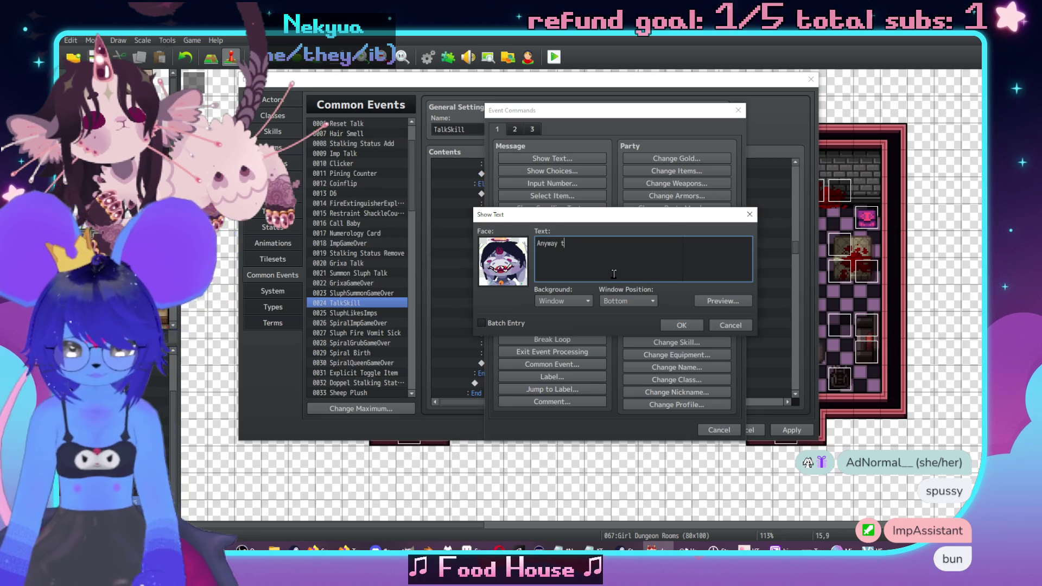
pyautogui.write("here's somme")
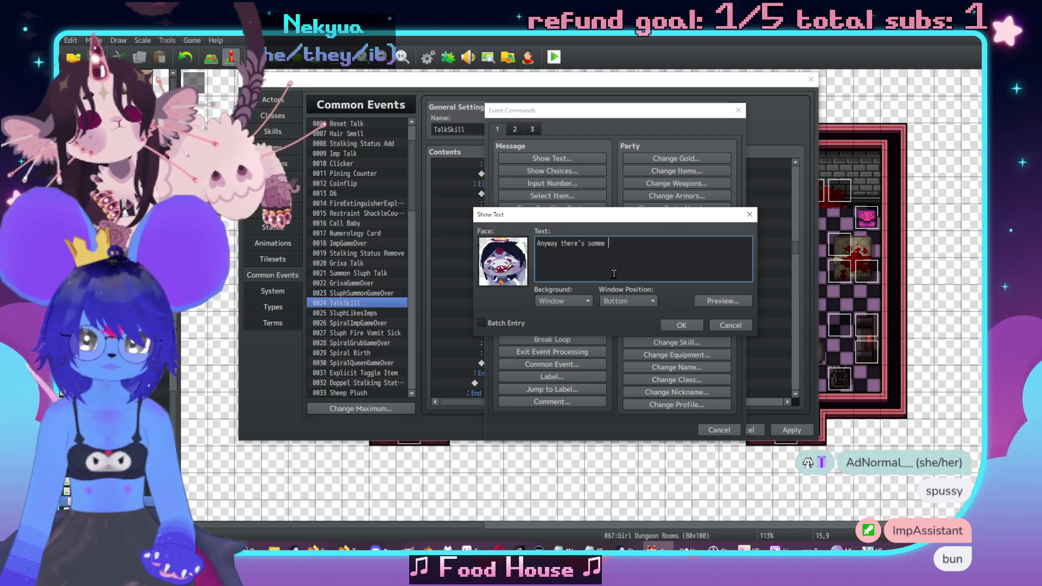
pyautogui.write(' going on here,\\.')
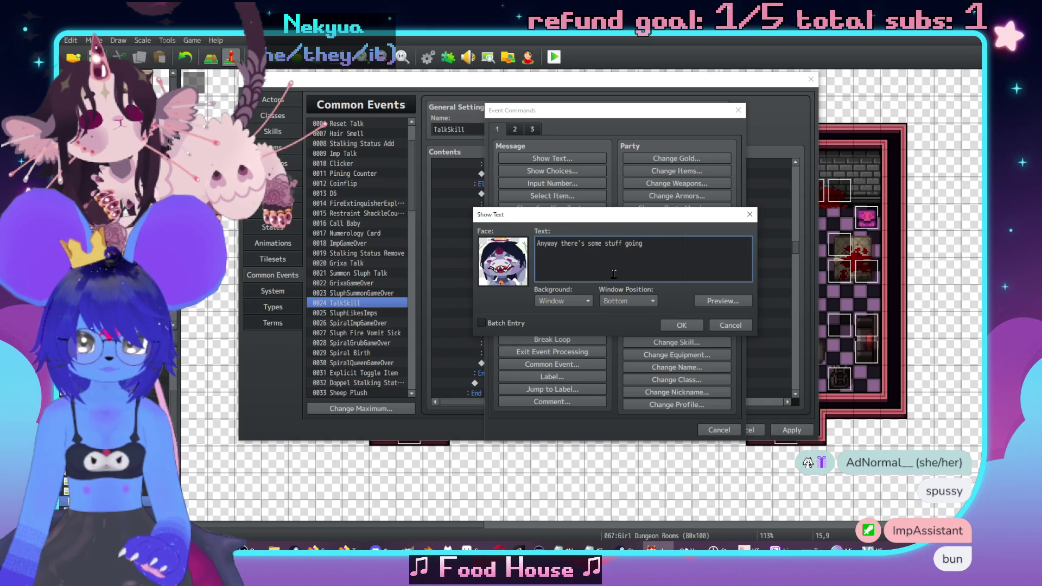
pyautogui.press('Return')
pyautogui.write('there are')
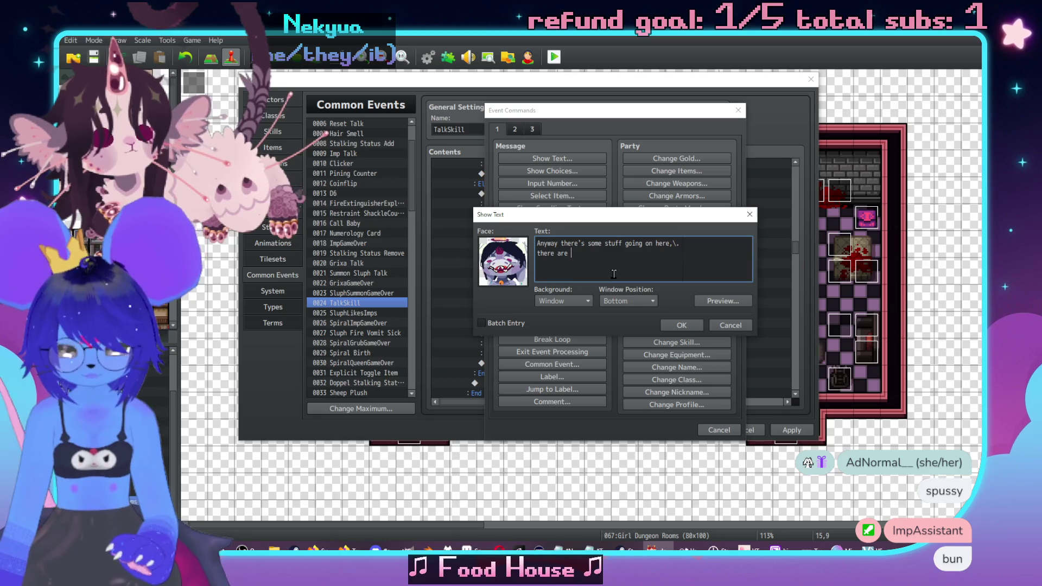
pyautogui.write(' different k')
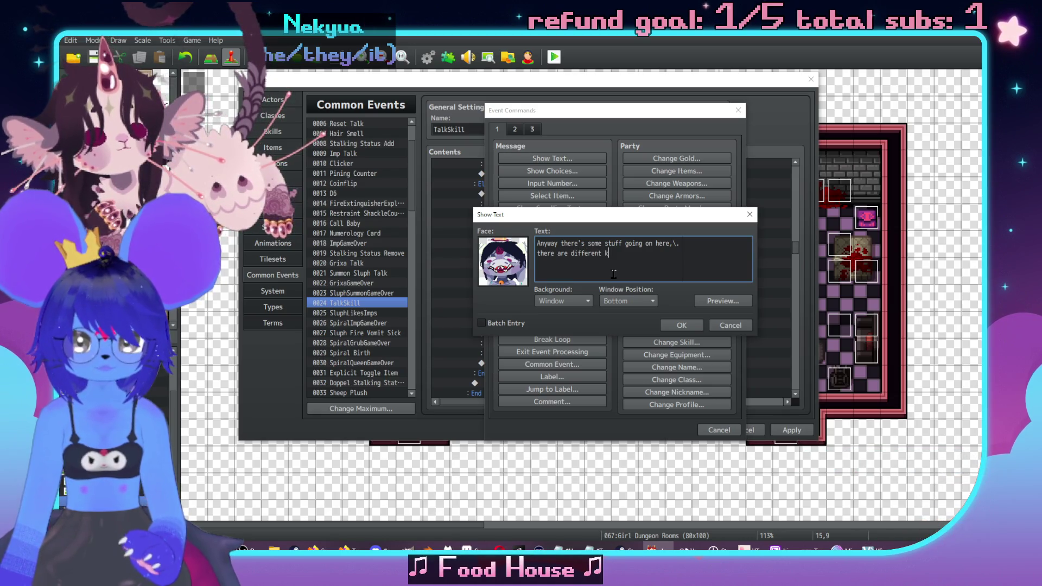
pyautogui.write('inds of imps and')
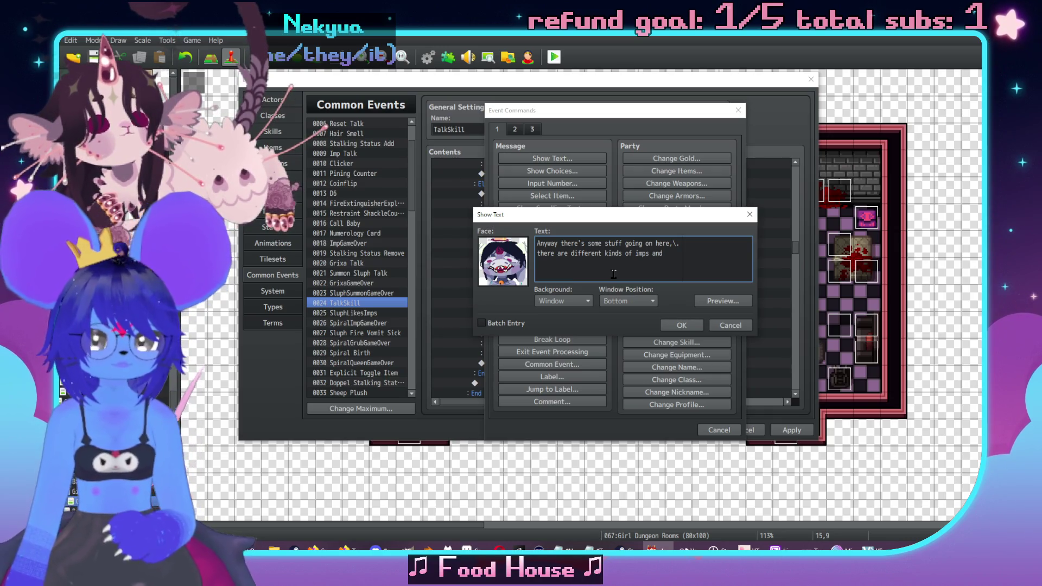
pyautogui.click(730, 325)
pyautogui.press('Escape')
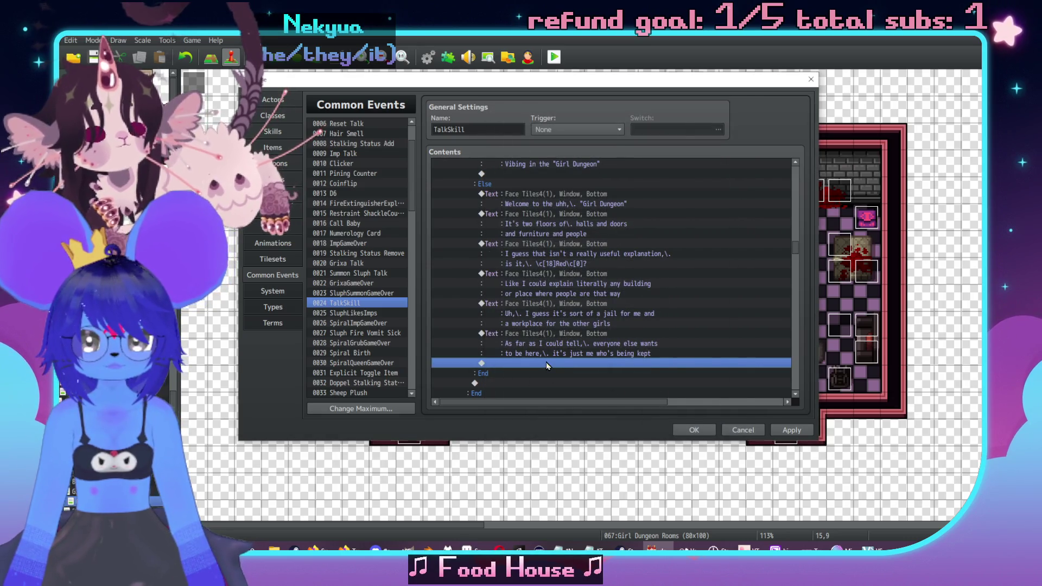
# Add a Show Choices with only 'What dwells here' and confirm the Database with OK.
pyautogui.doubleClick(547, 363)
pyautogui.click(716, 183)
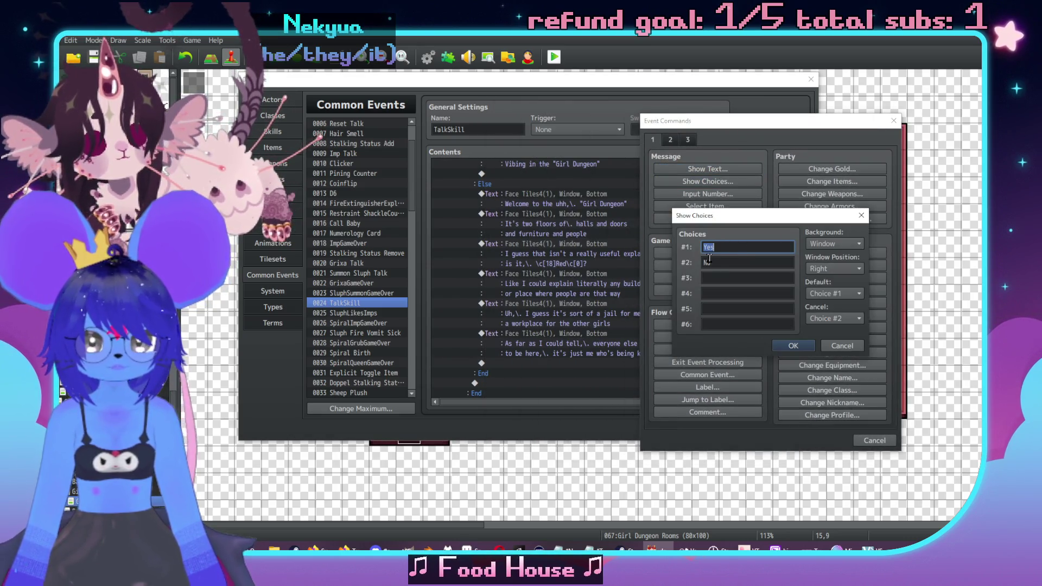
pyautogui.write('What ')
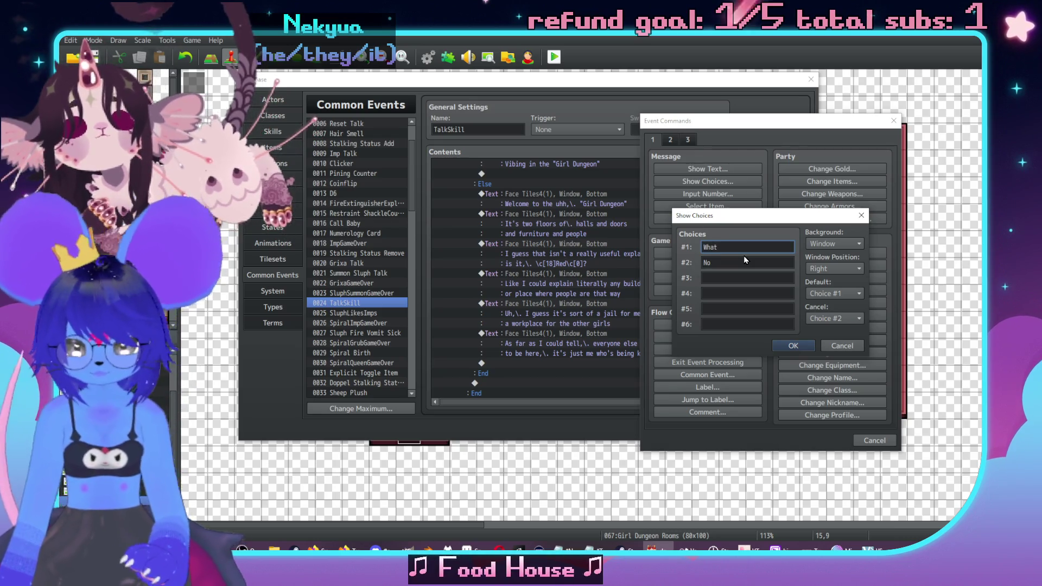
pyautogui.write('dwells here')
pyautogui.press('Tab')
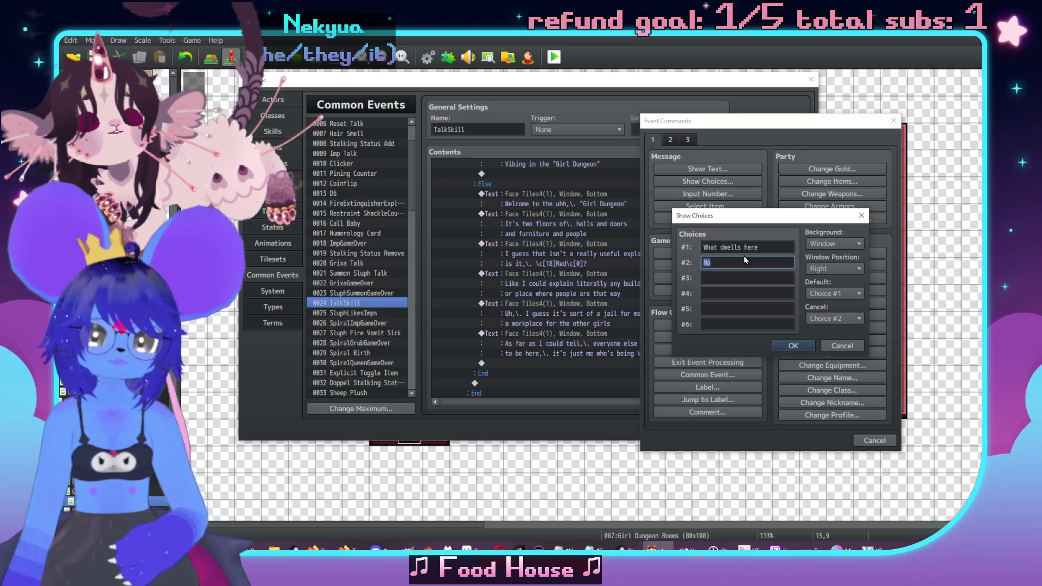
pyautogui.write('T')
pyautogui.write('Who is T')
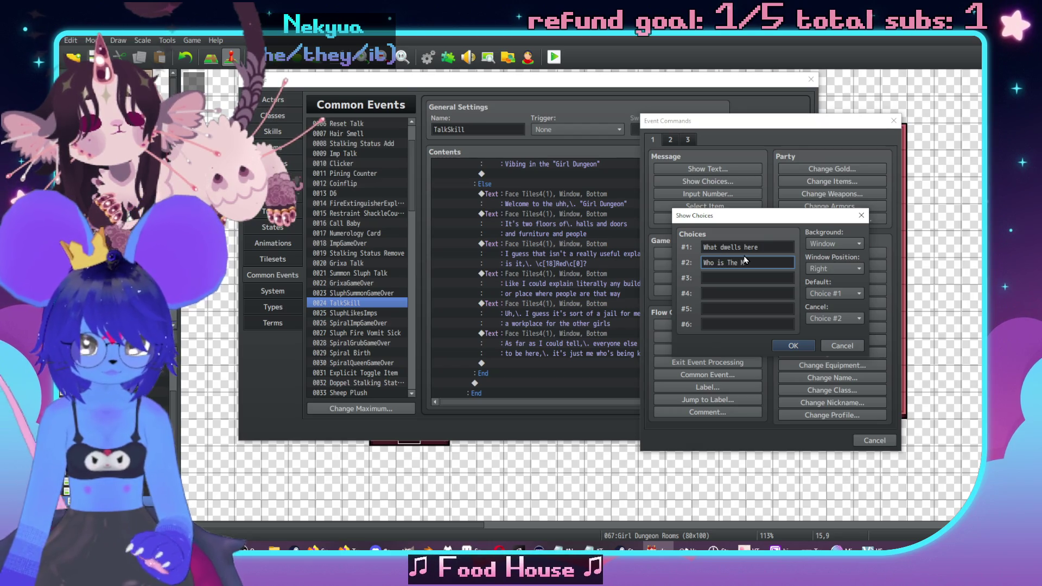
pyautogui.write('a')
pyautogui.hotkey('ctrl', 'a')
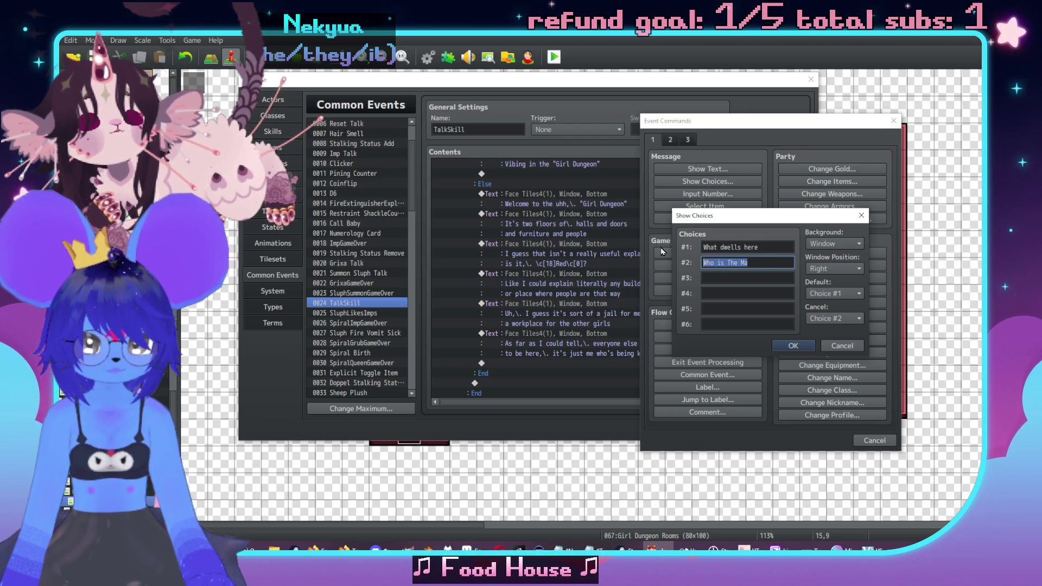
pyautogui.press('BackSpace')
pyautogui.click(793, 346)
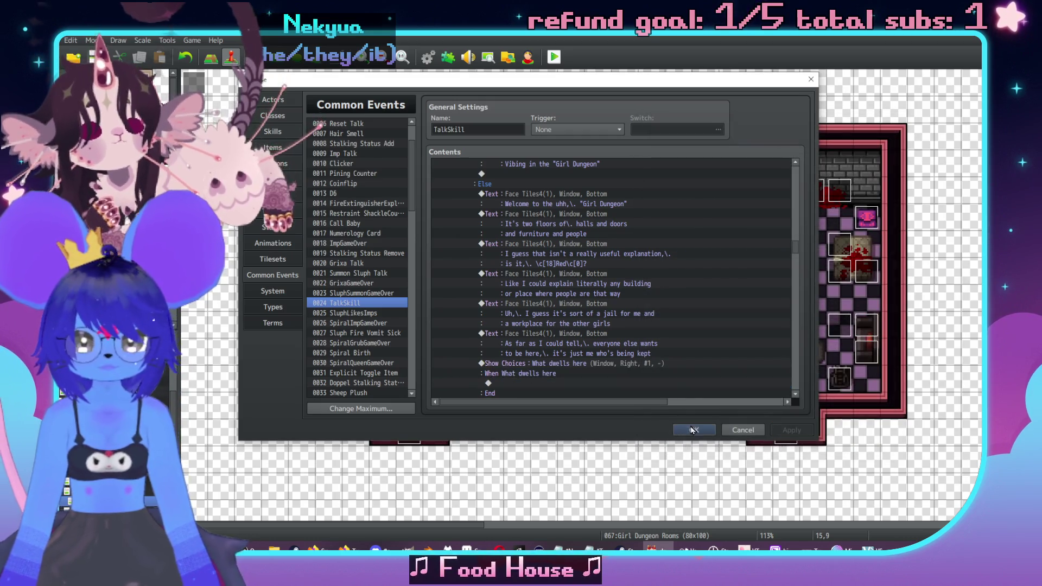
pyautogui.click(693, 430)
# Open the SluphSceneActivation event and look over both of its pages for reference.
pyautogui.scroll(-5, 565, 362)
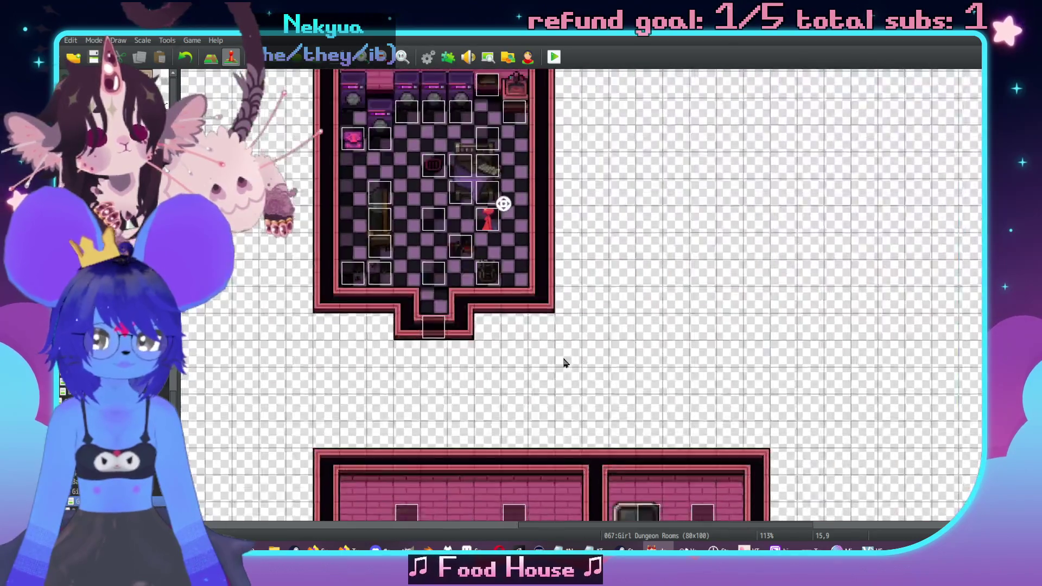
pyautogui.scroll(-5, 565, 363)
pyautogui.hscroll(-5, 580, 281)
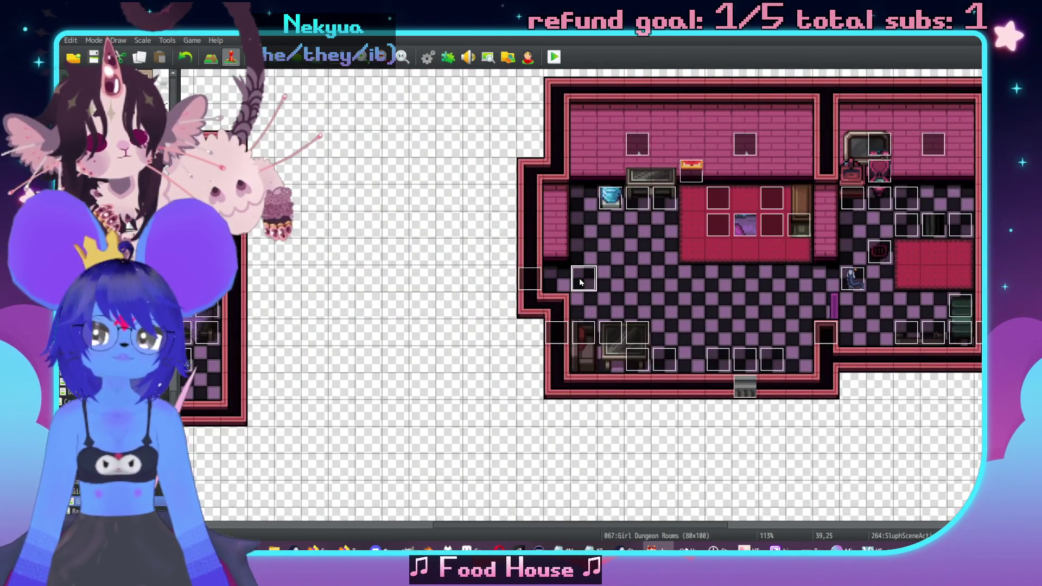
pyautogui.doubleClick(580, 281)
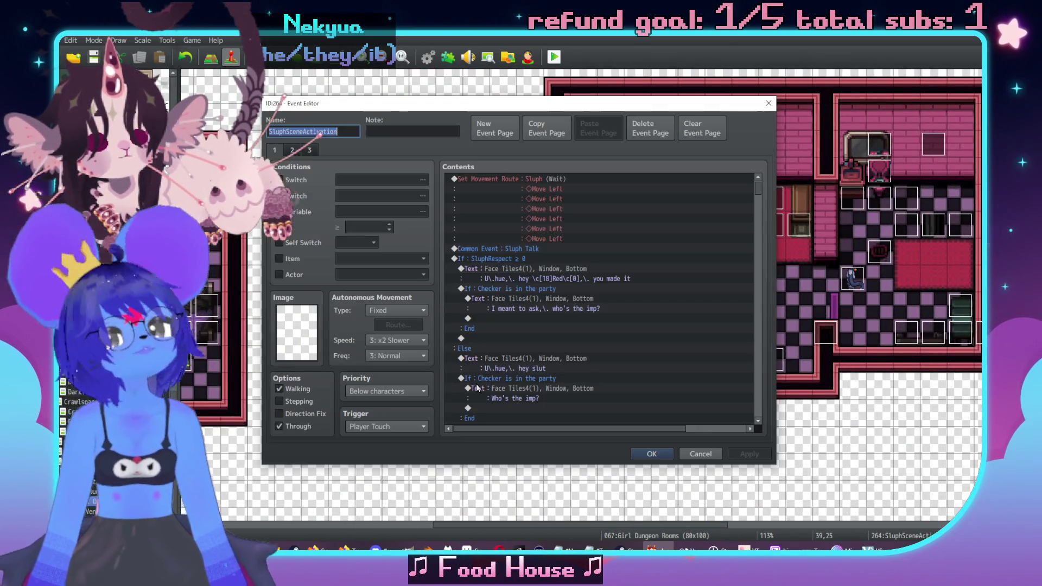
pyautogui.click(297, 149)
pyautogui.scroll(-1, 666, 256)
pyautogui.scroll(1, 666, 256)
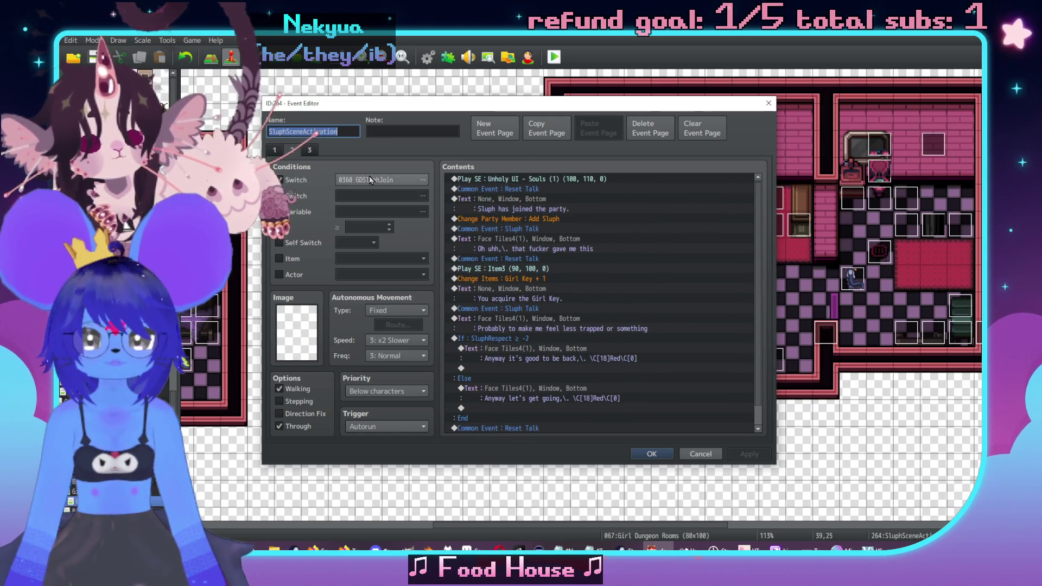
pyautogui.click(276, 150)
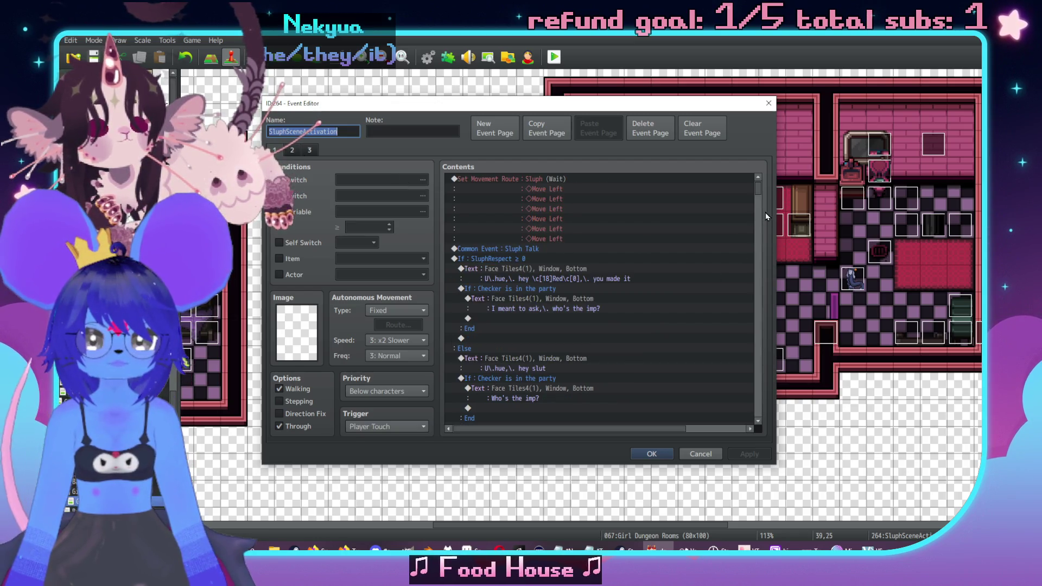
pyautogui.scroll(-10, 629, 331)
pyautogui.scroll(5, 652, 318)
pyautogui.moveTo(758, 321); pyautogui.dragTo(762, 301)
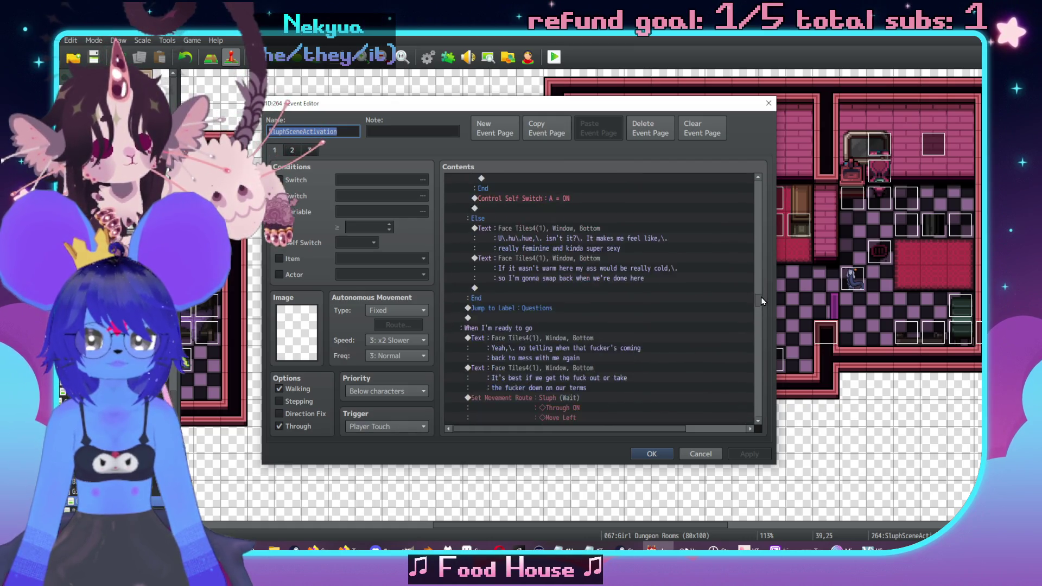
pyautogui.scroll(8, 623, 292)
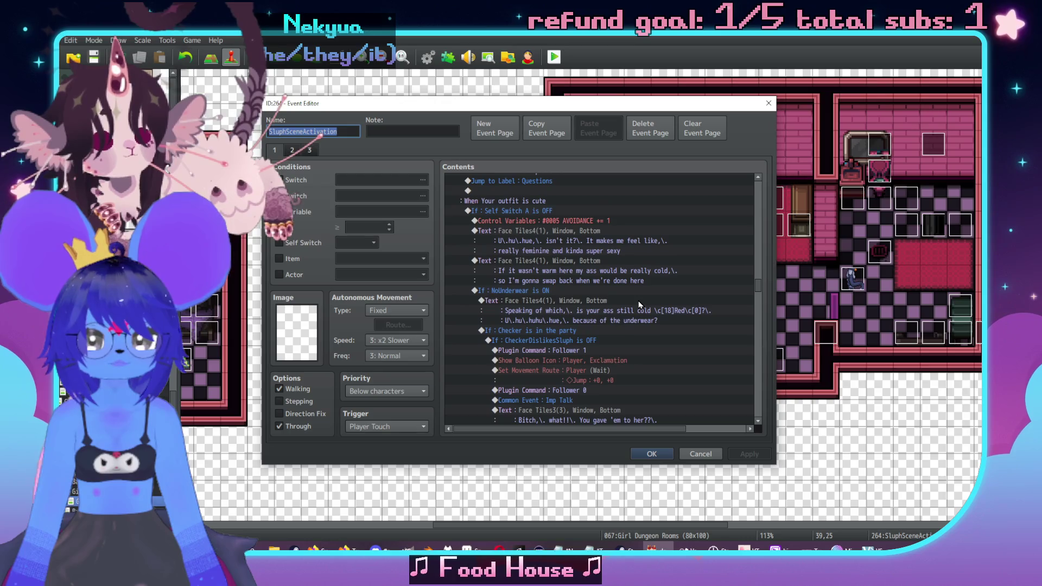
pyautogui.scroll(8, 638, 304)
pyautogui.scroll(4, 632, 301)
# Inspect the What is this place branch and the existing choice block as a model.
pyautogui.click(598, 280)
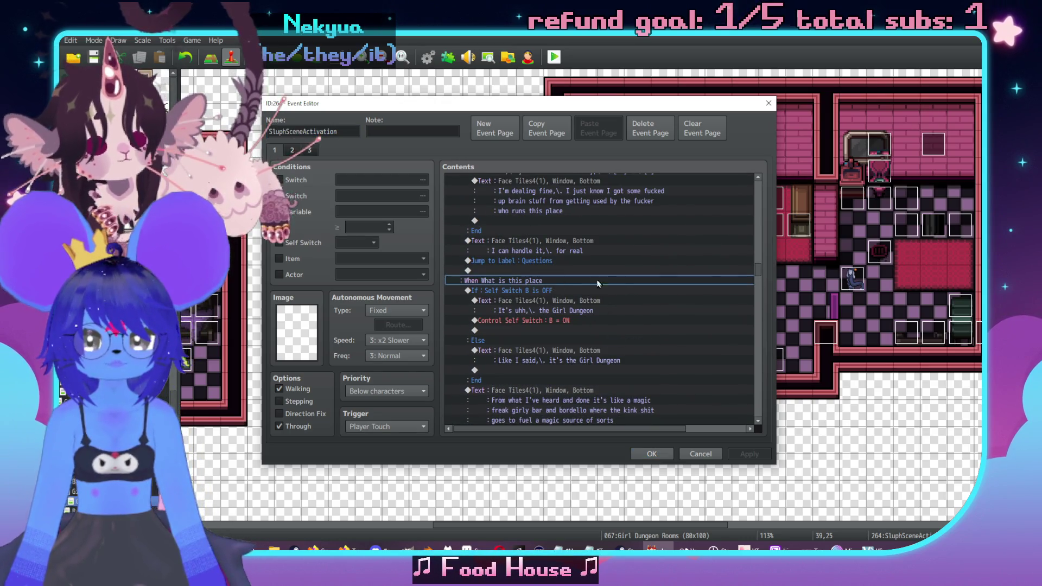
pyautogui.scroll(10, 608, 261)
pyautogui.scroll(7, 632, 263)
pyautogui.click(623, 296)
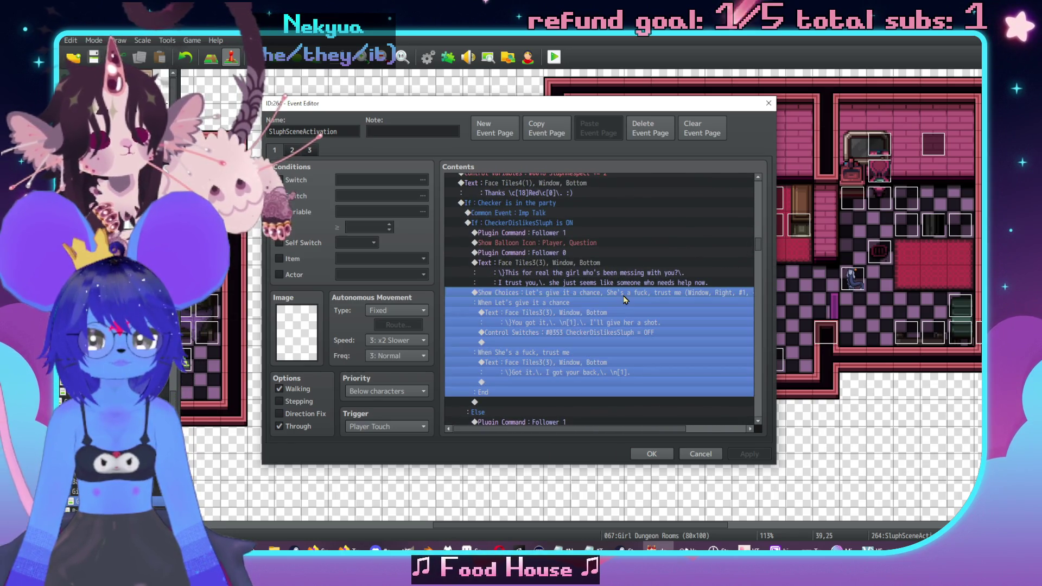
pyautogui.scroll(10, 614, 291)
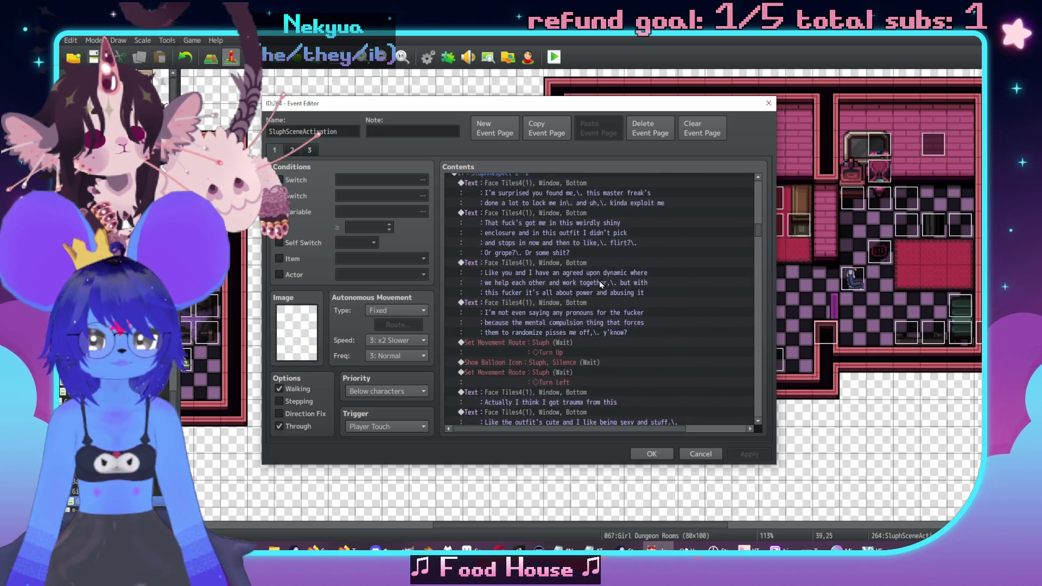
pyautogui.scroll(10, 601, 284)
pyautogui.scroll(10, 606, 295)
pyautogui.scroll(10, 608, 305)
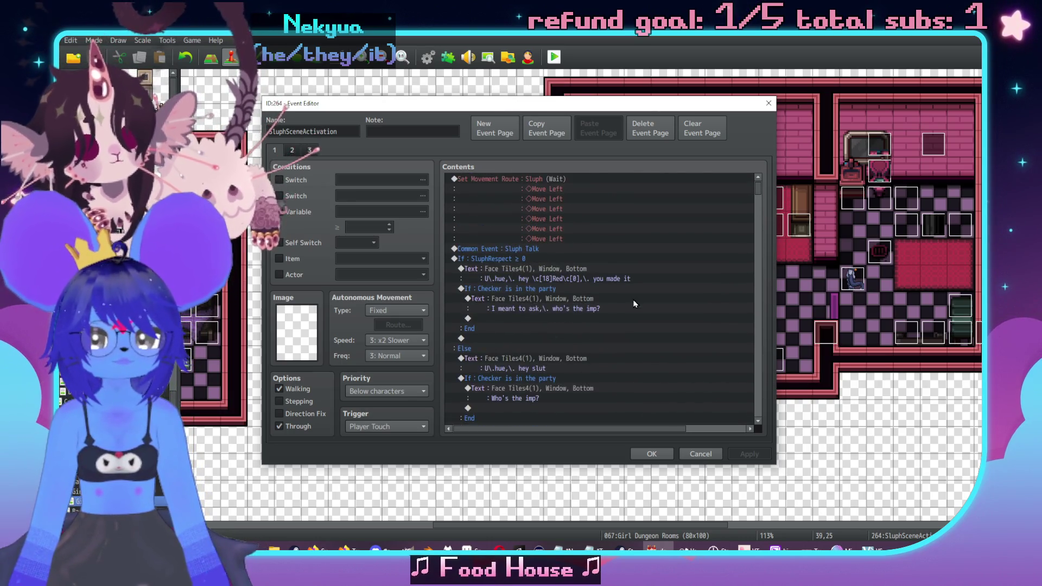
pyautogui.click(757, 394)
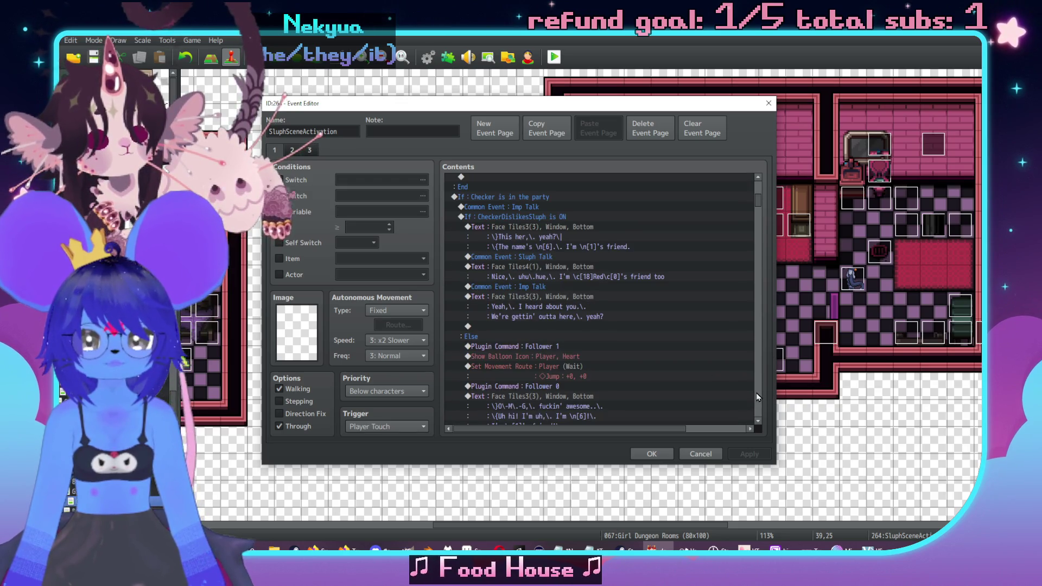
pyautogui.click(757, 392)
pyautogui.click(756, 393)
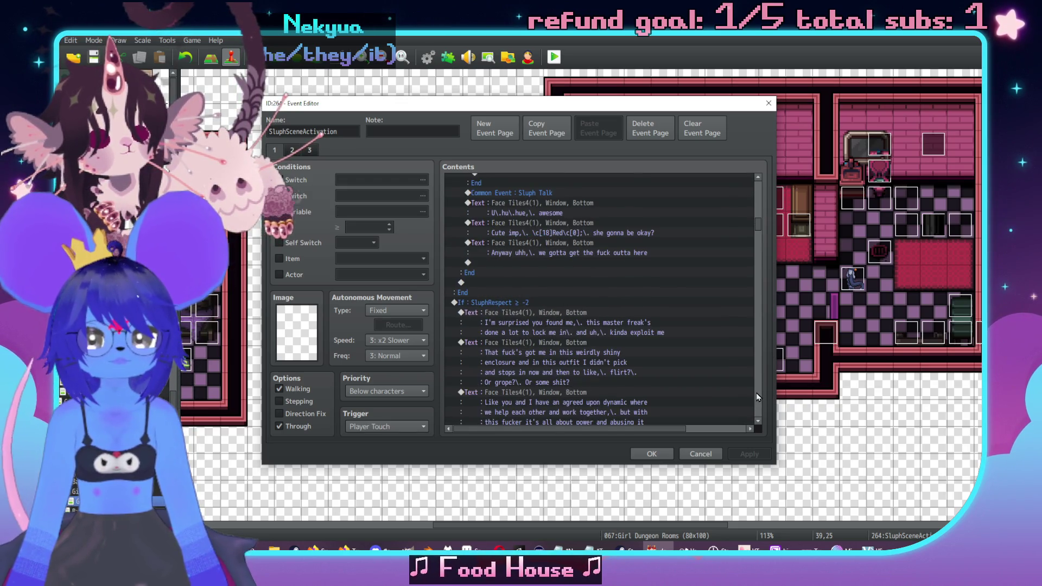
pyautogui.click(757, 392)
pyautogui.click(756, 392)
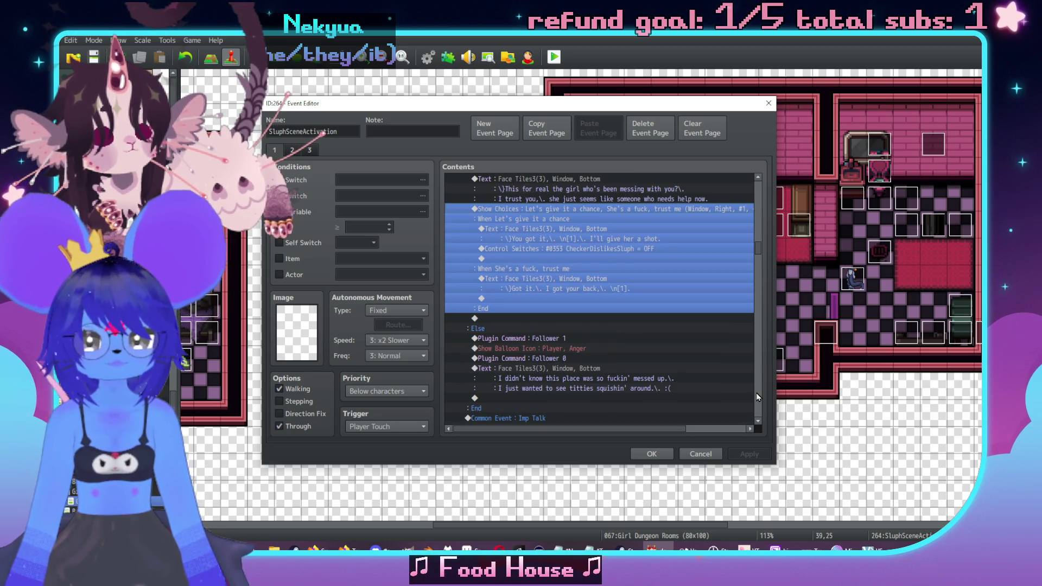
pyautogui.click(757, 397)
# Review the Show Choices command unchanged, then select the Jump to Label : Questions command.
pyautogui.doubleClick(562, 237)
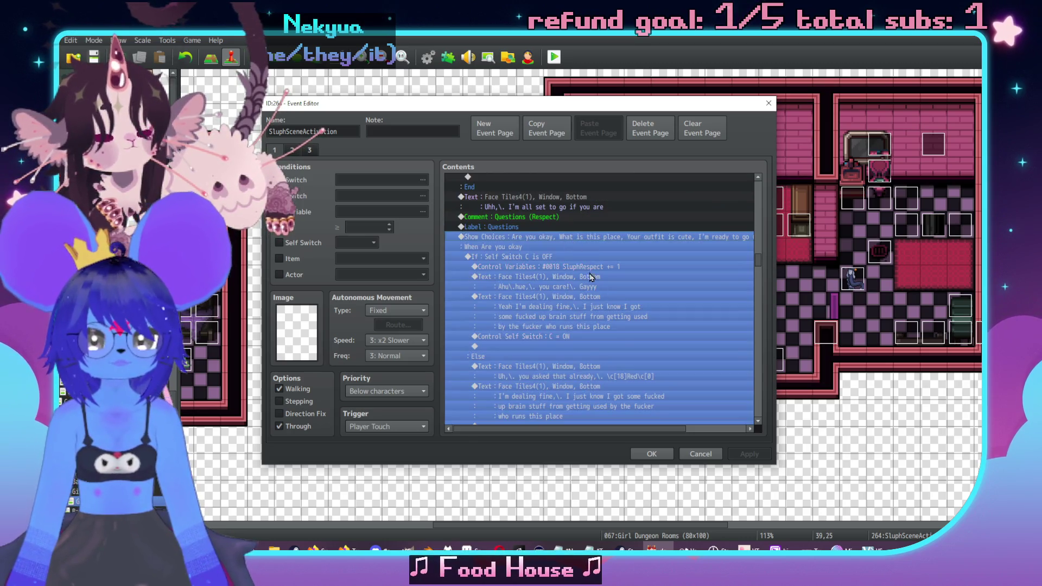
pyautogui.click(674, 359)
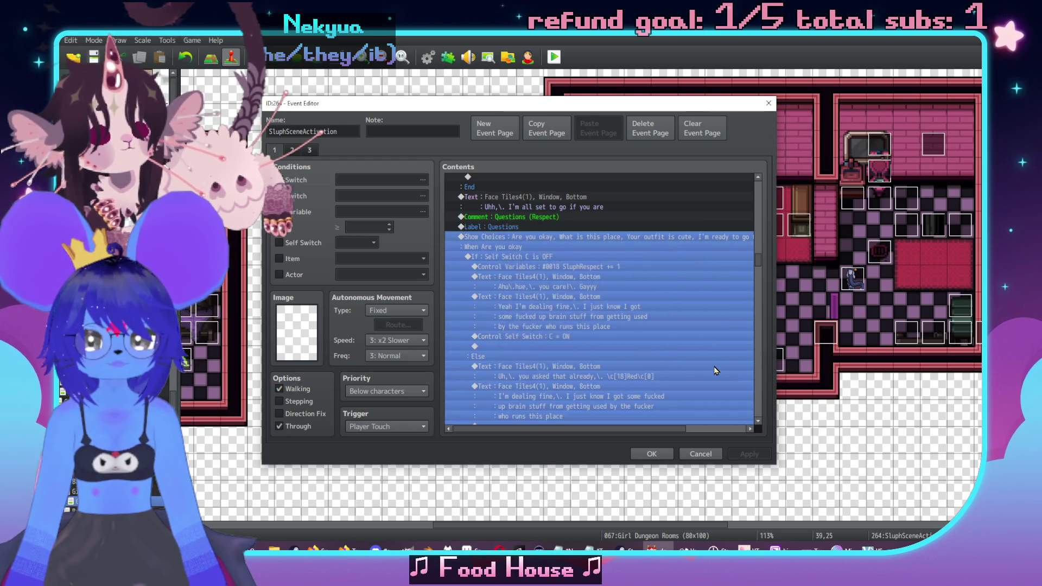
pyautogui.scroll(-3, 673, 342)
pyautogui.click(699, 348)
pyautogui.press('Up')
pyautogui.press('Up')
pyautogui.press('Up')
pyautogui.scroll(-3, 699, 345)
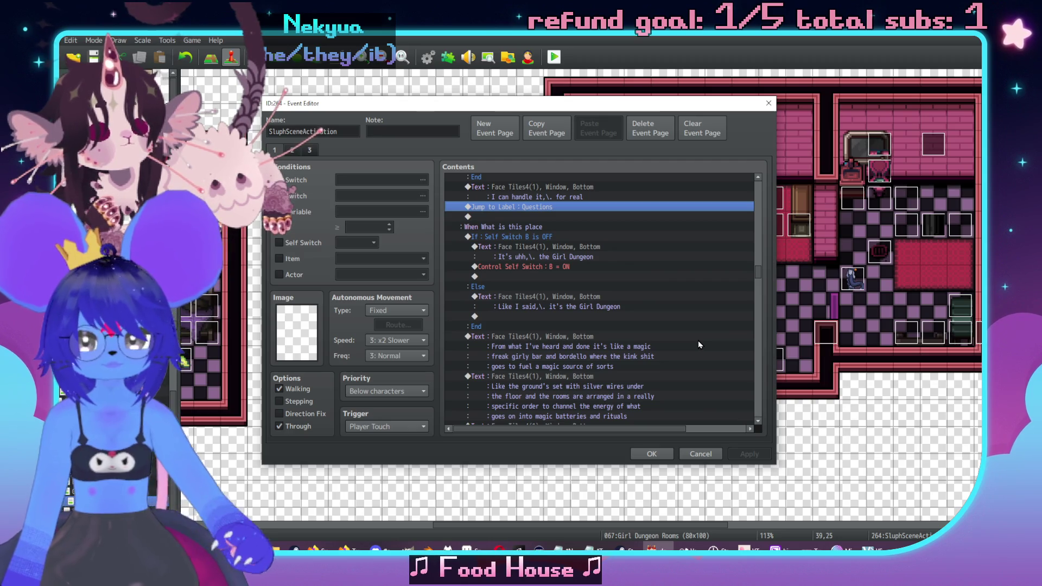
pyautogui.scroll(-1, 646, 307)
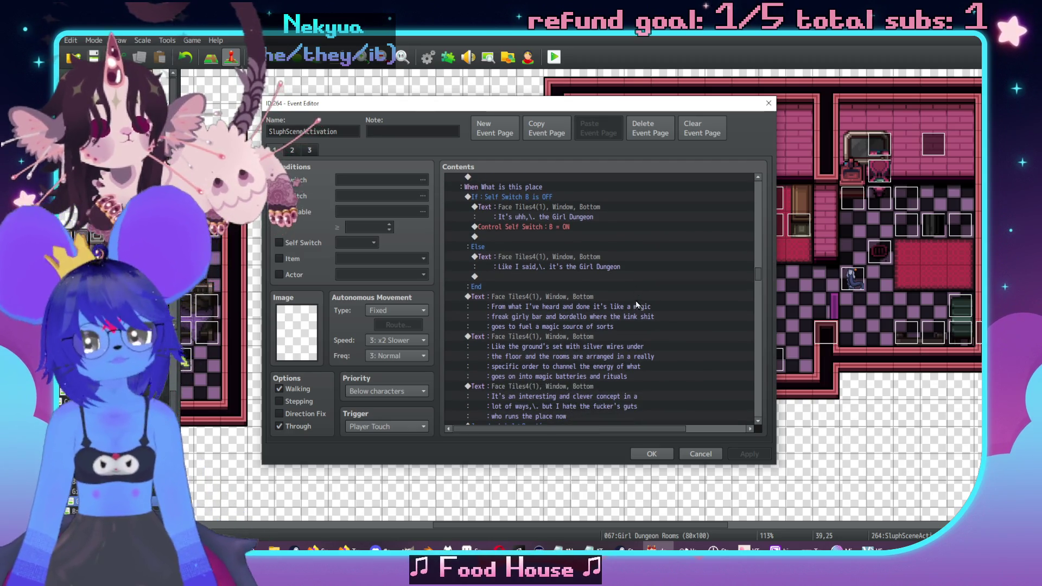
pyautogui.scroll(-2, 684, 340)
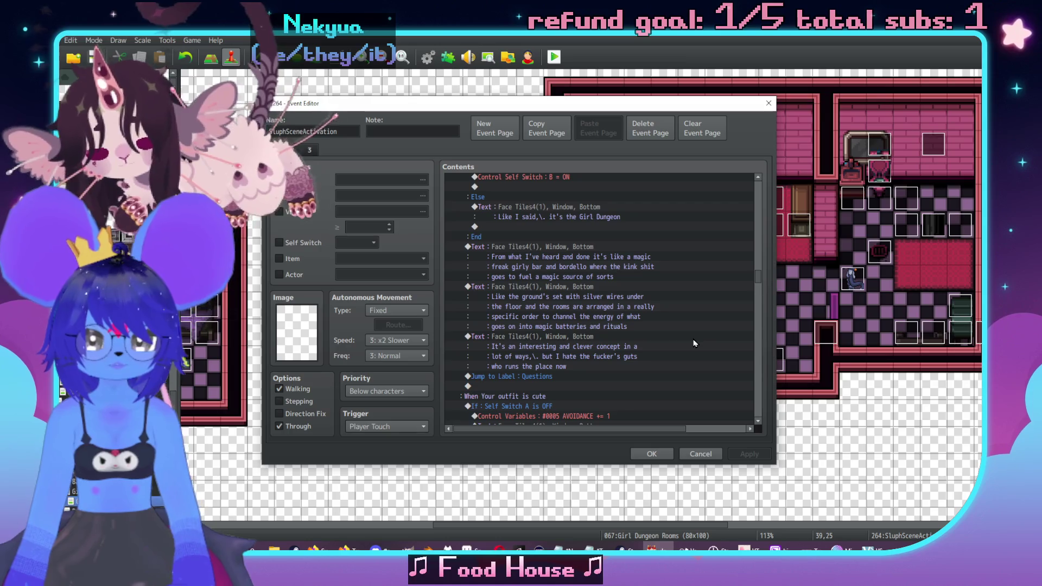
pyautogui.scroll(-3, 694, 342)
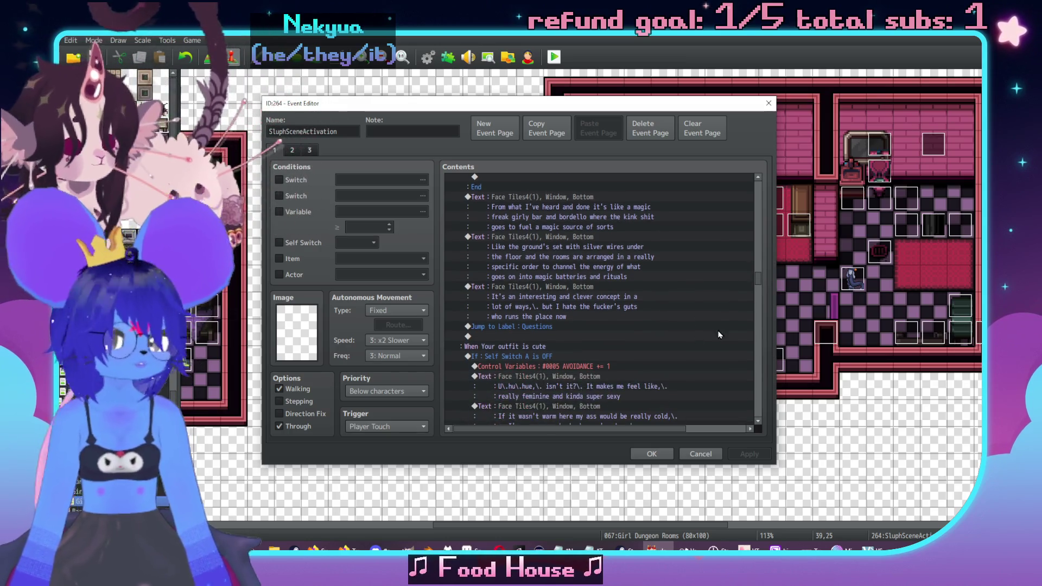
# Edit the last What is this place message so it ends 'so I don't like it much'.
pyautogui.doubleClick(601, 253)
pyautogui.press('BackSpace')
pyautogui.press('BackSpace')
pyautogui.press('BackSpace')
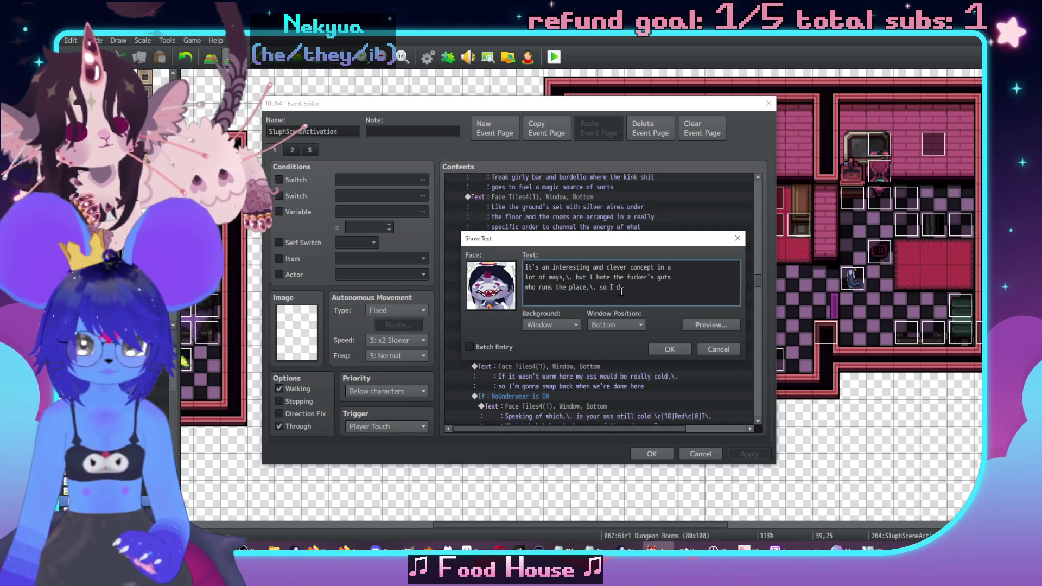
pyautogui.write("on't like it much")
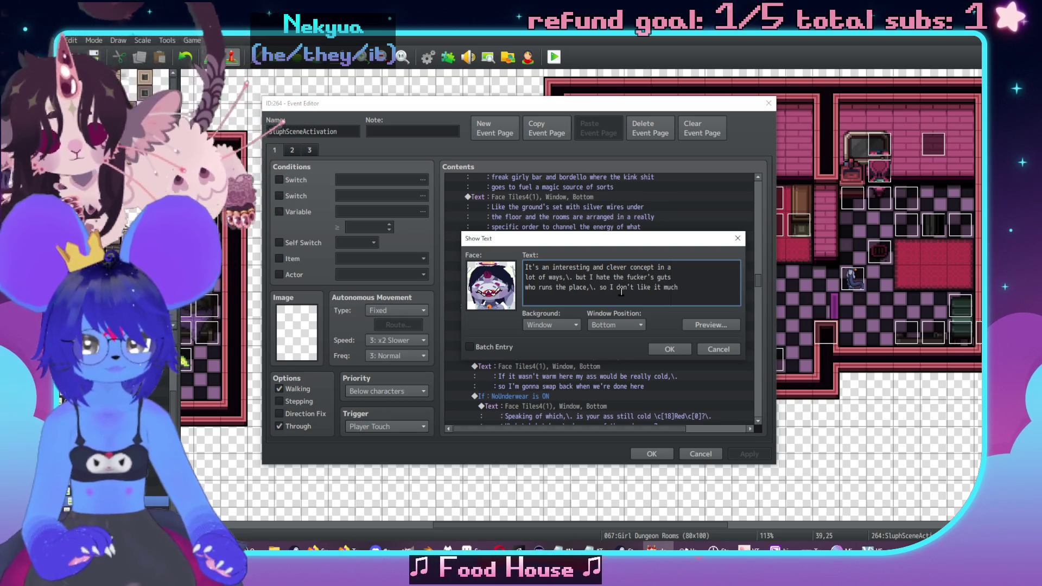
pyautogui.click(669, 353)
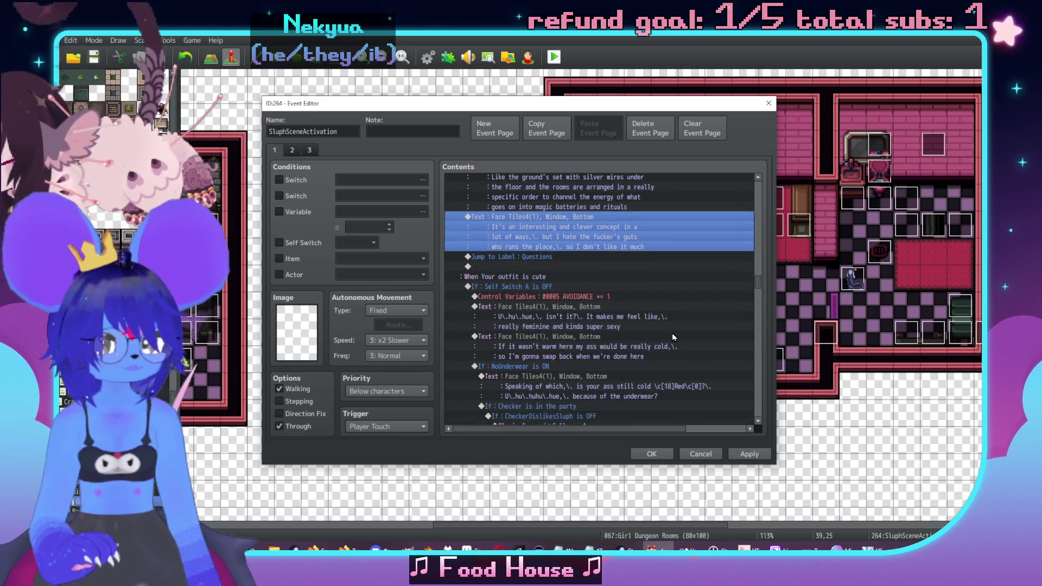
# Apply the changes and close the SluphSceneActivation event with OK.
pyautogui.scroll(-1, 671, 335)
pyautogui.click(746, 452)
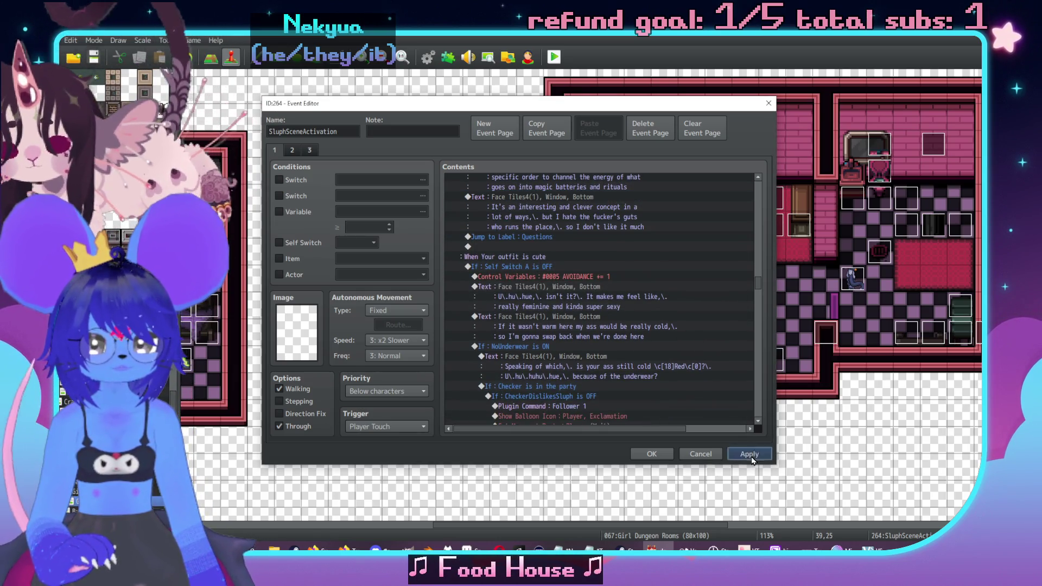
pyautogui.click(651, 454)
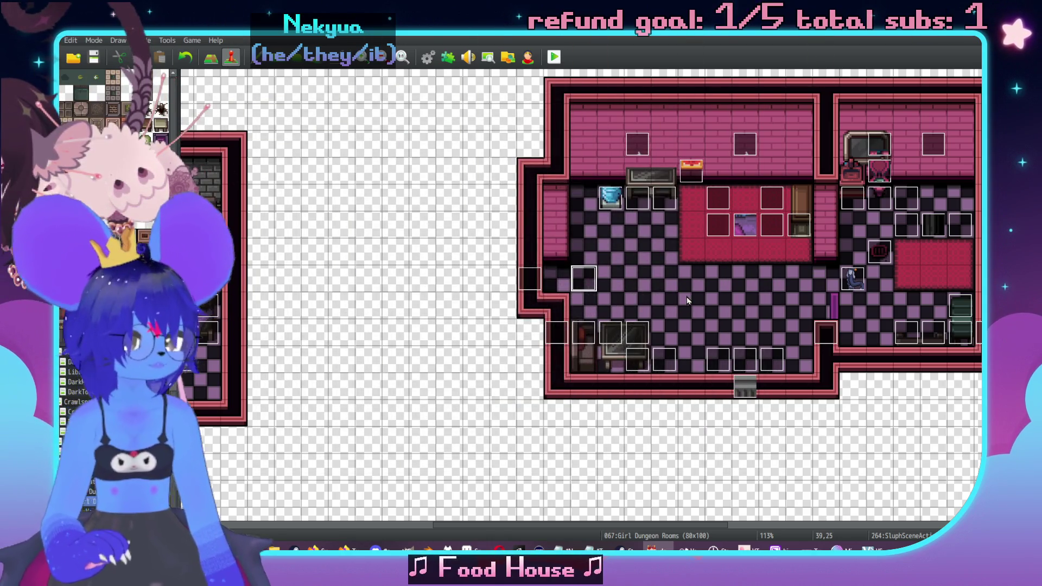
# Open the Database with F9 on the 0024 TalkSkill common event and scroll through its Contents.
pyautogui.press('F9')
pyautogui.scroll(-15, 784, 361)
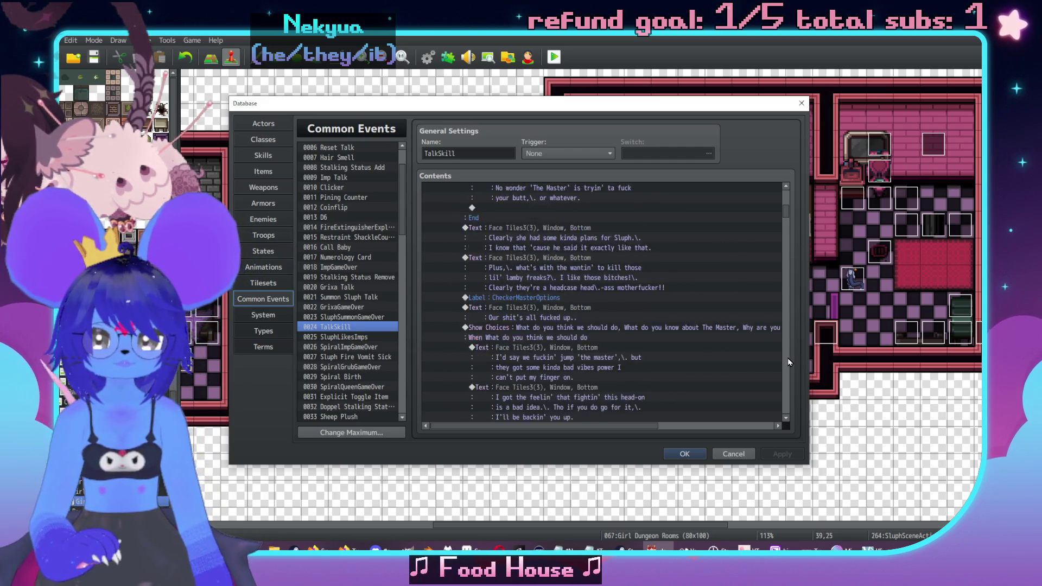
pyautogui.scroll(-10, 789, 361)
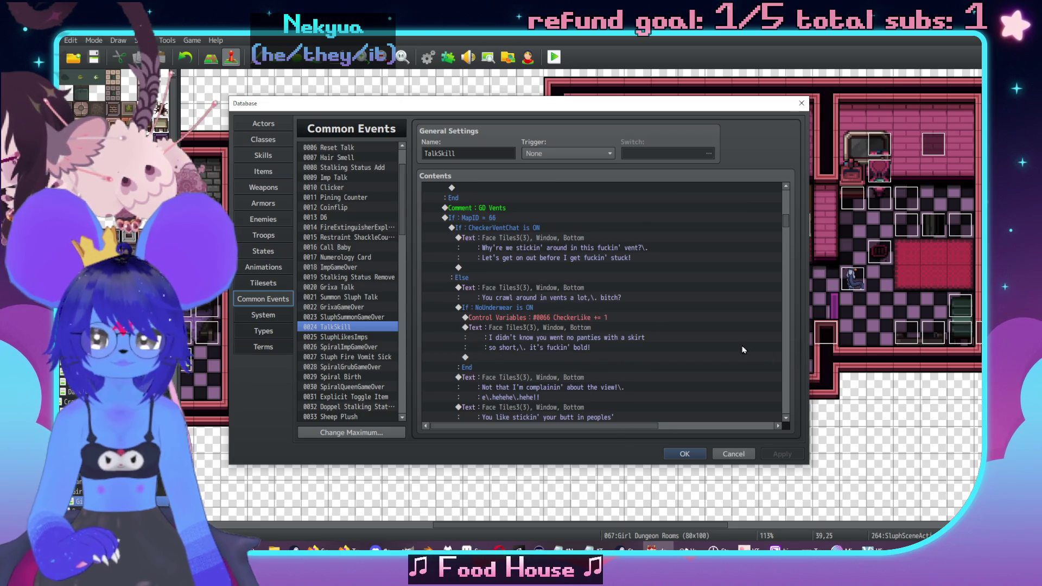
pyautogui.scroll(-10, 744, 350)
pyautogui.scroll(-10, 788, 371)
pyautogui.scroll(-3, 787, 372)
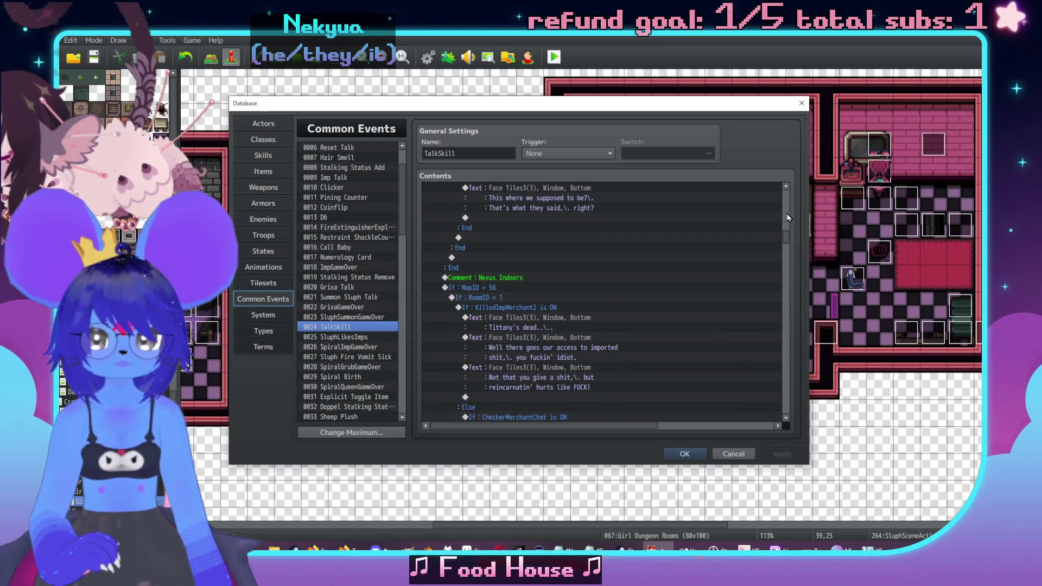
pyautogui.scroll(5, 788, 217)
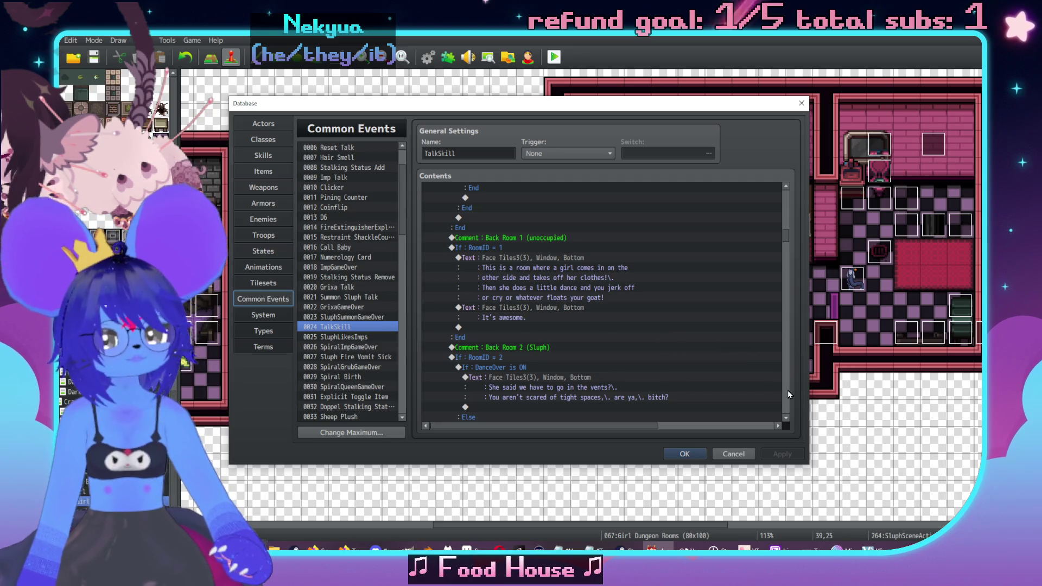
pyautogui.scroll(-5, 788, 394)
pyautogui.scroll(-10, 788, 394)
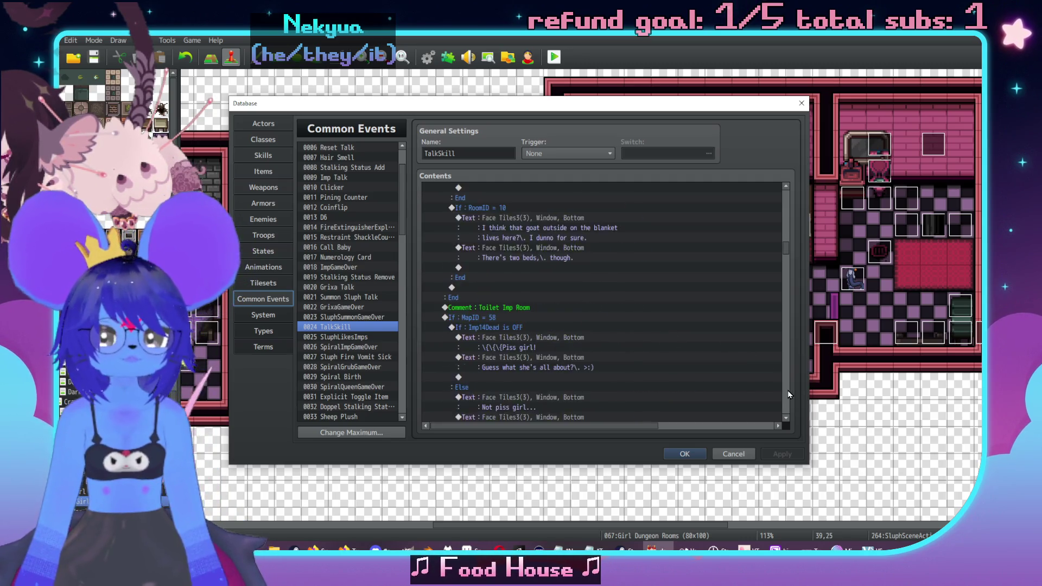
# Add a '-------------' dashed line above and below the Sluph Dialogue comment and confirm it.
pyautogui.click(784, 237)
pyautogui.doubleClick(513, 278)
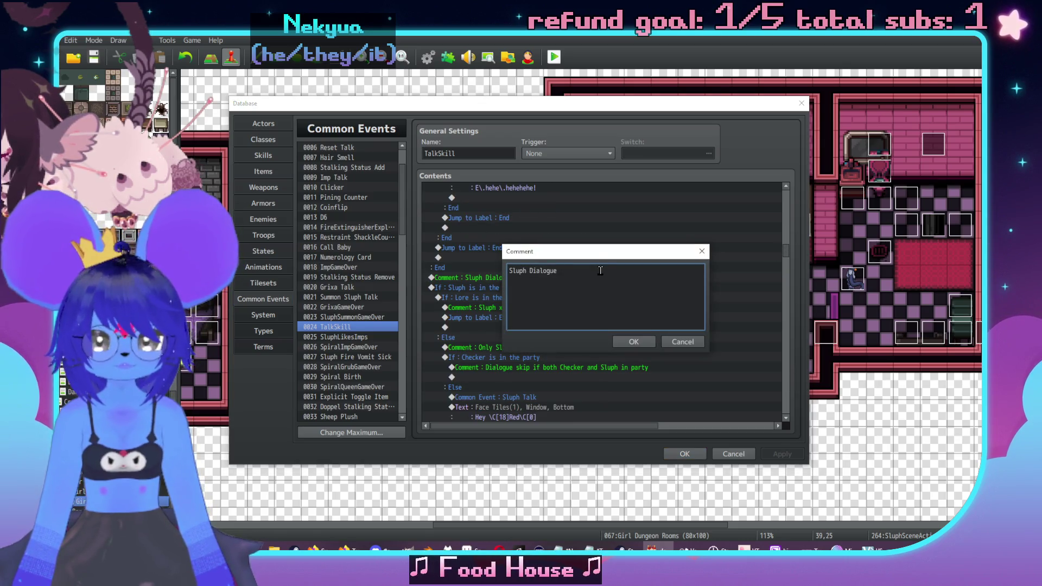
pyautogui.write('-------------')
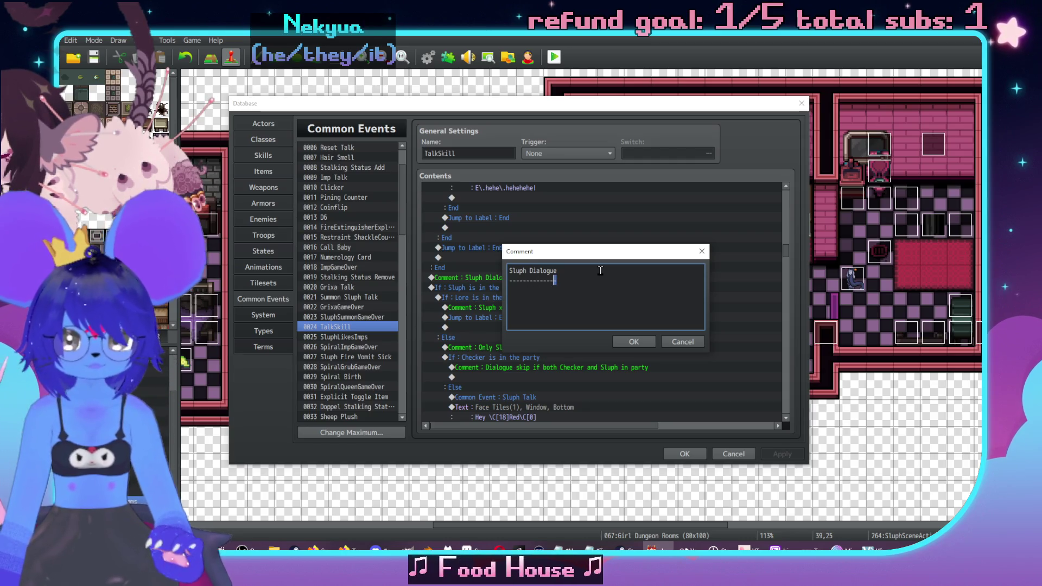
pyautogui.hotkey('shift', 'Left')
pyautogui.hotkey('shift', 'Left')
pyautogui.hotkey('shift', 'Left')
pyautogui.hotkey('ctrl', 'Home')
pyautogui.press('Return')
pyautogui.click(631, 342)
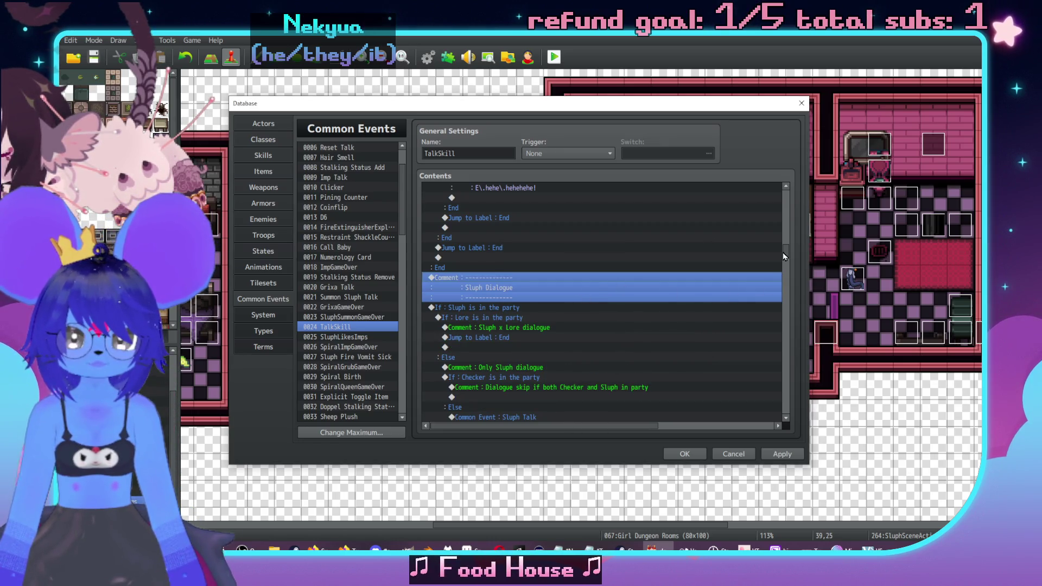
pyautogui.scroll(-4, 690, 308)
pyautogui.scroll(-12, 669, 279)
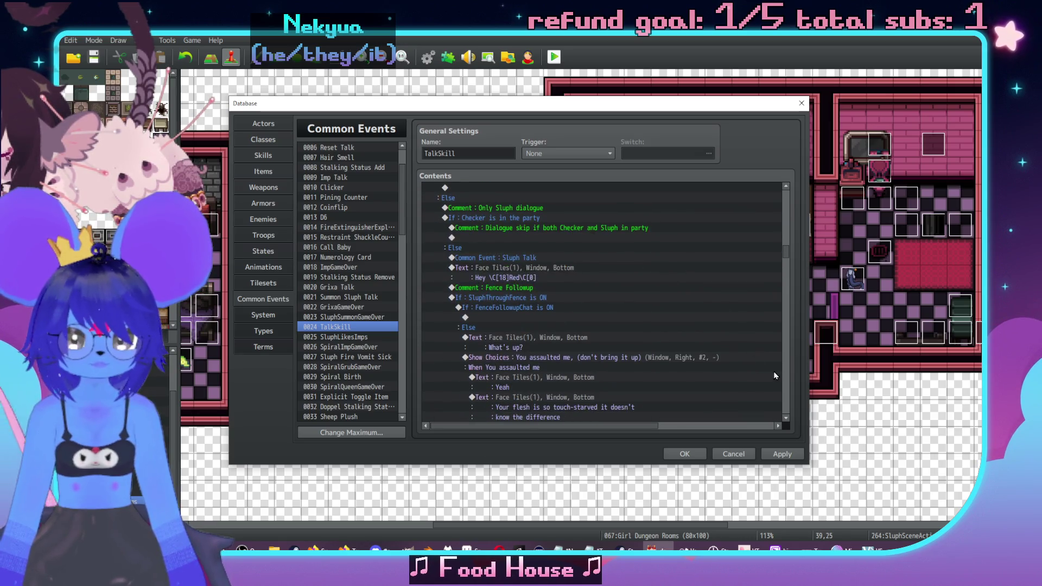
pyautogui.scroll(-5, 784, 375)
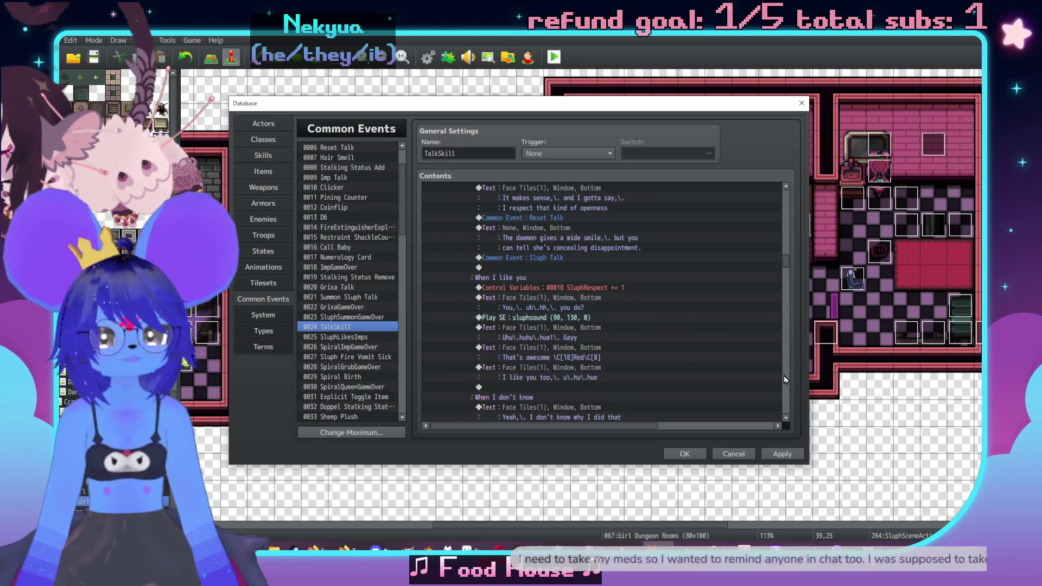
pyautogui.scroll(-5, 784, 376)
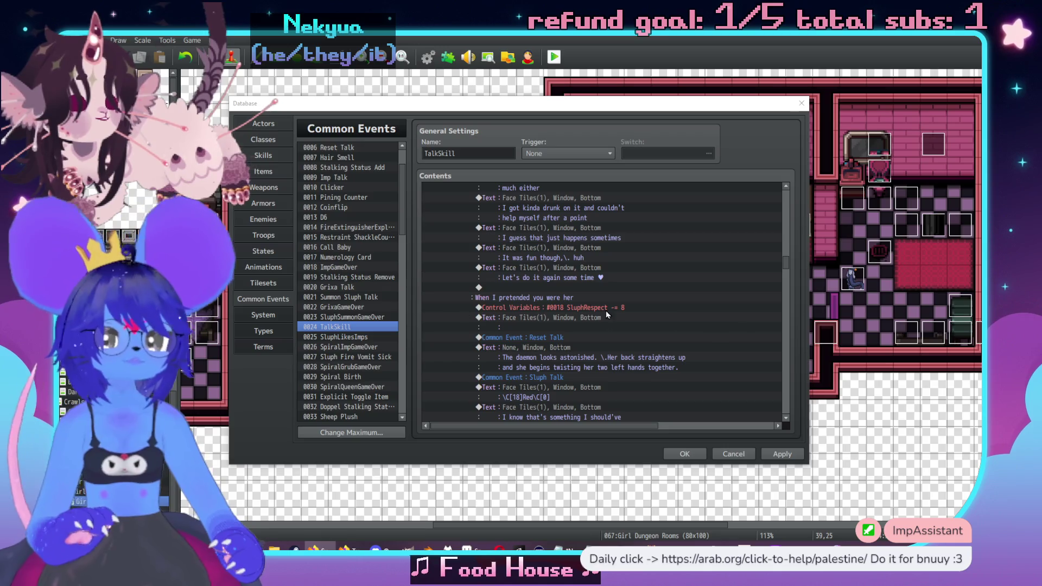
# Edit the 'Vibing in the "Girl Dungeon"' message under GDIntroSluph, adding ',\. u\.hu\.hue' to the text.
pyautogui.scroll(-5, 791, 379)
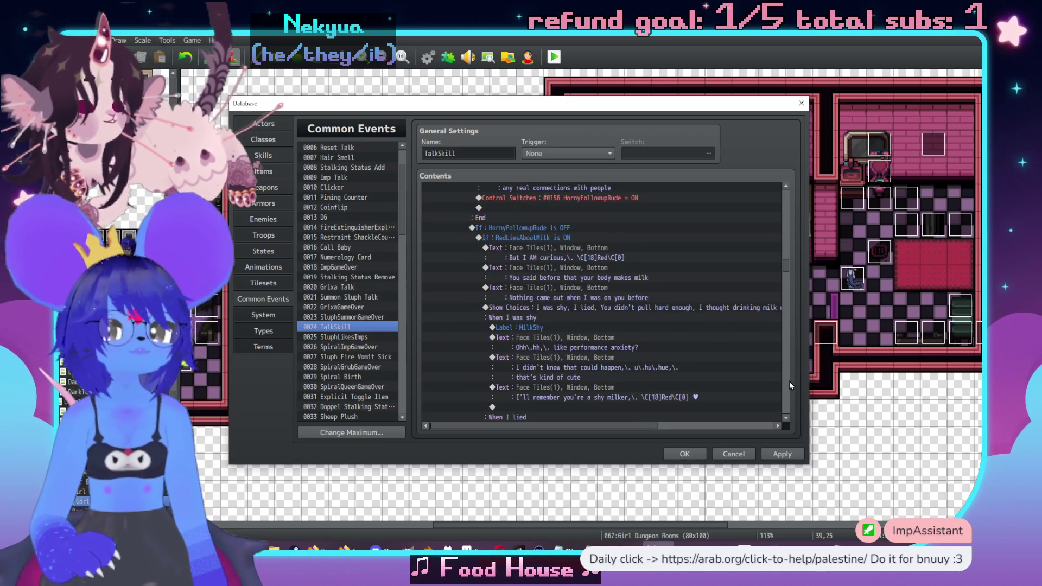
pyautogui.scroll(-8, 791, 386)
pyautogui.scroll(-20, 791, 385)
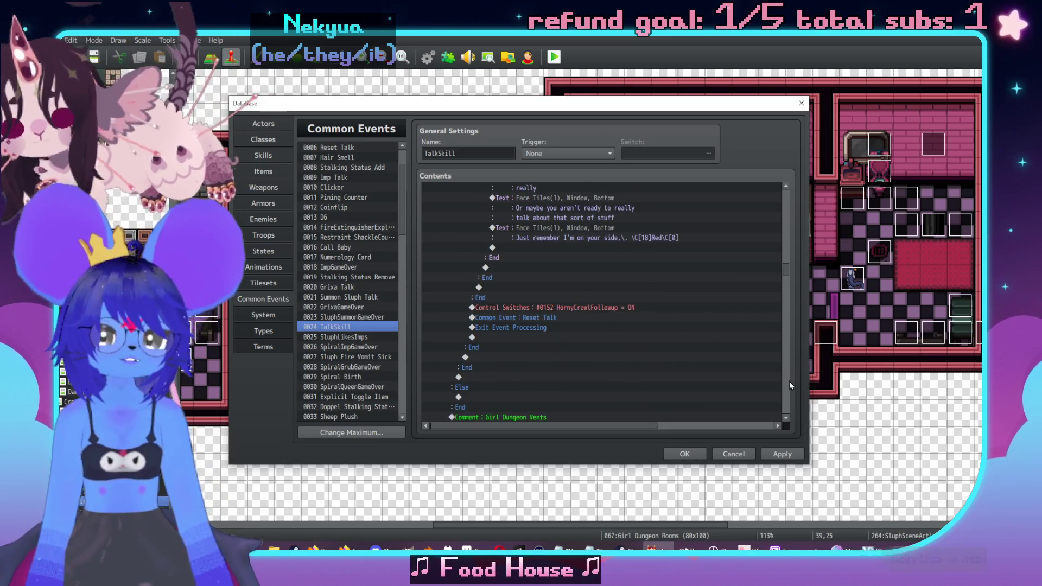
pyautogui.scroll(-10, 790, 385)
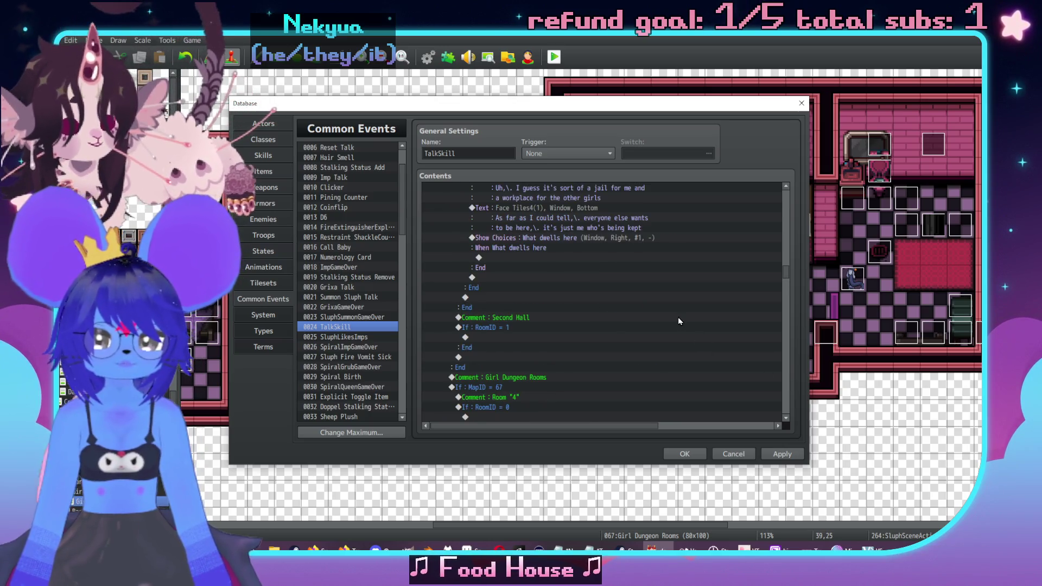
pyautogui.scroll(-10, 678, 317)
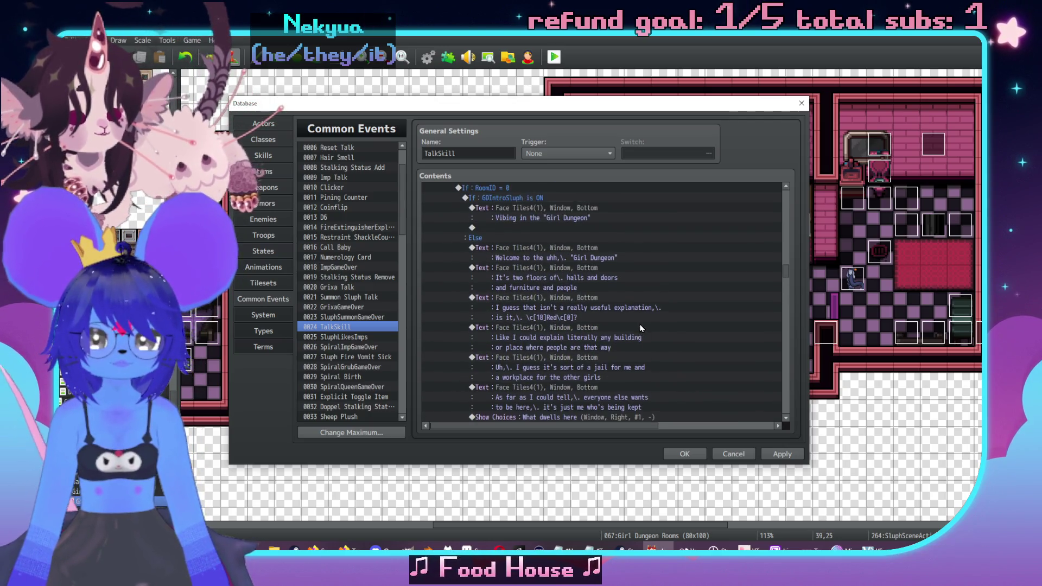
pyautogui.scroll(1, 630, 326)
pyautogui.scroll(-1, 676, 317)
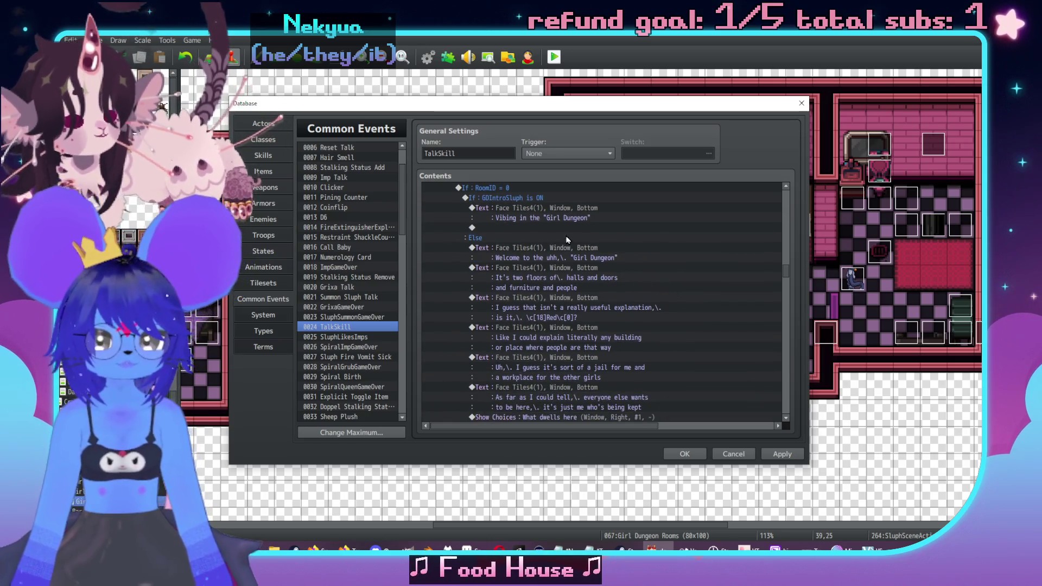
pyautogui.doubleClick(607, 211)
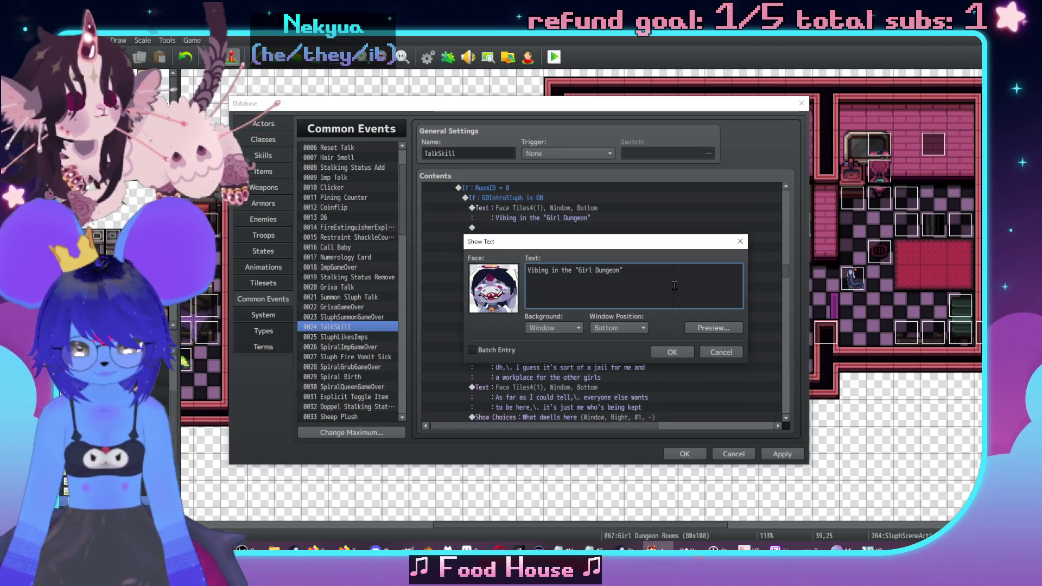
pyautogui.write(',\\. u\\.h')
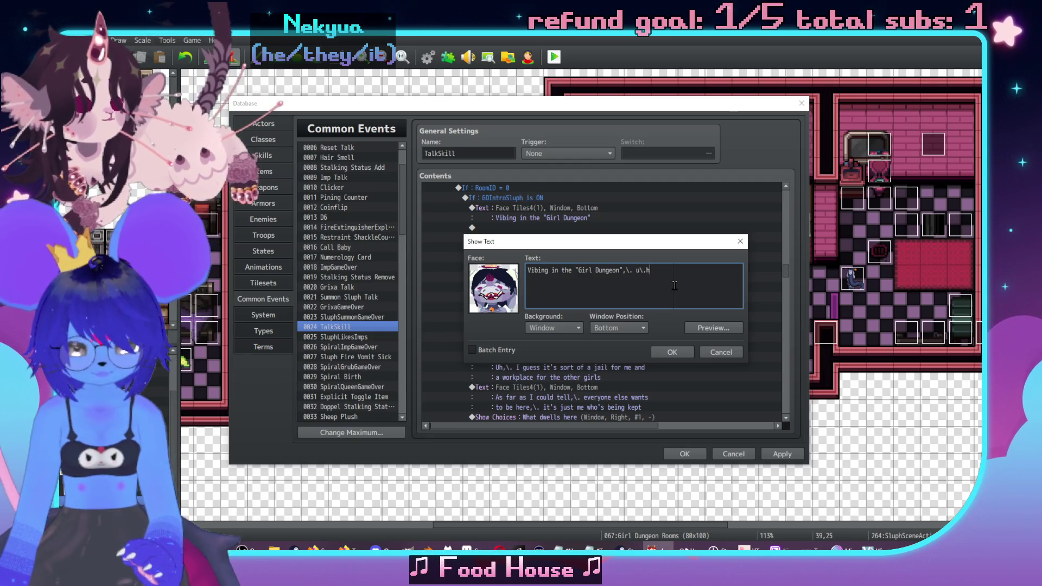
pyautogui.write('u\\.hue')
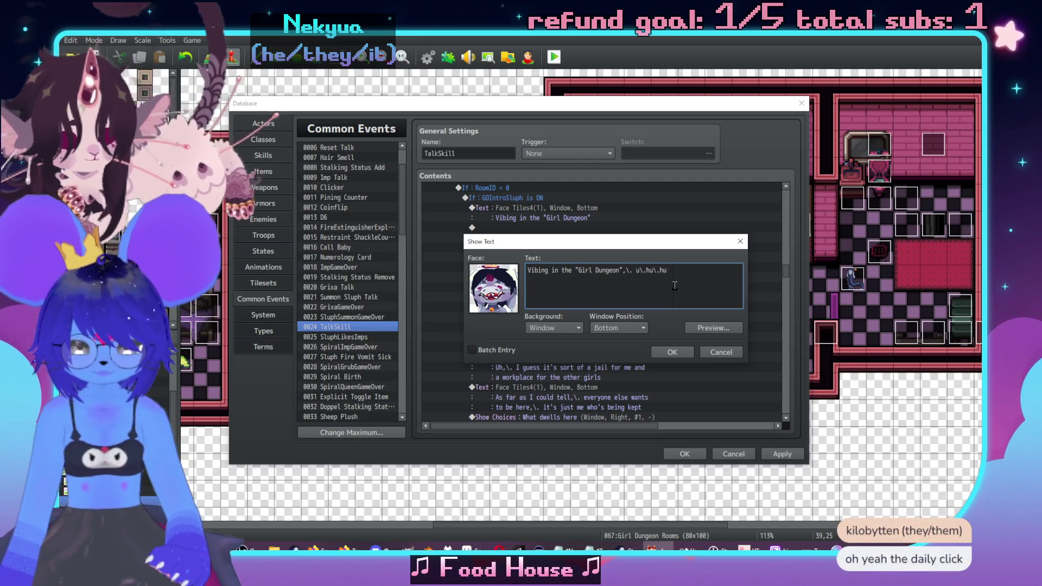
pyautogui.click(690, 354)
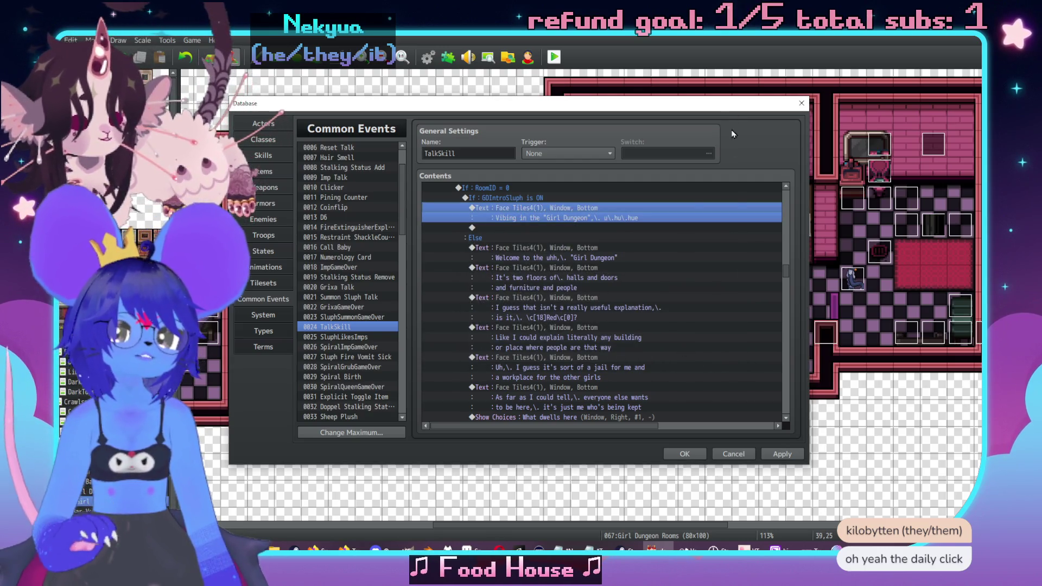
pyautogui.hotkey('alt', 'Tab')
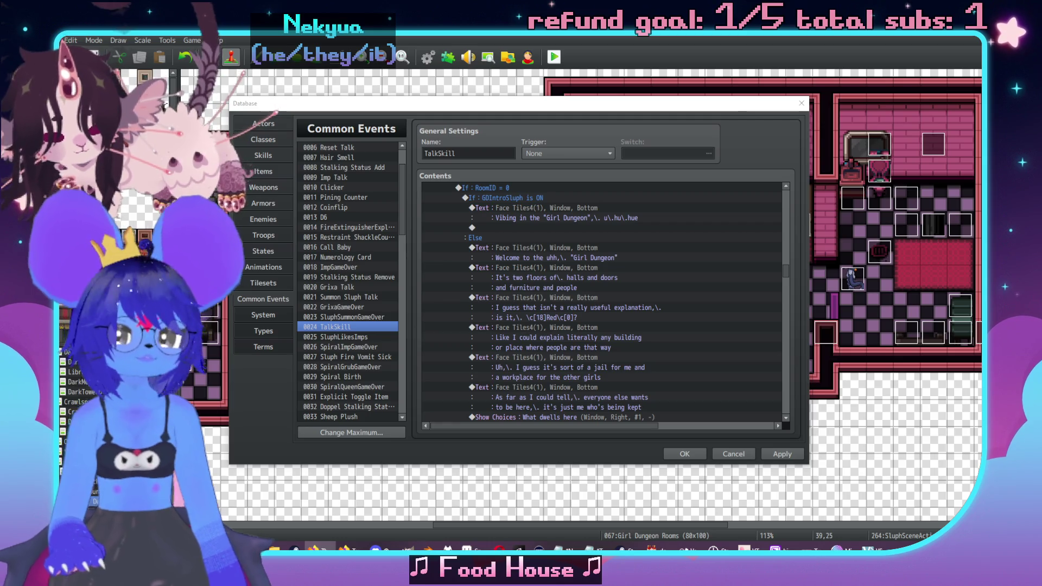
pyautogui.scroll(-2, 473, 309)
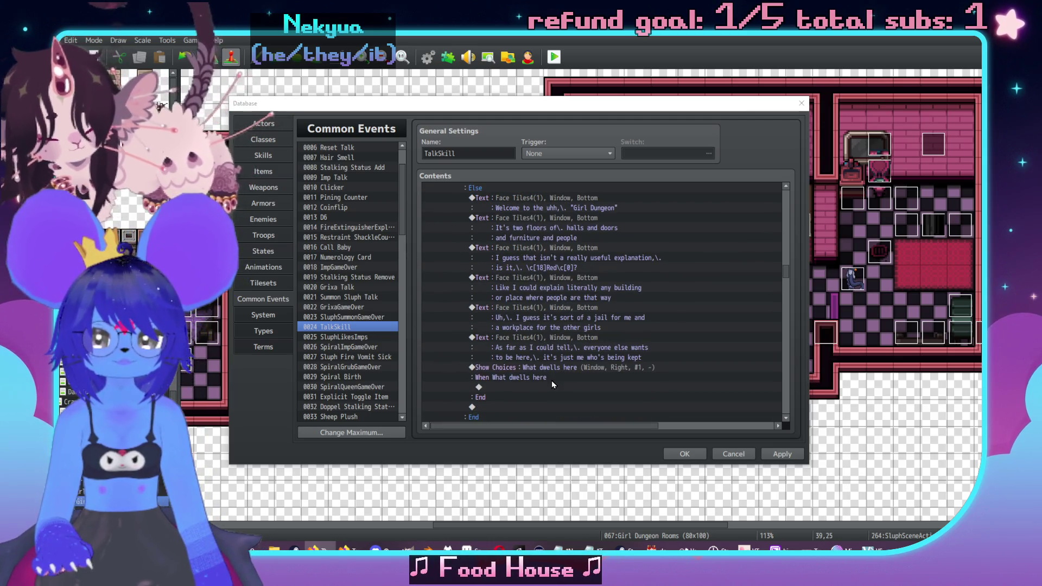
# Set the second and third choices to 'Who is The Master' and 'Any advice'.
pyautogui.doubleClick(557, 368)
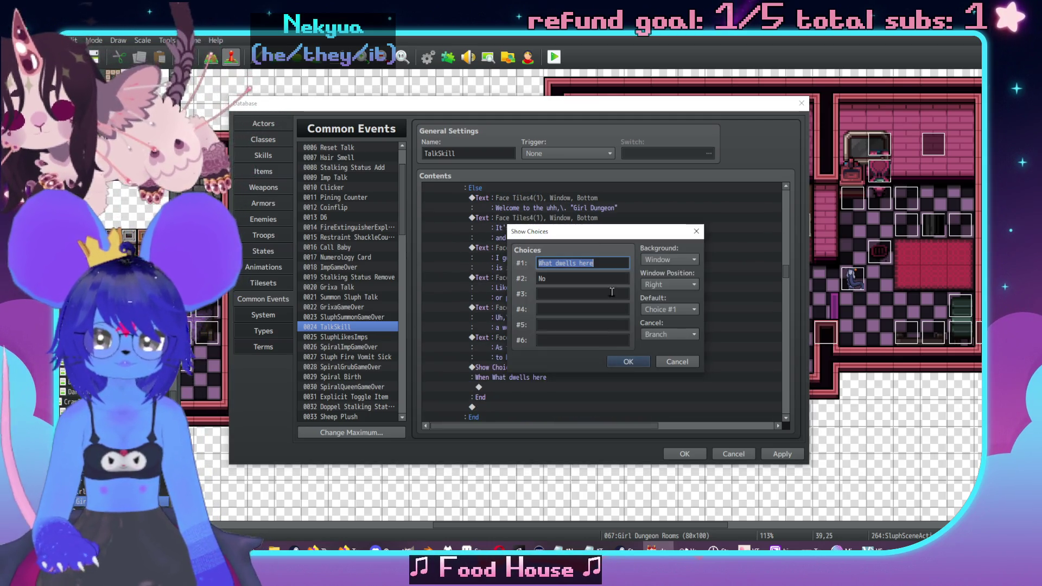
pyautogui.doubleClick(564, 279)
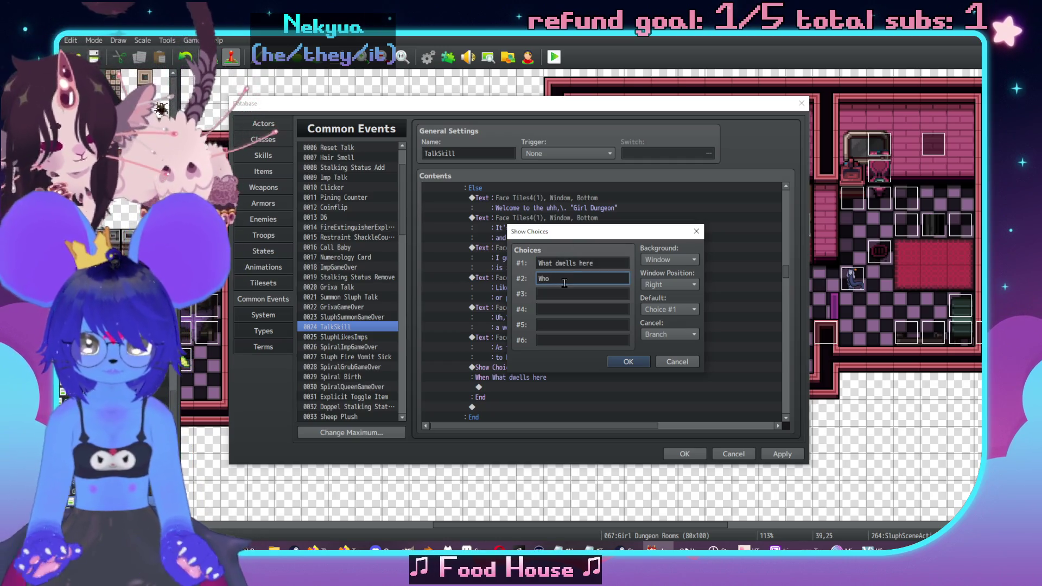
pyautogui.write('is The Ma')
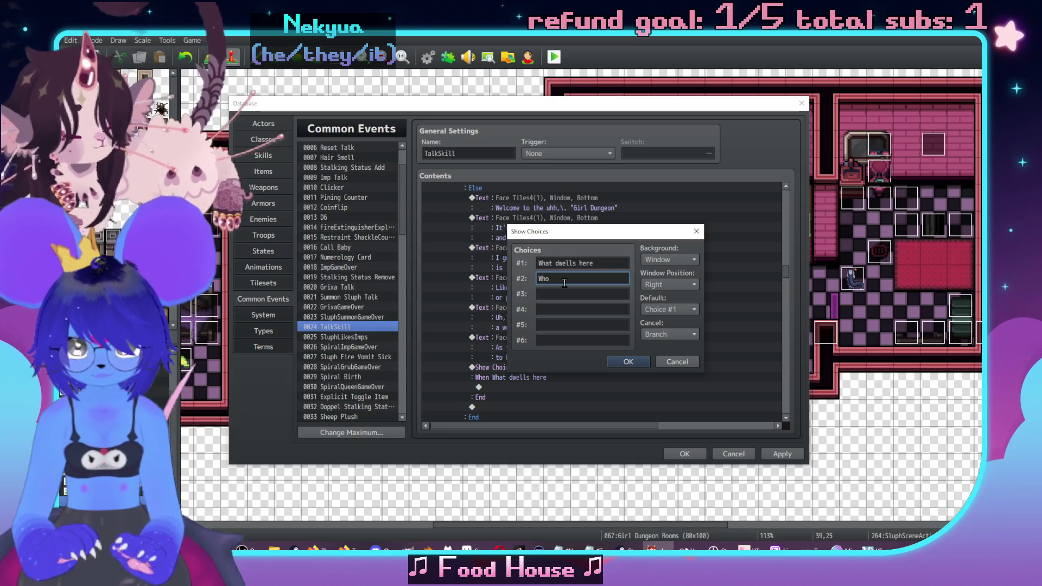
pyautogui.write('ster')
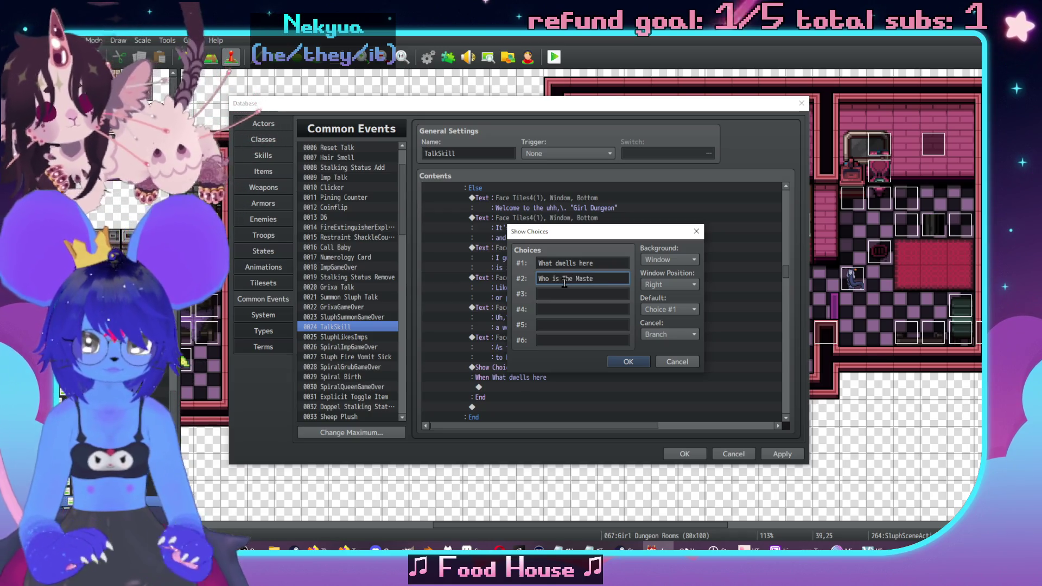
pyautogui.click(584, 293)
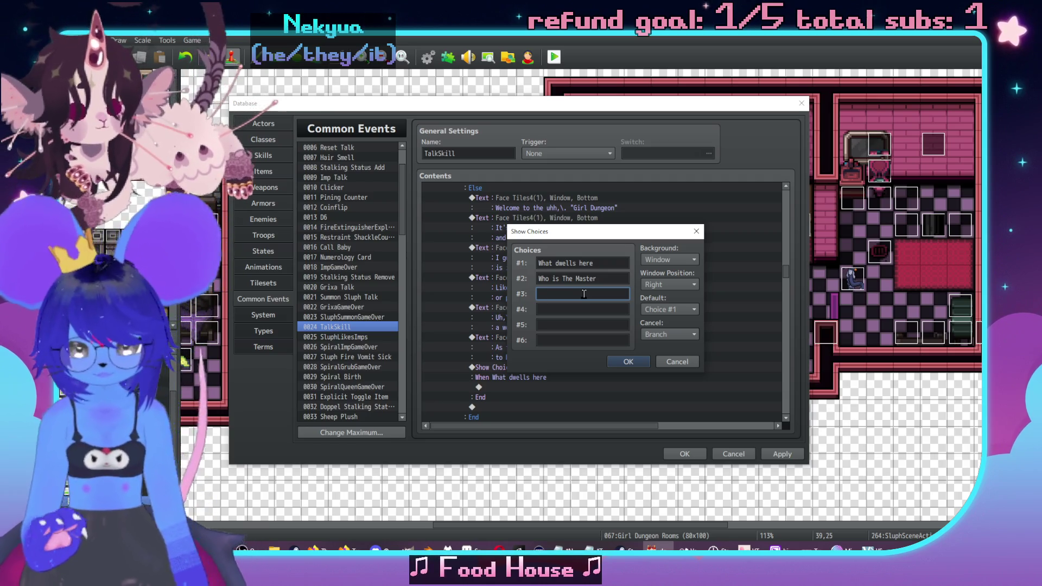
pyautogui.write('ANy advic')
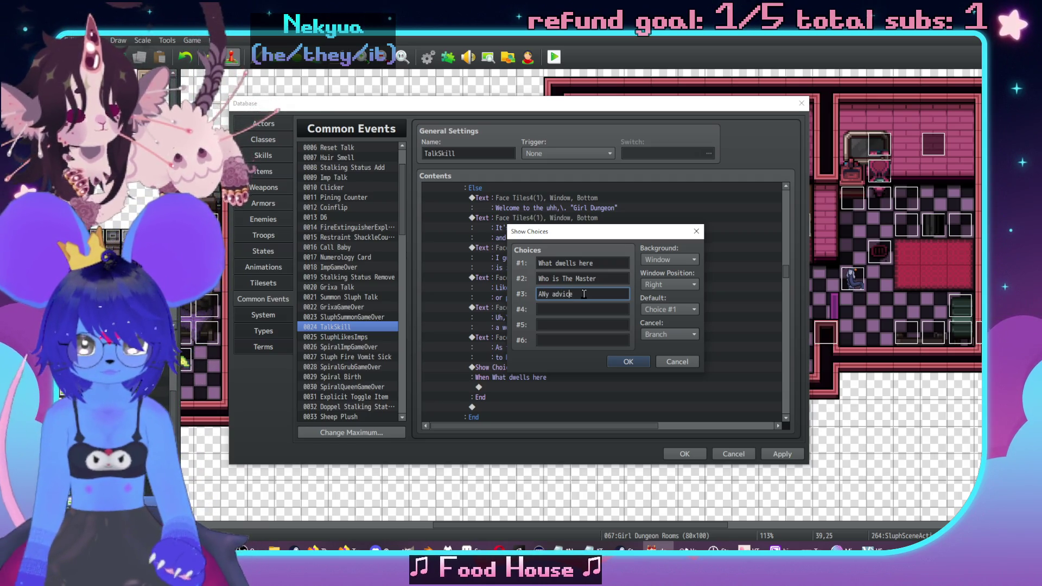
pyautogui.write('e')
pyautogui.press('Left')
pyautogui.press('Left')
pyautogui.press('Left')
pyautogui.press('BackSpace')
pyautogui.write('n')
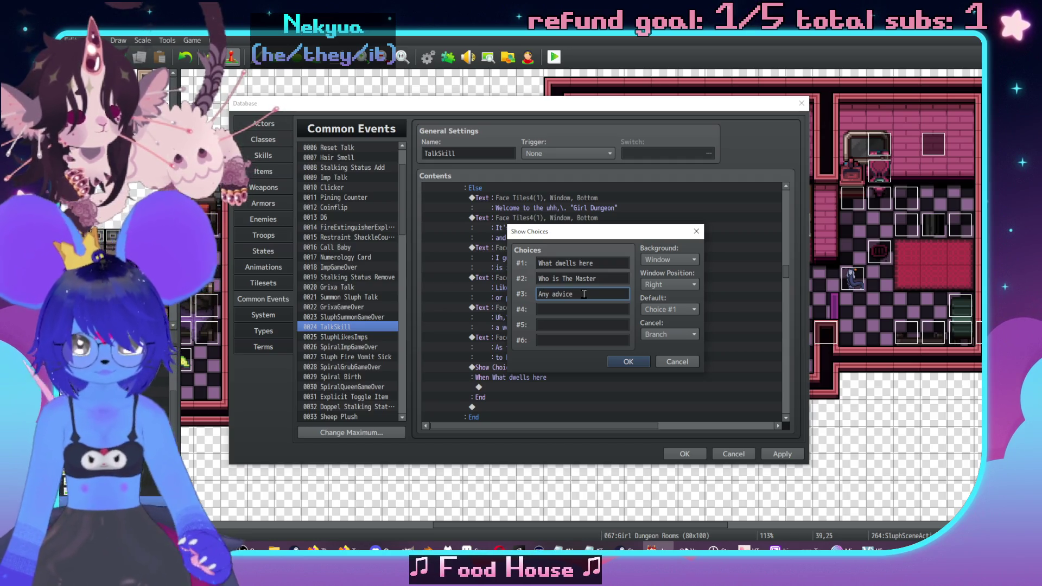
# Make the fourth choice '(say nothing)', set Cancel to Disallow, and confirm.
pyautogui.hotkey('alt', 'Tab')
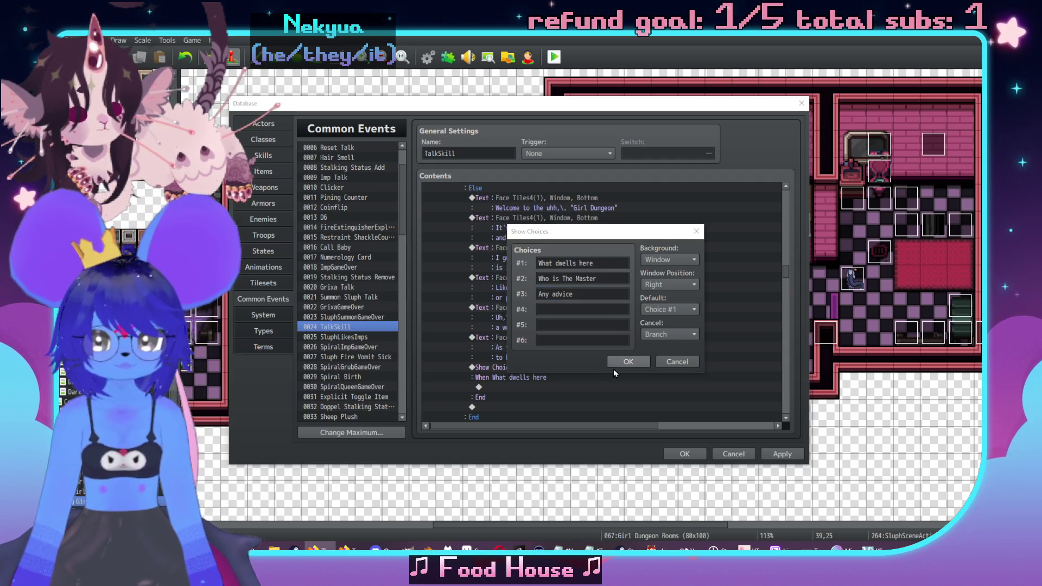
pyautogui.click(588, 310)
pyautogui.write('(s')
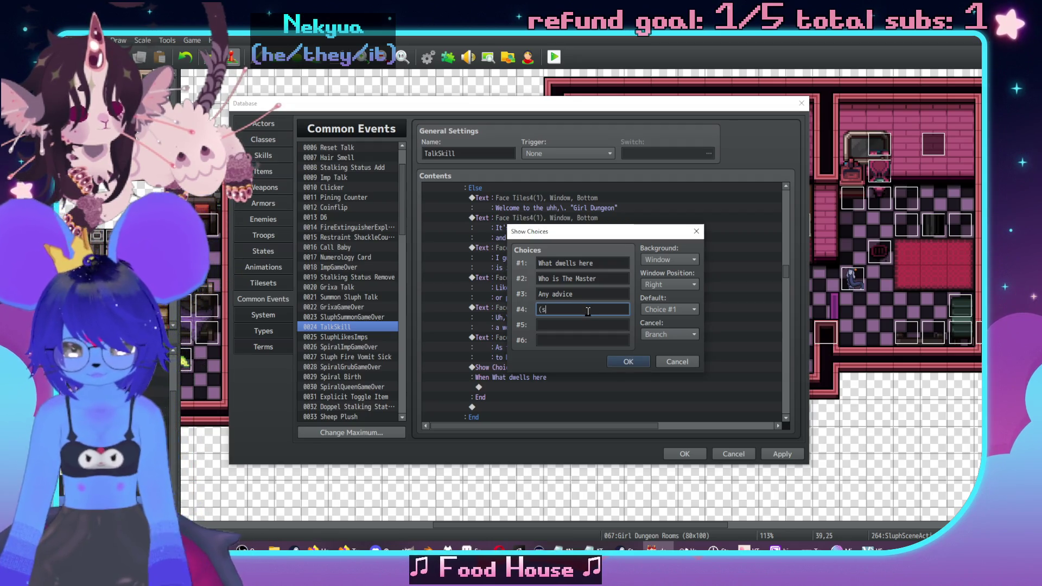
pyautogui.write('ay nothing')
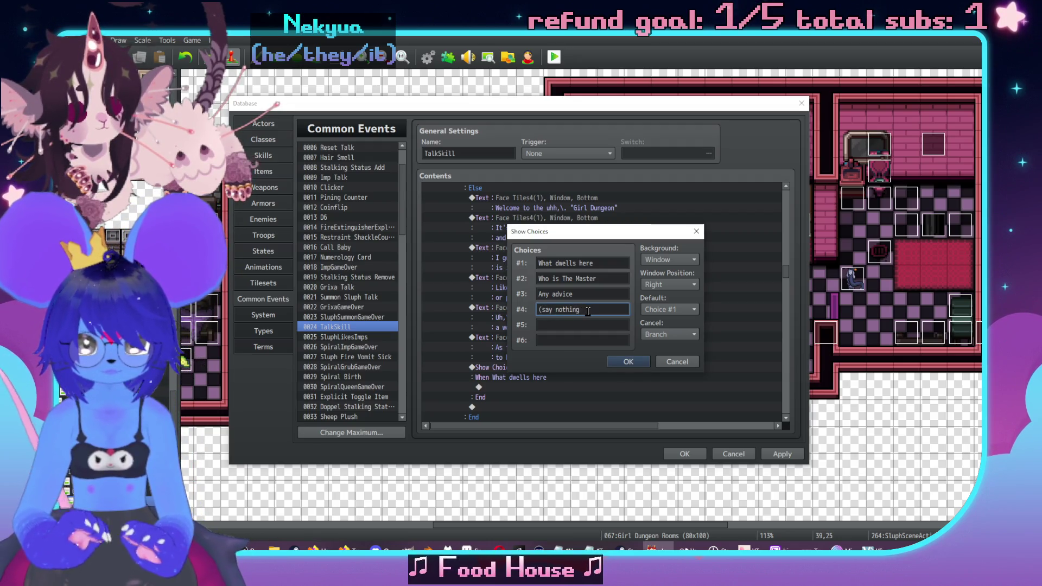
pyautogui.click(669, 334)
pyautogui.click(665, 343)
pyautogui.click(628, 361)
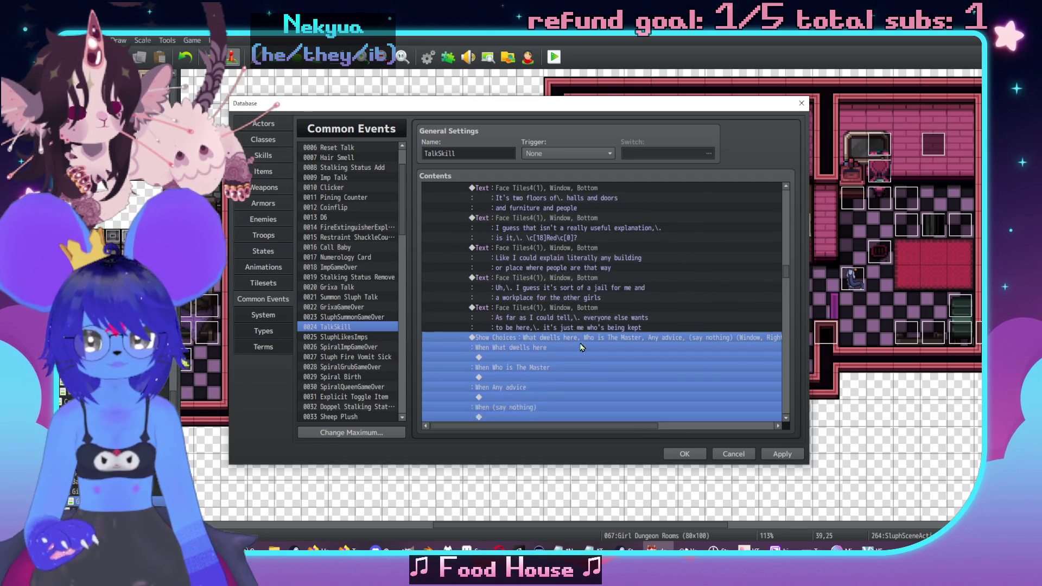
# Paste the choice block under GDIntroSluph and add Label WhatDwells under the Else branch's What dwells here.
pyautogui.scroll(5, 549, 288)
pyautogui.click(552, 278)
pyautogui.hotkey('ctrl', 'v')
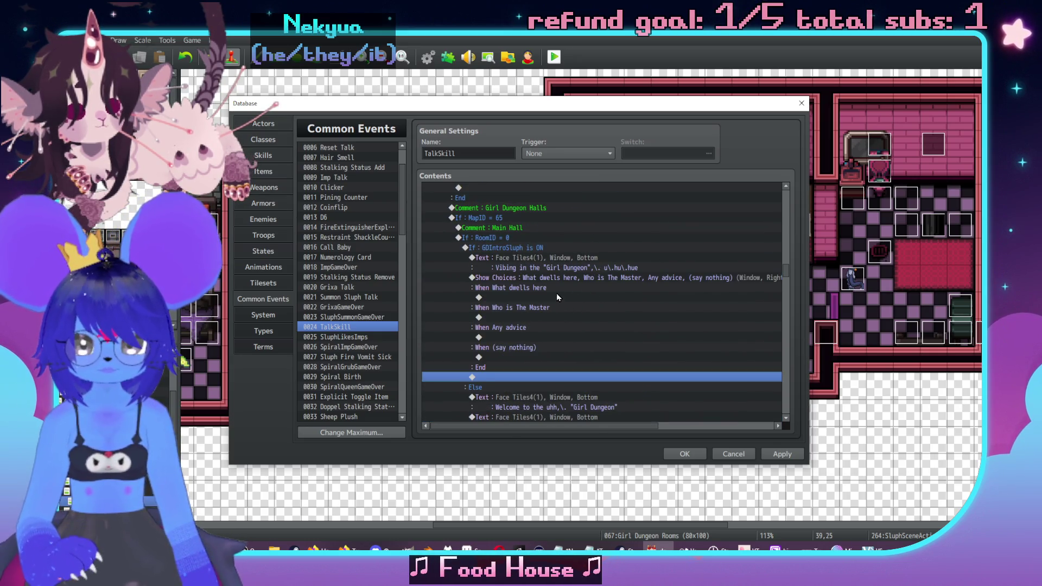
pyautogui.scroll(-7, 557, 296)
pyautogui.doubleClick(538, 278)
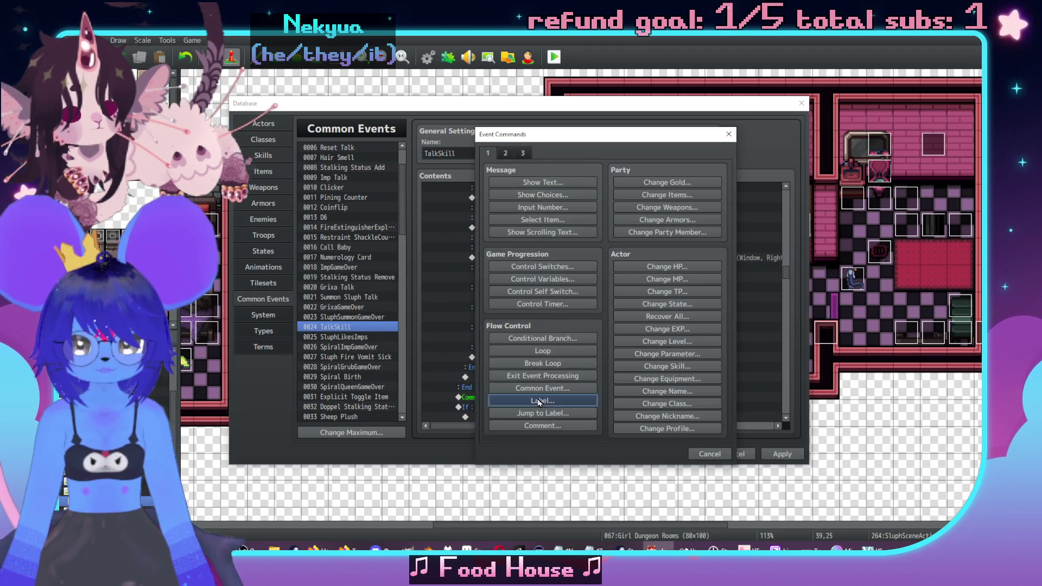
pyautogui.click(539, 401)
pyautogui.write('WhatDwek')
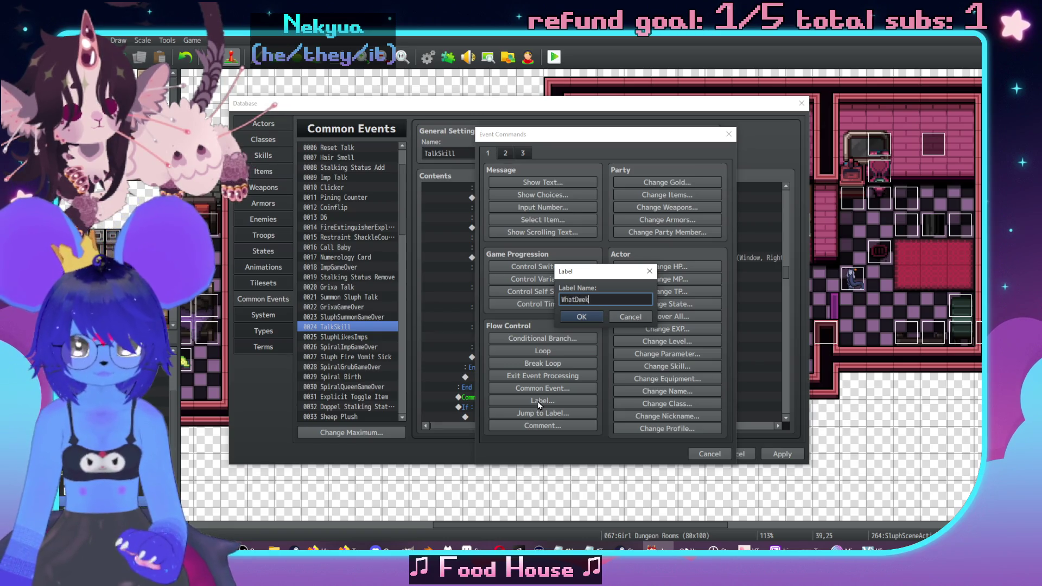
pyautogui.press('BackSpace')
pyautogui.write('lls')
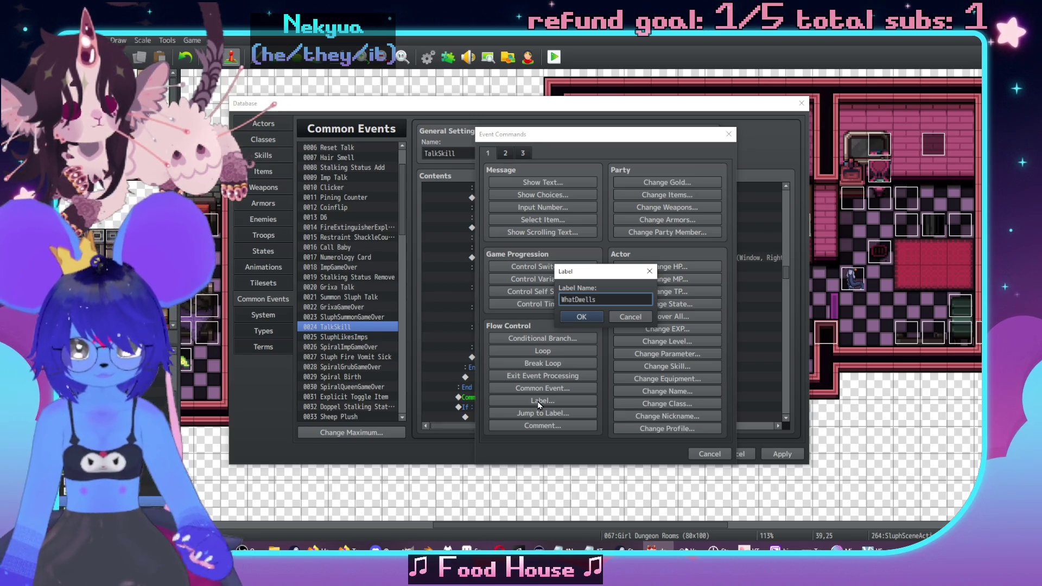
pyautogui.click(581, 317)
# Add a Jump to Label WhatDwells under the copied block's What dwells here answer.
pyautogui.scroll(6, 531, 331)
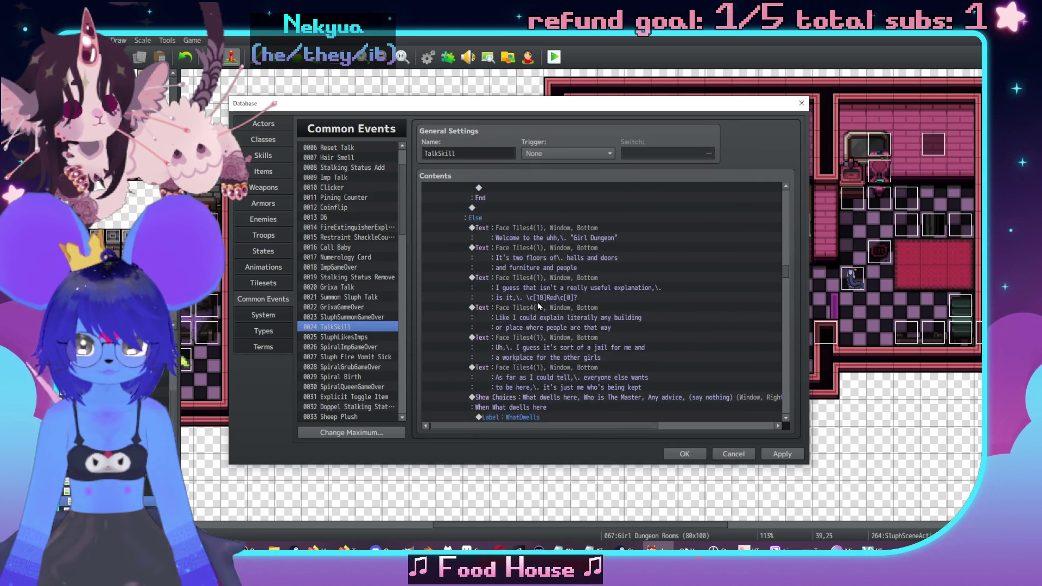
pyautogui.click(519, 228)
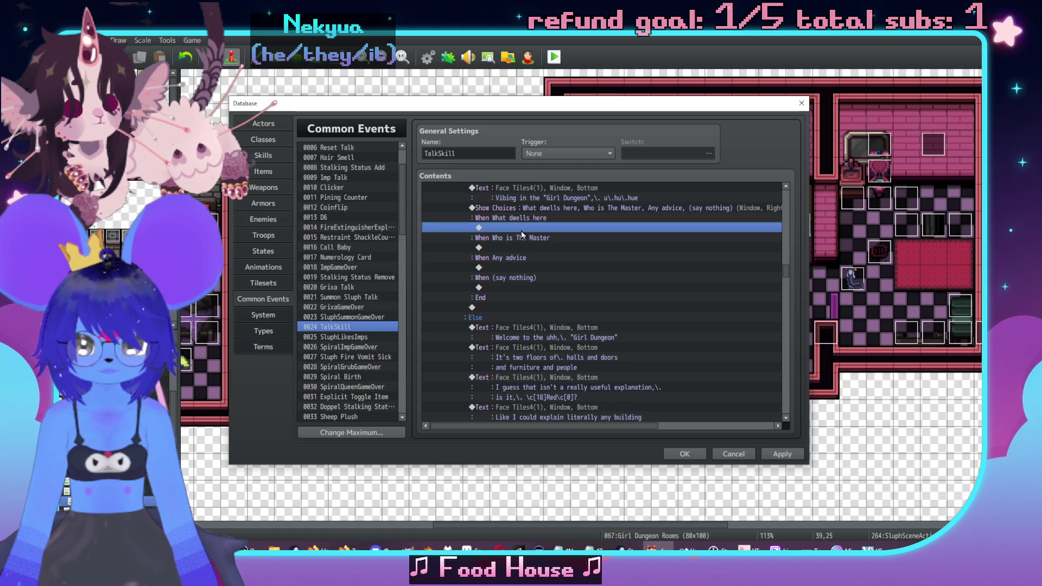
pyautogui.doubleClick(521, 229)
pyautogui.click(557, 414)
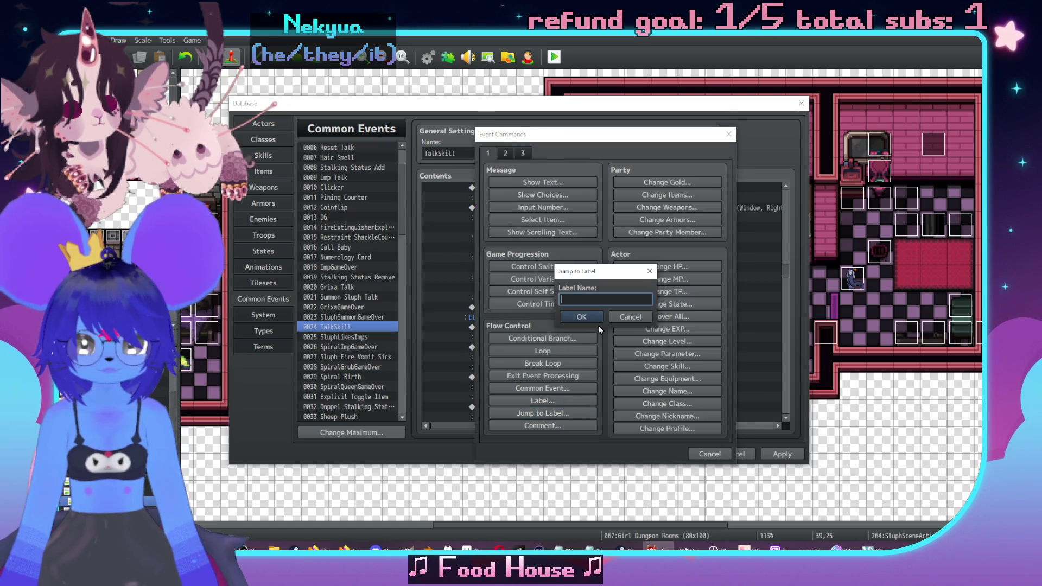
pyautogui.write('WhatDwells')
pyautogui.click(581, 323)
pyautogui.scroll(-4, 535, 307)
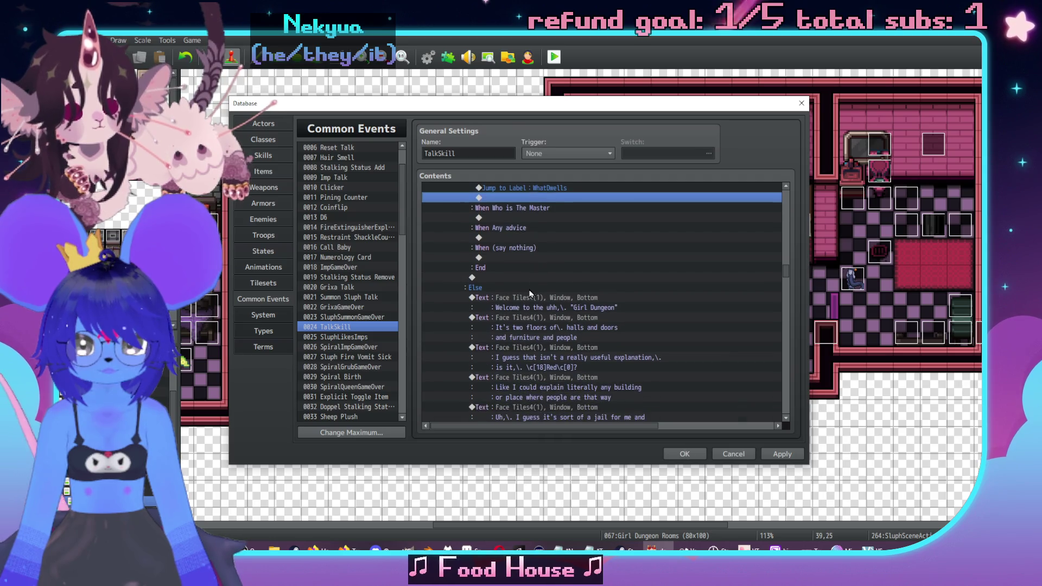
pyautogui.scroll(-5, 532, 284)
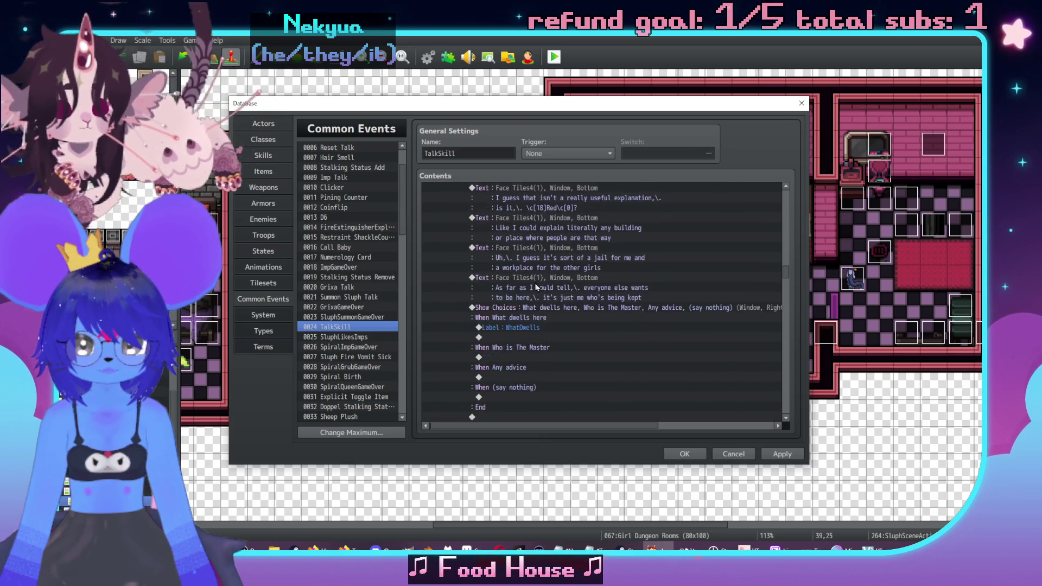
pyautogui.click(545, 249)
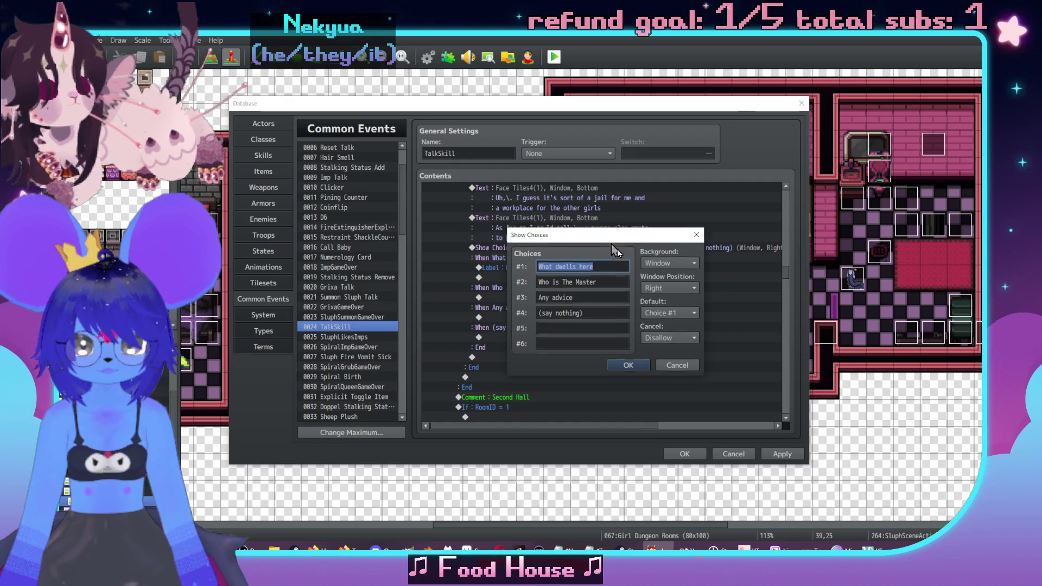
# Review the choice settings' fourth option and close them unchanged.
pyautogui.press('Return')
pyautogui.doubleClick(617, 249)
pyautogui.tripleClick(672, 372)
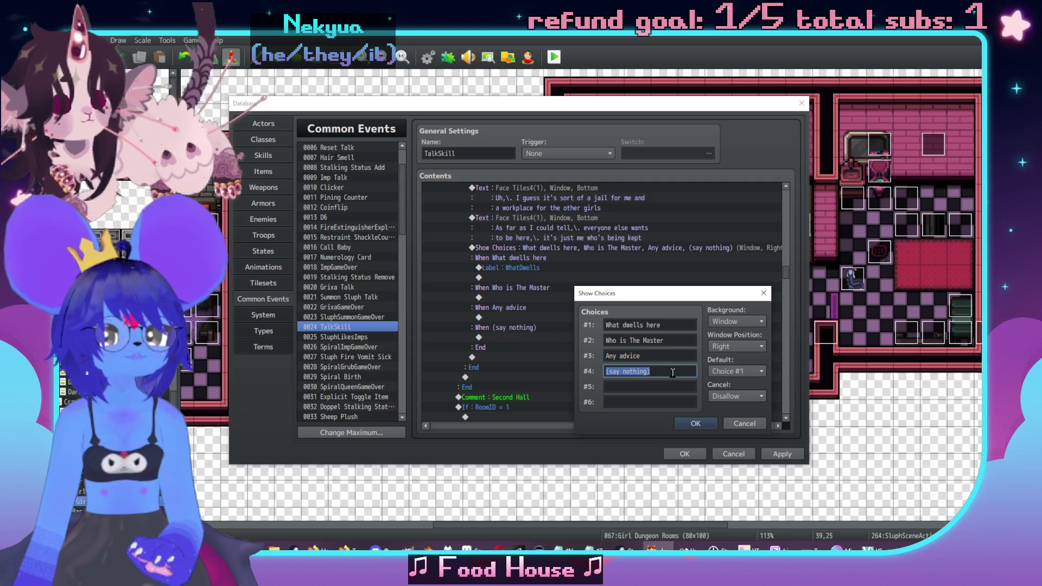
pyautogui.write('(')
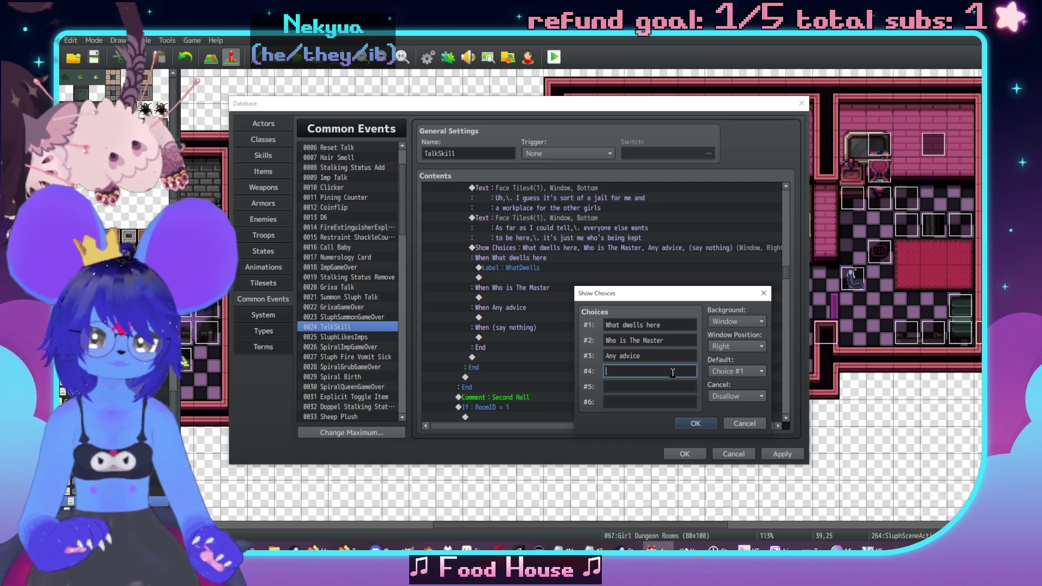
pyautogui.click(744, 425)
pyautogui.scroll(2, 549, 326)
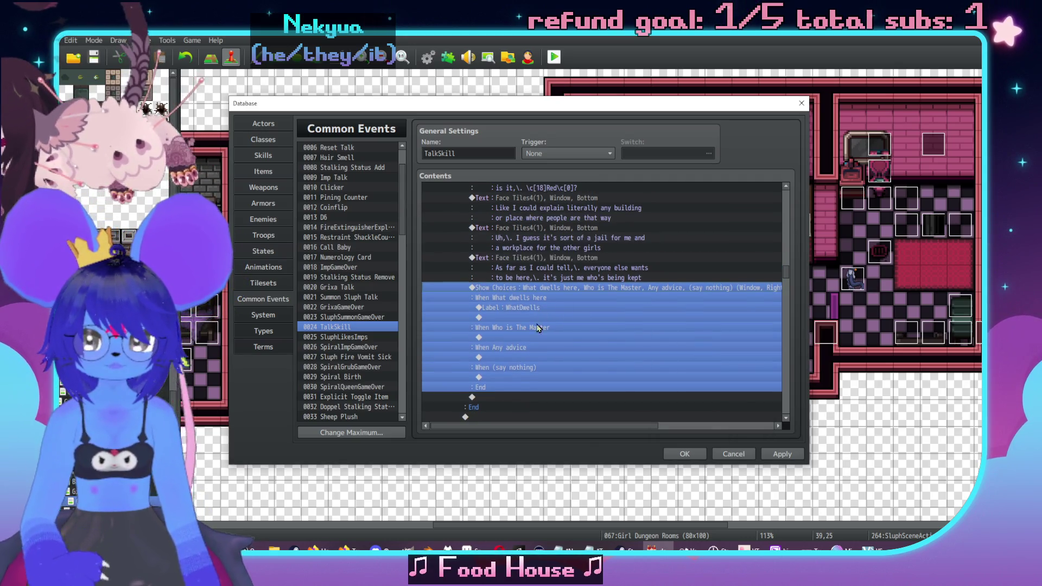
# Insert Jump to Label commands, then delete the mistaken WhoIsTM jump.
pyautogui.doubleClick(545, 337)
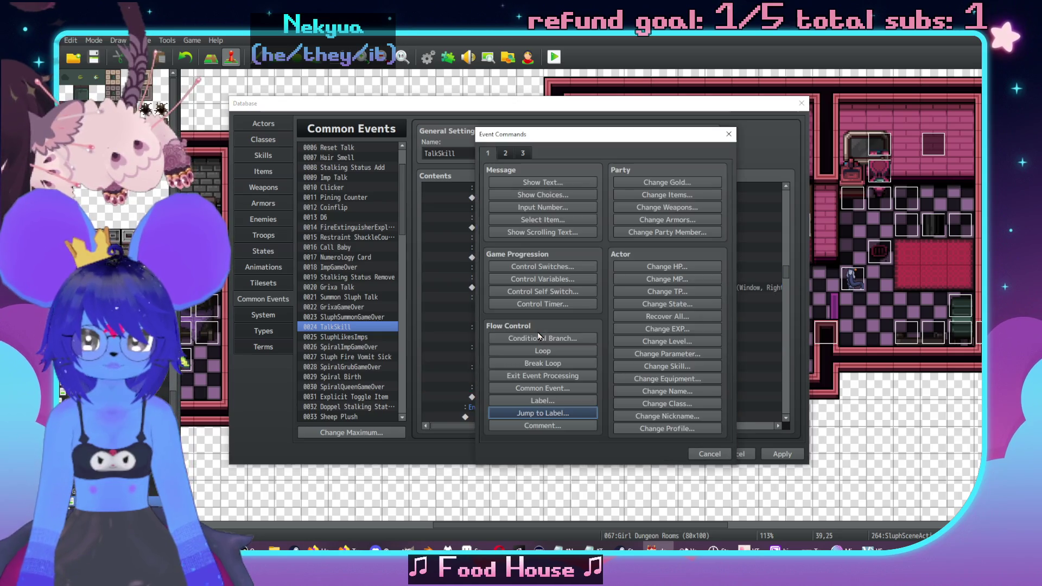
pyautogui.click(534, 414)
pyautogui.write('WhoIsTM')
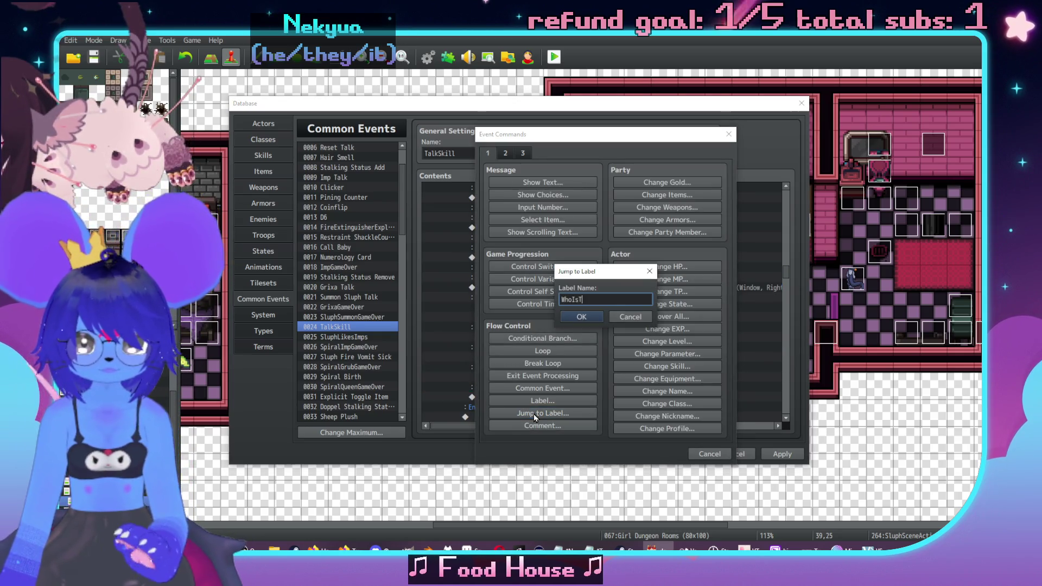
pyautogui.hotkey('ctrl', 'a')
pyautogui.click(565, 316)
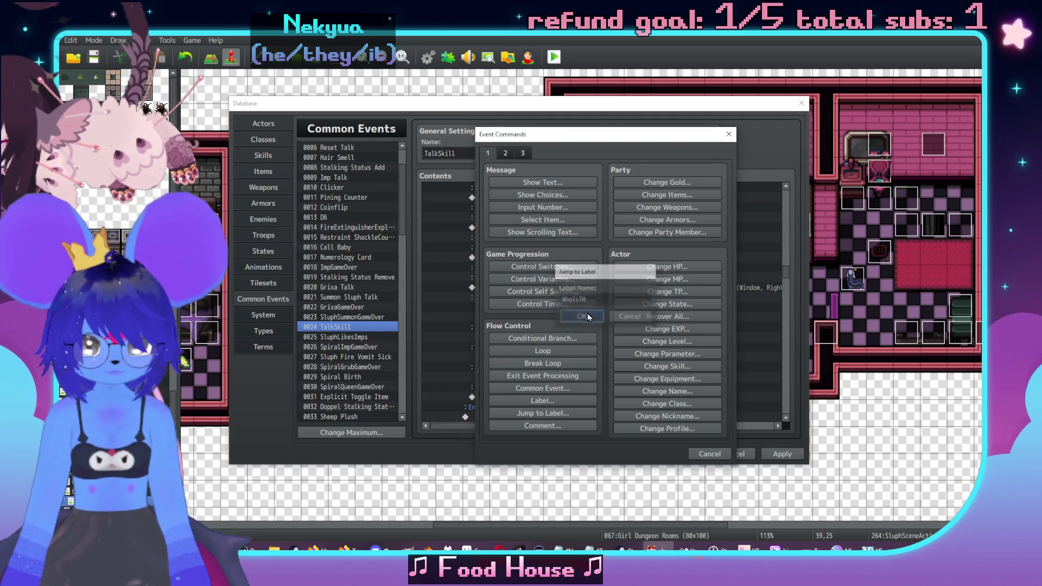
pyautogui.scroll(5, 559, 326)
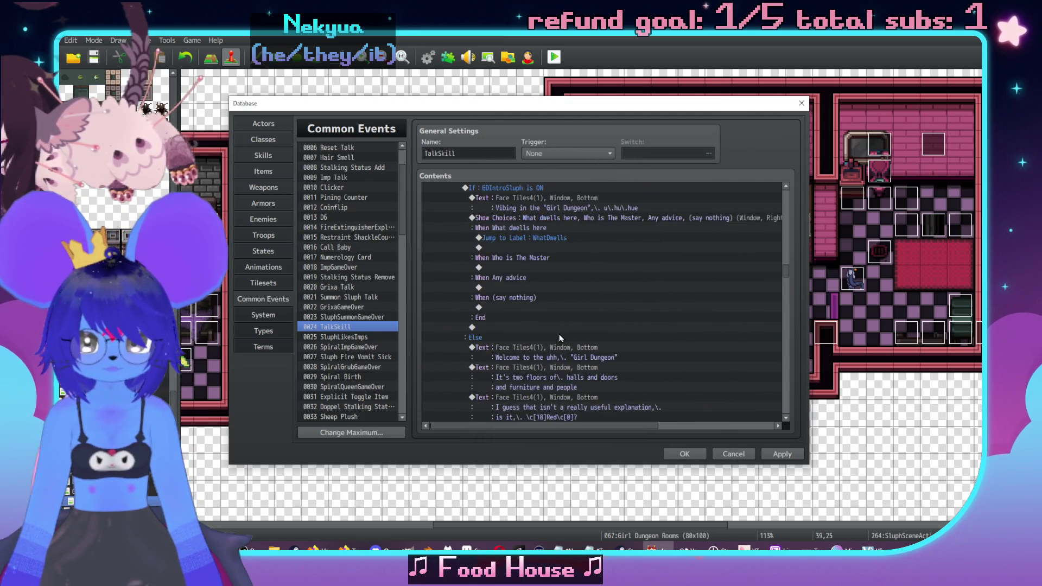
pyautogui.doubleClick(539, 298)
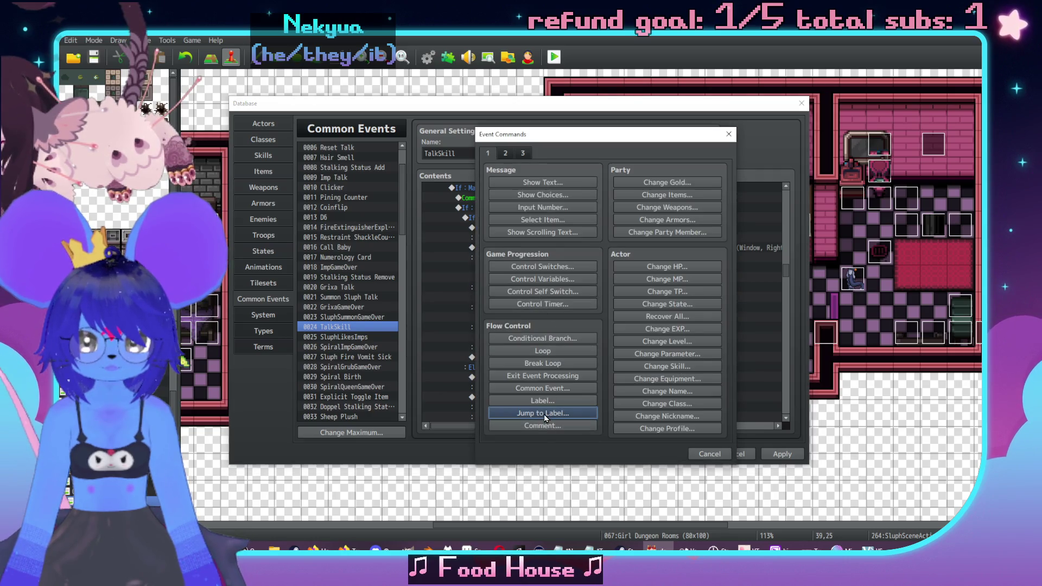
pyautogui.click(544, 415)
pyautogui.click(629, 317)
pyautogui.click(576, 363)
pyautogui.scroll(-10, 580, 338)
pyautogui.click(546, 368)
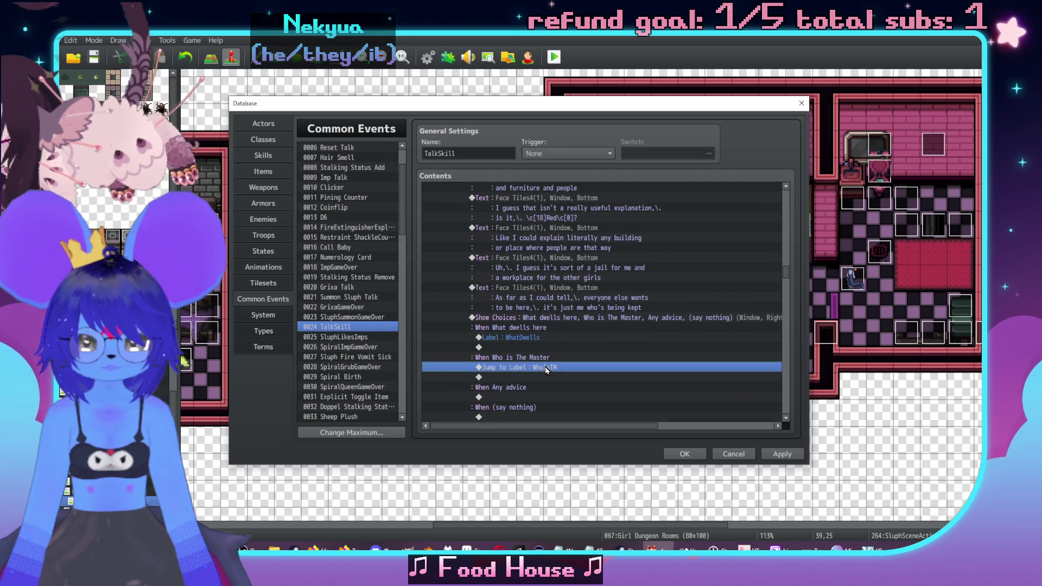
pyautogui.press('Delete')
# Add a WhoIsTM label under the Who is The Master answer.
pyautogui.doubleClick(552, 370)
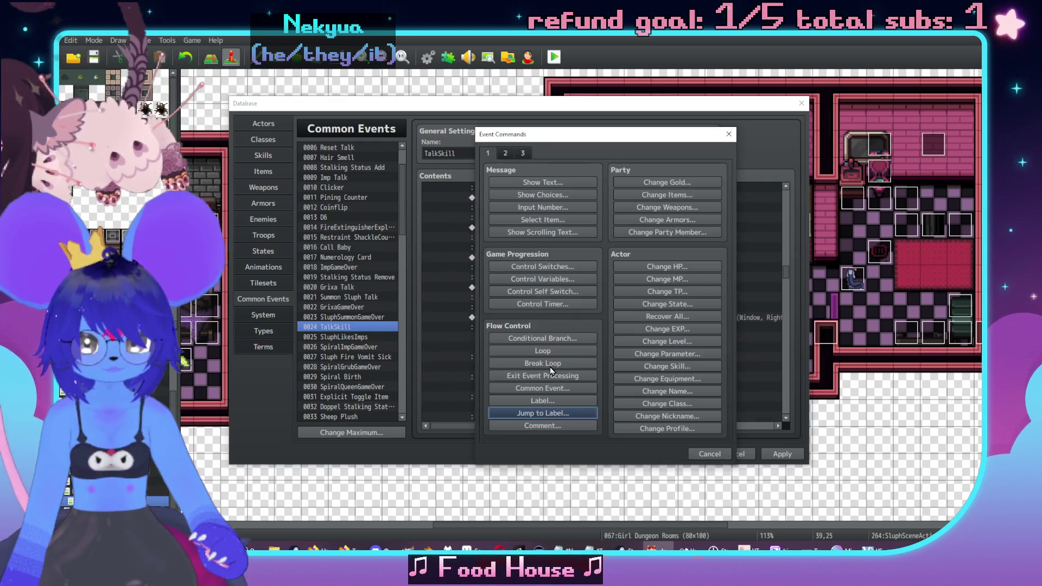
pyautogui.click(552, 402)
pyautogui.write('WhoIsTM')
pyautogui.click(581, 320)
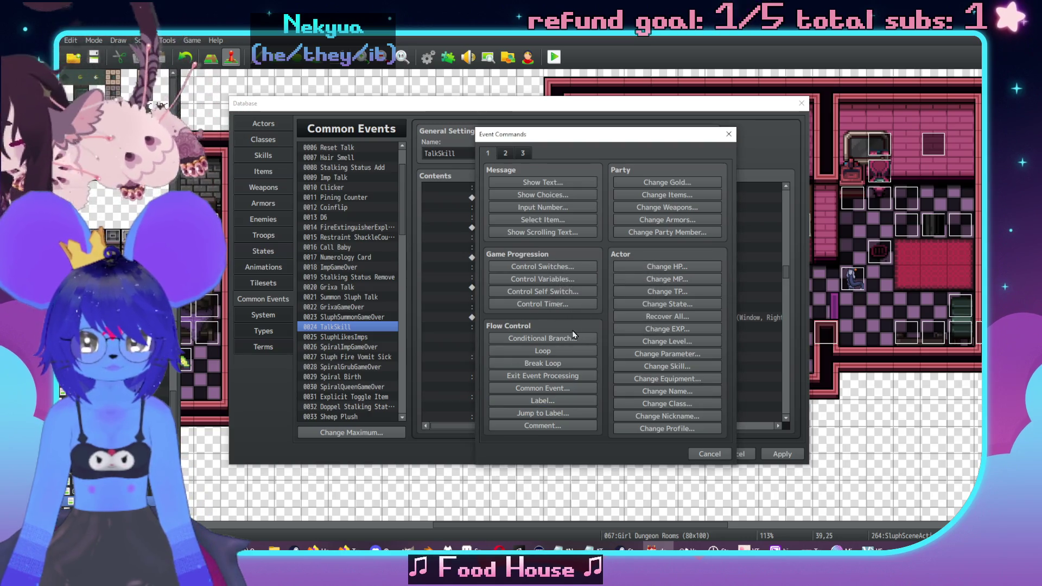
# Rename the Else-branch menu's fourth answer from (say nothing) to Let's go.
pyautogui.click(550, 320)
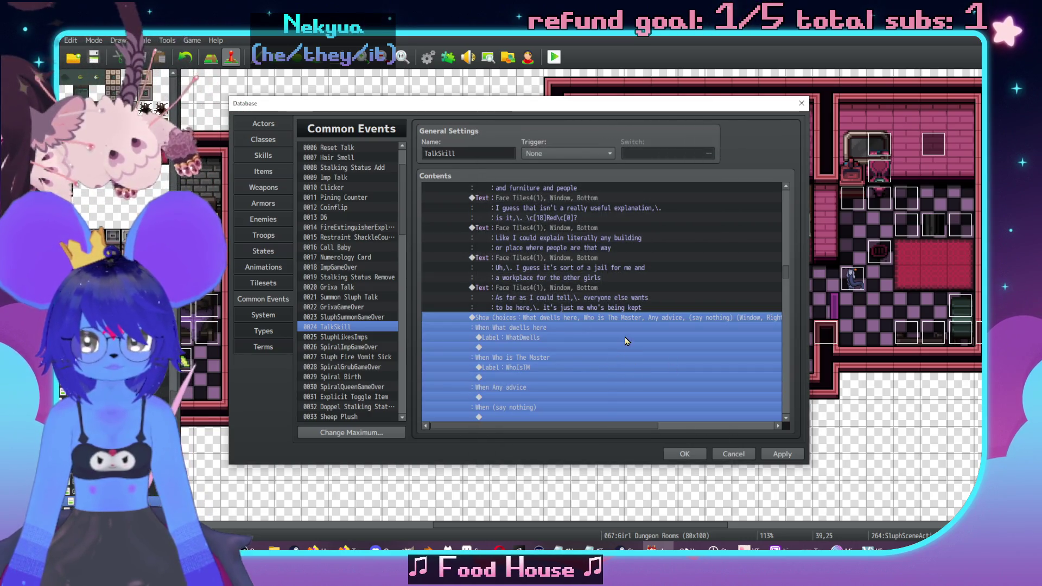
pyautogui.doubleClick(624, 343)
pyautogui.tripleClick(595, 310)
pyautogui.write("Let's go")
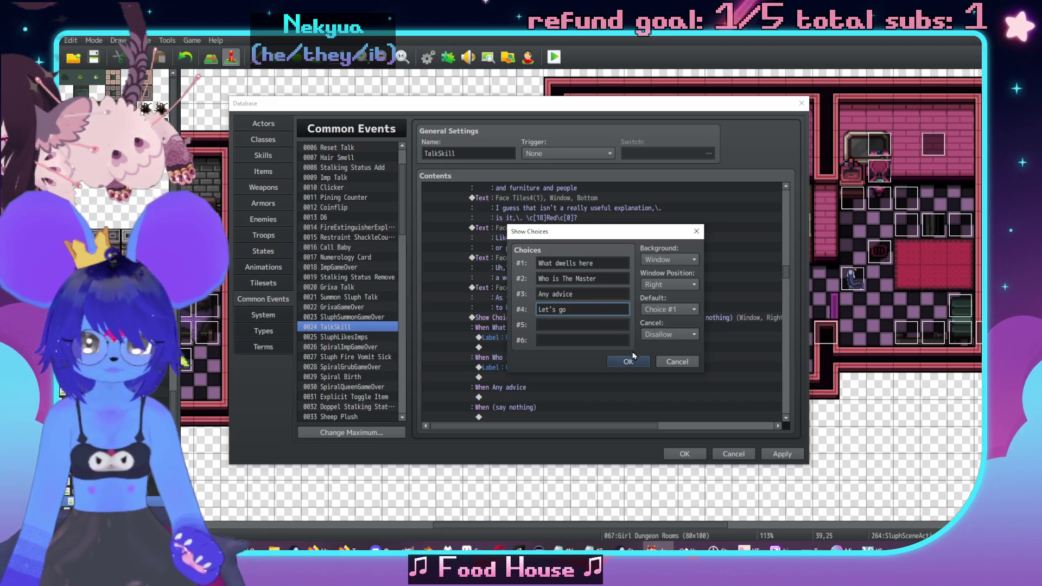
pyautogui.click(676, 361)
# Add a GOLetsGo label under the Let's go answer.
pyautogui.click(580, 334)
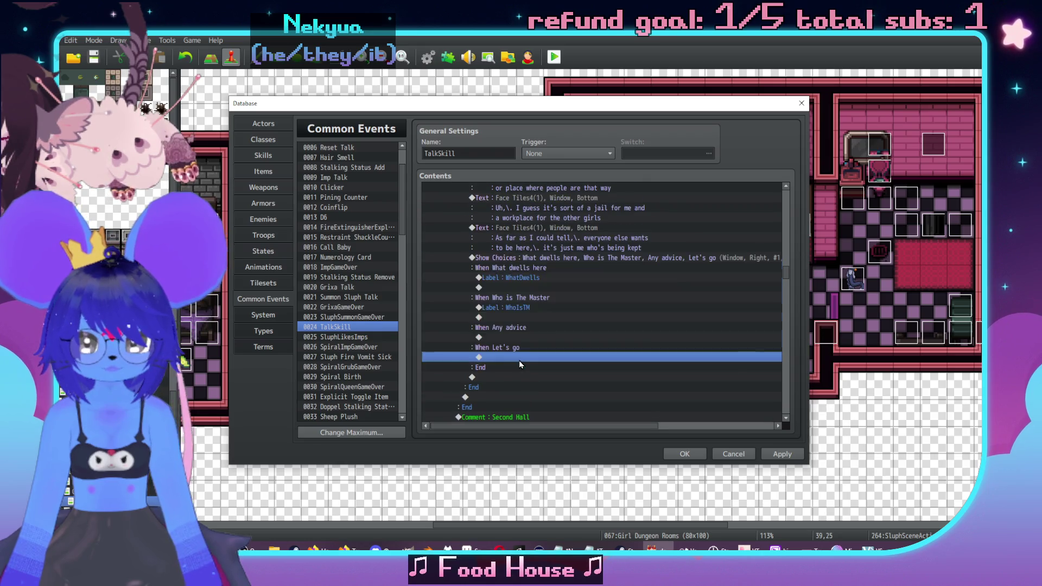
pyautogui.doubleClick(519, 360)
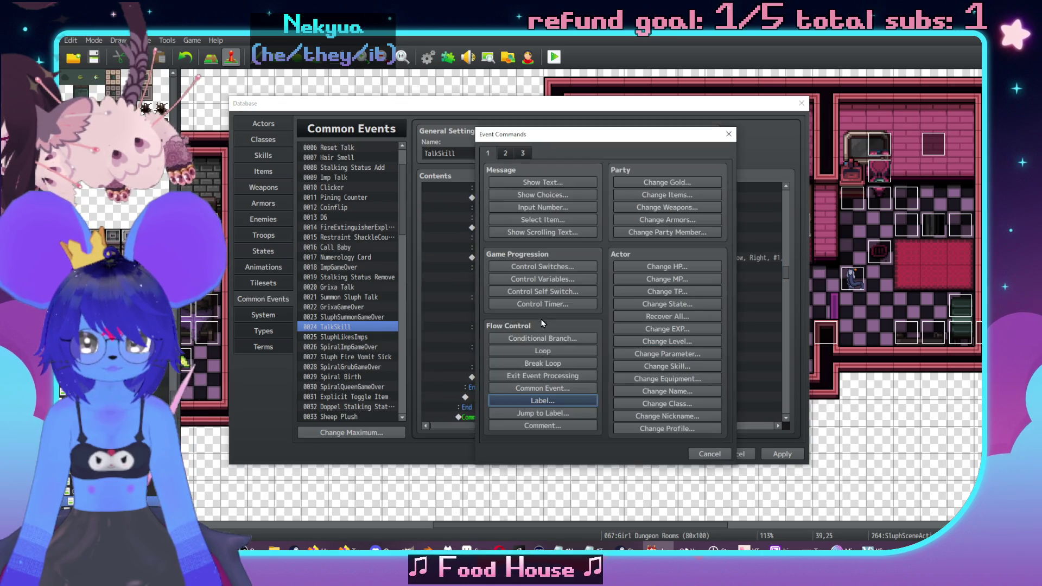
pyautogui.click(545, 401)
pyautogui.write('GO')
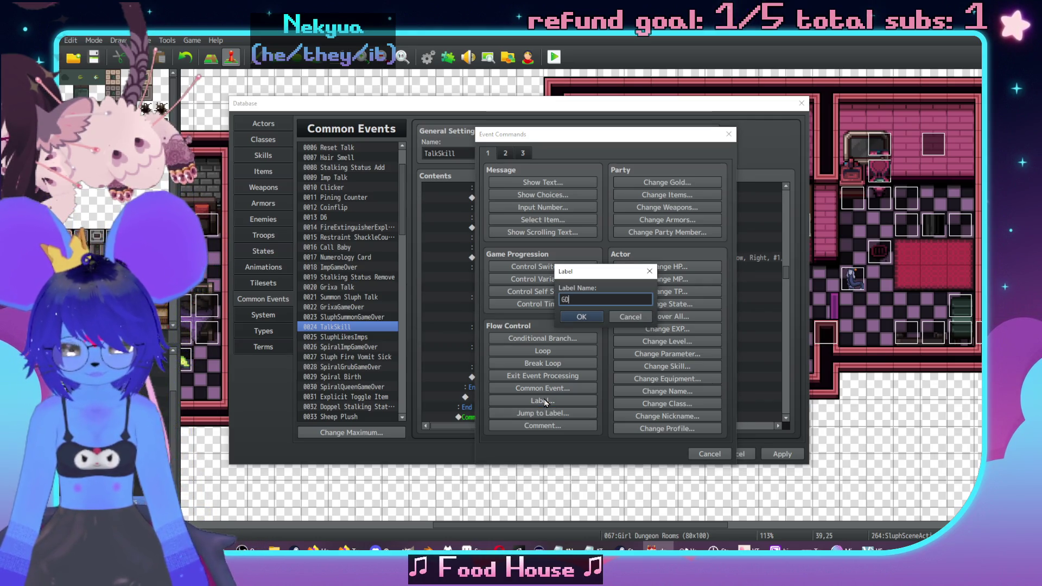
pyautogui.write('LetsGod')
pyautogui.hotkey('ctrl', 'a')
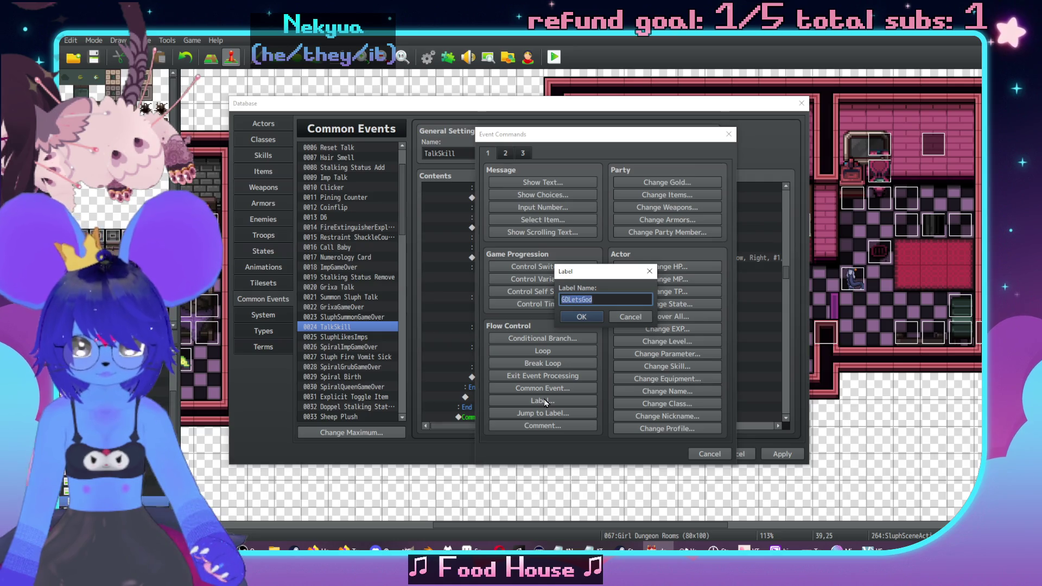
pyautogui.press('Right')
pyautogui.press('BackSpace')
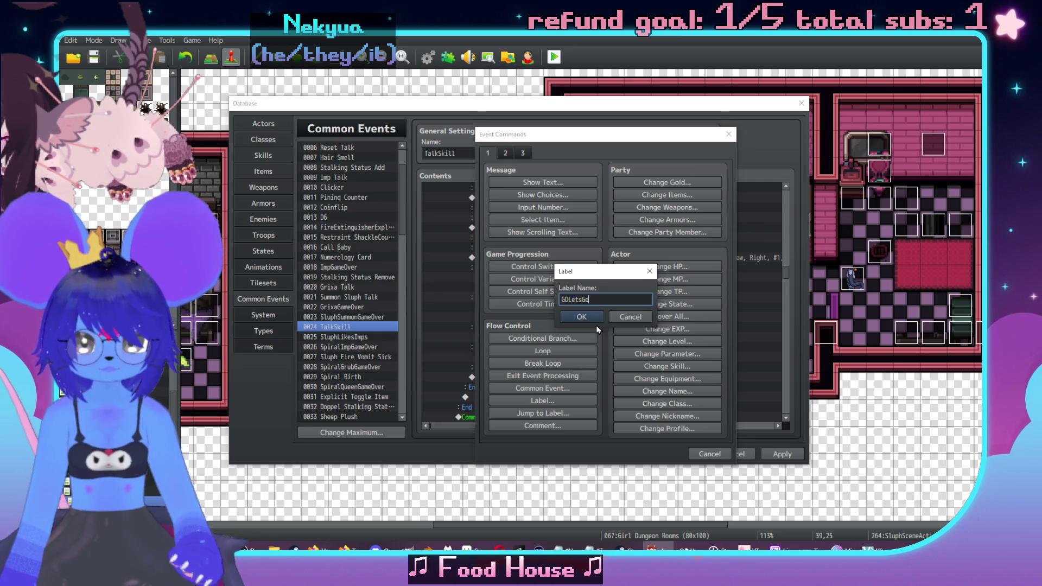
pyautogui.click(565, 320)
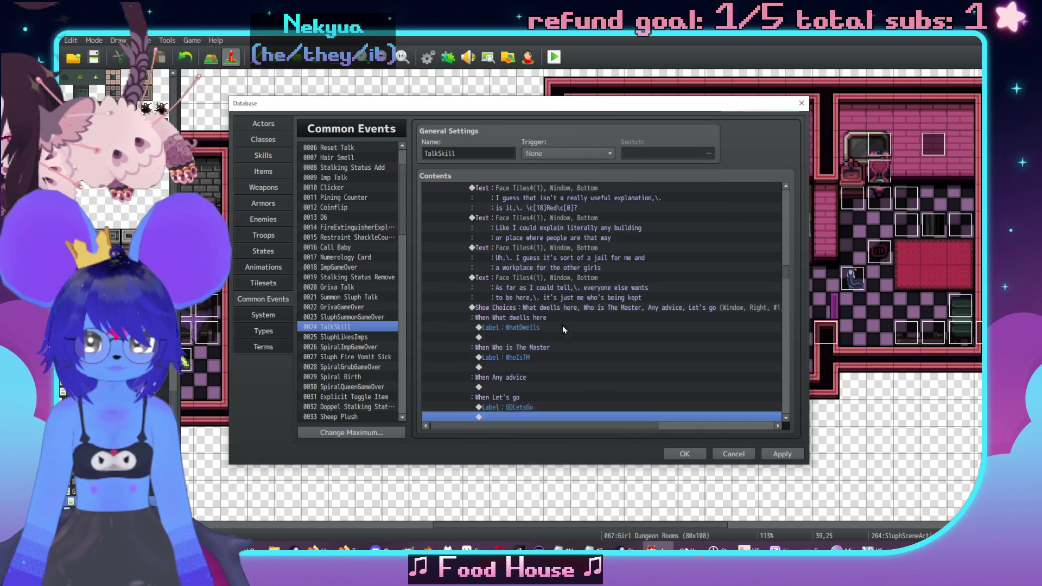
pyautogui.scroll(1, 518, 360)
pyautogui.scroll(3, 518, 360)
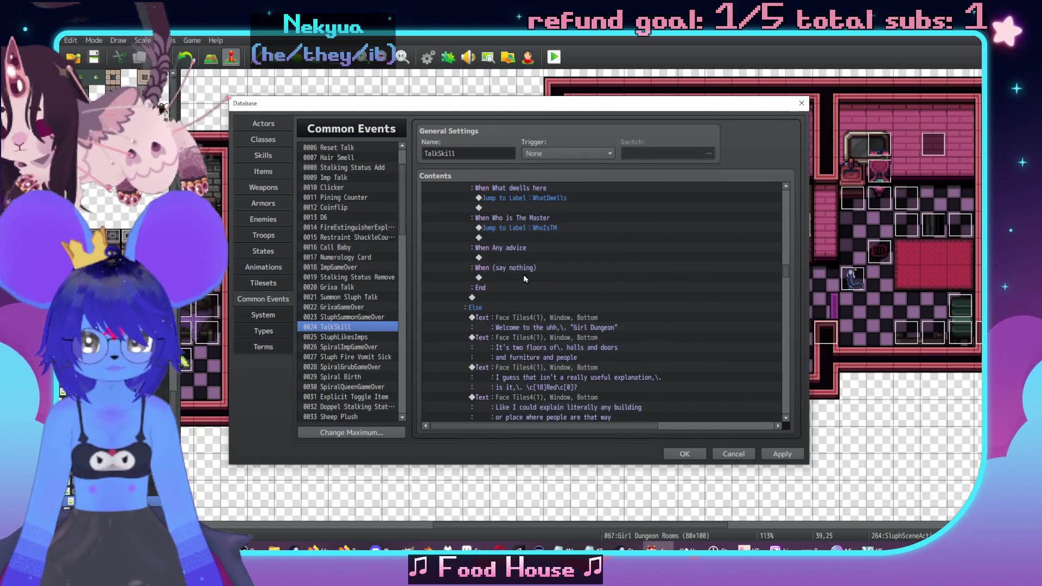
pyautogui.scroll(2, 518, 277)
# Rename the first choice menu's fourth answer from (say nothing) to Let's go.
pyautogui.click(532, 230)
pyautogui.doubleClick(562, 325)
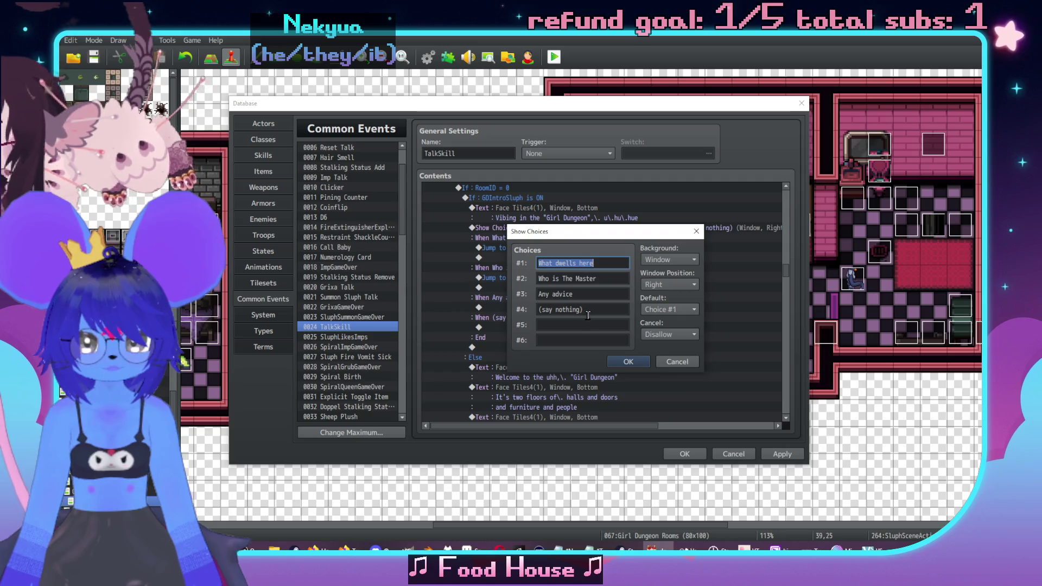
pyautogui.tripleClick(600, 314)
pyautogui.write("Let's go")
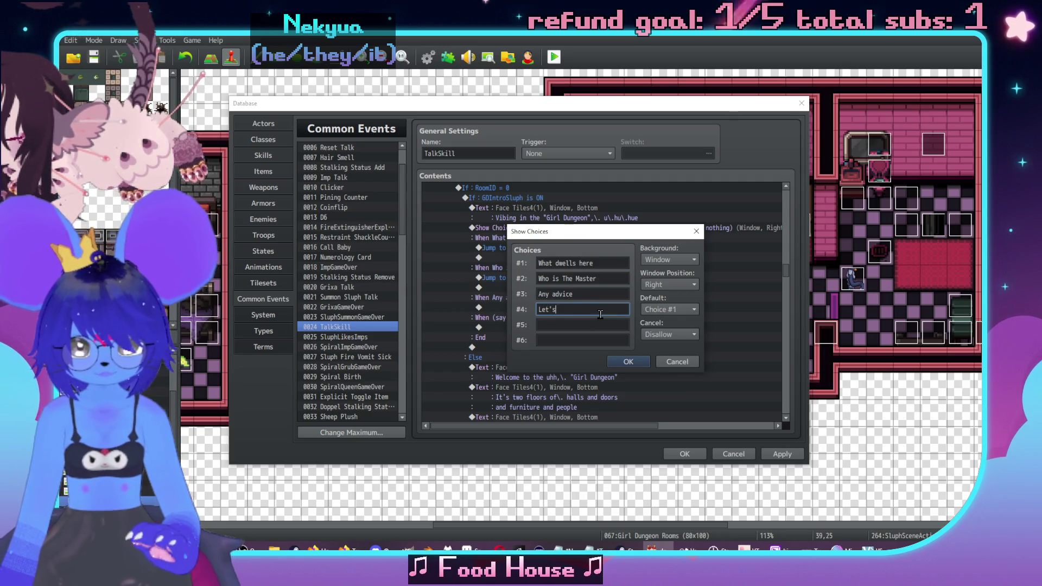
pyautogui.click(624, 360)
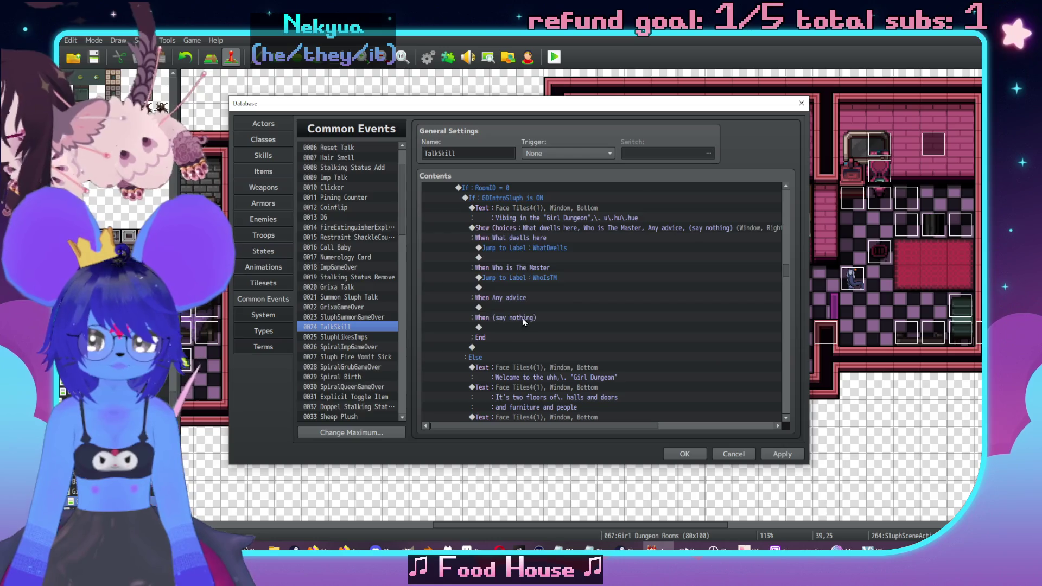
# Add a Jump to Label GOLetsGo under the first menu's Let's go answer.
pyautogui.doubleClick(516, 327)
pyautogui.click(543, 401)
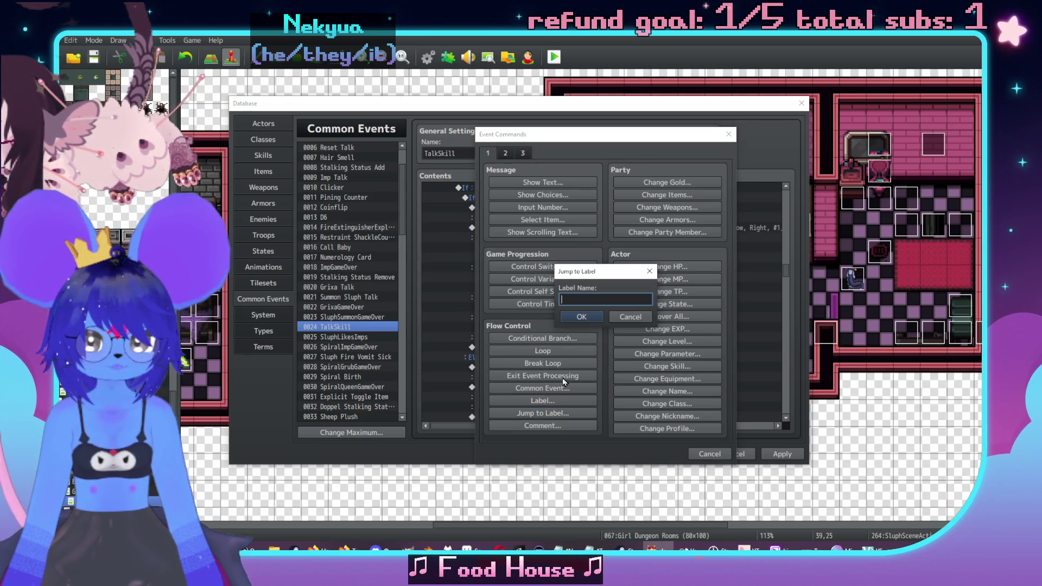
pyautogui.write('GDLetsGo')
pyautogui.click(586, 321)
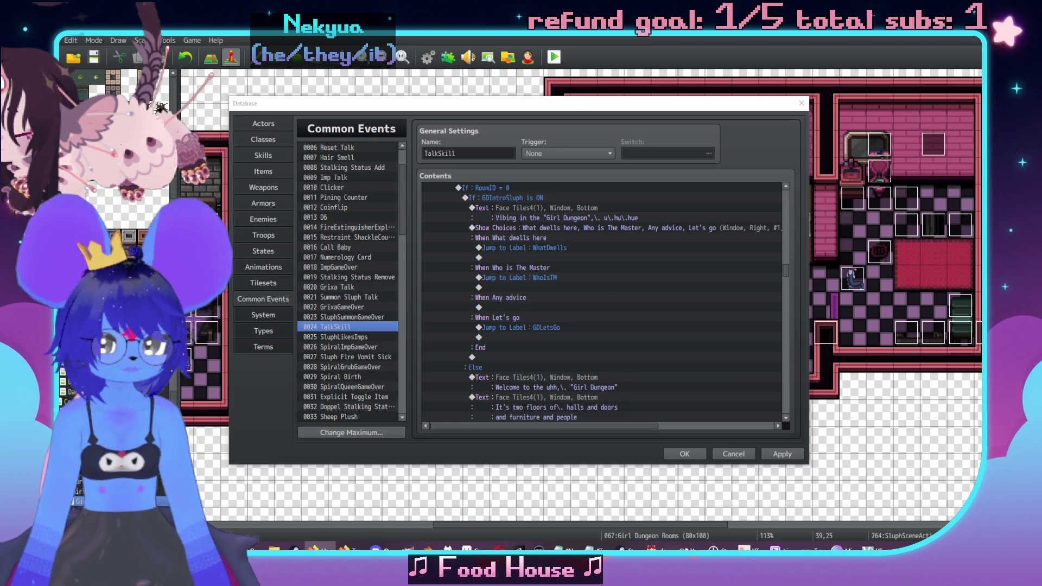
# Add a GDAdvice label under the Else menu's Any advice answer and verify its name.
pyautogui.scroll(-10, 519, 319)
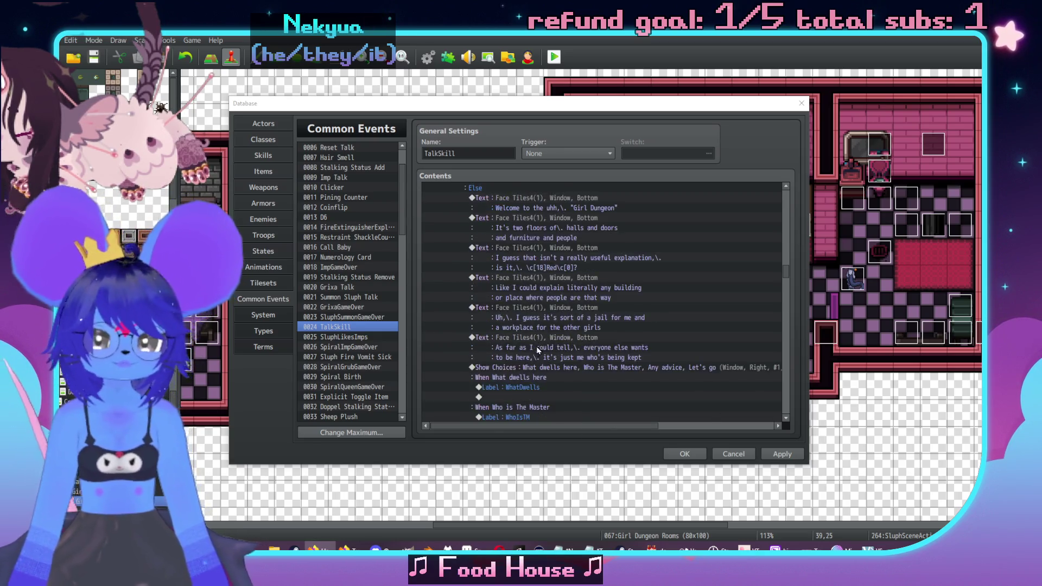
pyautogui.doubleClick(527, 338)
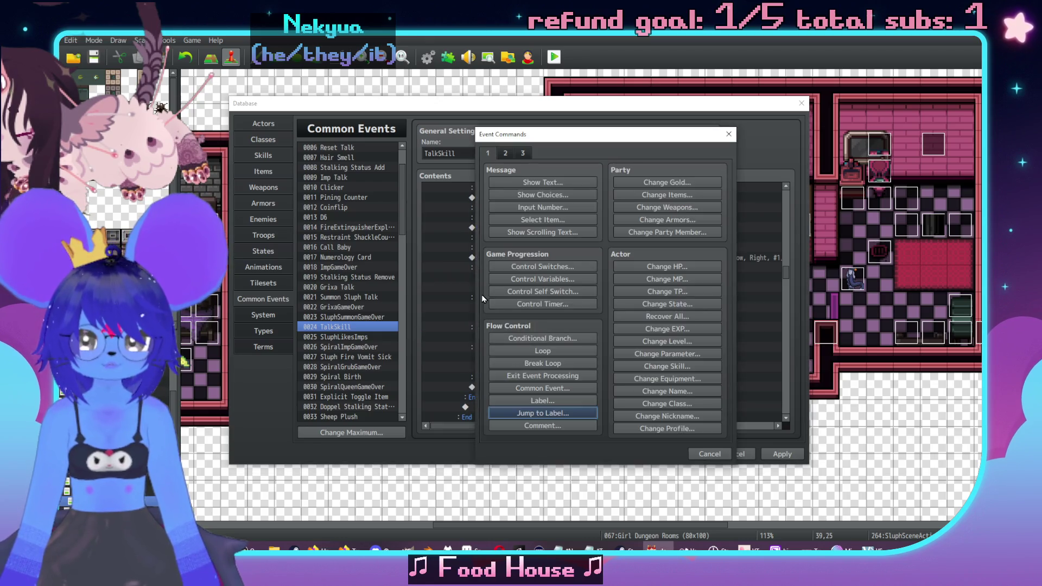
pyautogui.click(537, 401)
pyautogui.write('GDAdvice')
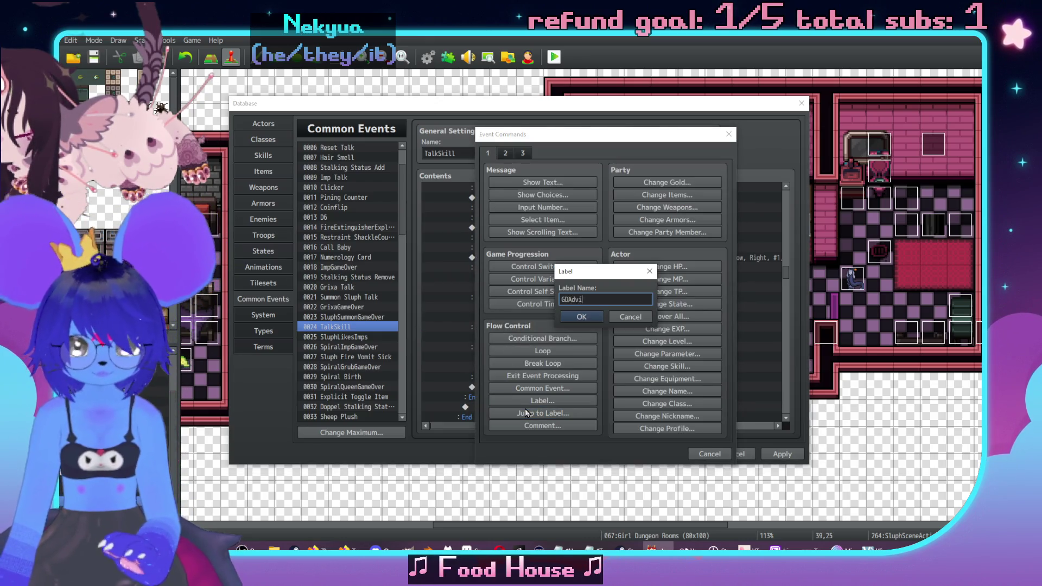
pyautogui.click(581, 317)
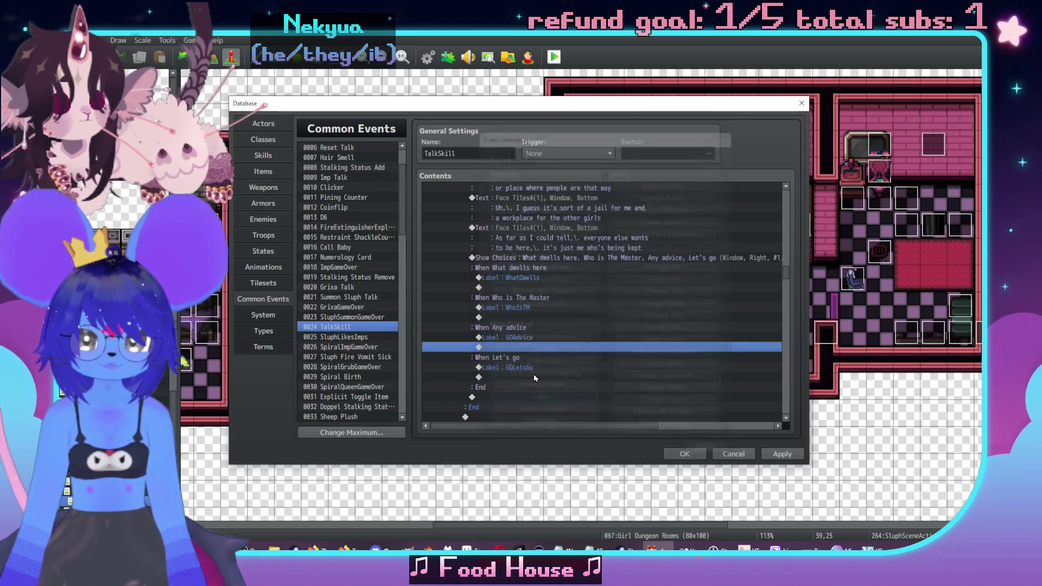
pyautogui.doubleClick(536, 387)
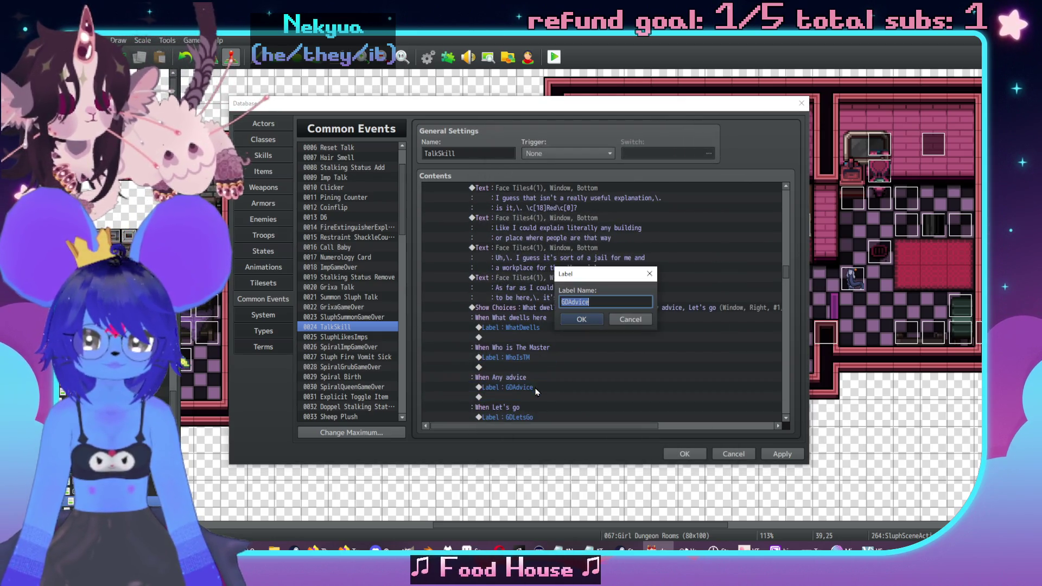
pyautogui.click(595, 318)
# Add a Jump to Label GDAdvice under the first menu's Any advice answer.
pyautogui.scroll(7, 539, 298)
pyautogui.doubleClick(528, 284)
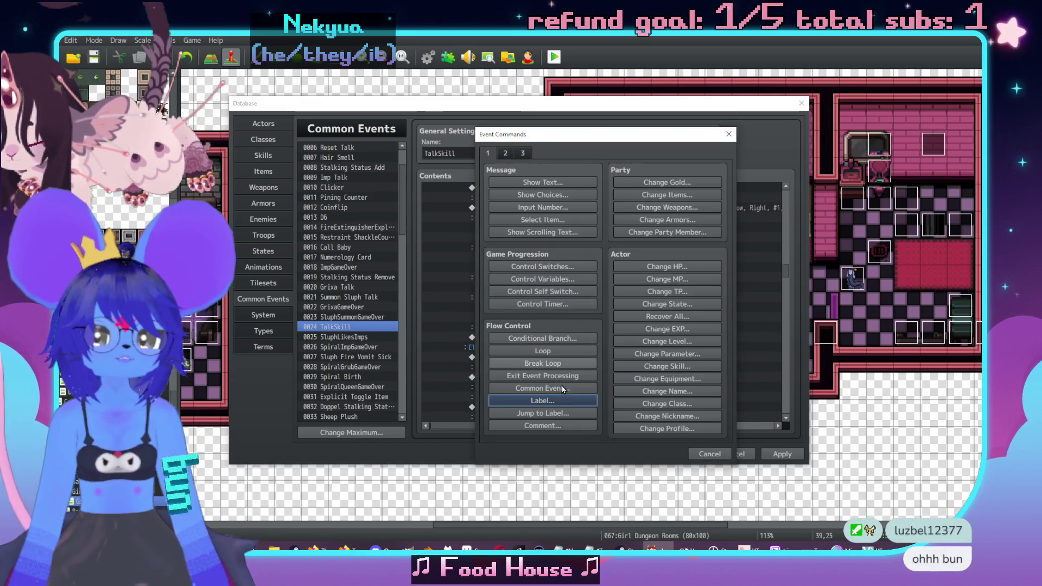
pyautogui.click(565, 414)
pyautogui.write('GDAdvice')
pyautogui.click(587, 315)
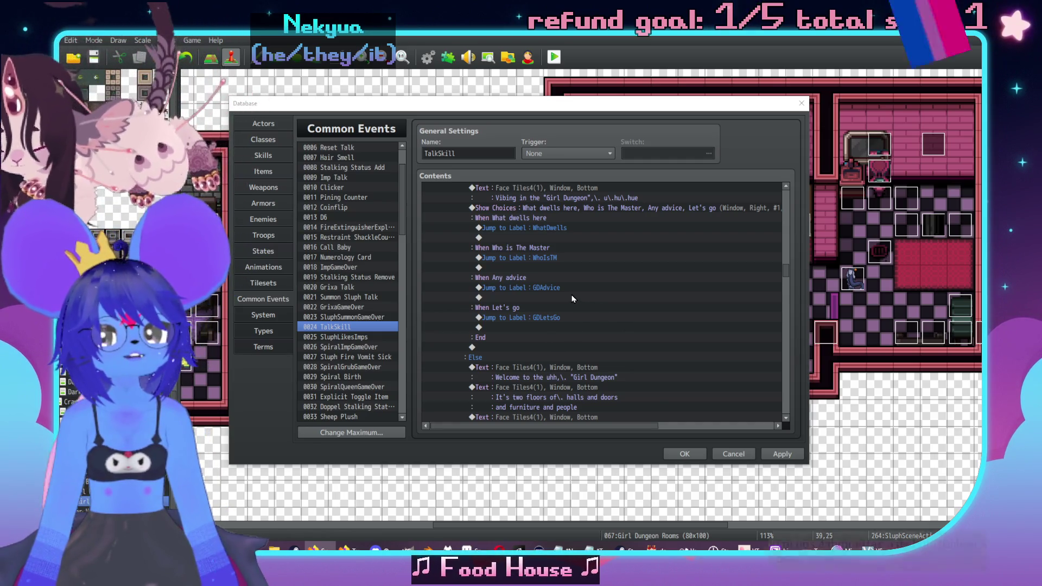
pyautogui.scroll(-3, 572, 299)
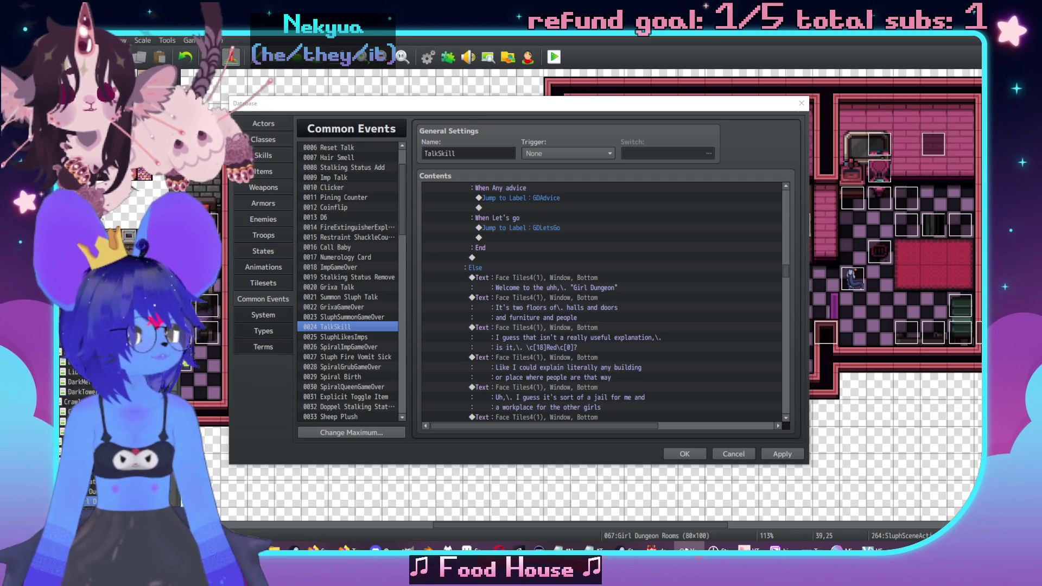
pyautogui.click(556, 284)
# Answer Let's go with a Face Tiles4 message reading "Agreed".
pyautogui.scroll(-3, 556, 288)
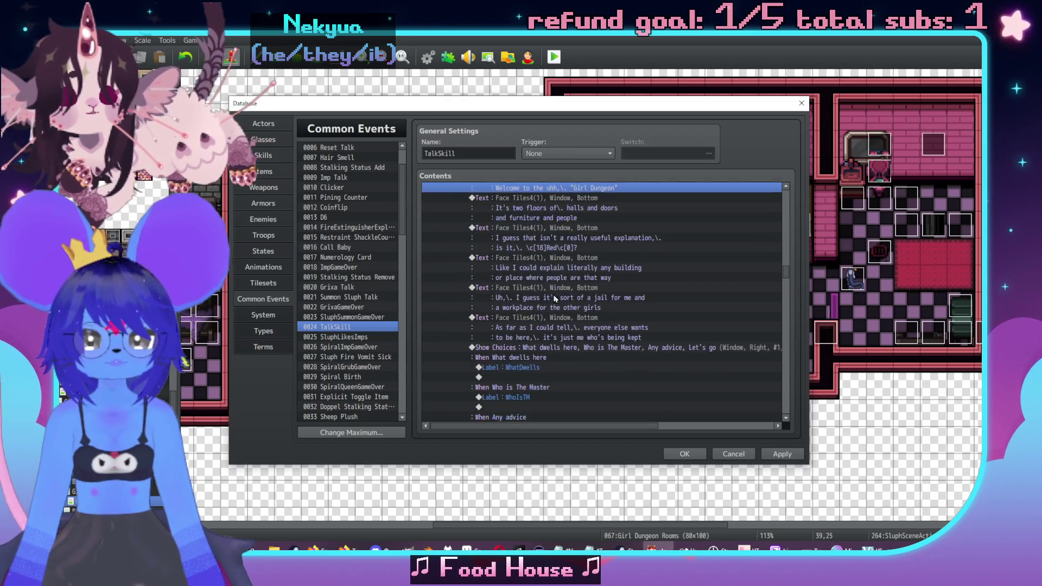
pyautogui.scroll(-5, 555, 299)
pyautogui.doubleClick(546, 317)
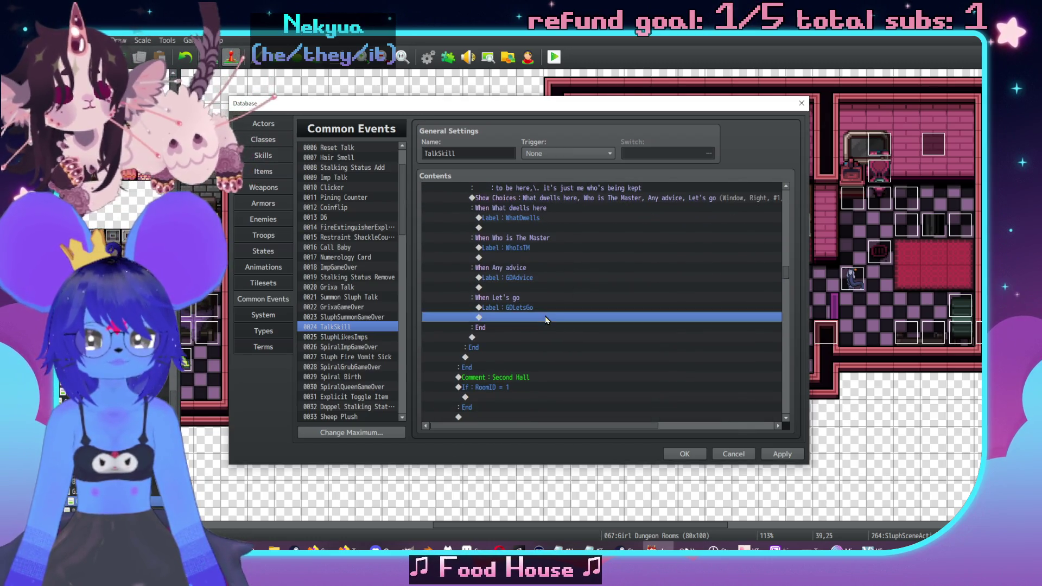
pyautogui.moveTo(586, 141); pyautogui.dragTo(737, 140)
pyautogui.click(715, 183)
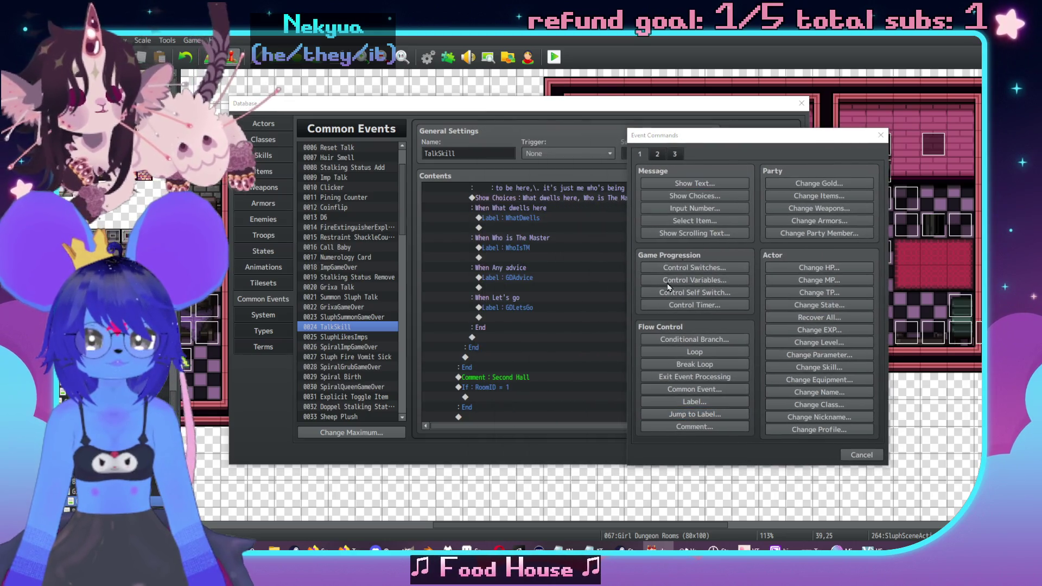
pyautogui.doubleClick(647, 290)
pyautogui.click(628, 241)
pyautogui.doubleClick(756, 246)
pyautogui.click(744, 286)
pyautogui.write('Agreed')
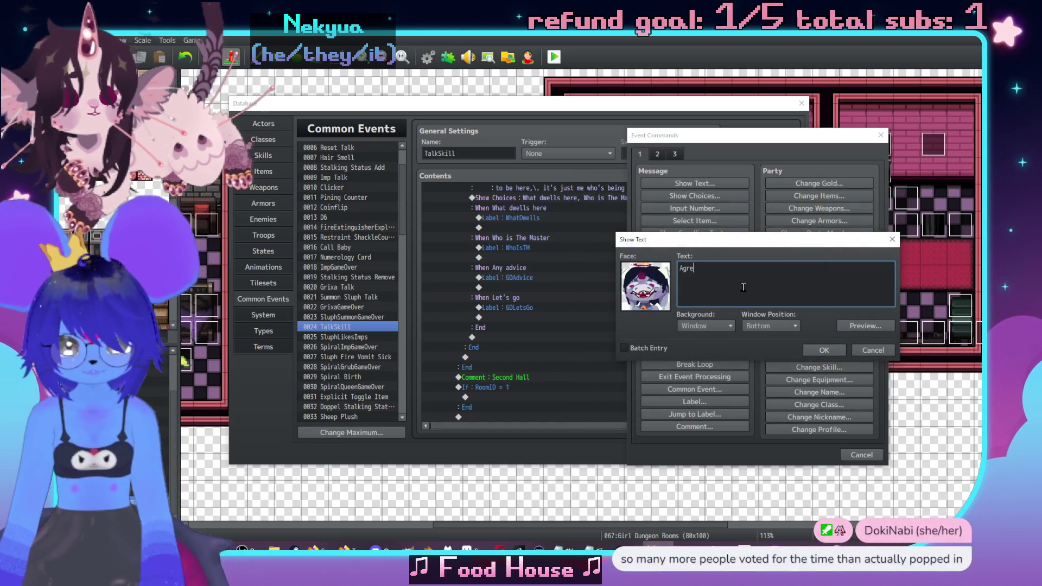
pyautogui.click(823, 350)
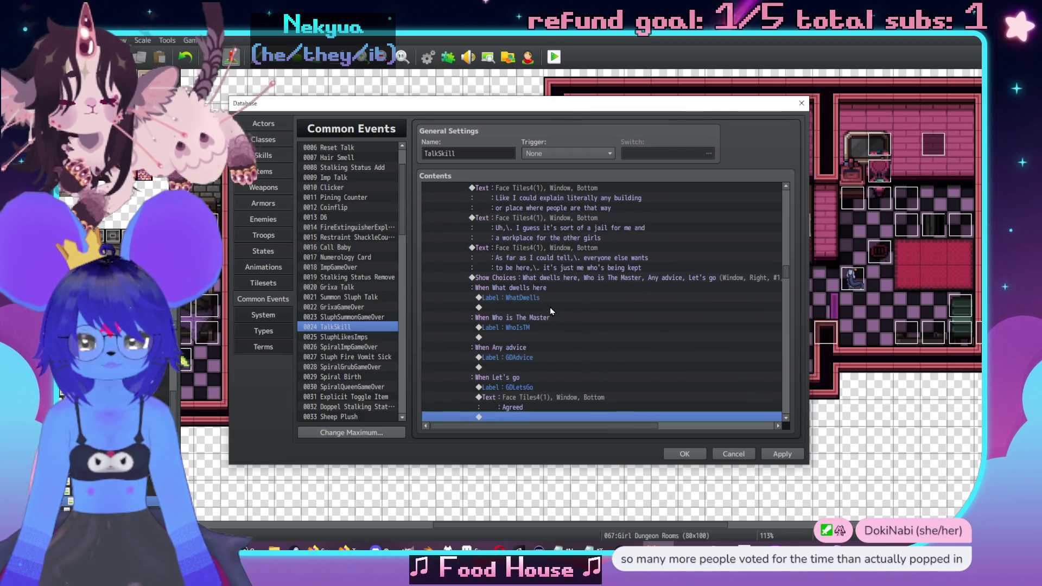
# Under WhatDwells, add a Face Tiles4 message "There's uhh,\. imps mostly".
pyautogui.doubleClick(549, 307)
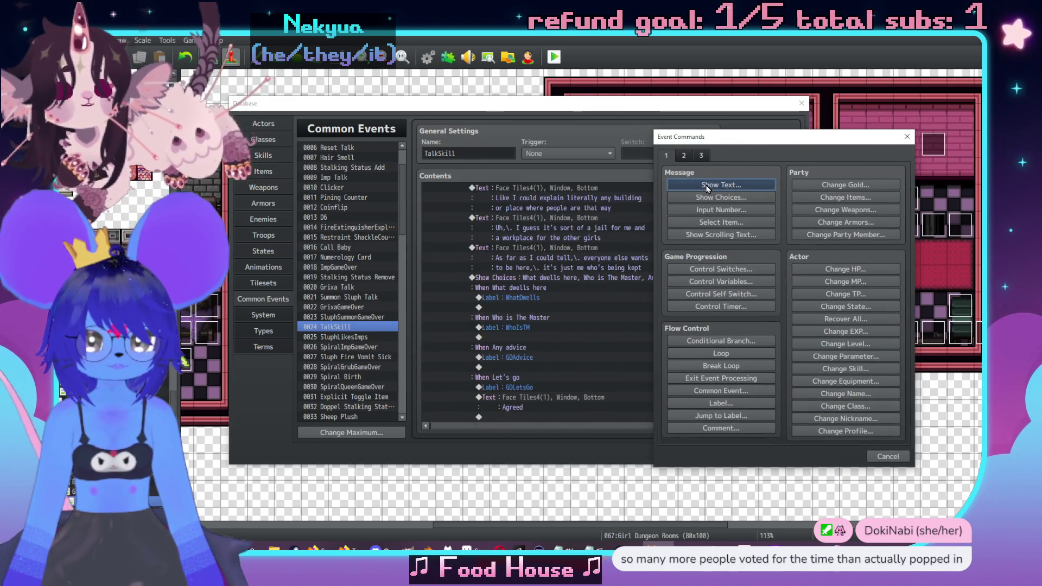
pyautogui.click(707, 186)
pyautogui.doubleClick(676, 284)
pyautogui.click(651, 242)
pyautogui.click(782, 217)
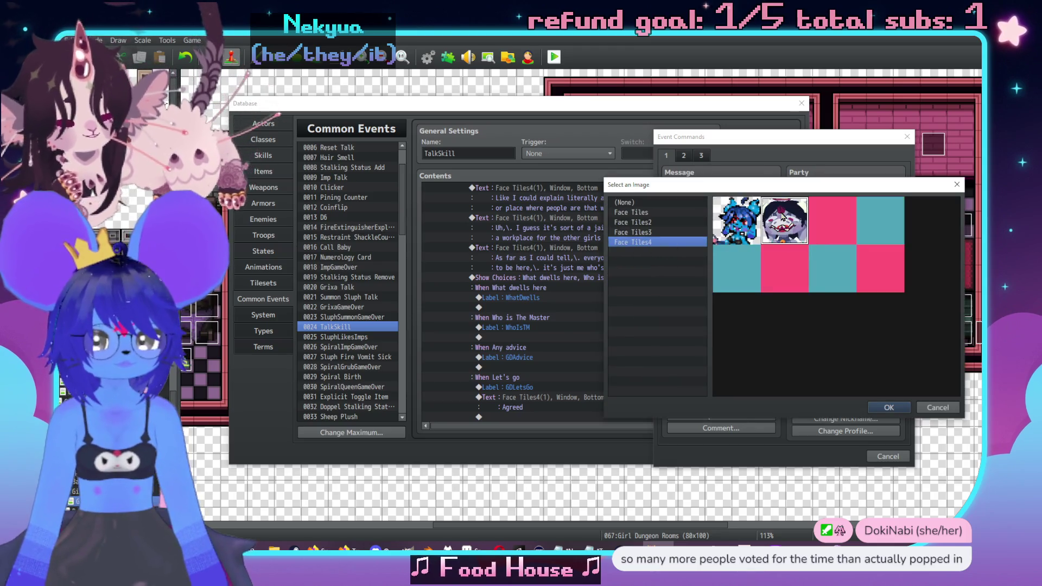
pyautogui.doubleClick(783, 217)
pyautogui.click(748, 285)
pyautogui.write('There')
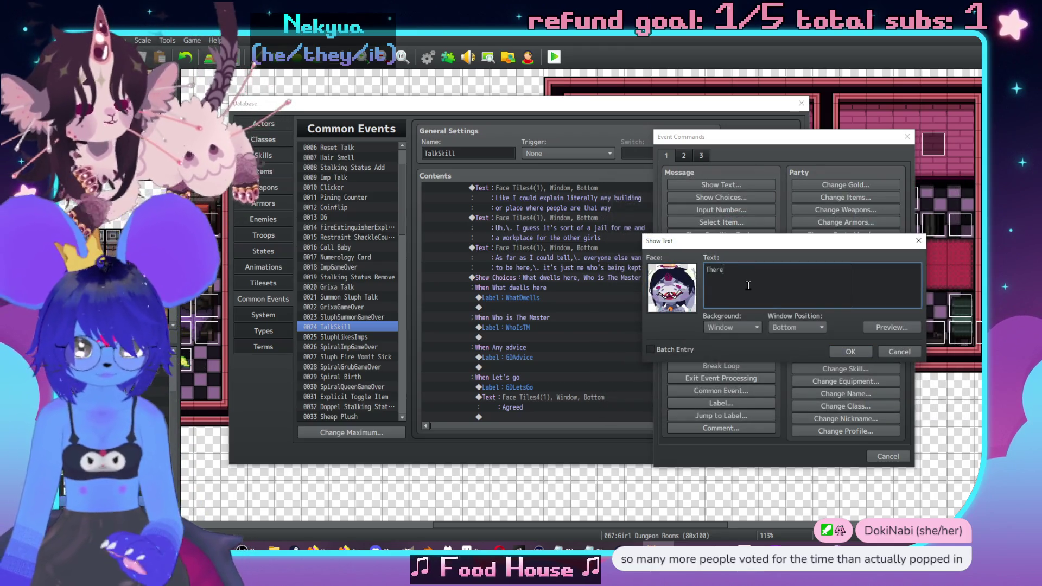
pyautogui.write("'s uhh,\\. ")
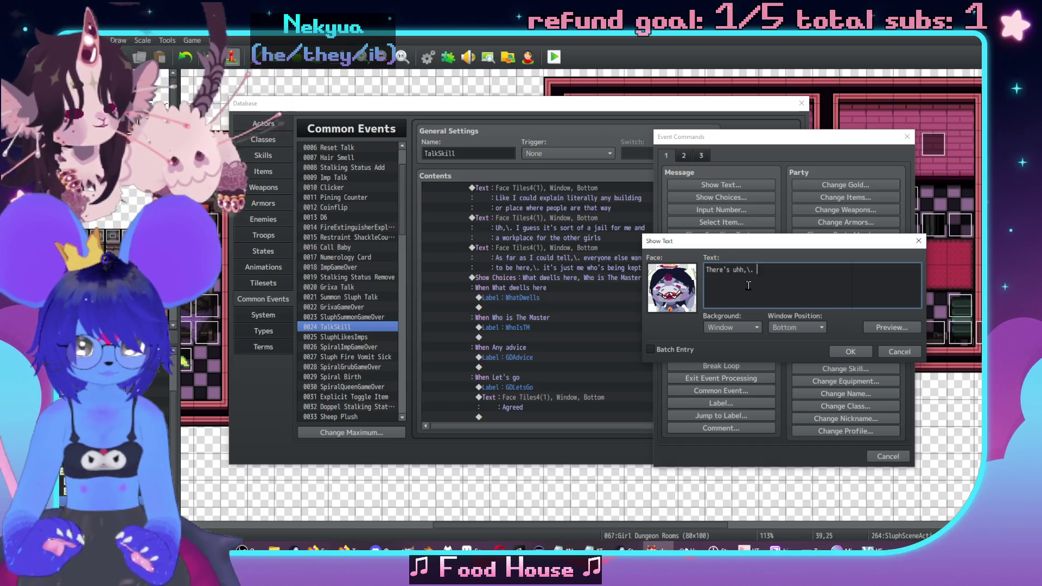
pyautogui.write('imps mostly')
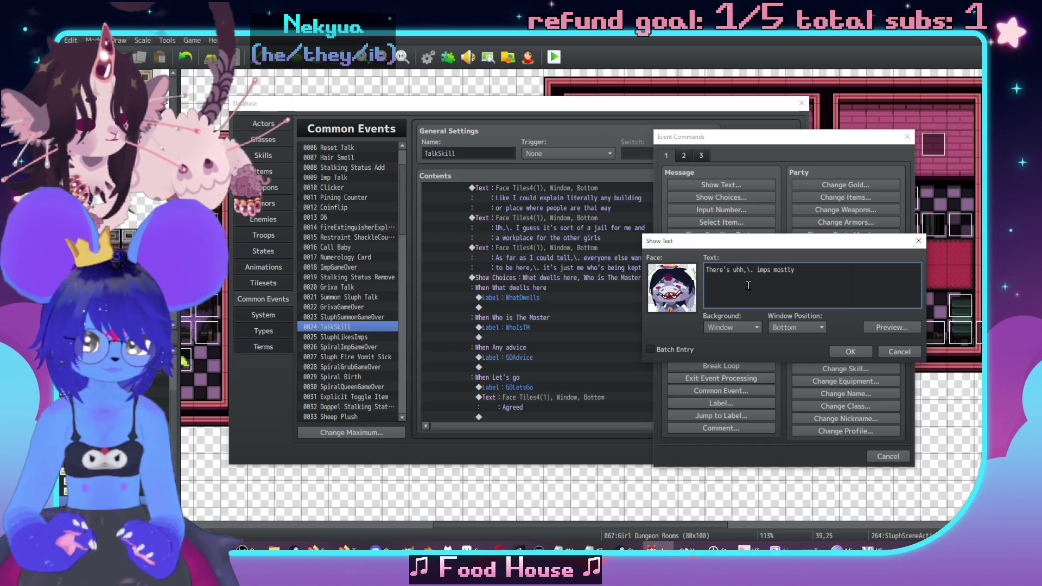
pyautogui.click(850, 352)
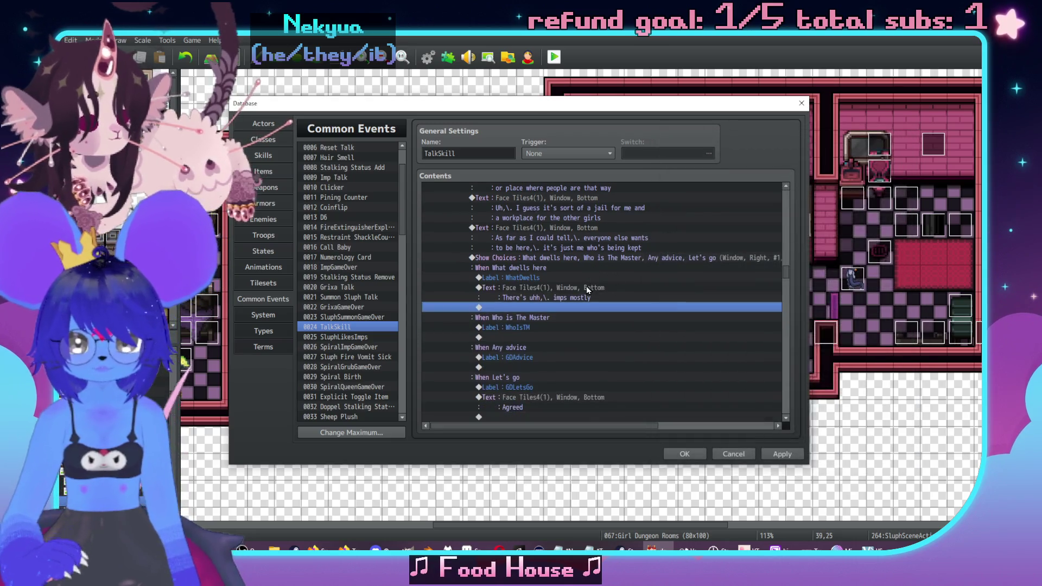
pyautogui.doubleClick(591, 298)
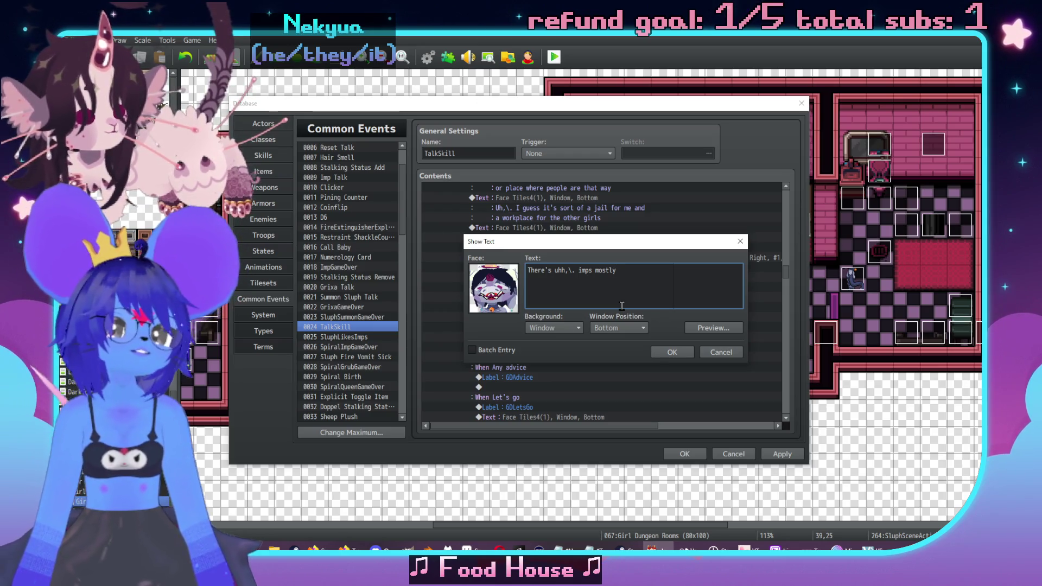
# Finish editing the imps mostly message and close the editor.
pyautogui.hotkey('alt', 'Tab')
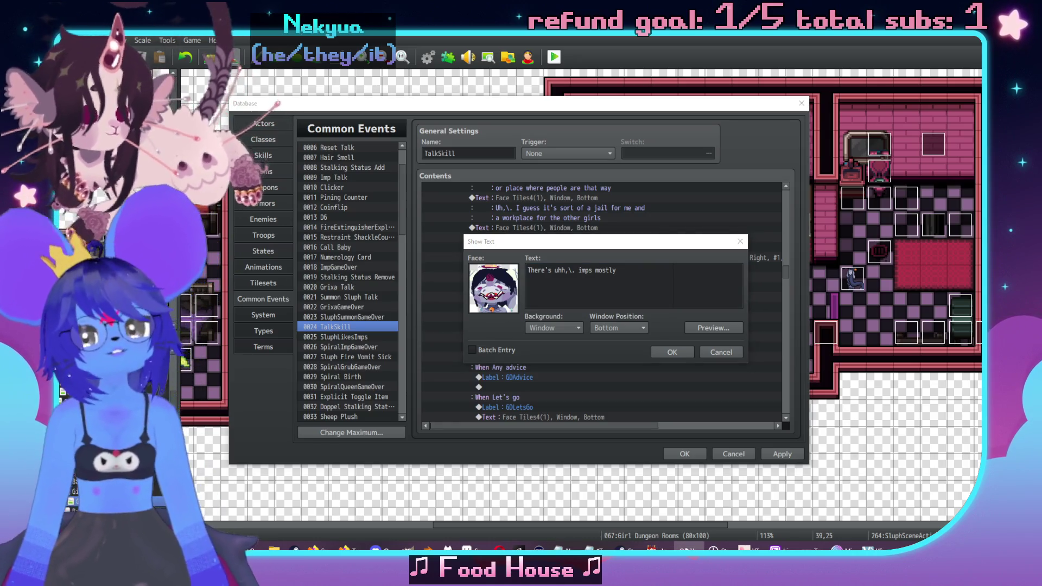
pyautogui.click(658, 283)
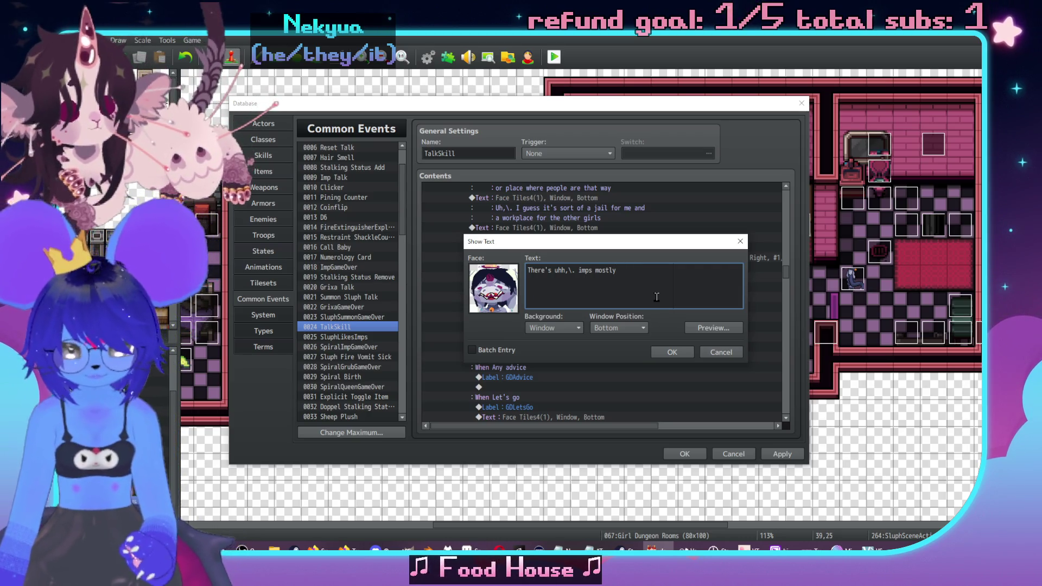
pyautogui.click(671, 352)
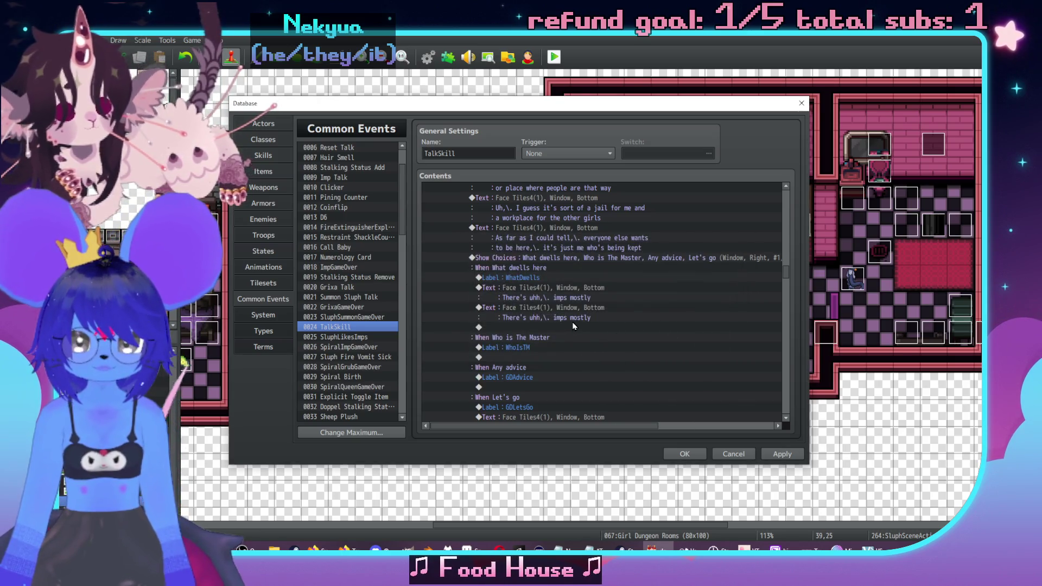
# Rewrite the duplicated line about the red type imps that outsiders call "hostess imps".
pyautogui.doubleClick(594, 326)
pyautogui.write('The')
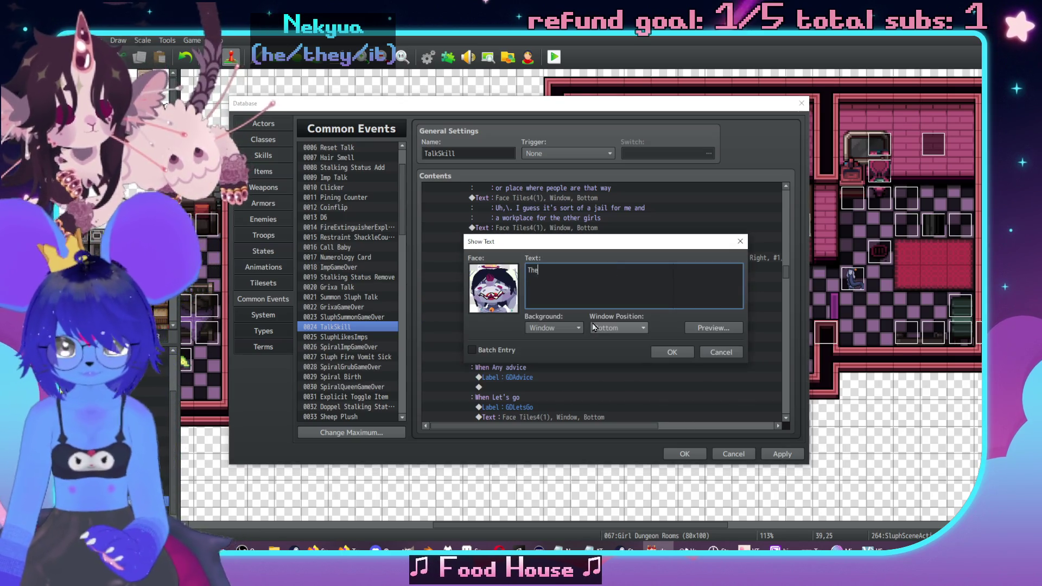
pyautogui.write(' red type youv')
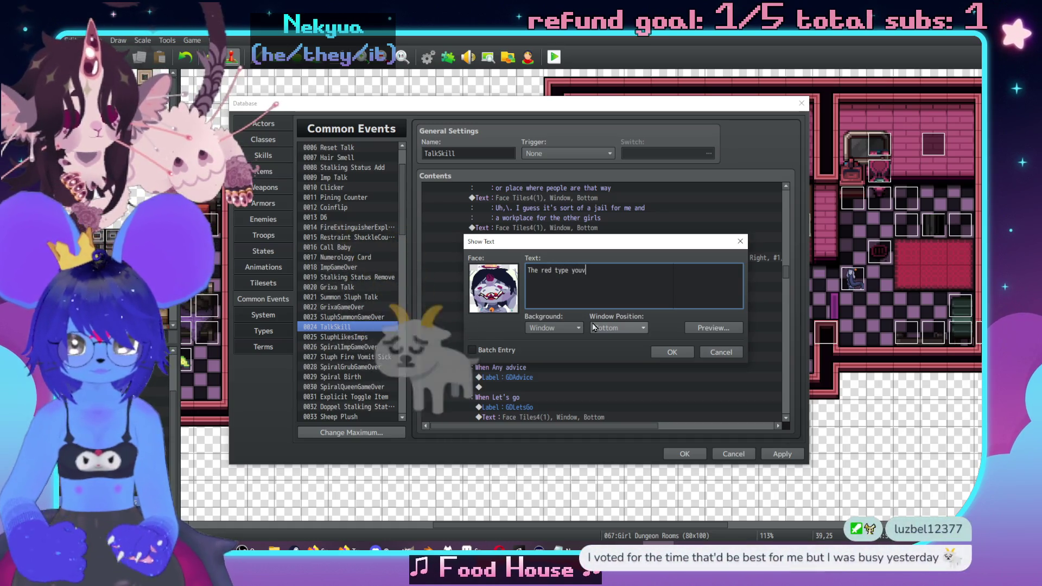
pyautogui.press('BackSpace')
pyautogui.write("'ve seen a lot o")
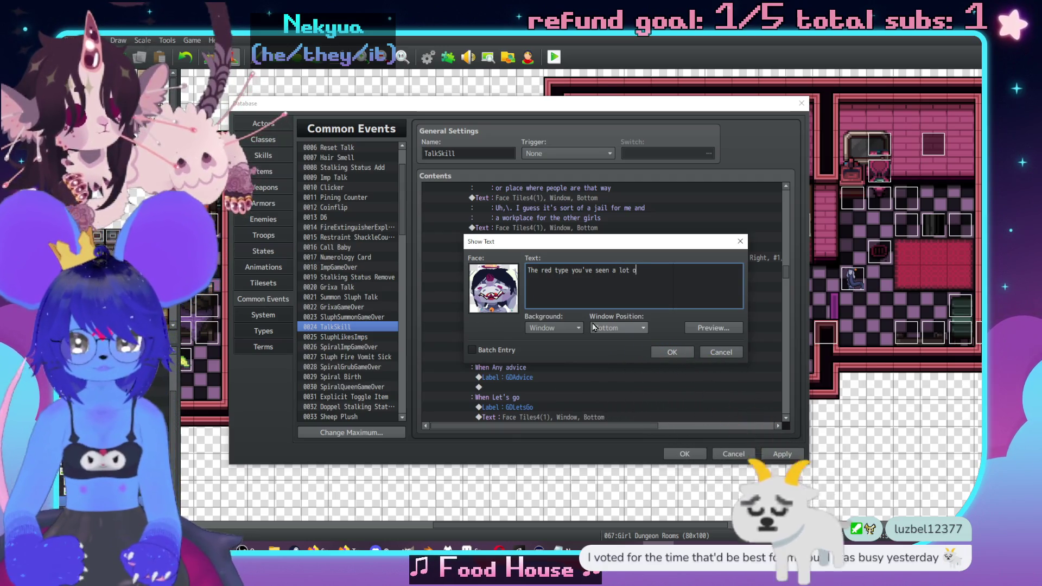
pyautogui.press('BackSpace')
pyautogui.press('BackSpace')
pyautogui.press('BackSpace')
pyautogui.write("we've ")
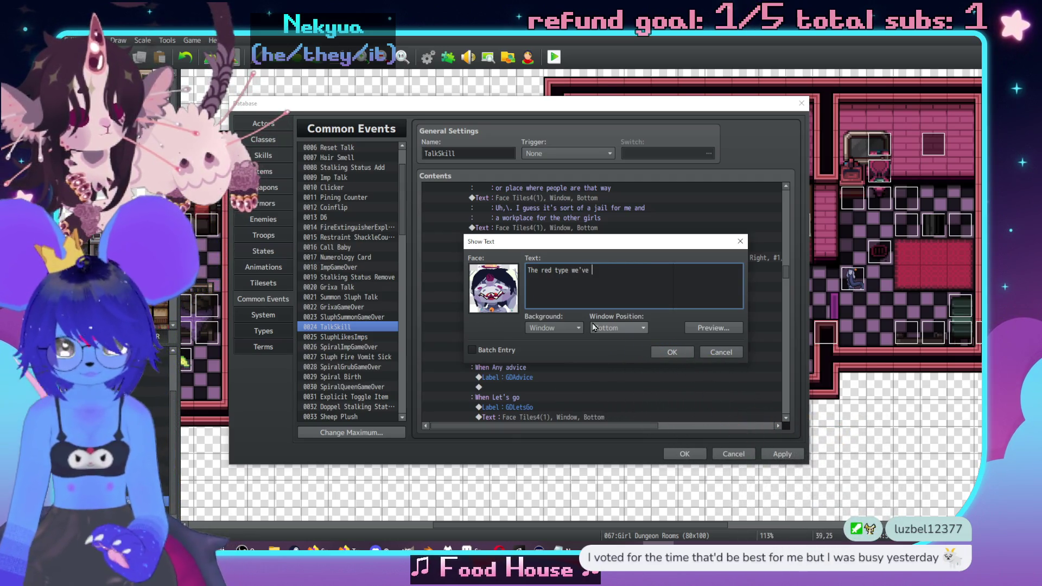
pyautogui.write('seen a lot of and some')
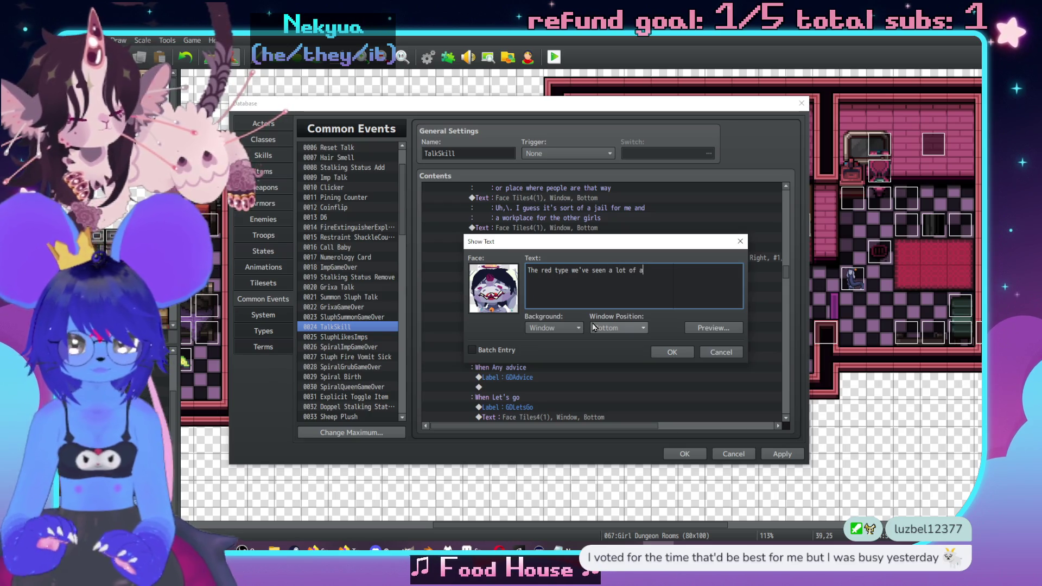
pyautogui.press('Return')
pyautogui.write('outside')
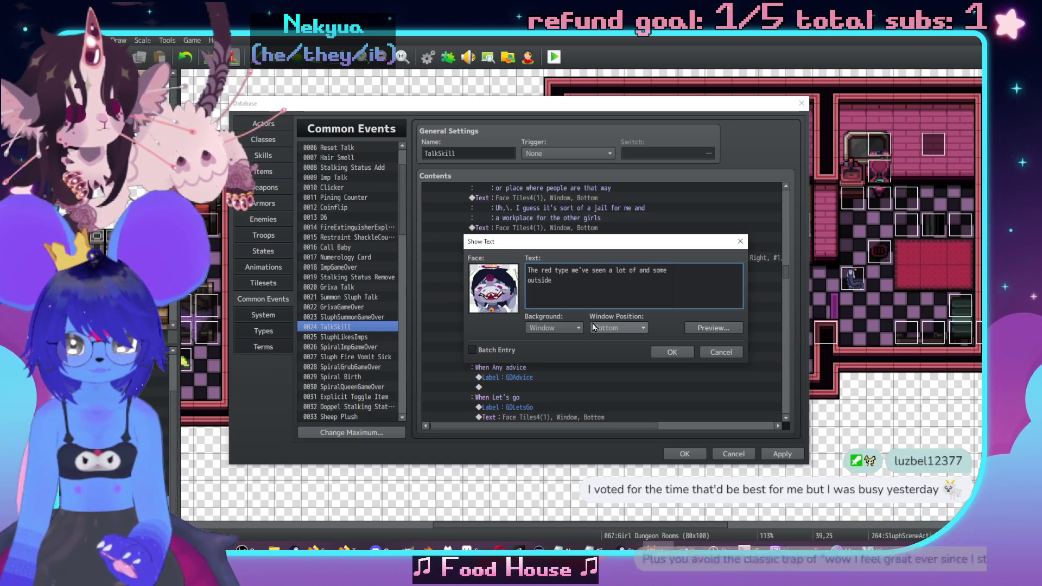
pyautogui.write('rs ca;;e')
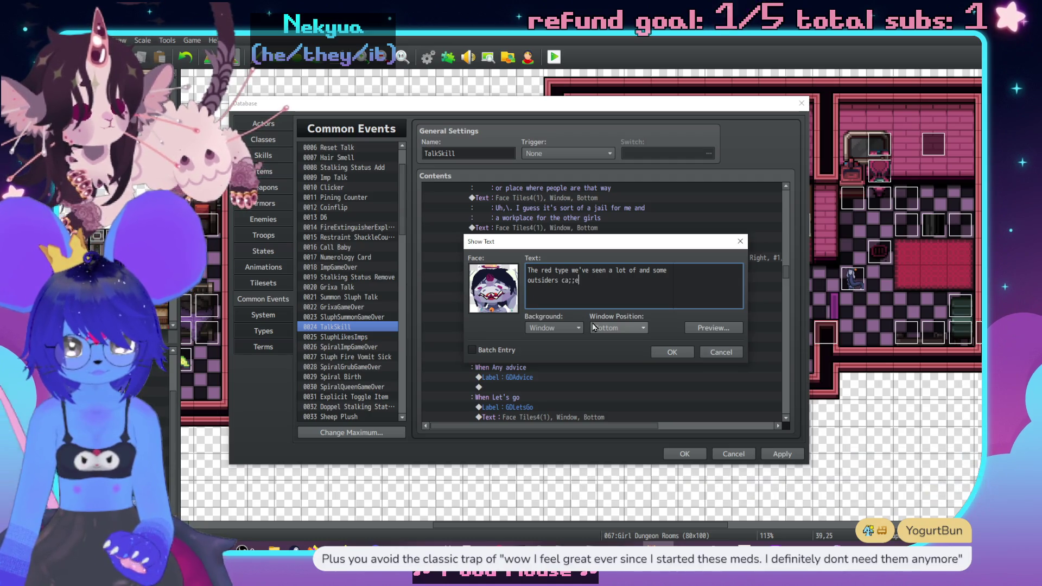
pyautogui.write('lled')
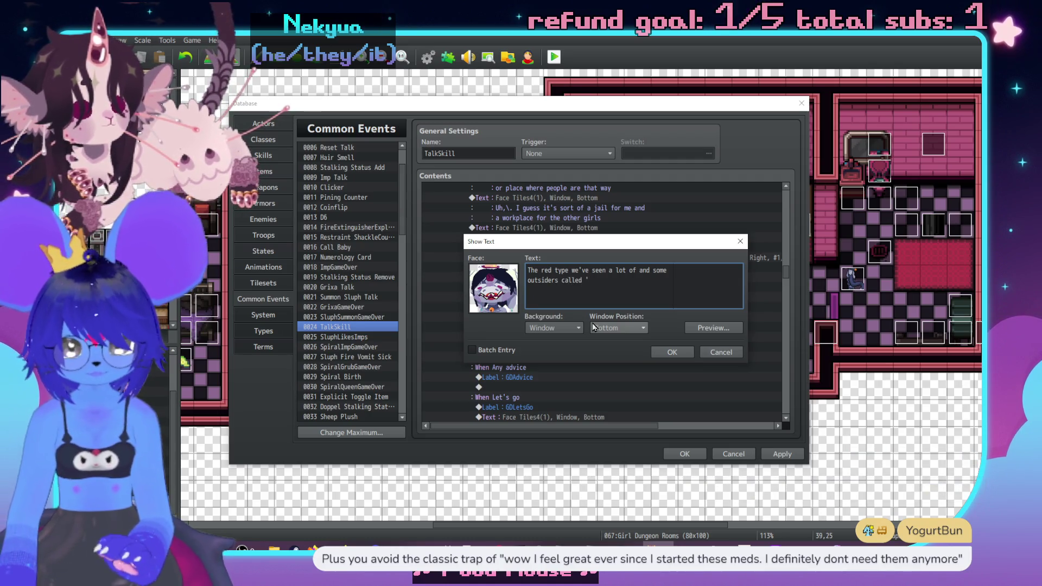
pyautogui.write('tess imps"')
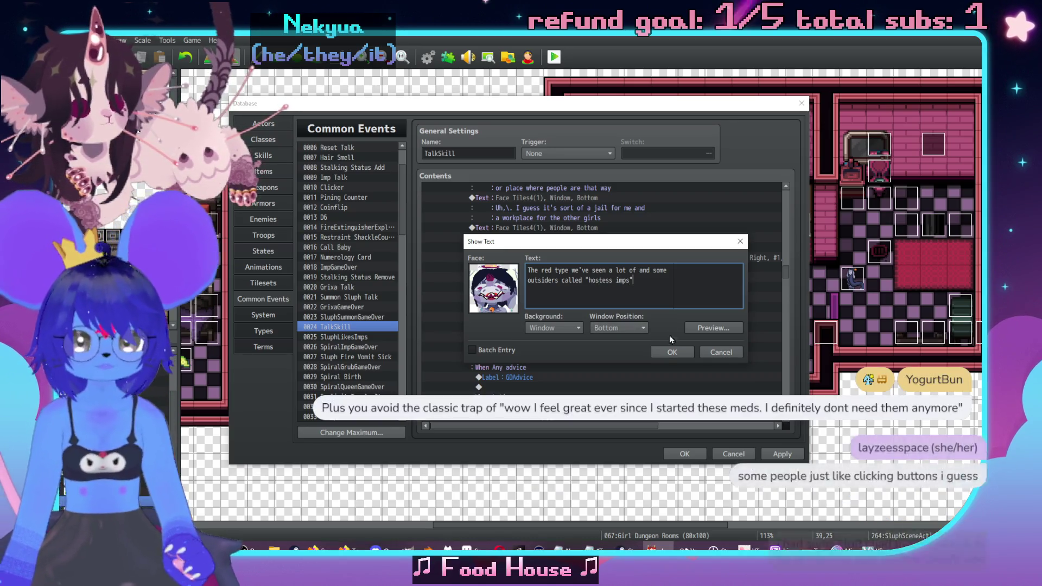
pyautogui.click(664, 354)
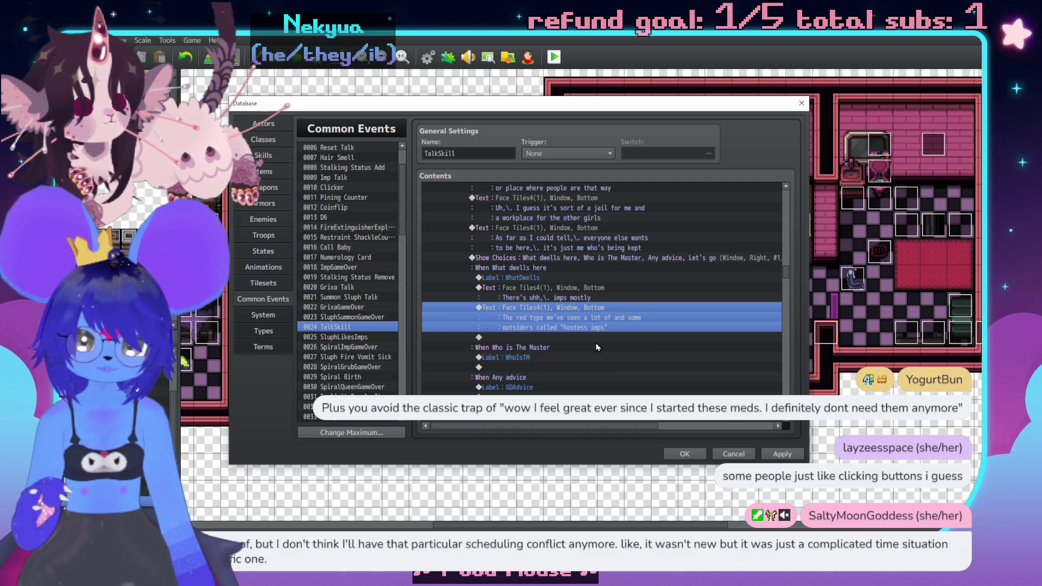
pyautogui.doubleClick(587, 337)
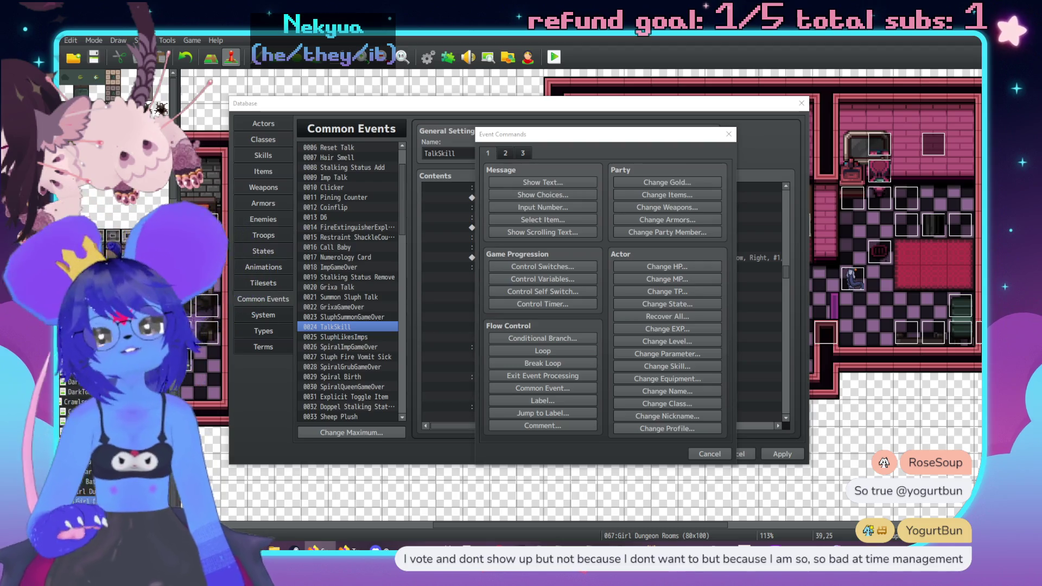
pyautogui.moveTo(593, 135); pyautogui.dragTo(648, 141)
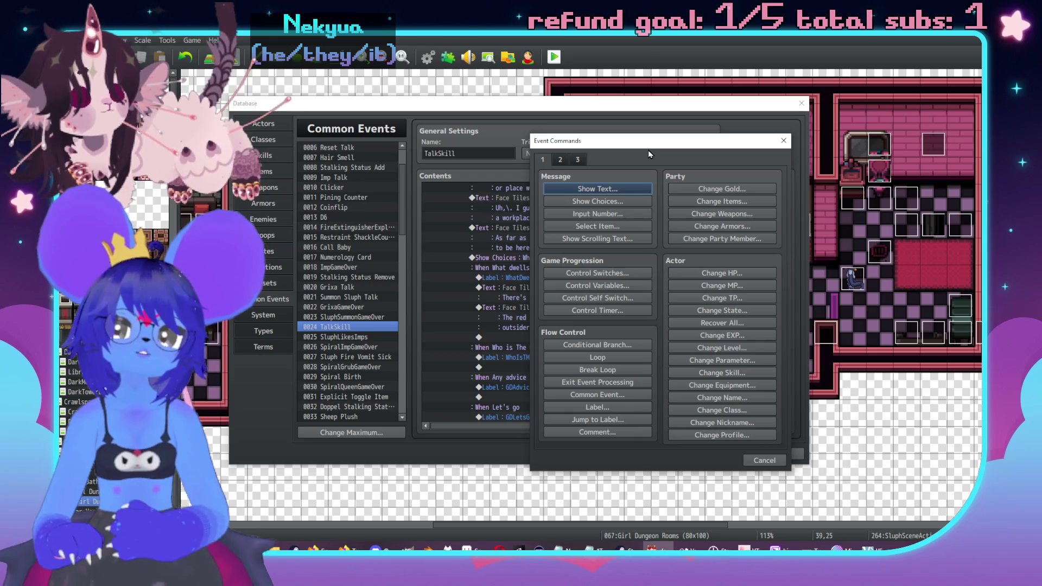
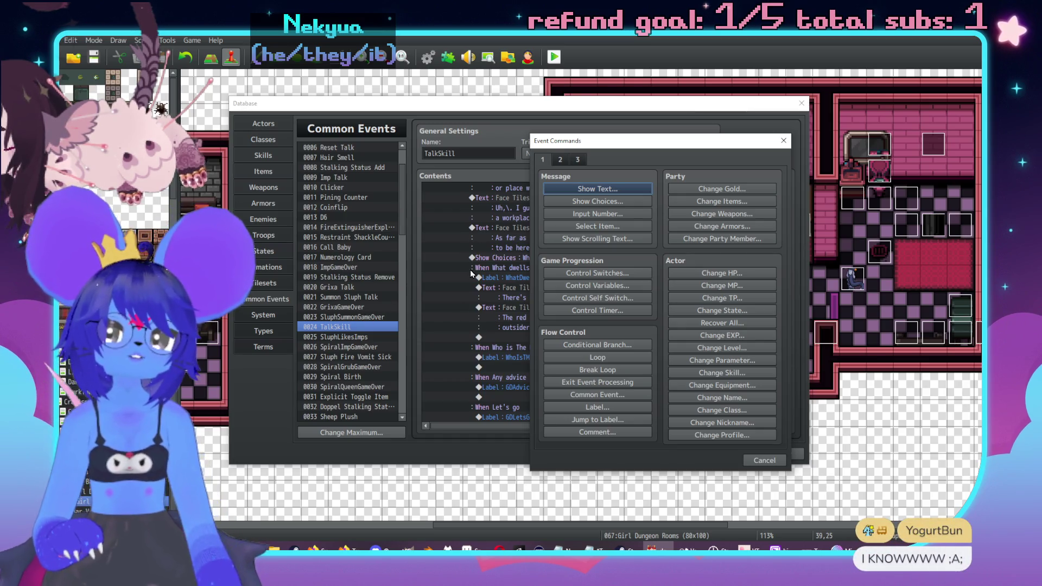
# Shift the command window aside to read the event, then dismiss it without adding anything.
pyautogui.moveTo(640, 146)
pyautogui.mouseDown()
pyautogui.moveTo(711, 133)
pyautogui.moveTo(723, 148)
pyautogui.mouseUp()
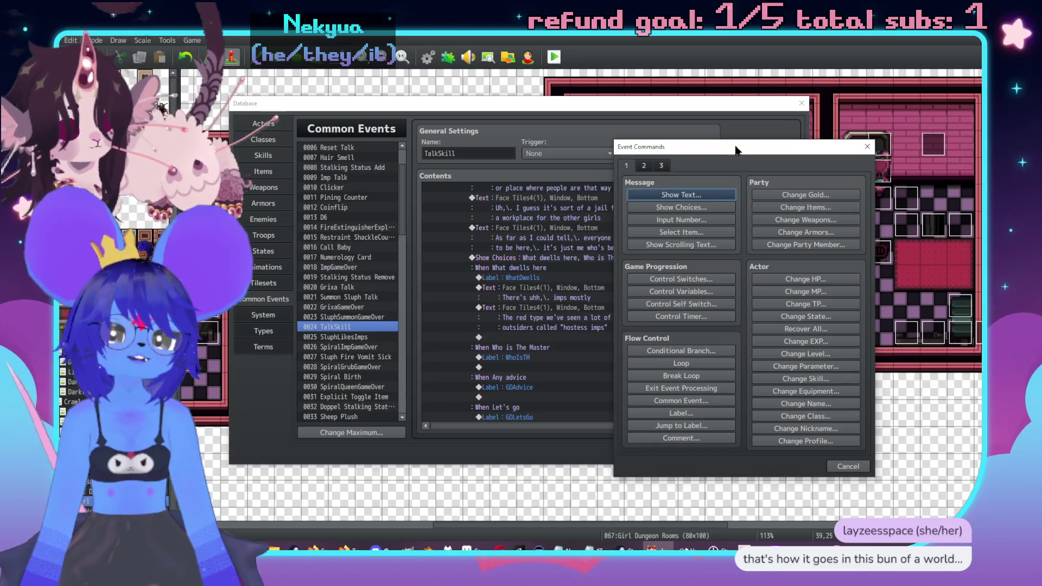
pyautogui.moveTo(721, 146); pyautogui.dragTo(732, 148)
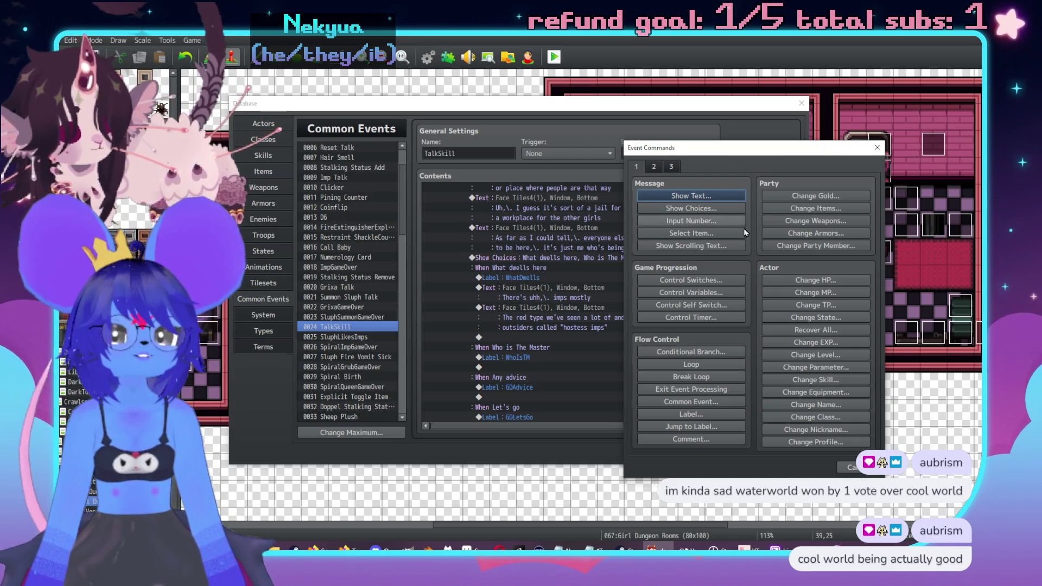
pyautogui.moveTo(752, 156); pyautogui.dragTo(779, 151)
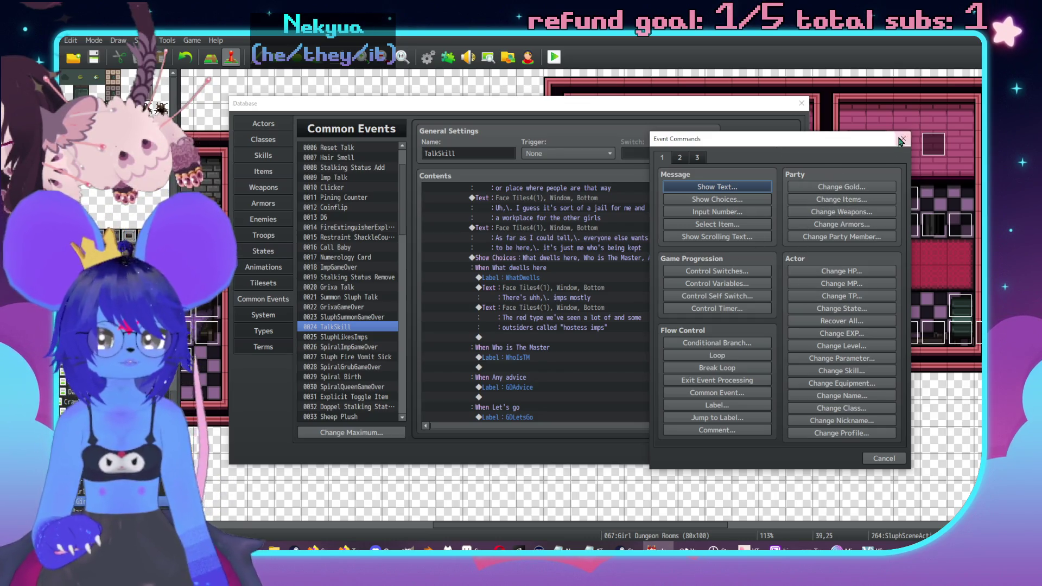
pyautogui.press('Escape')
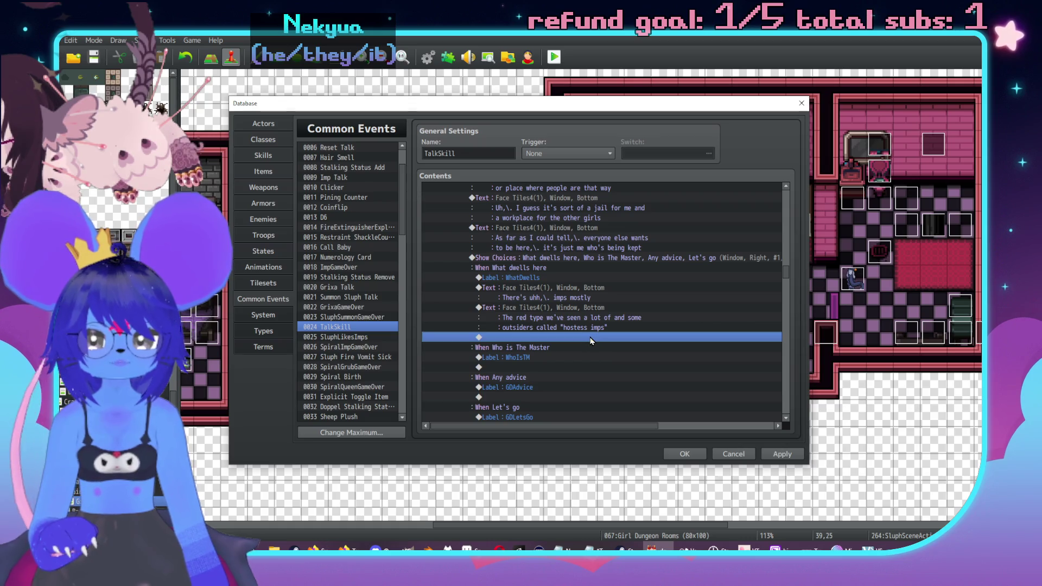
# Add a second-face Face Tiles4 message: blue ones have hair and do more "silly mischief" than "flirty mischief".
pyautogui.doubleClick(592, 341)
pyautogui.moveTo(593, 135)
pyautogui.mouseDown()
pyautogui.moveTo(808, 115)
pyautogui.moveTo(797, 122)
pyautogui.mouseUp()
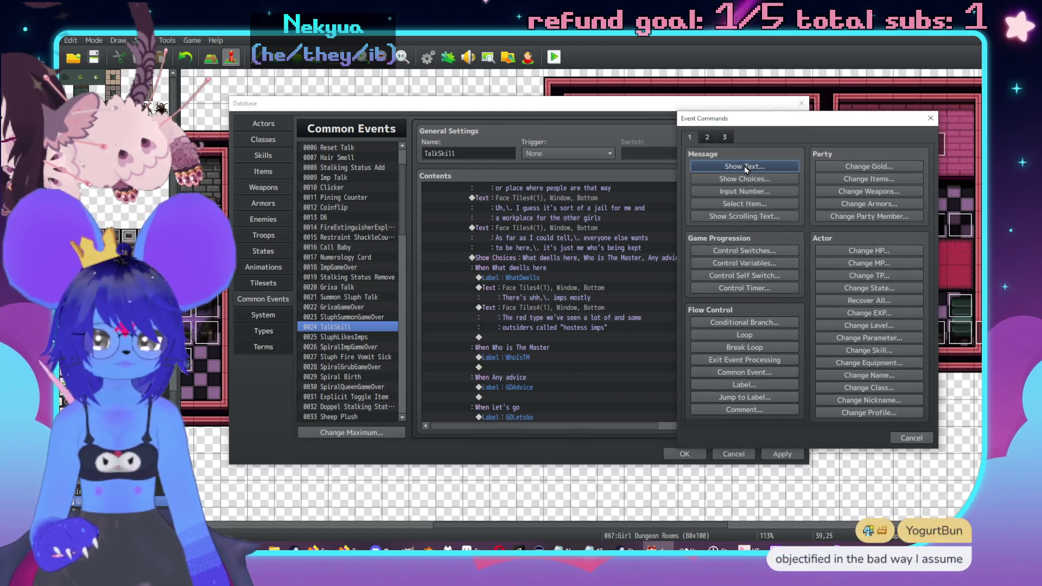
pyautogui.click(743, 166)
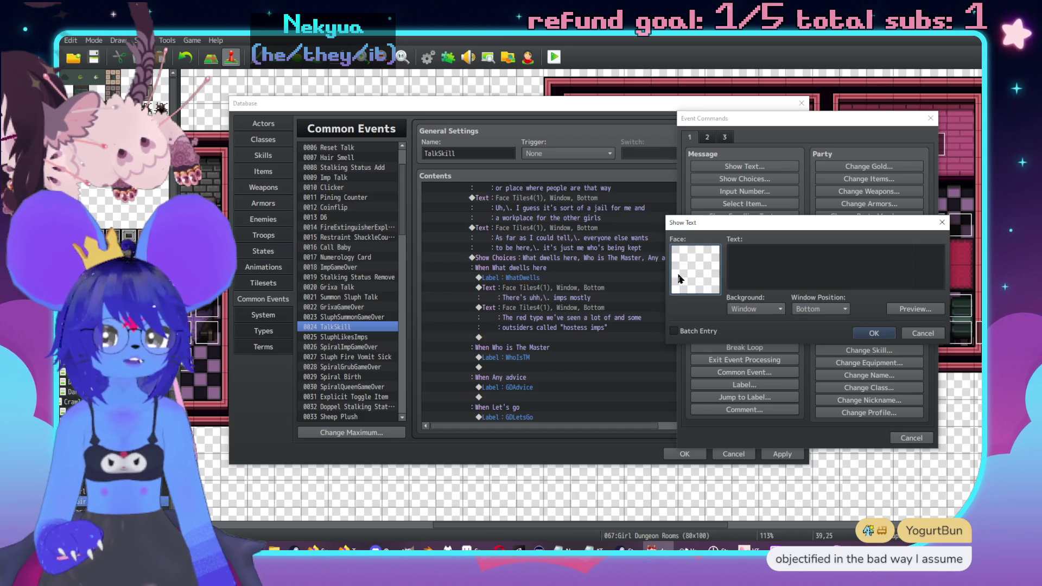
pyautogui.doubleClick(678, 278)
pyautogui.click(677, 223)
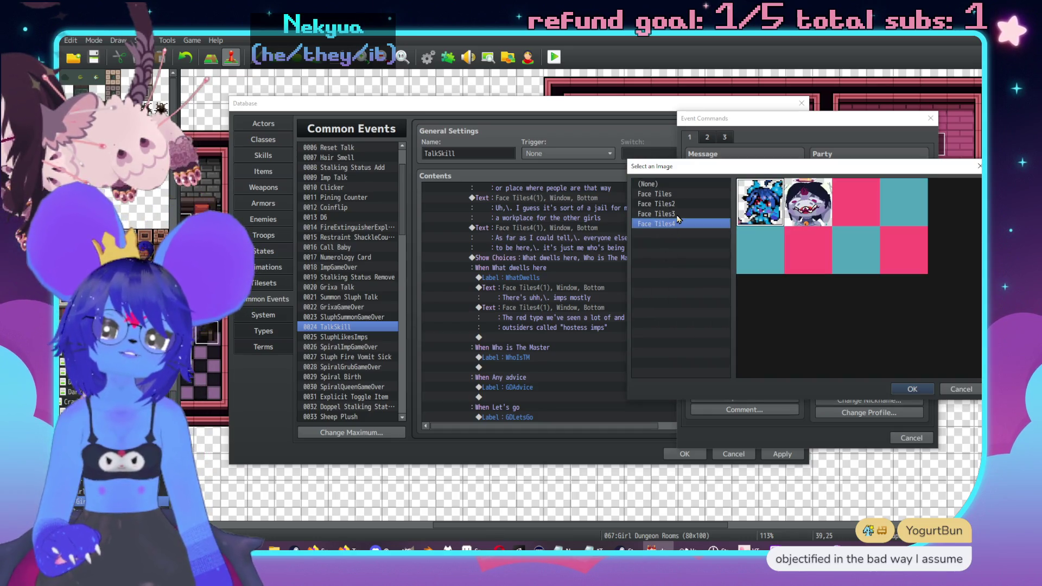
pyautogui.doubleClick(809, 201)
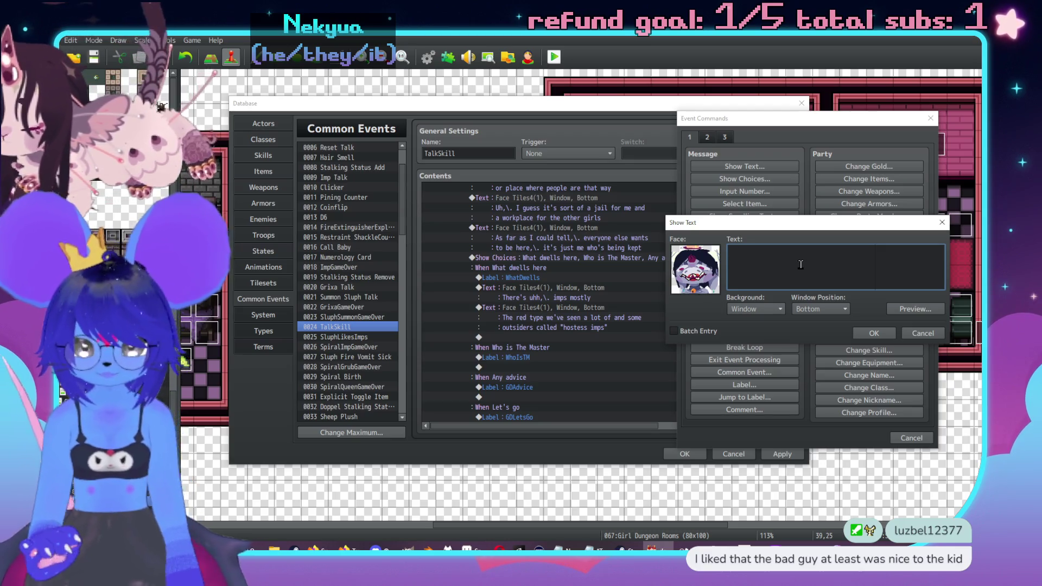
pyautogui.write("They're blue and h")
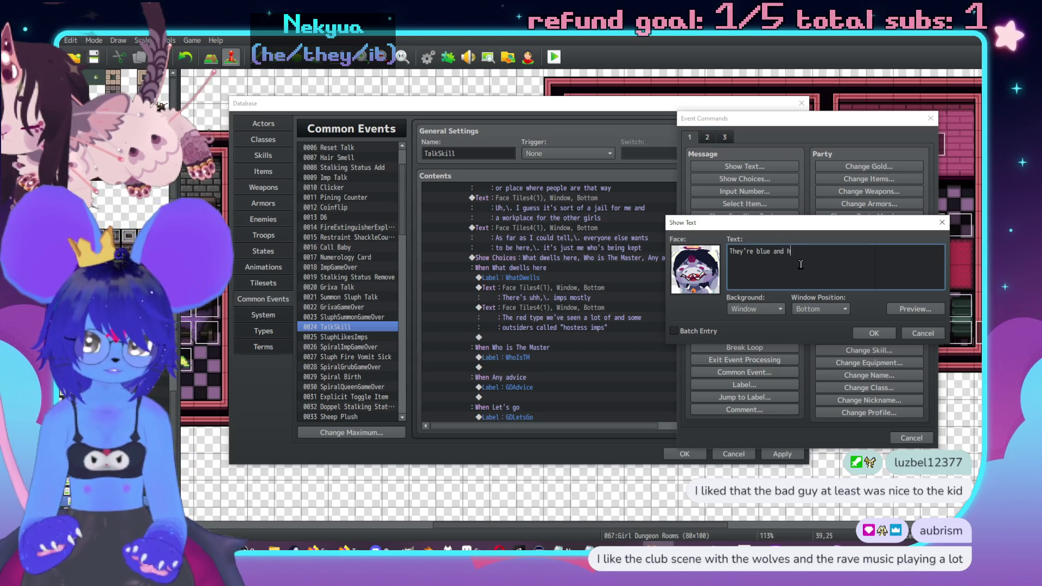
pyautogui.write('ave hair and')
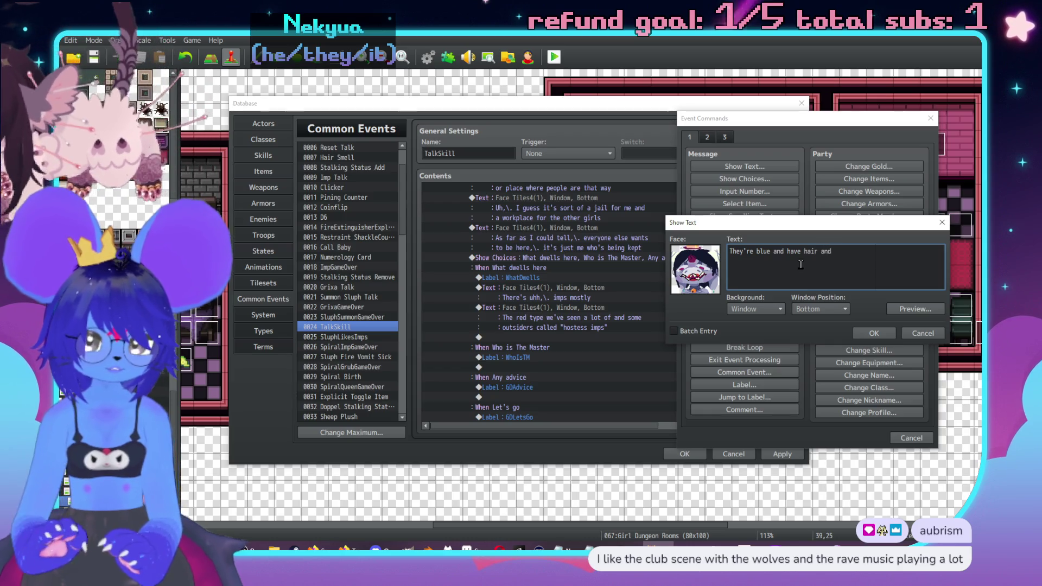
pyautogui.write(' are a lot mo')
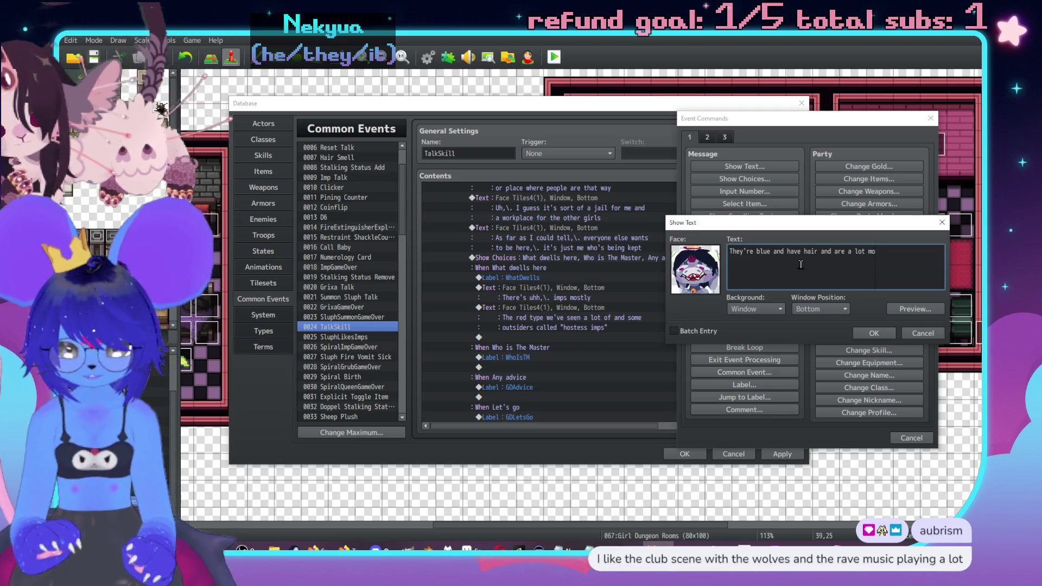
pyautogui.write('re')
pyautogui.press('Return')
pyautogui.write('"si')
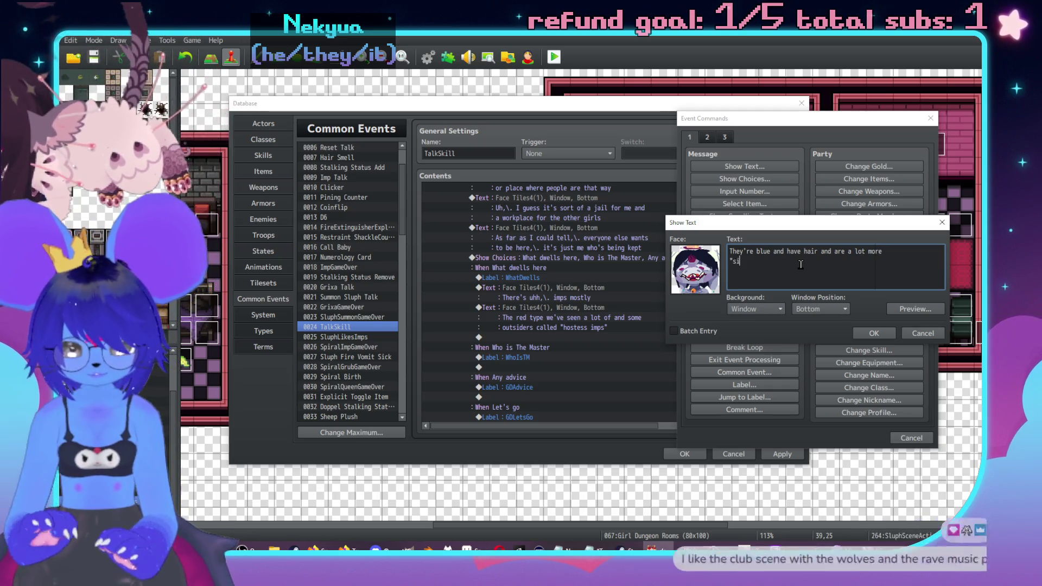
pyautogui.write('lly mischief')
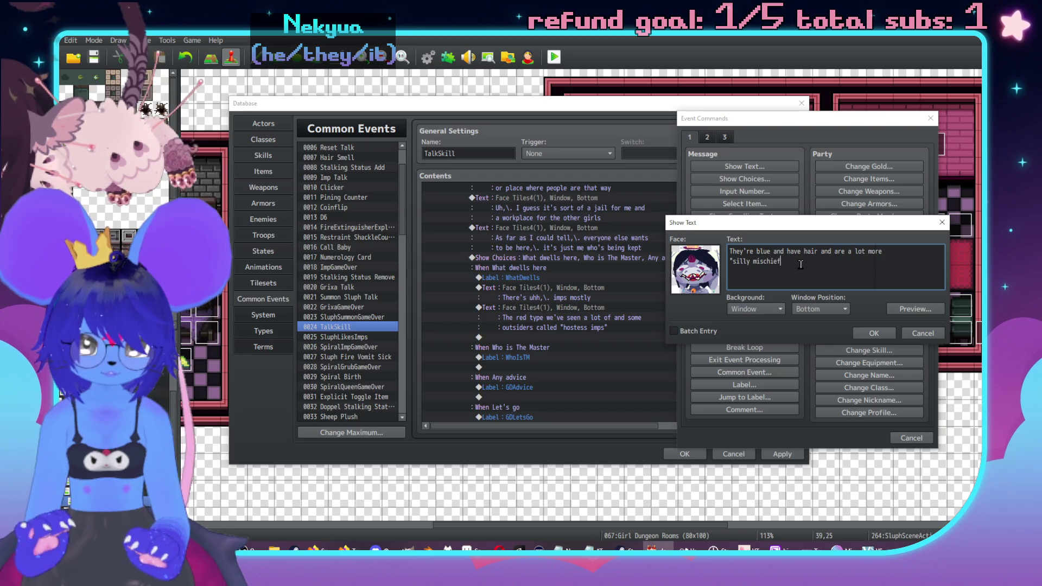
pyautogui.write('" tha')
pyautogui.write('n "hor')
pyautogui.press('BackSpace')
pyautogui.press('BackSpace')
pyautogui.press('BackSpace')
pyautogui.write('flirty mischief')
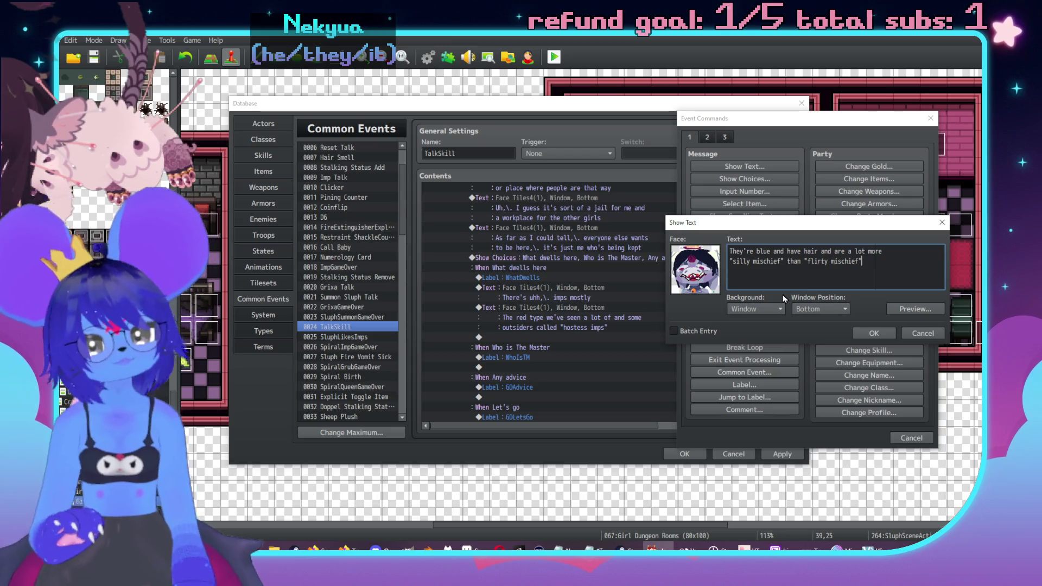
pyautogui.click(887, 331)
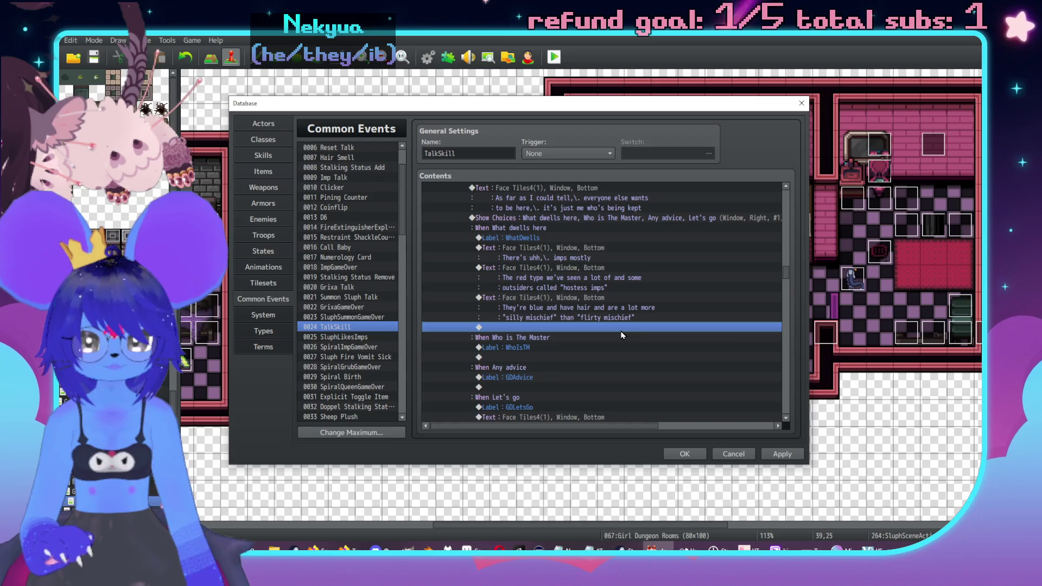
# Start a new Show Text below the last message using the second Face Tiles4 face.
pyautogui.doubleClick(623, 333)
pyautogui.moveTo(600, 135); pyautogui.dragTo(780, 146)
pyautogui.click(722, 192)
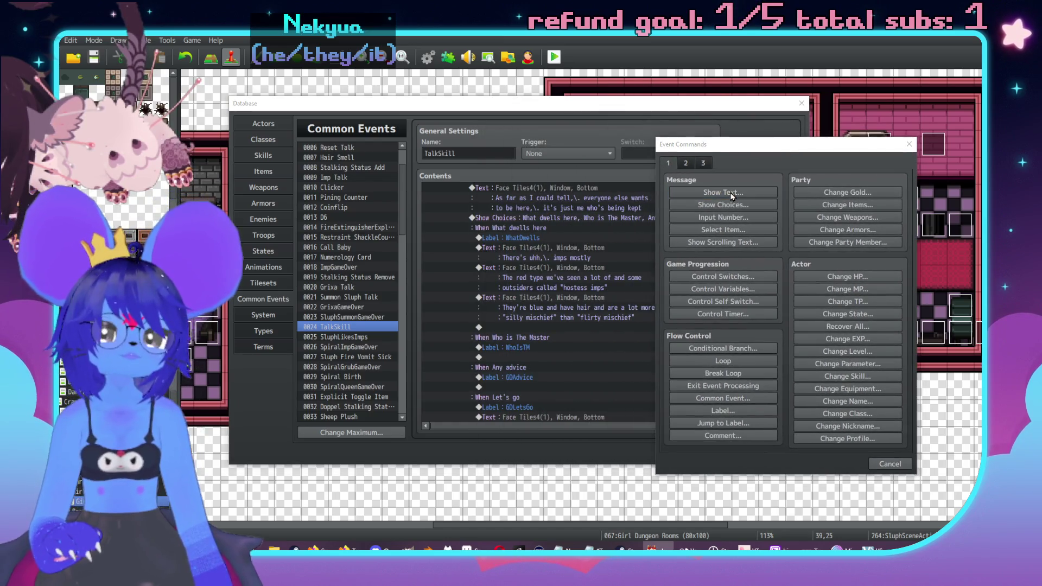
pyautogui.doubleClick(674, 296)
pyautogui.click(640, 249)
pyautogui.click(794, 241)
pyautogui.doubleClick(793, 240)
# Write that they come from a distant astral realm and their essence returns there when beaten.
pyautogui.write('s f')
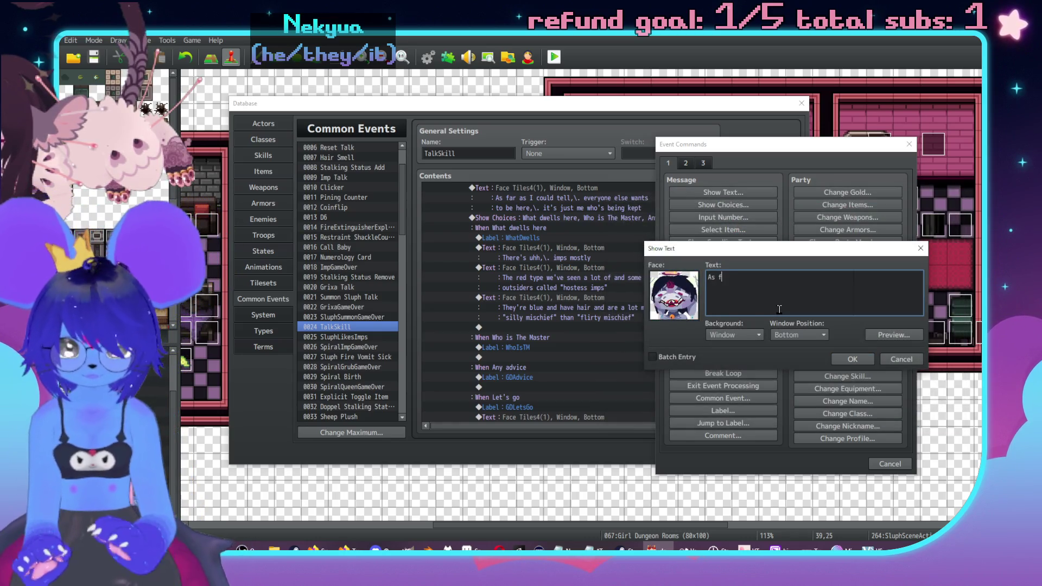
pyautogui.write('ar as I know t')
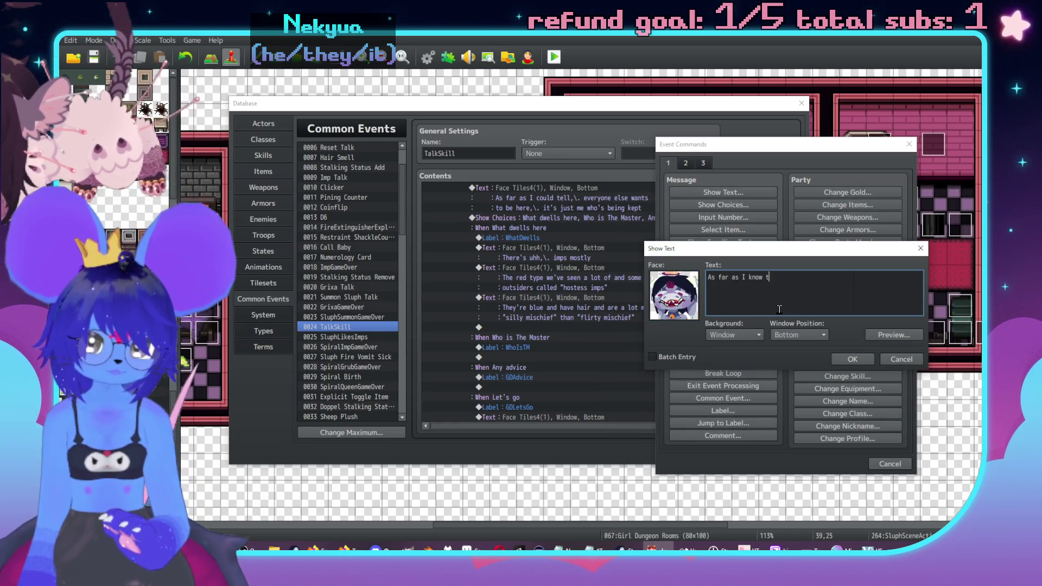
pyautogui.write("hey'ree fro")
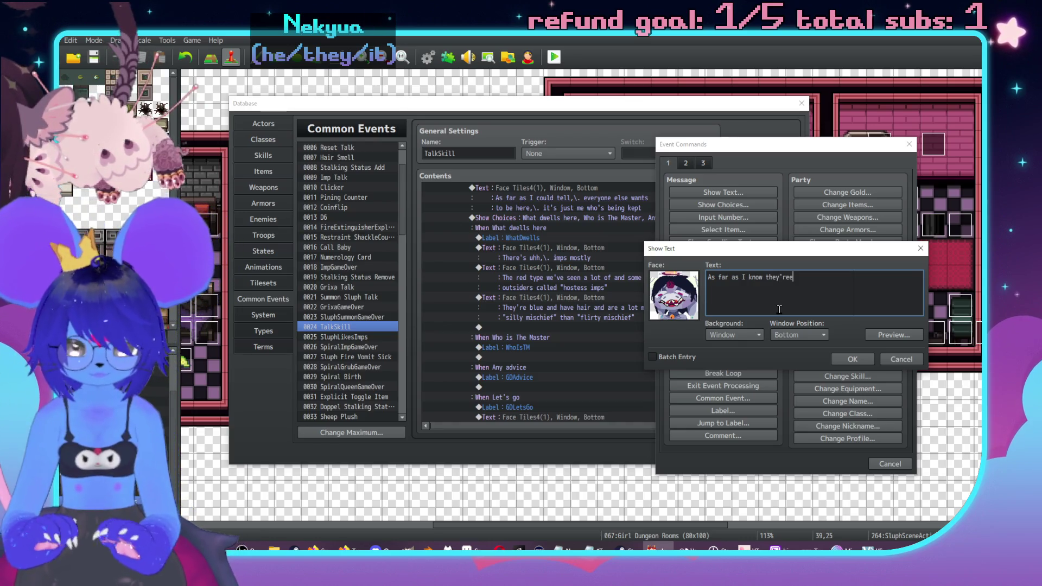
pyautogui.press('BackSpace')
pyautogui.press('BackSpace')
pyautogui.press('BackSpace')
pyautogui.write('from a pretty')
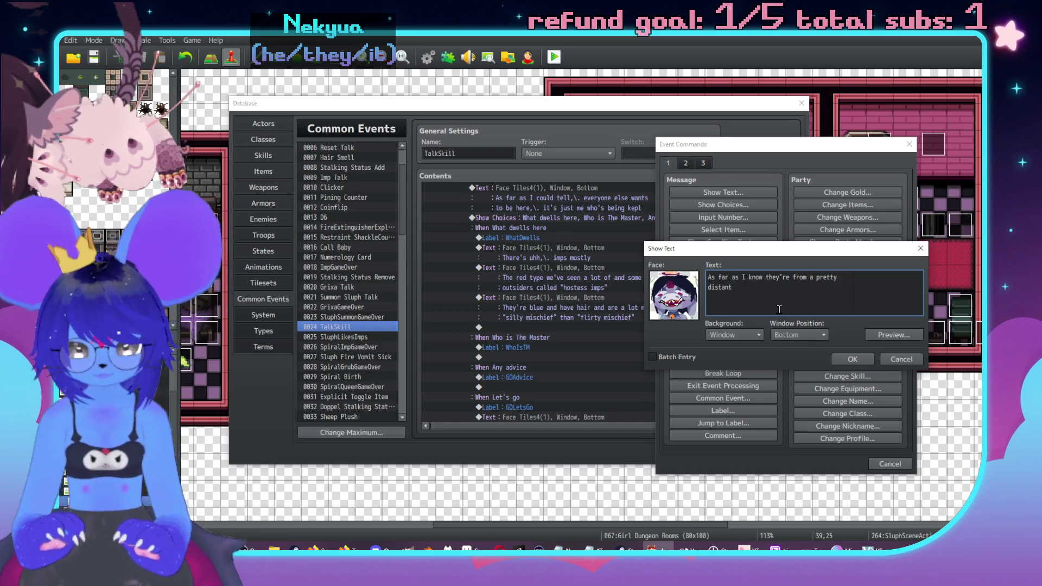
pyautogui.write('realm of thhe a')
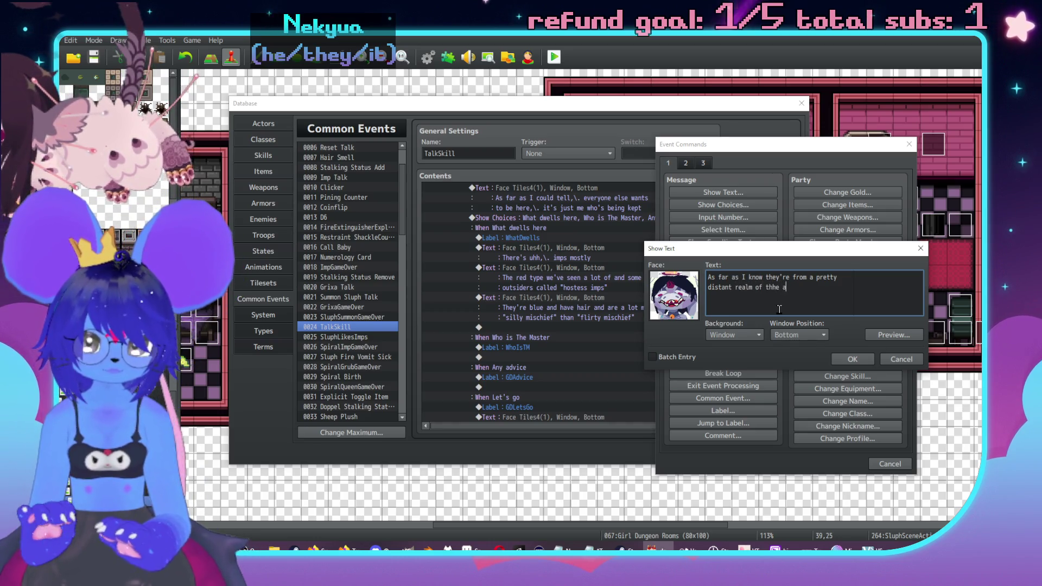
pyautogui.press('BackSpace')
pyautogui.press('BackSpace')
pyautogui.press('BackSpace')
pyautogui.press('BackSpace')
pyautogui.write('e astral,\\. ')
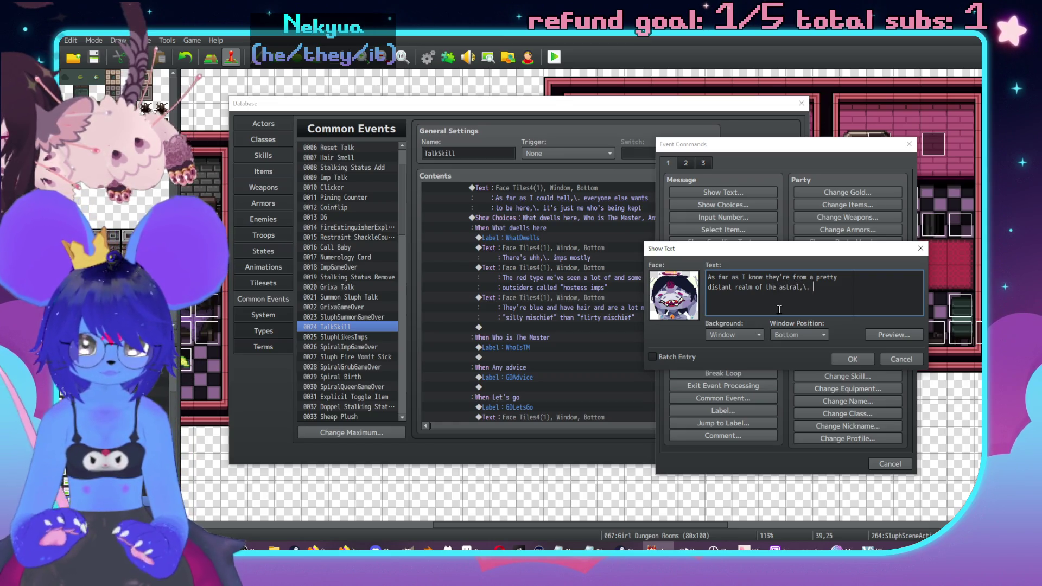
pyautogui.write('so if you')
pyautogui.press('Return')
pyautogui.write('beat one up,\\.')
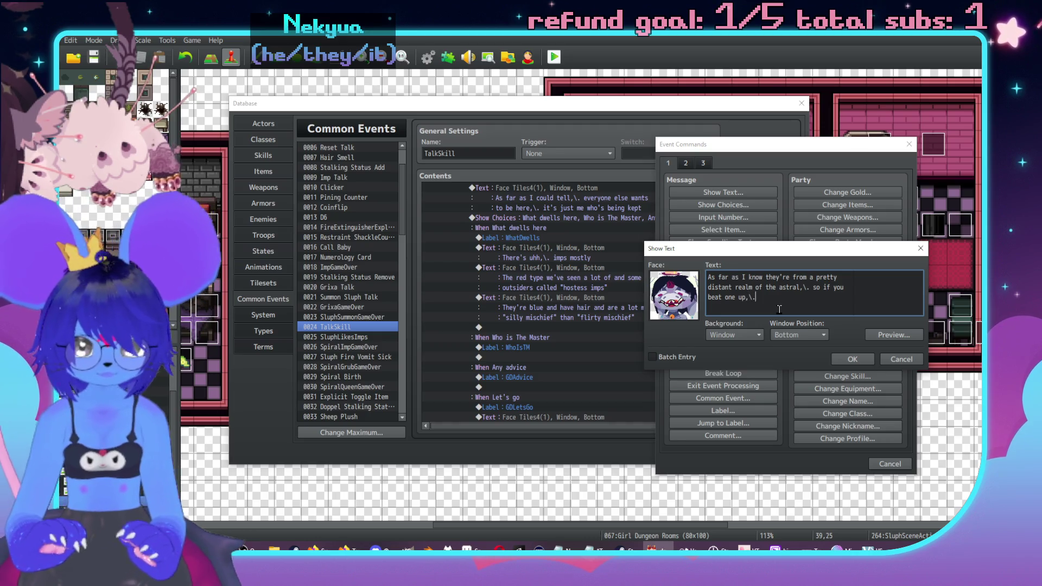
pyautogui.write('her essence returns  t')
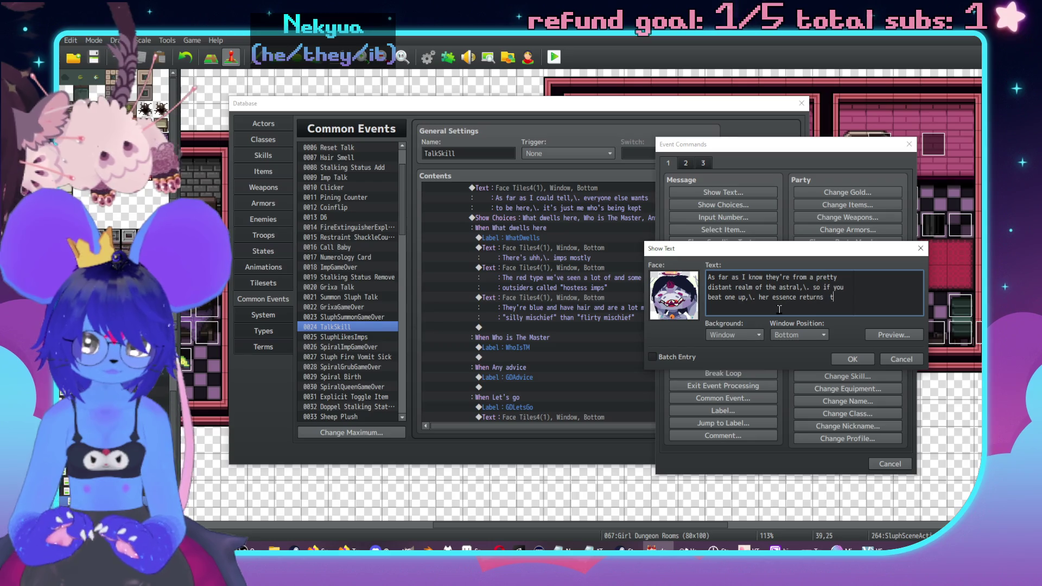
pyautogui.press('BackSpace')
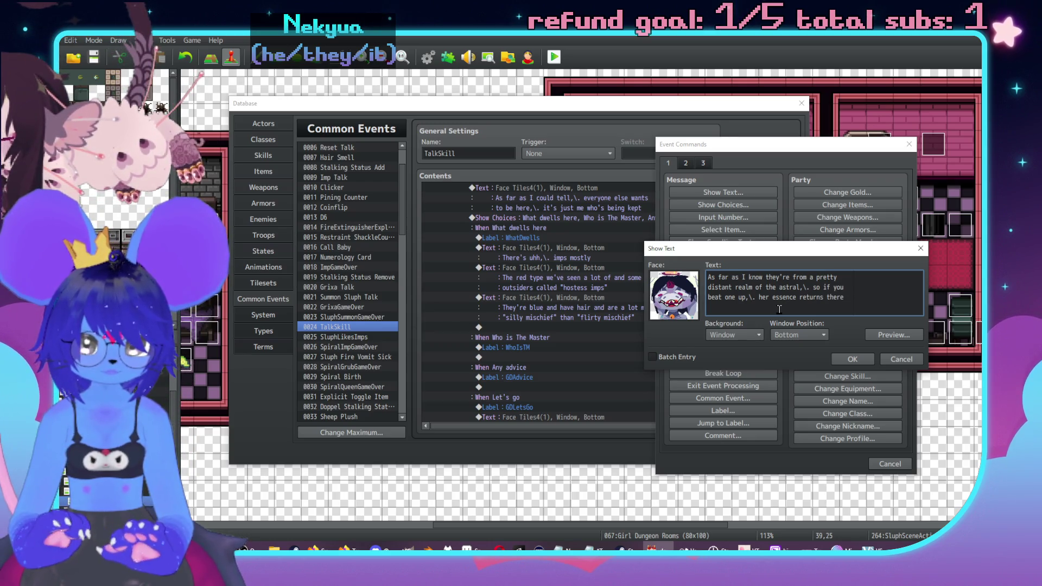
pyautogui.press('BackSpace')
pyautogui.write('rather than mimicking death')
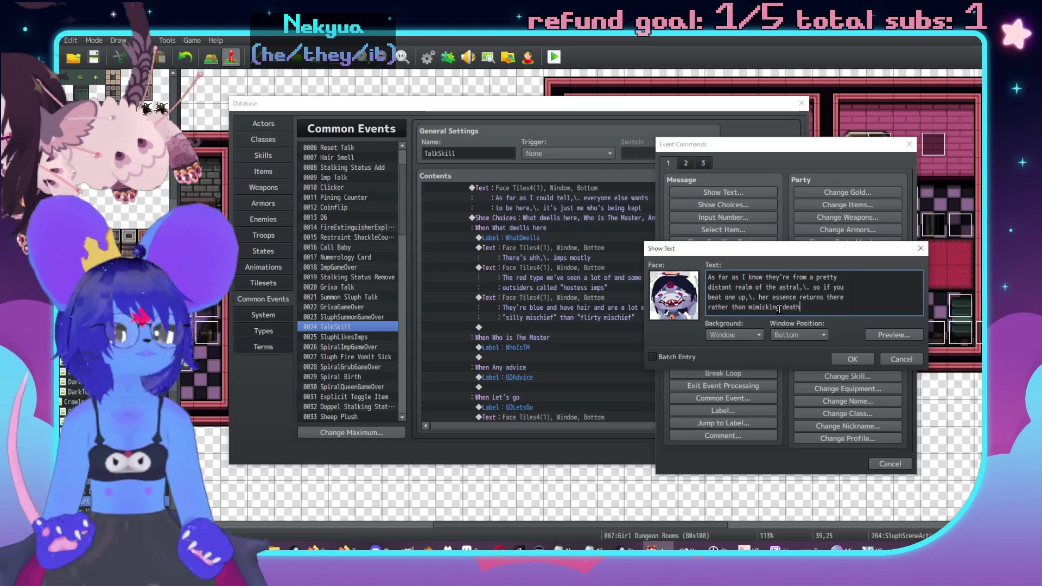
pyautogui.write('mortal')
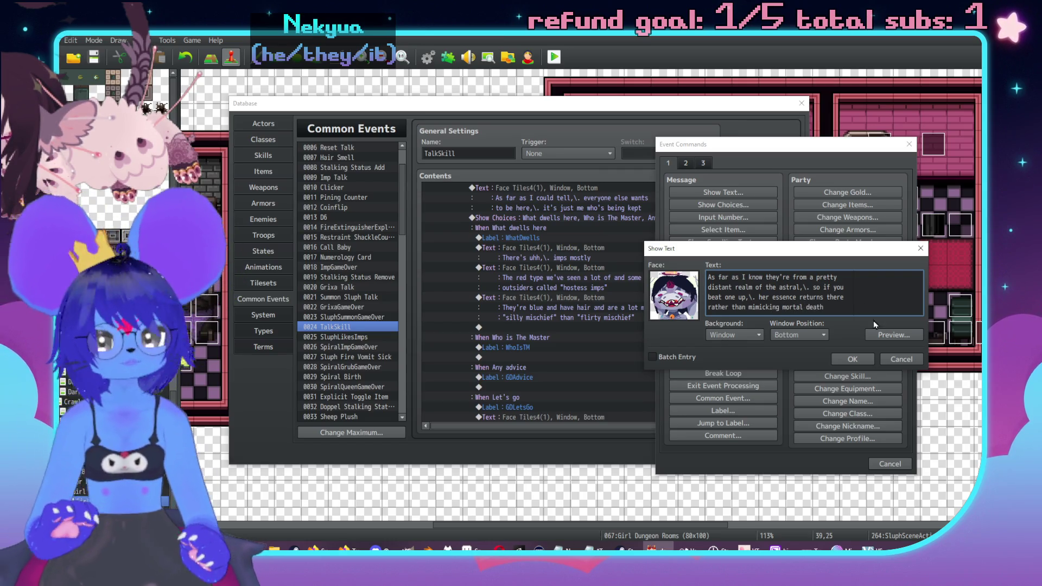
pyautogui.click(862, 358)
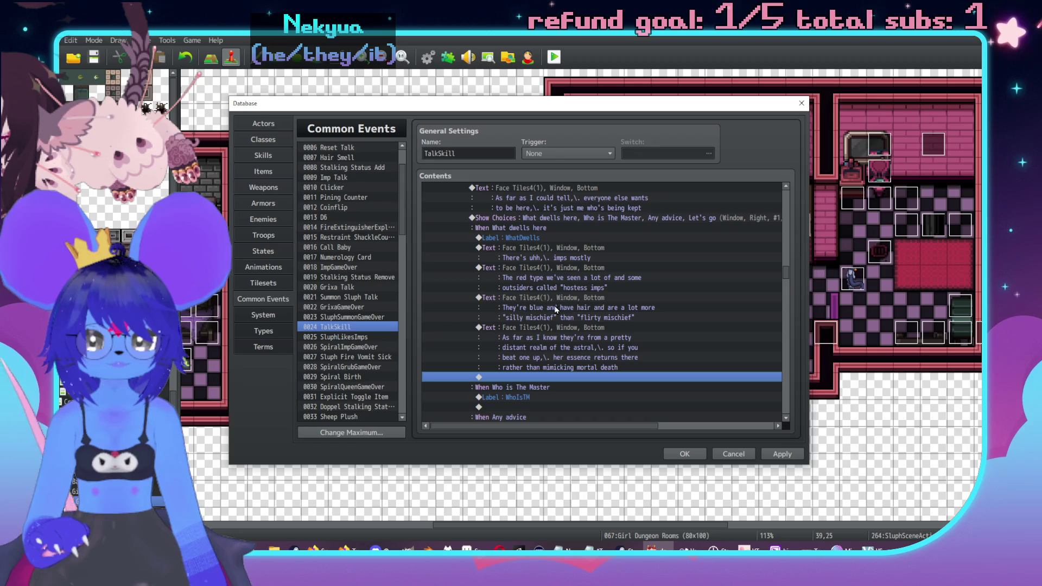
# Insert a new Show Text on the next empty row with a Face Tiles4 portrait.
pyautogui.scroll(-2, 556, 309)
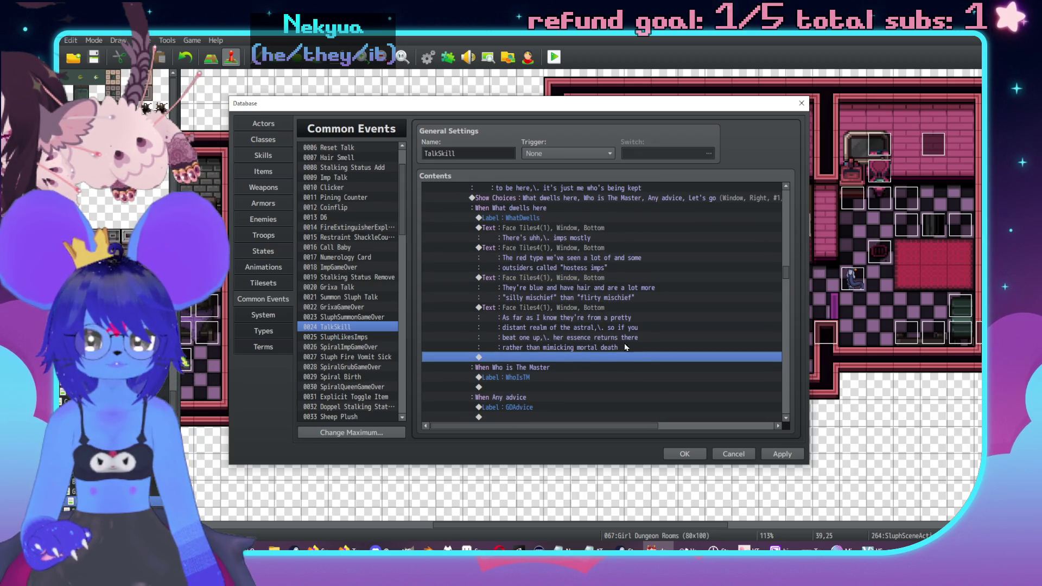
pyautogui.doubleClick(622, 357)
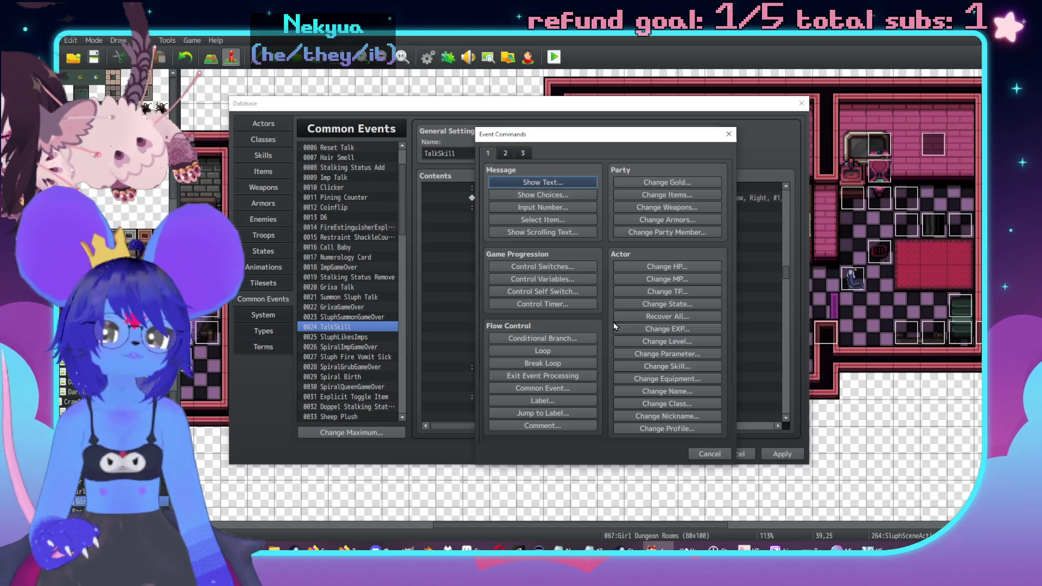
pyautogui.click(543, 186)
pyautogui.doubleClick(497, 279)
pyautogui.click(503, 240)
pyautogui.doubleClick(552, 215)
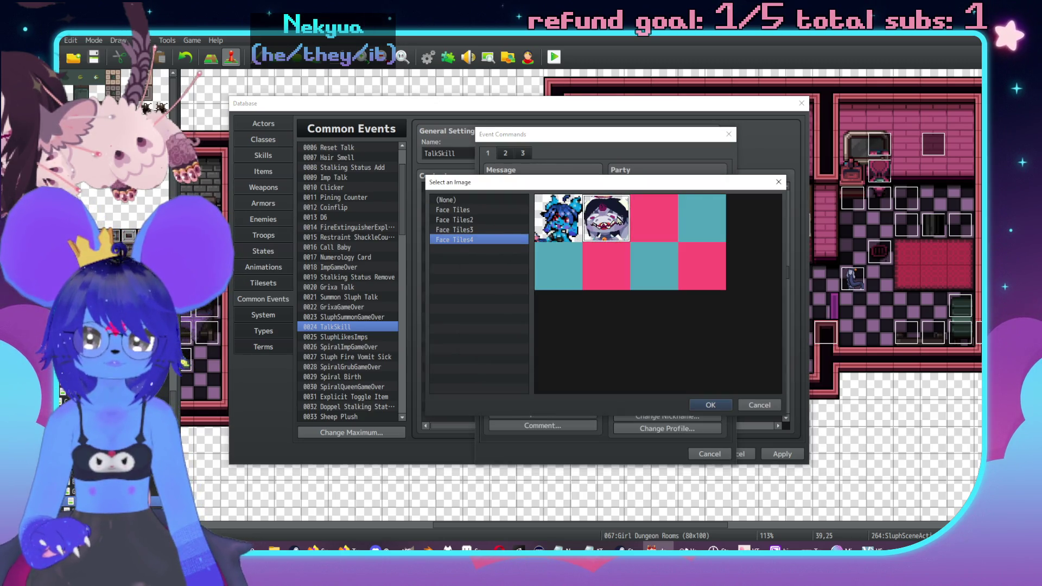
# Enter the three-line warning: careful, they do hypnotic magic and some moon-related magic.
pyautogui.write('Anyway we should b')
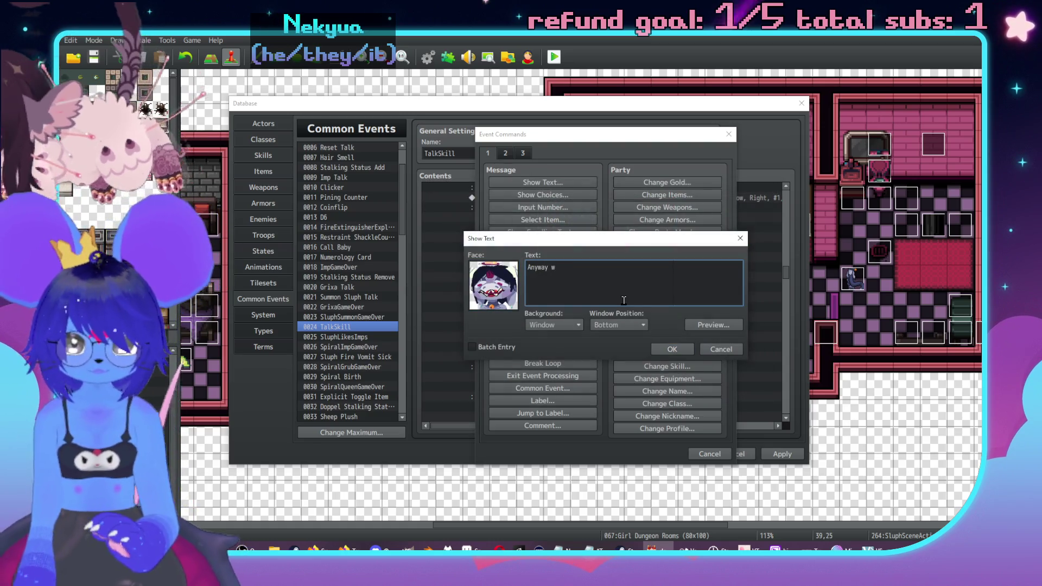
pyautogui.write('e careful around th')
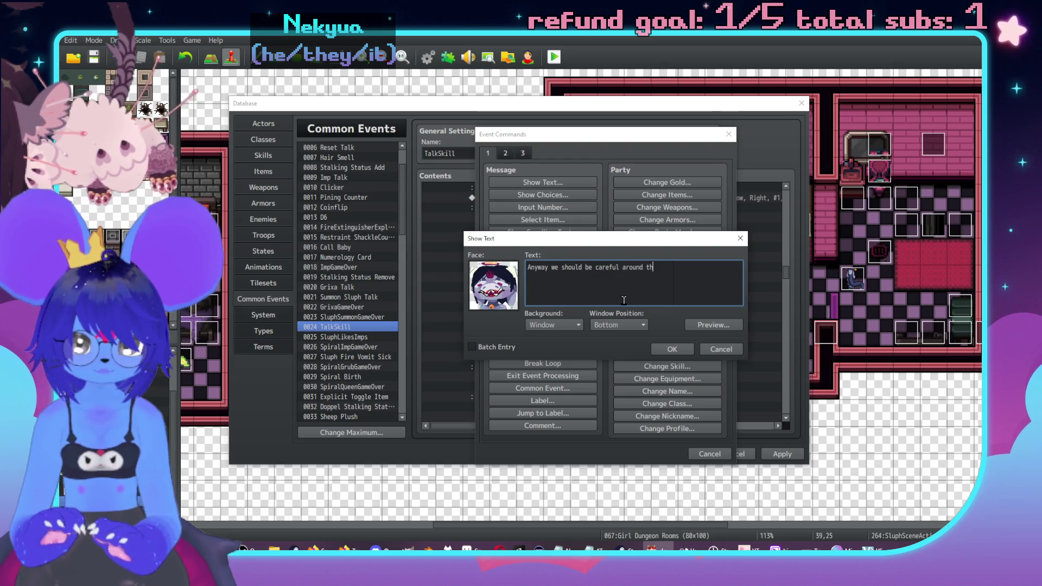
pyautogui.write('em since')
pyautogui.press('Return')
pyautogui.write('they do')
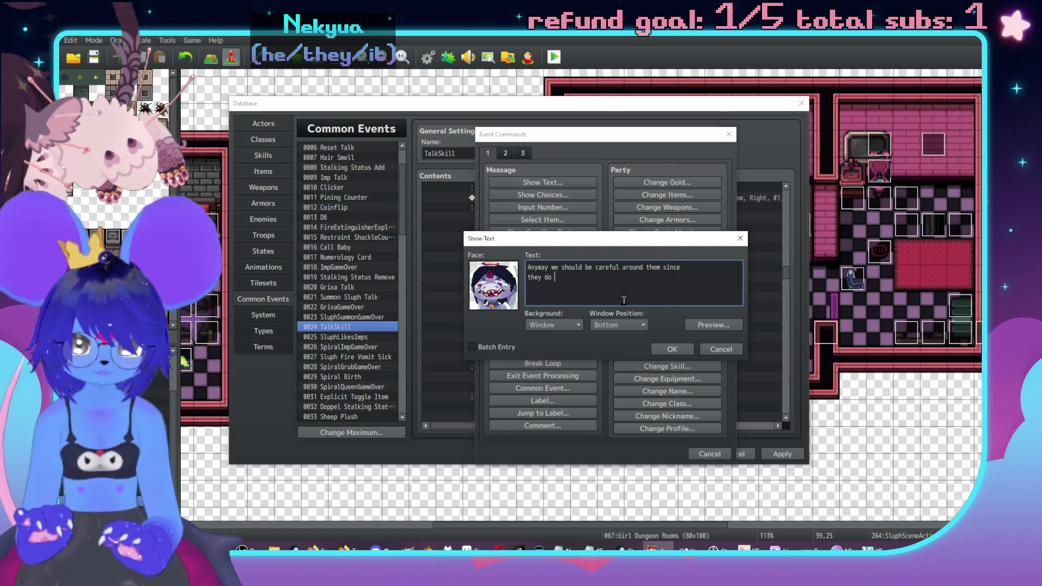
pyautogui.write(' hypnotic magic and have ')
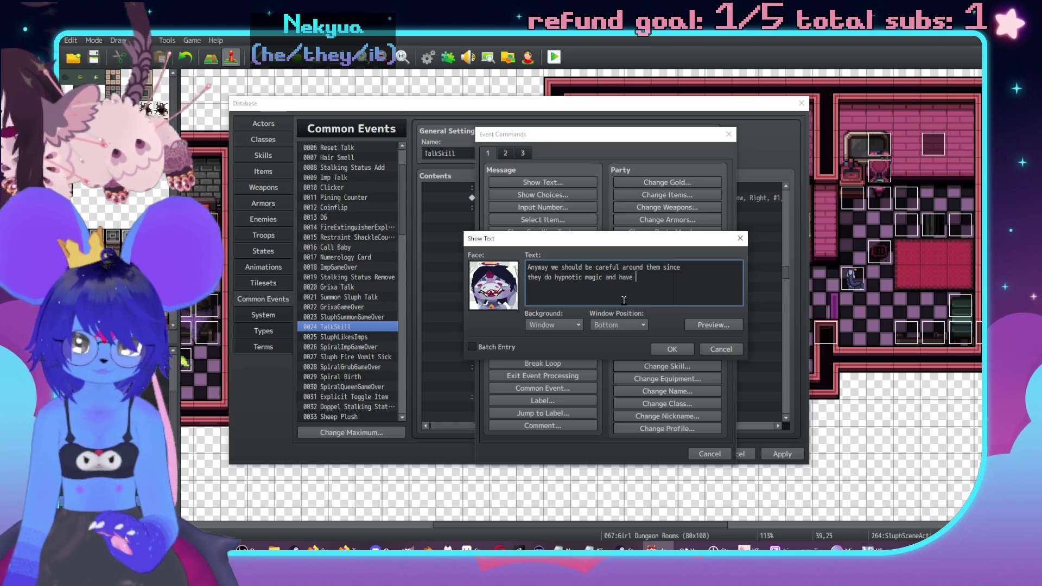
pyautogui.write('some kind of')
pyautogui.press('Return')
pyautogui.write('moon-relarte')
pyautogui.press('BackSpace')
pyautogui.press('BackSpace')
pyautogui.press('BackSpace')
pyautogui.write('ted magic')
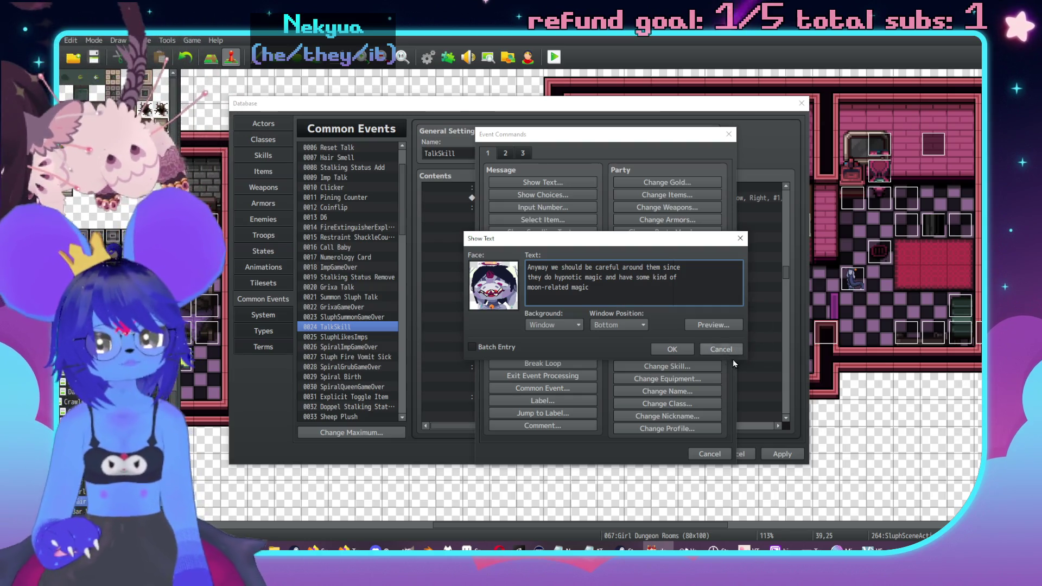
pyautogui.click(672, 349)
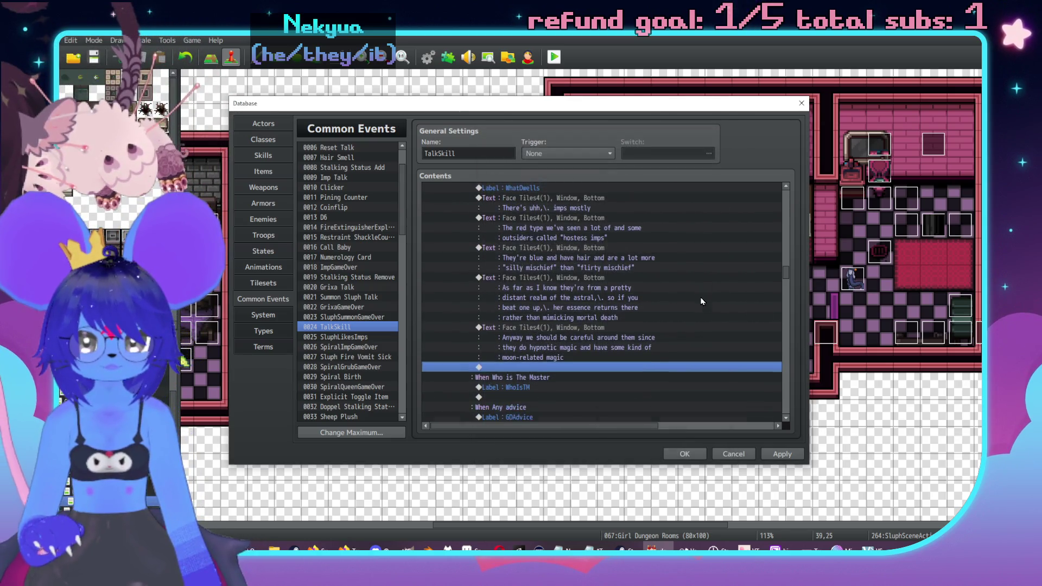
pyautogui.scroll(-1, 685, 320)
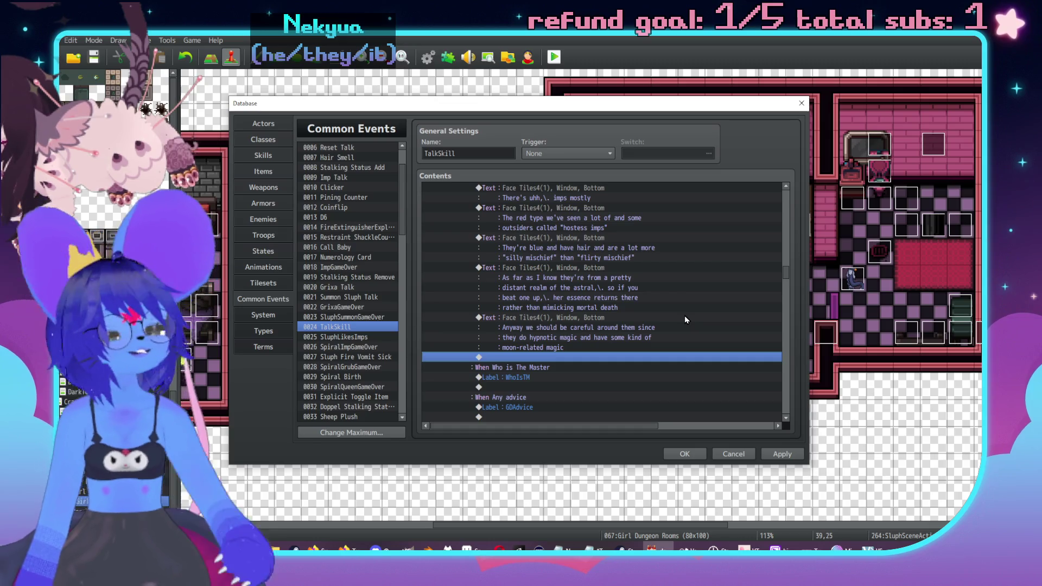
pyautogui.scroll(1, 575, 301)
pyautogui.scroll(2, 574, 298)
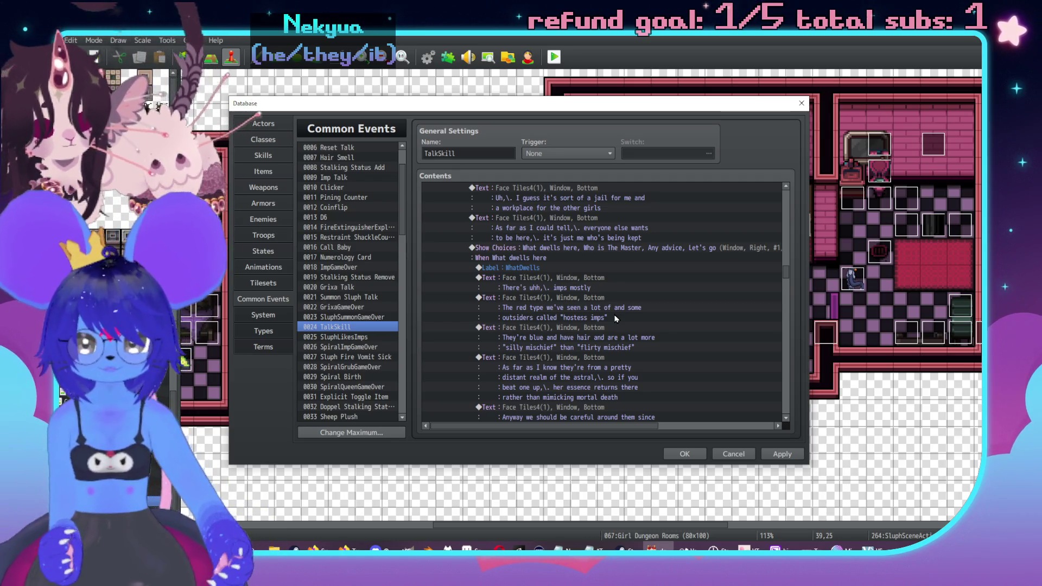
pyautogui.scroll(-3, 597, 337)
pyautogui.click(550, 384)
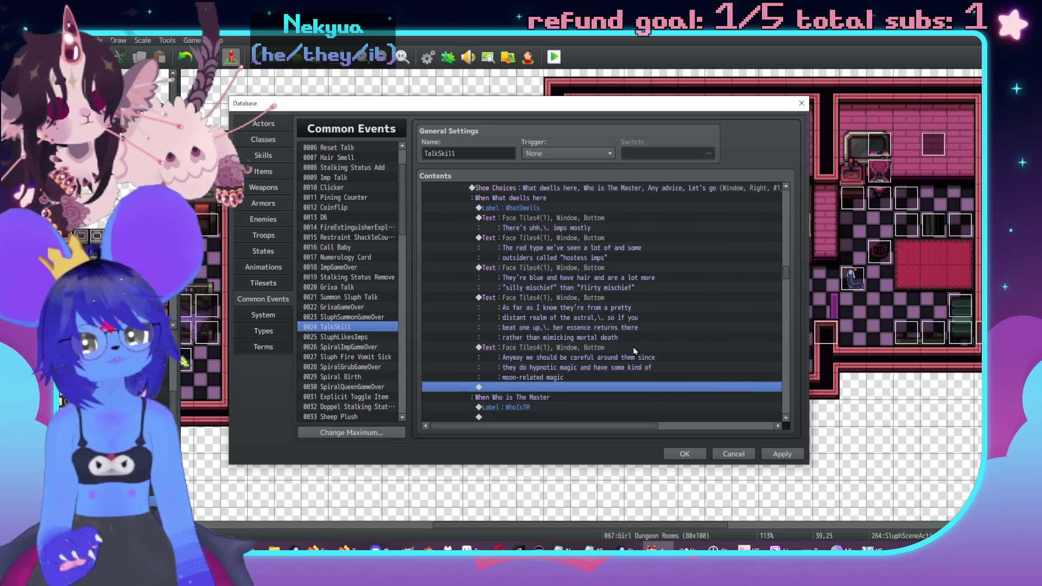
pyautogui.scroll(-1, 550, 369)
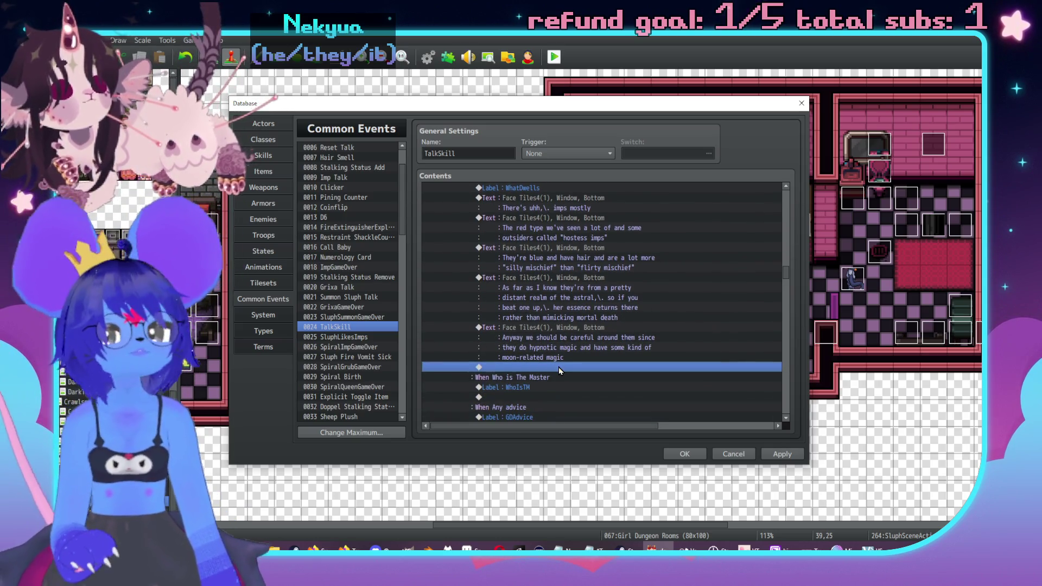
# Add a Conditional Branch checking that switch 0341 Dispenser1Aggro is ON.
pyautogui.doubleClick(553, 369)
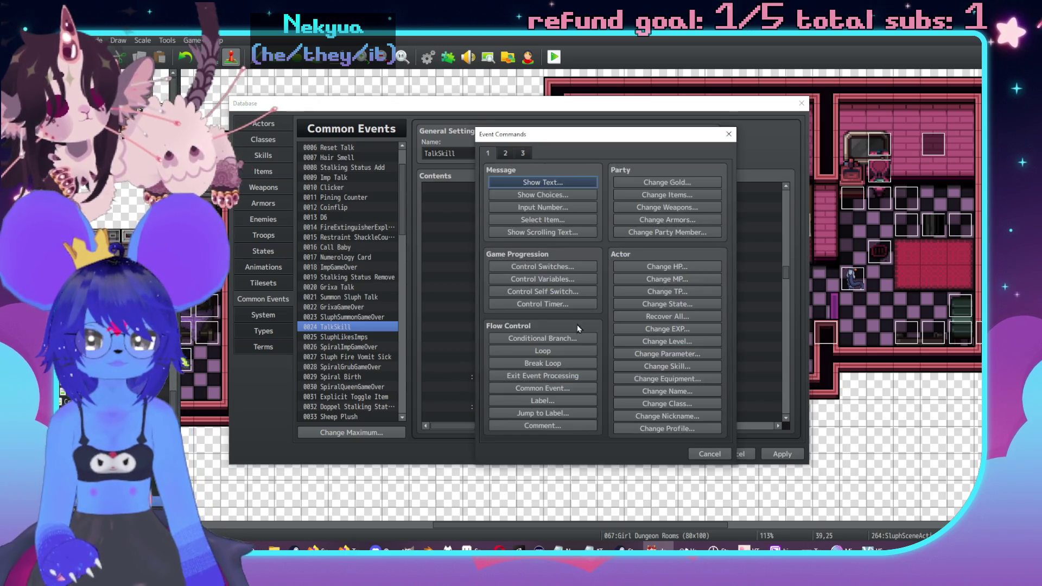
pyautogui.click(543, 338)
pyautogui.click(578, 236)
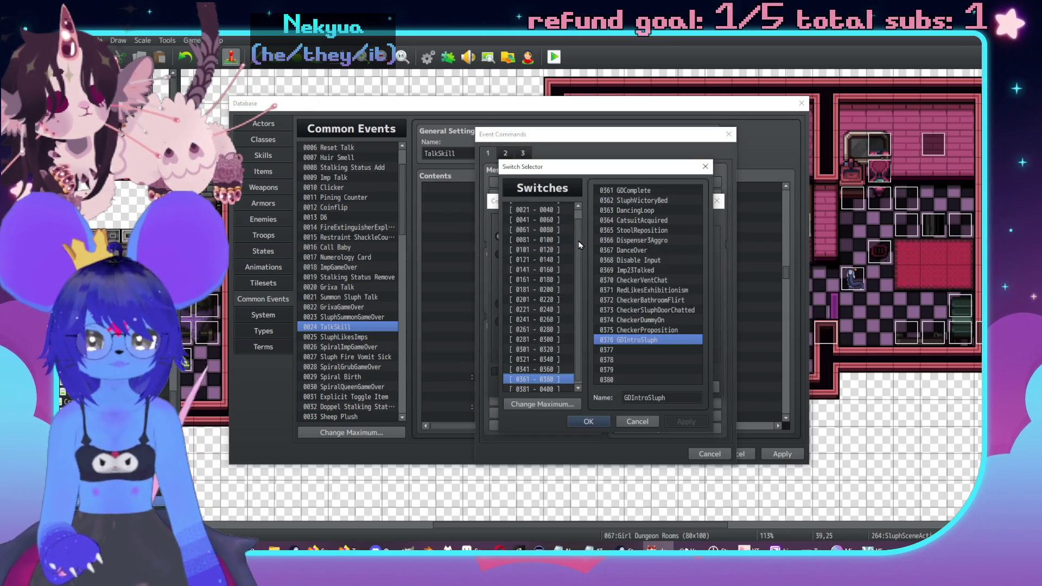
pyautogui.click(526, 372)
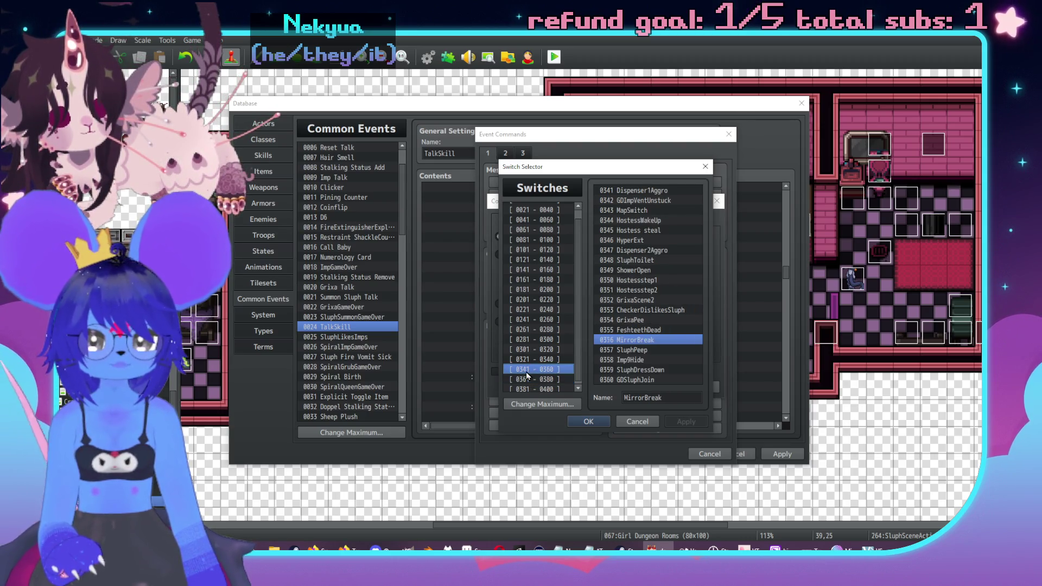
pyautogui.click(645, 200)
pyautogui.click(588, 421)
pyautogui.click(700, 385)
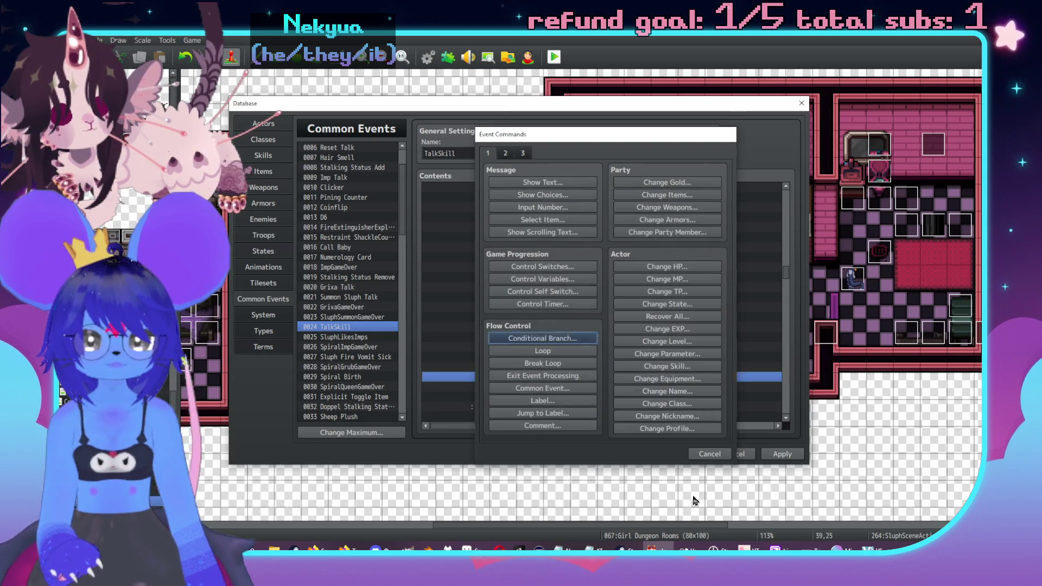
# Inside it, add a Face Tiles4 message: 'I guess there are living vending machines too'.
pyautogui.click(580, 337)
pyautogui.doubleClick(576, 342)
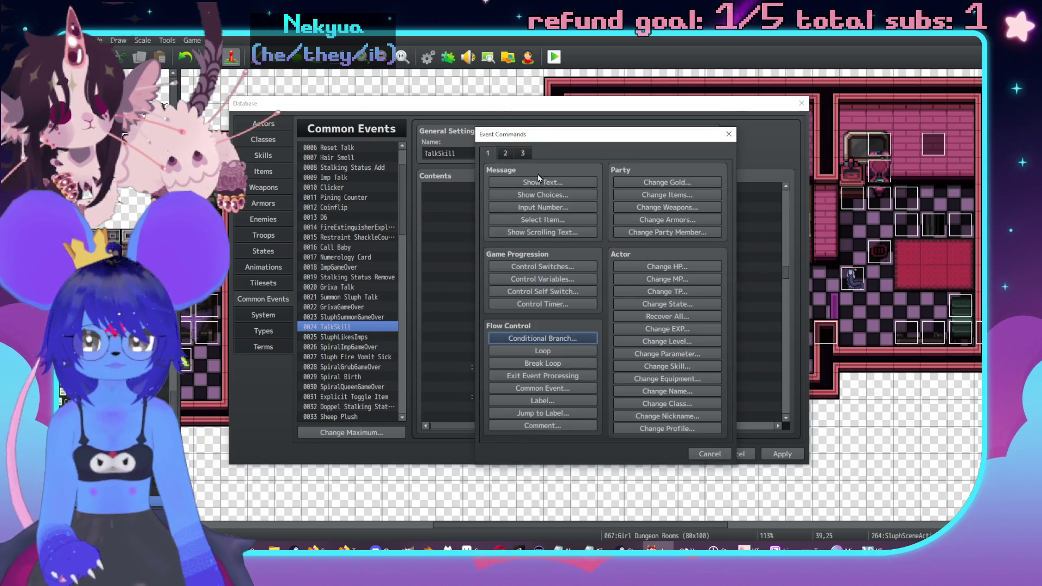
pyautogui.click(548, 183)
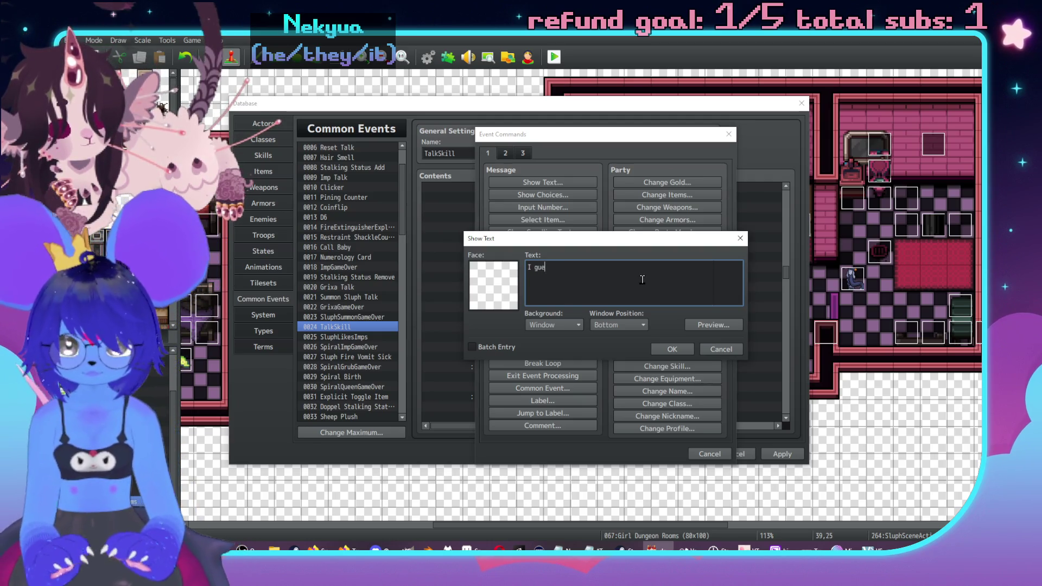
pyautogui.write('ss there are')
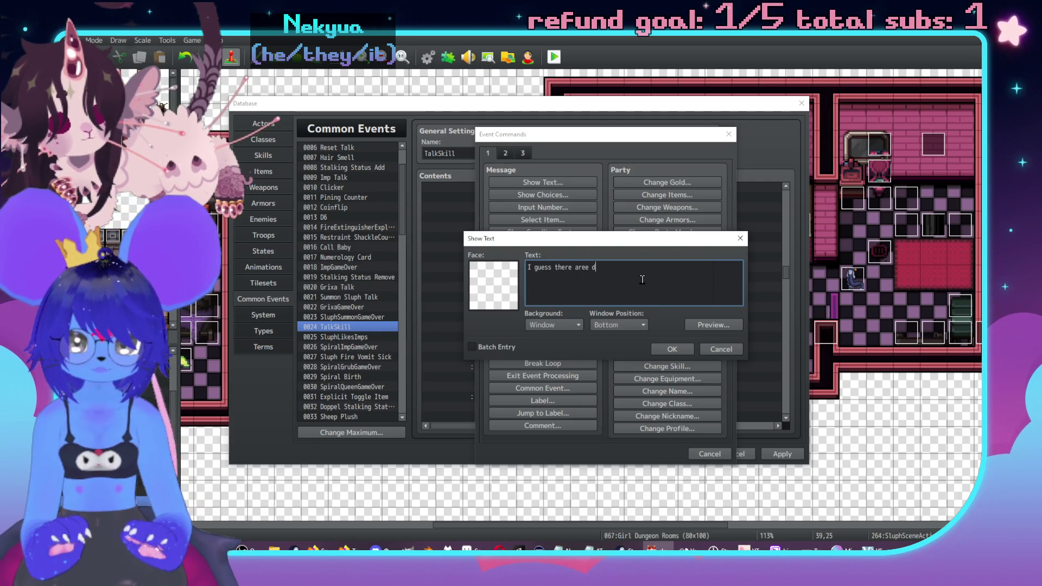
pyautogui.doubleClick(502, 290)
pyautogui.click(477, 220)
pyautogui.click(455, 230)
pyautogui.click(455, 239)
pyautogui.doubleClick(605, 217)
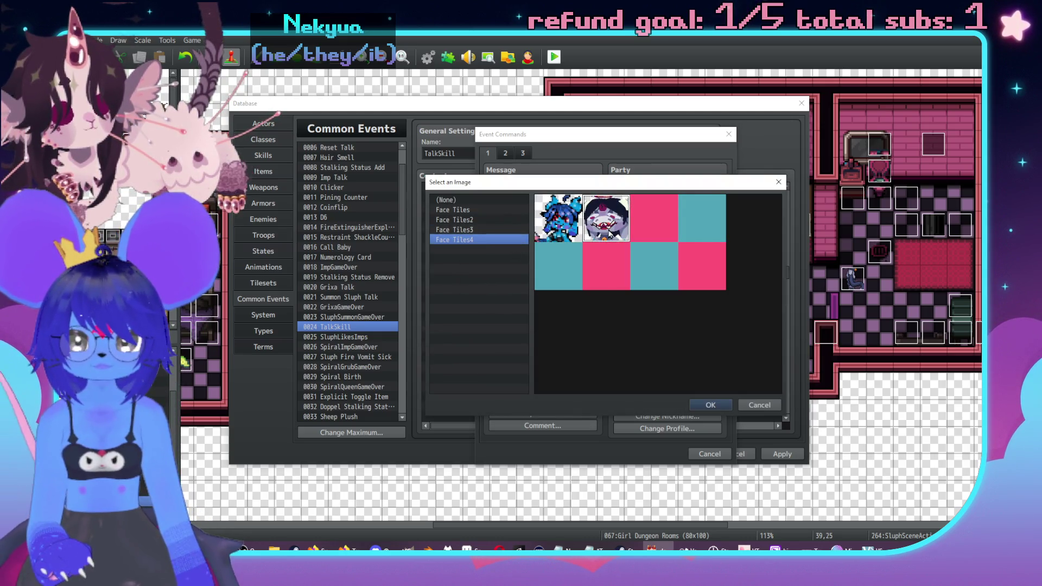
pyautogui.write('I guess there are living ve')
pyautogui.click(621, 273)
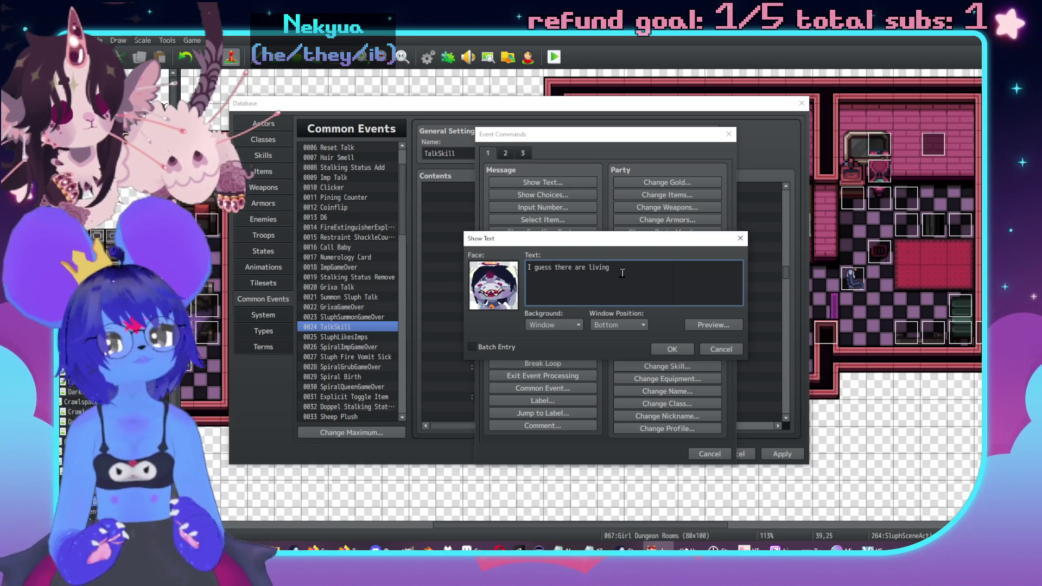
pyautogui.write('nding machines too')
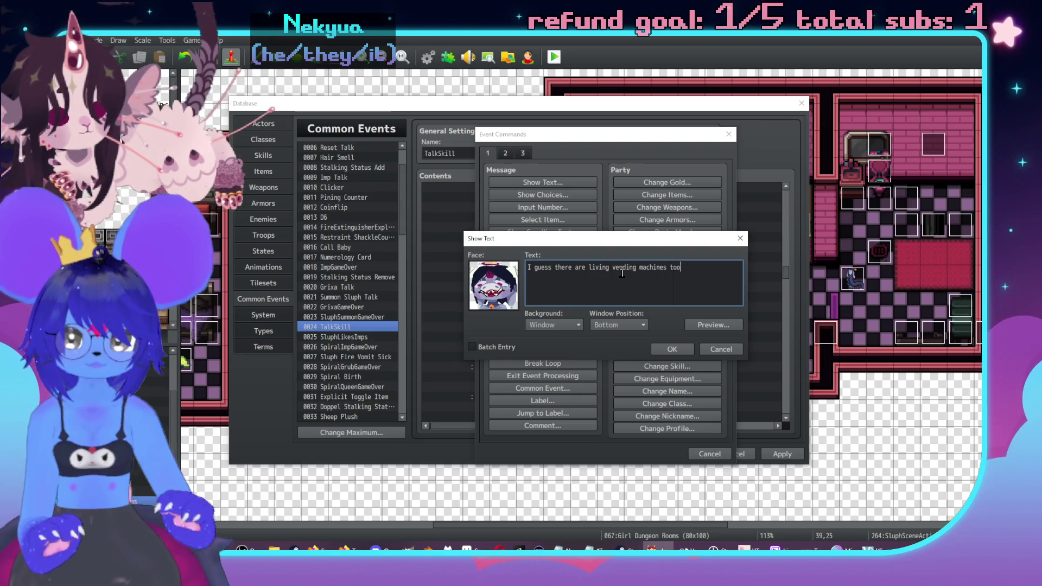
pyautogui.click(672, 350)
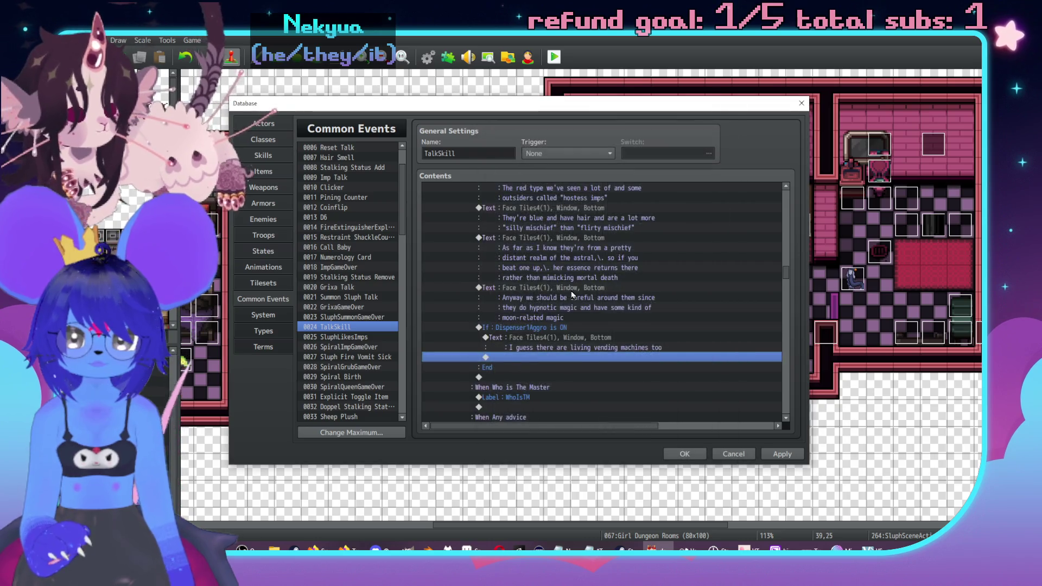
pyautogui.scroll(-2, 571, 295)
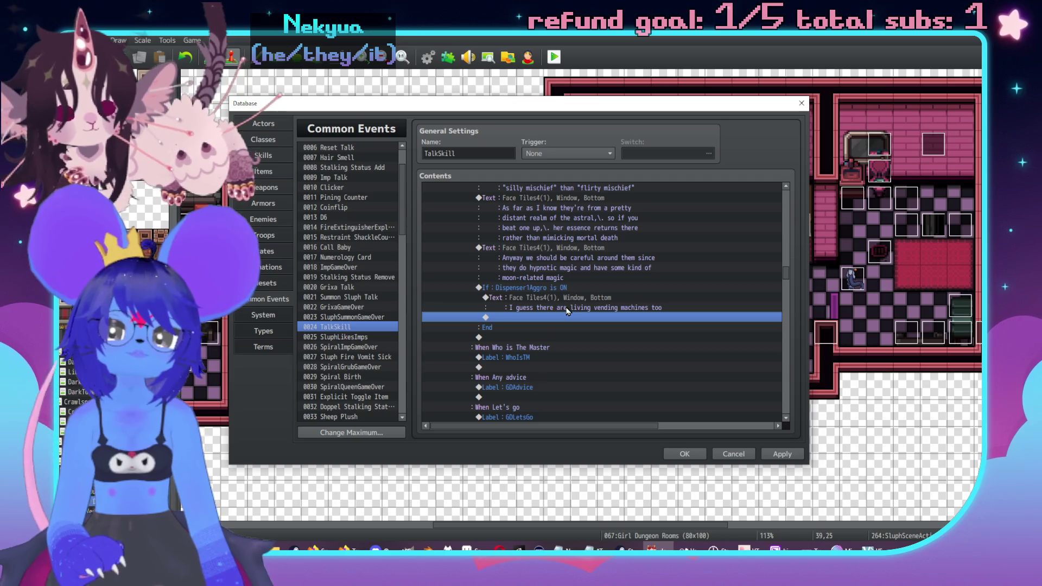
pyautogui.doubleClick(565, 288)
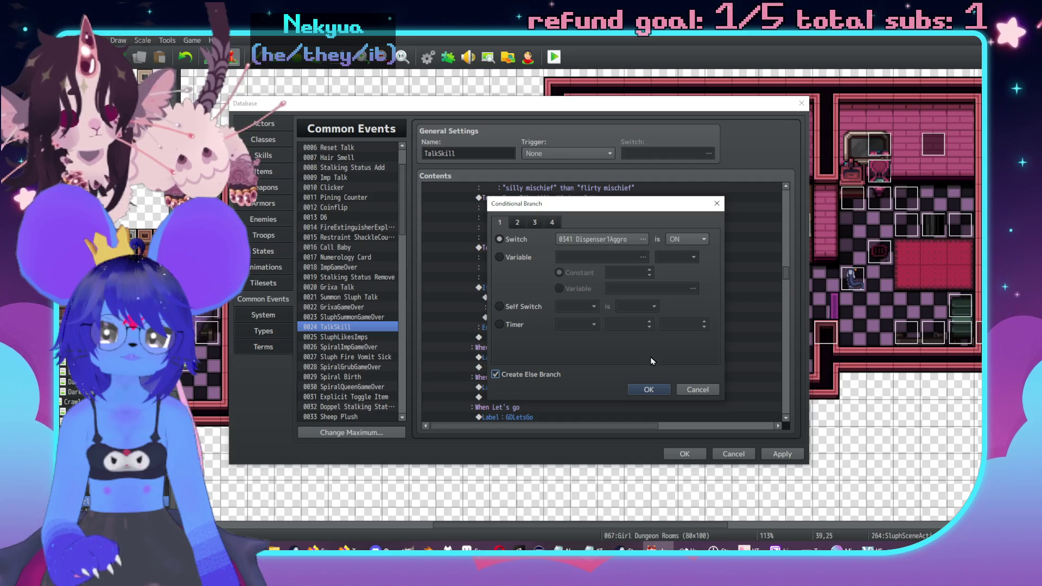
pyautogui.click(649, 389)
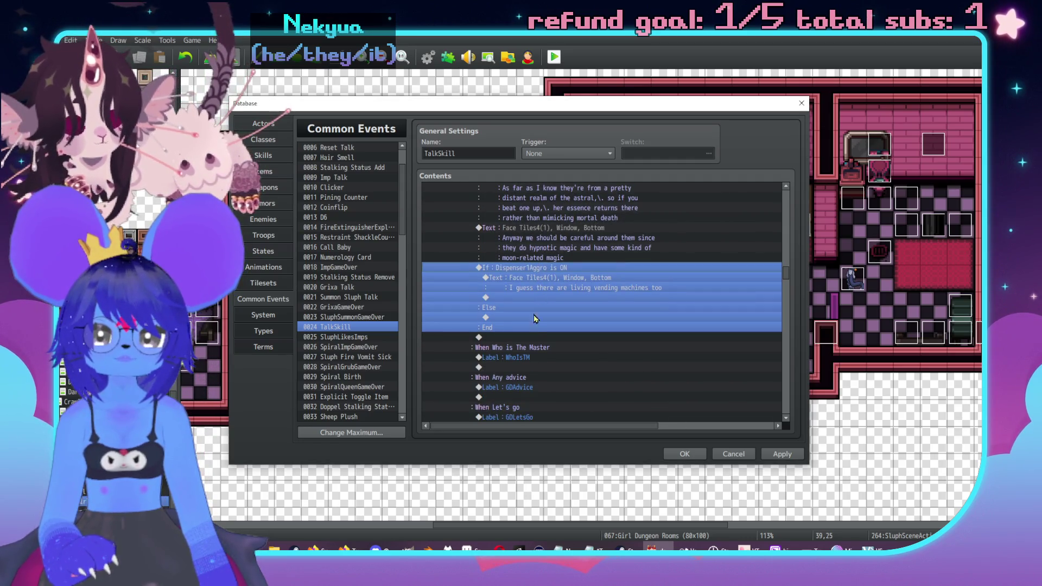
pyautogui.doubleClick(530, 320)
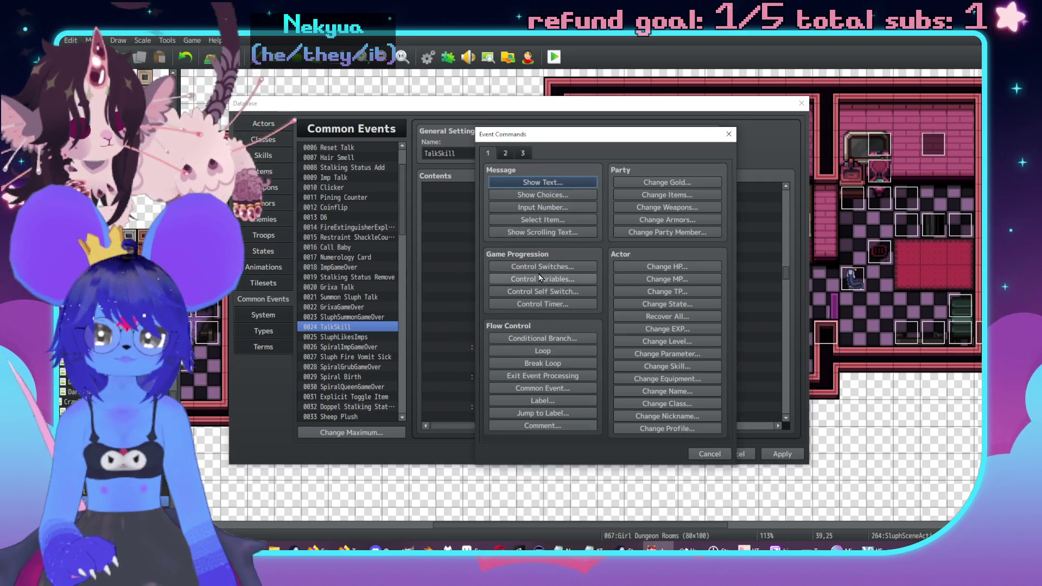
pyautogui.click(539, 269)
pyautogui.click(674, 276)
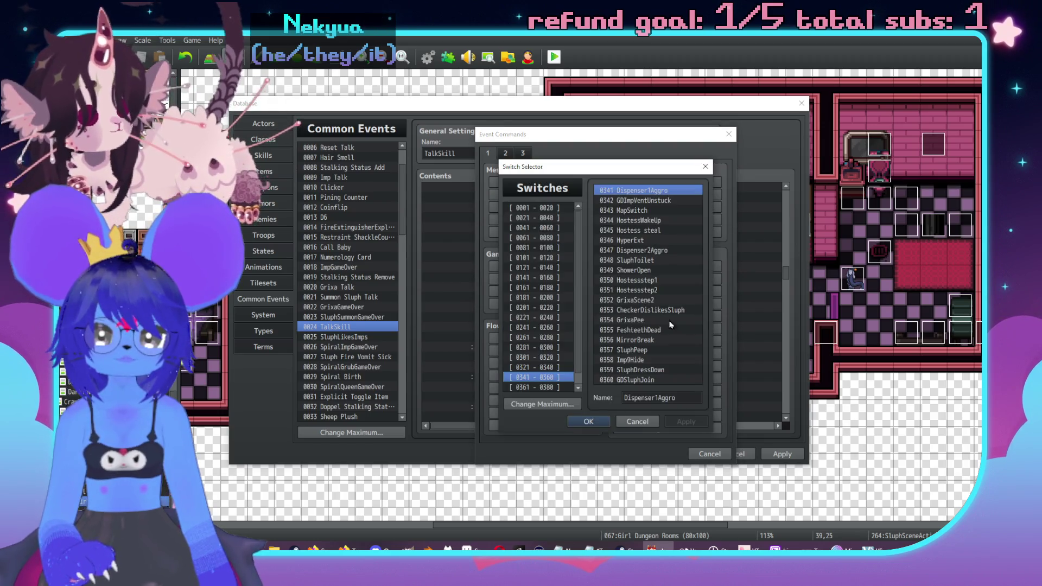
pyautogui.press('Return')
pyautogui.click(663, 344)
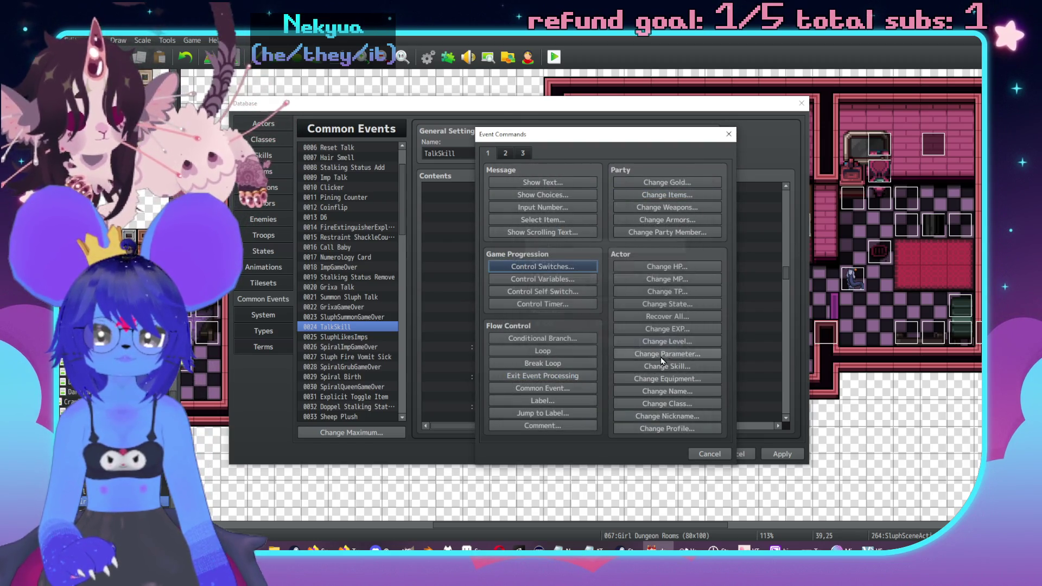
pyautogui.click(694, 455)
pyautogui.click(590, 267)
pyautogui.doubleClick(686, 322)
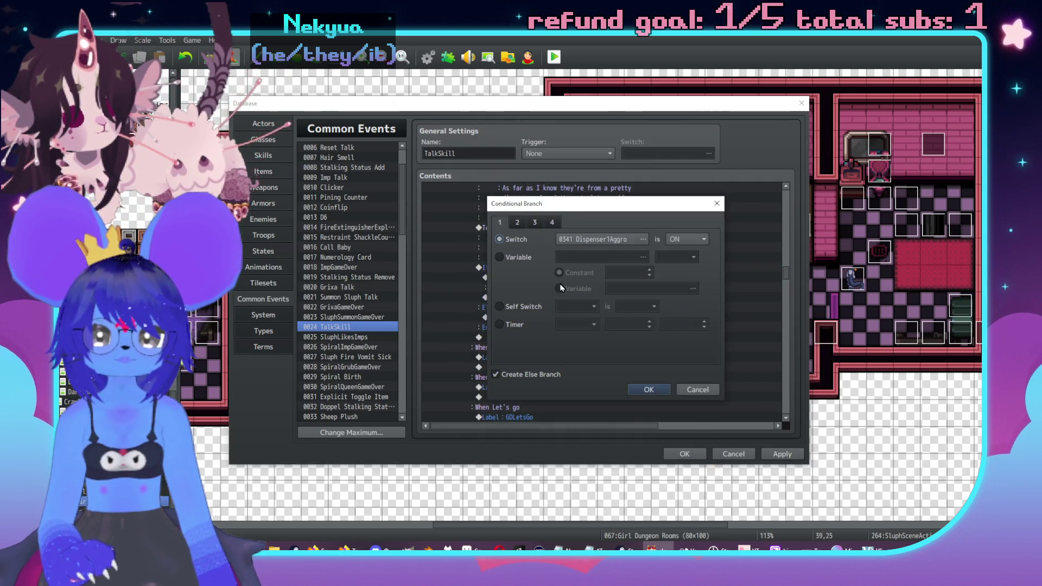
pyautogui.click(648, 390)
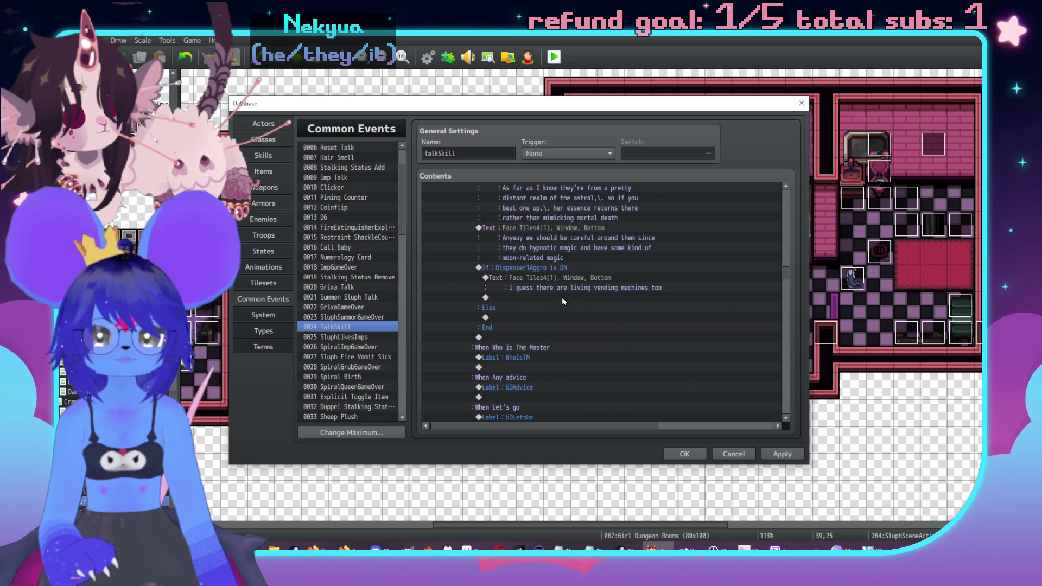
pyautogui.click(568, 298)
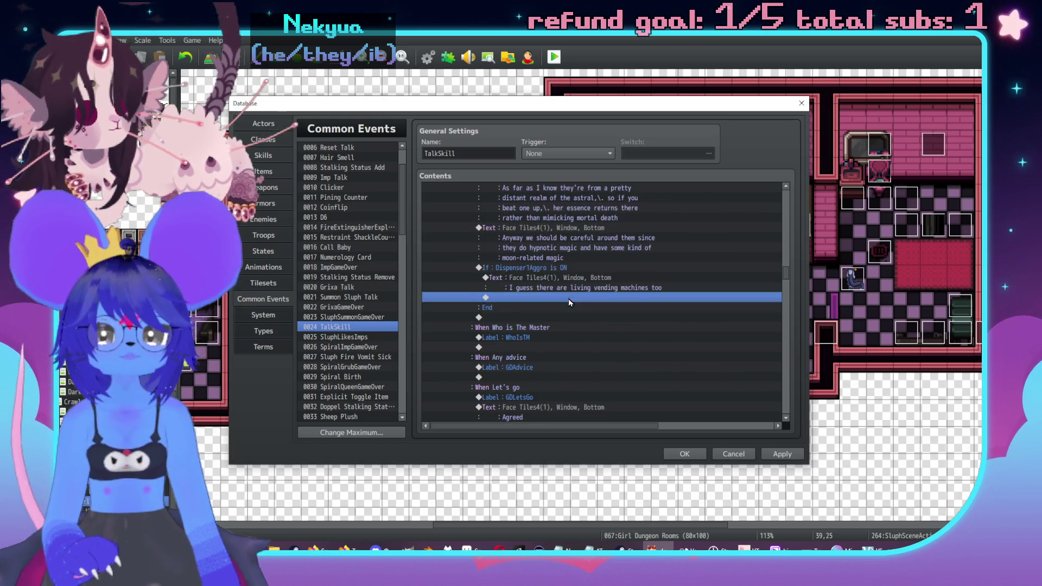
pyautogui.scroll(3, 650, 325)
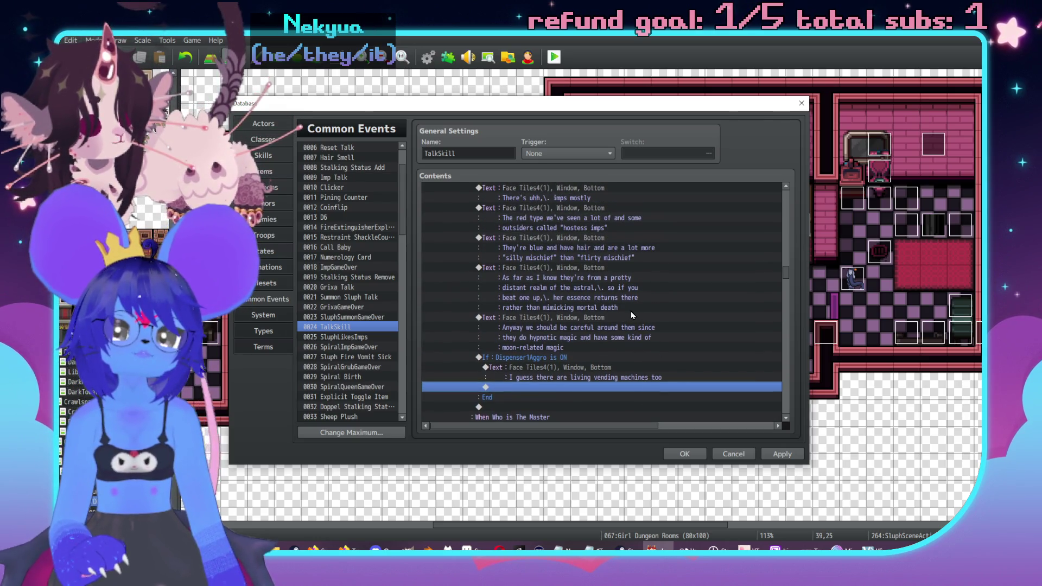
# Insert a Label named GDQuestions on the row directly above the four-option Show Choices.
pyautogui.scroll(-1, 642, 340)
pyautogui.scroll(-1, 642, 337)
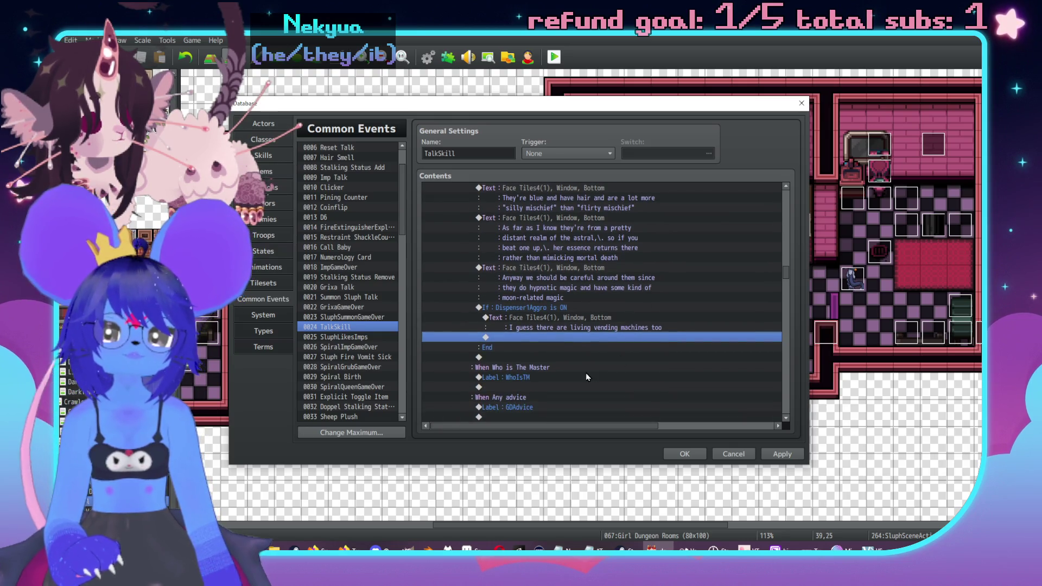
pyautogui.click(588, 310)
pyautogui.click(601, 336)
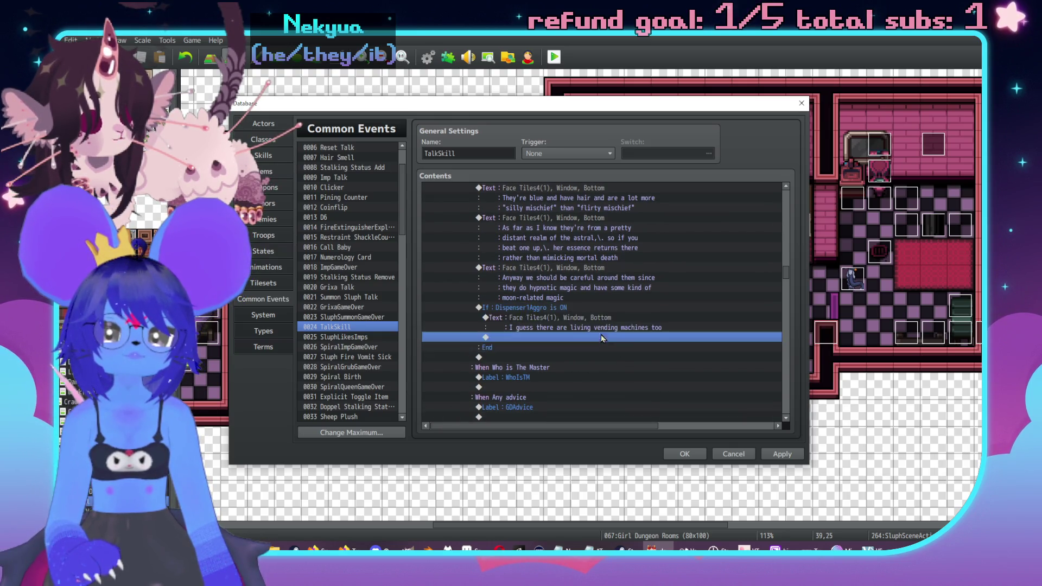
pyautogui.scroll(5, 597, 326)
pyautogui.scroll(10, 624, 336)
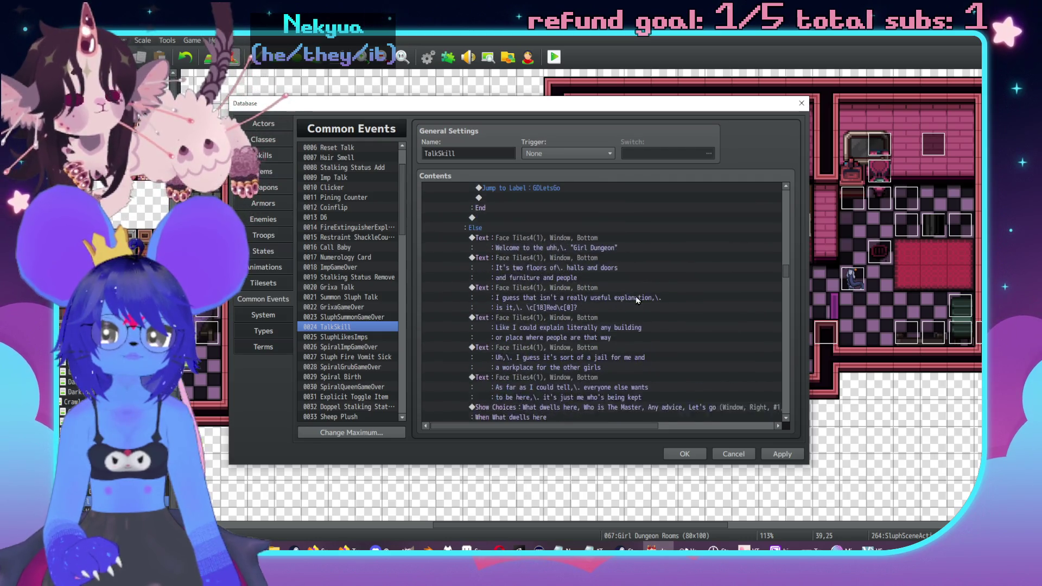
pyautogui.scroll(3, 624, 347)
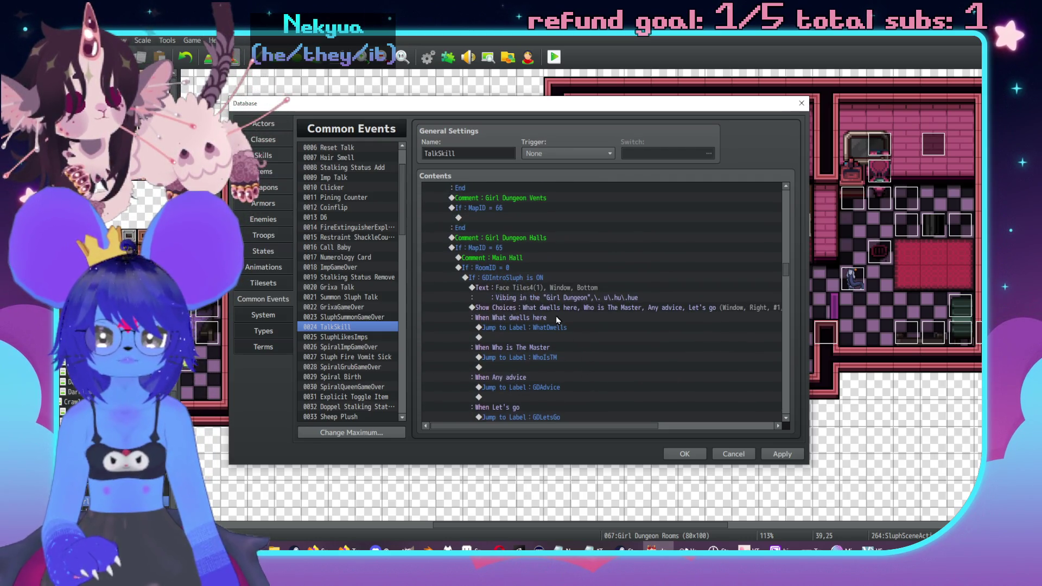
pyautogui.scroll(-7, 552, 311)
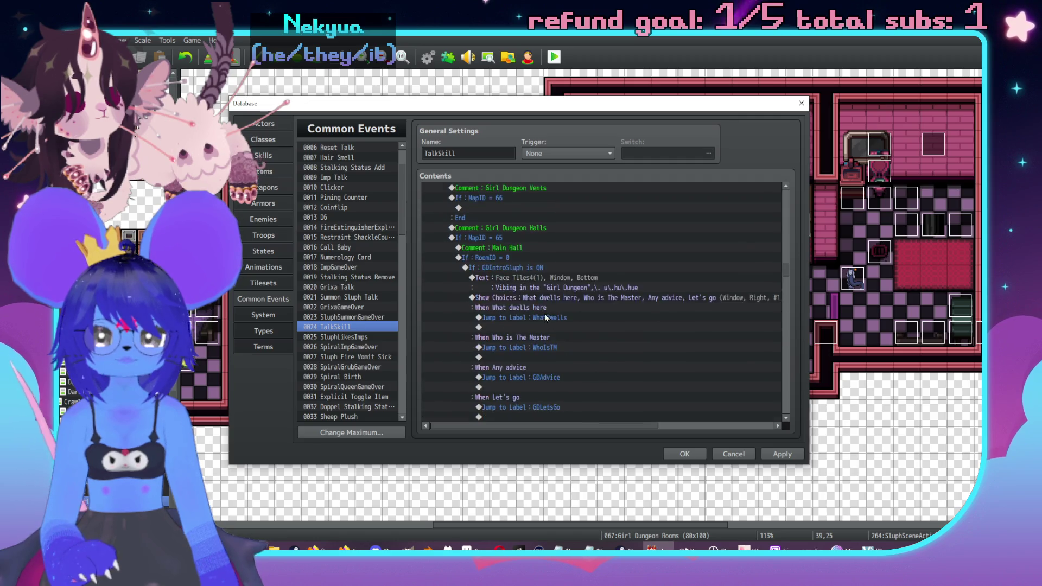
pyautogui.scroll(-3, 537, 325)
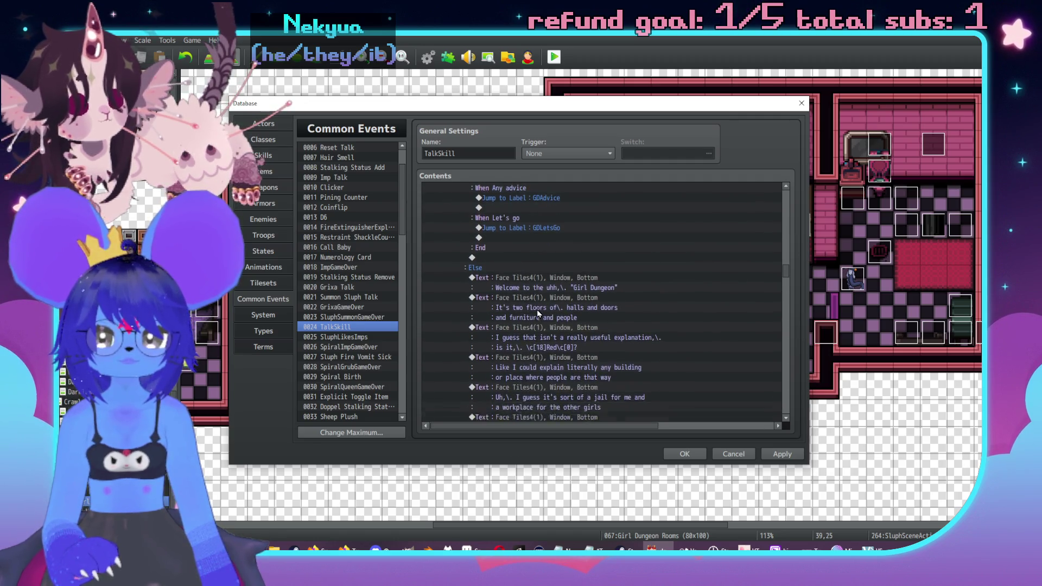
pyautogui.doubleClick(546, 347)
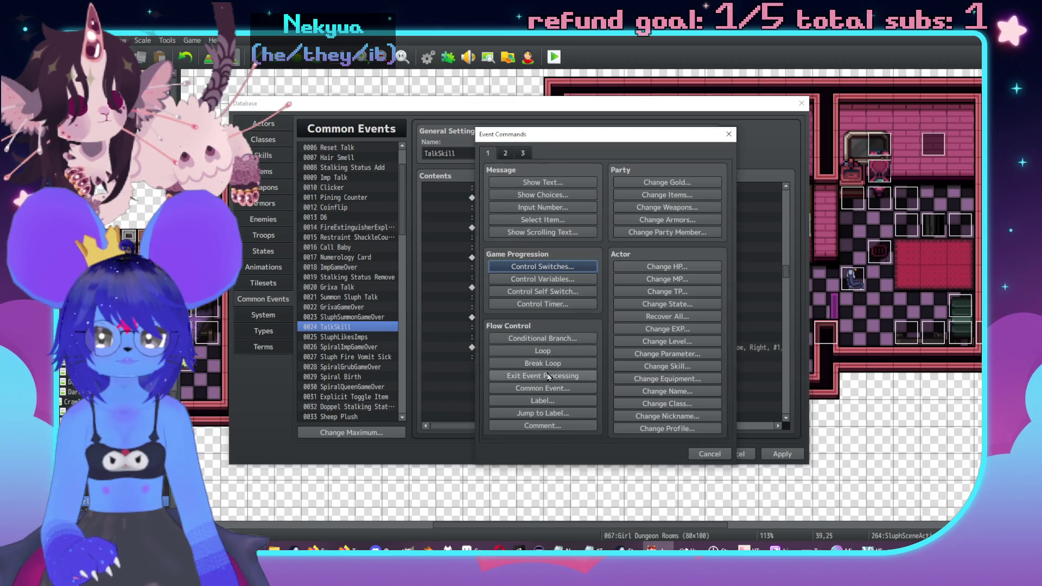
pyautogui.click(540, 402)
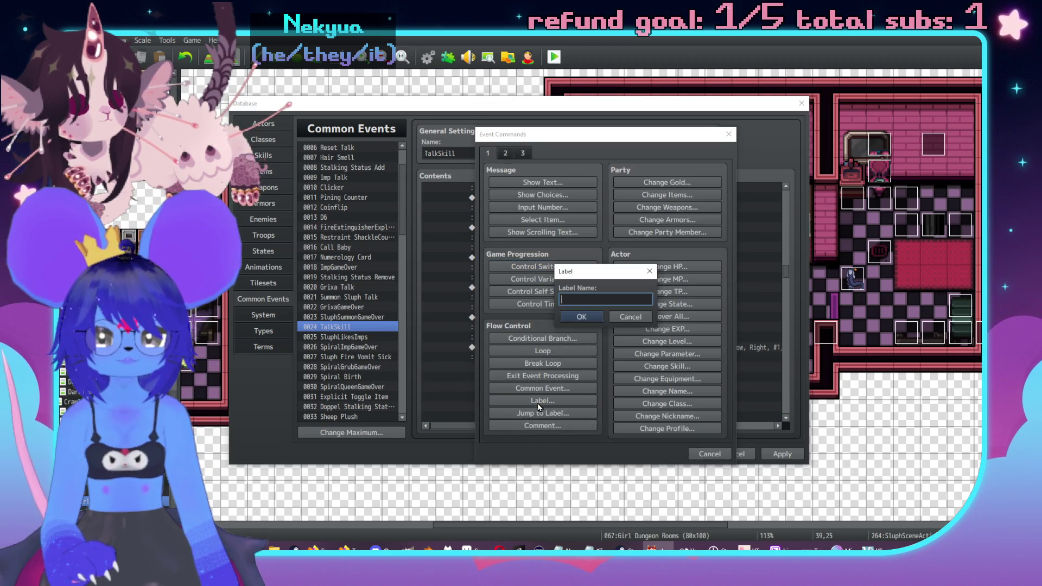
pyautogui.write('GOQu')
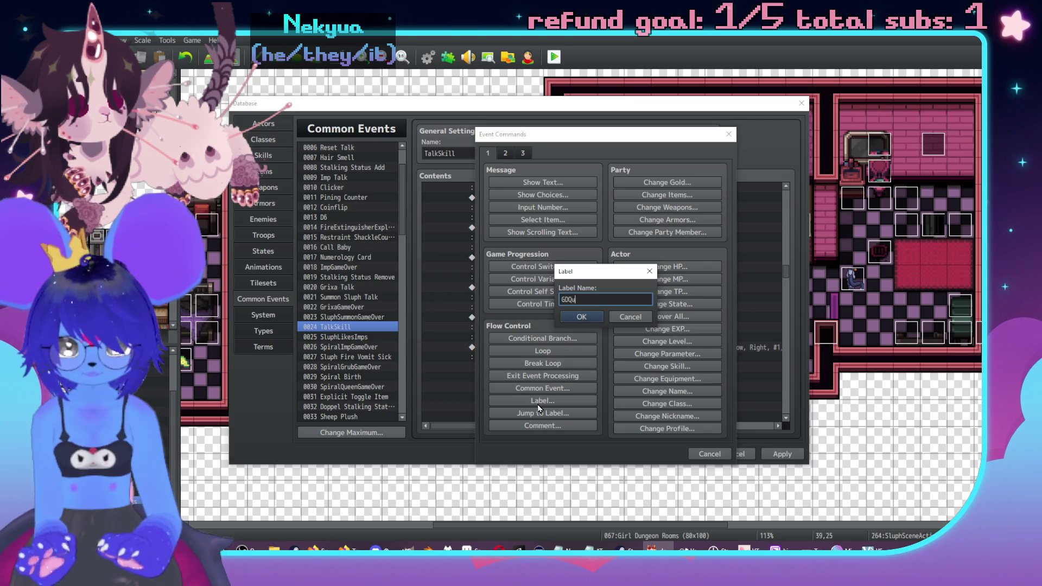
pyautogui.write('estions')
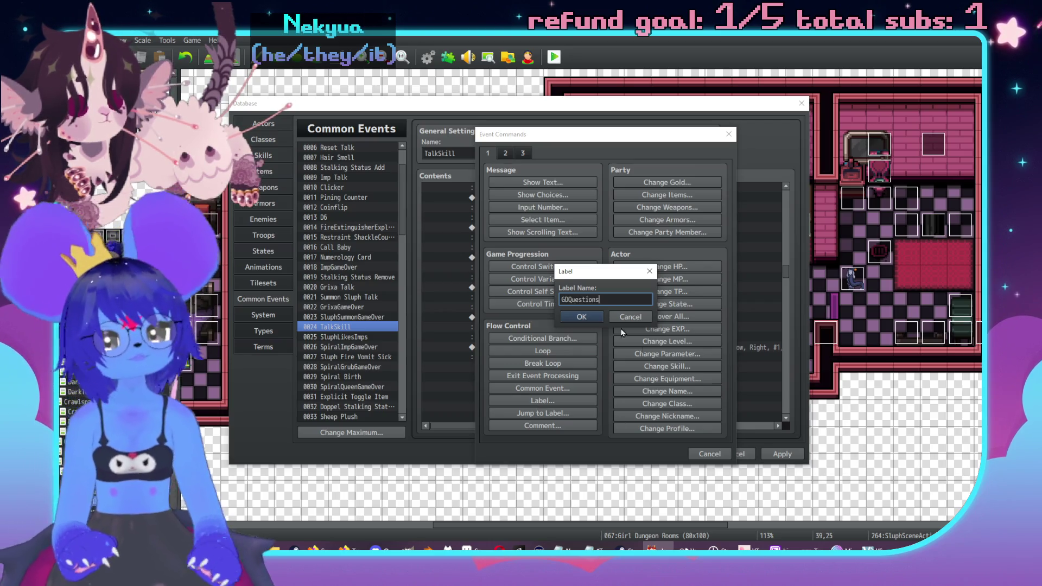
pyautogui.click(592, 316)
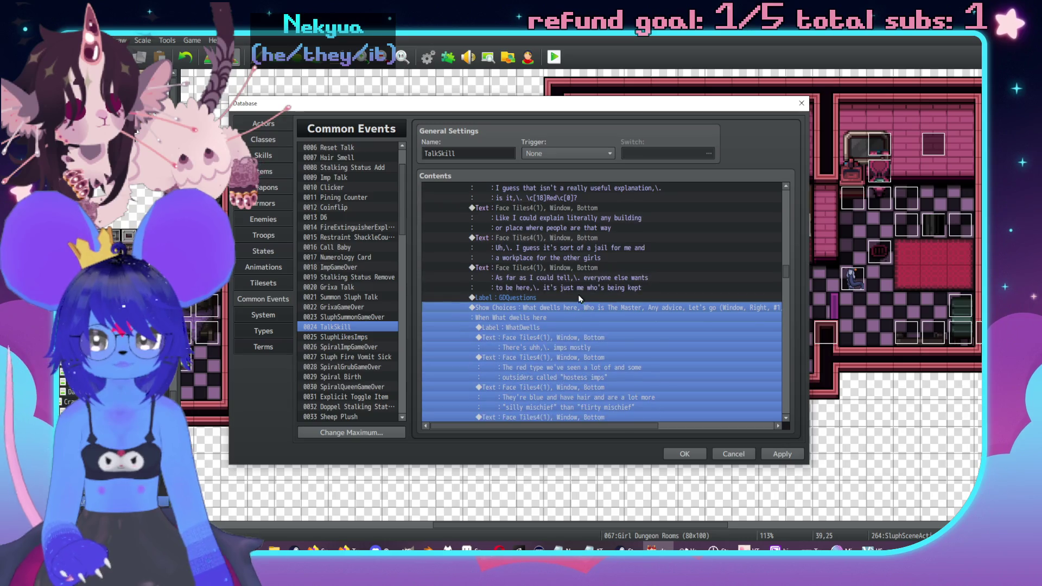
pyautogui.click(579, 298)
pyautogui.scroll(-3, 618, 315)
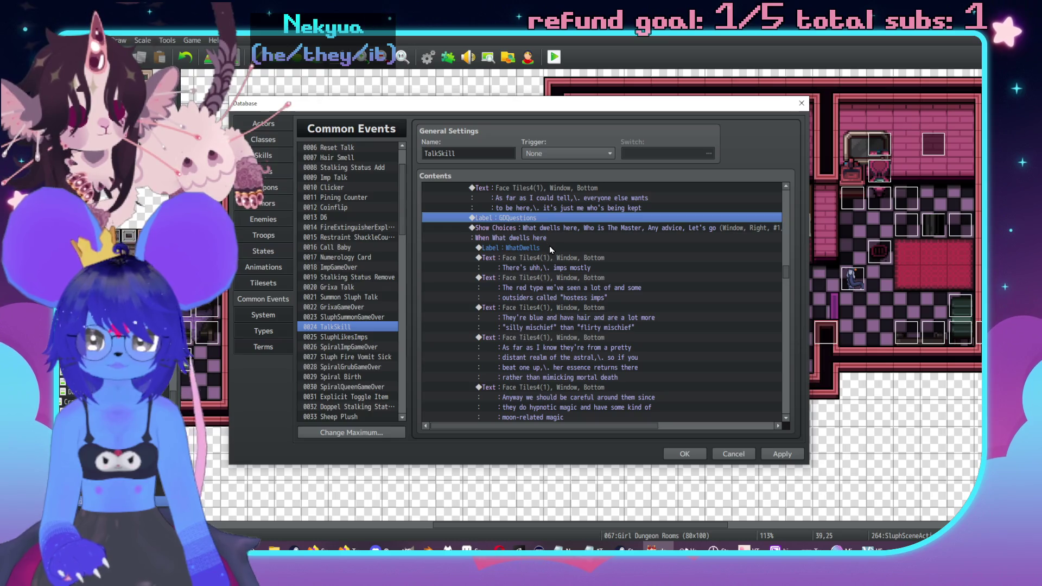
# Check the GDQuestions label, then end the vending-machine branch with Jump to Label GDQuestions.
pyautogui.press('Return')
pyautogui.click(589, 319)
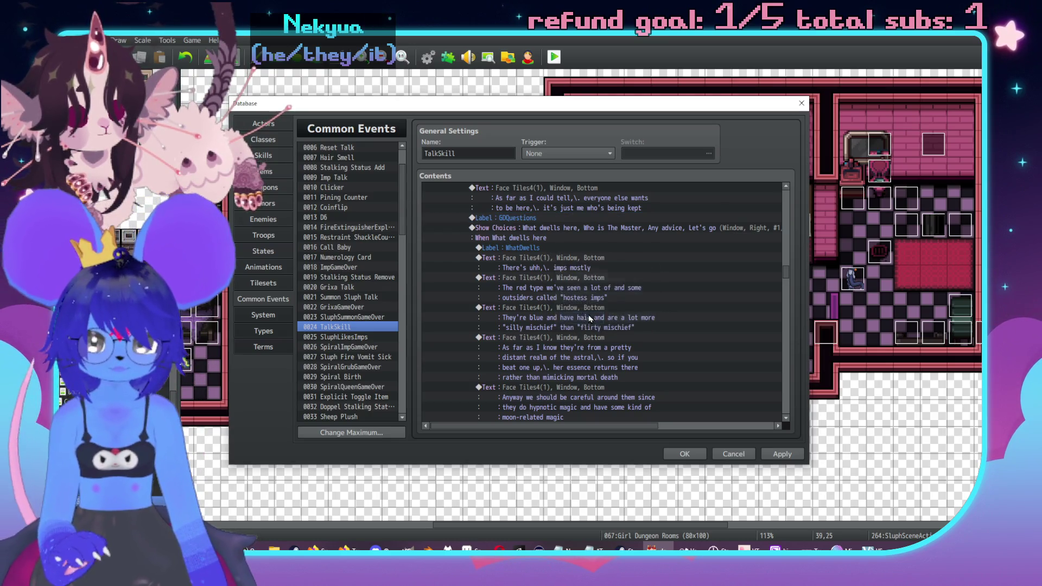
pyautogui.scroll(-6, 599, 299)
pyautogui.scroll(7, 599, 298)
pyautogui.scroll(-4, 573, 337)
pyautogui.doubleClick(580, 371)
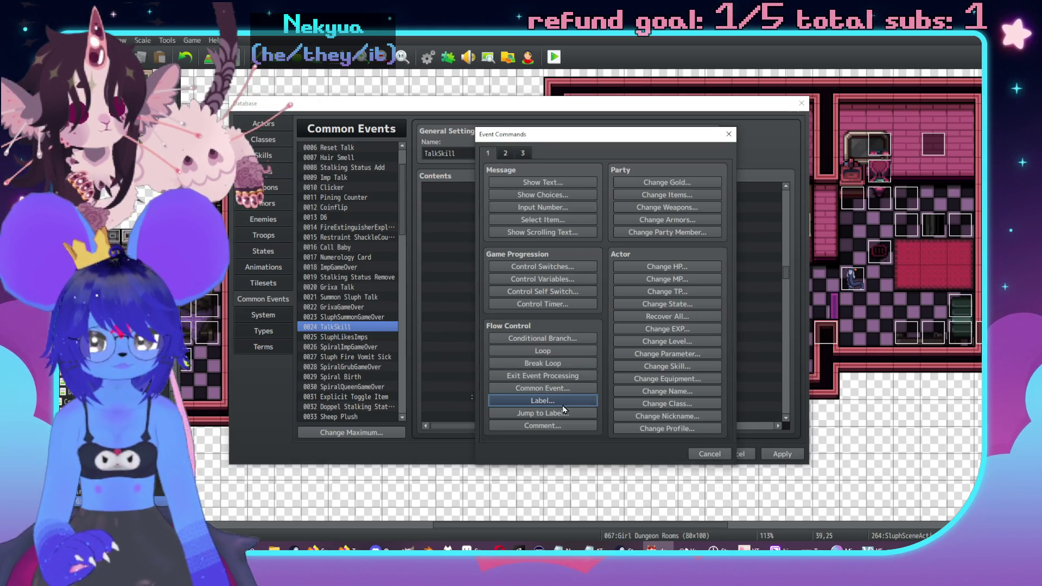
pyautogui.click(543, 413)
pyautogui.write('GDQuestions')
pyautogui.click(602, 319)
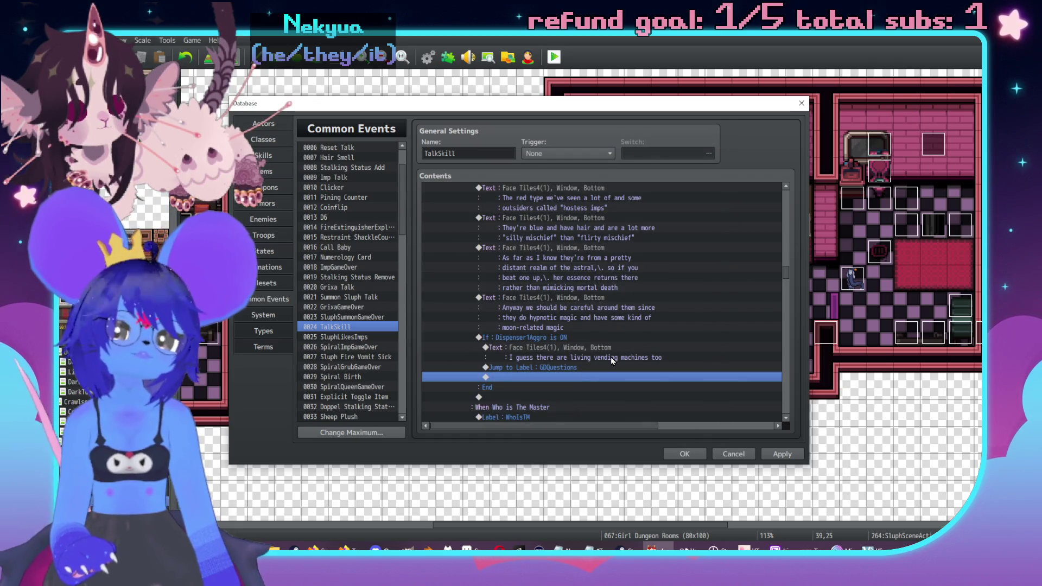
# Above the jump, add a face message: 'I uhh, don't know much about those? They have a lot of drinks and things inside'.
pyautogui.scroll(-1, 575, 352)
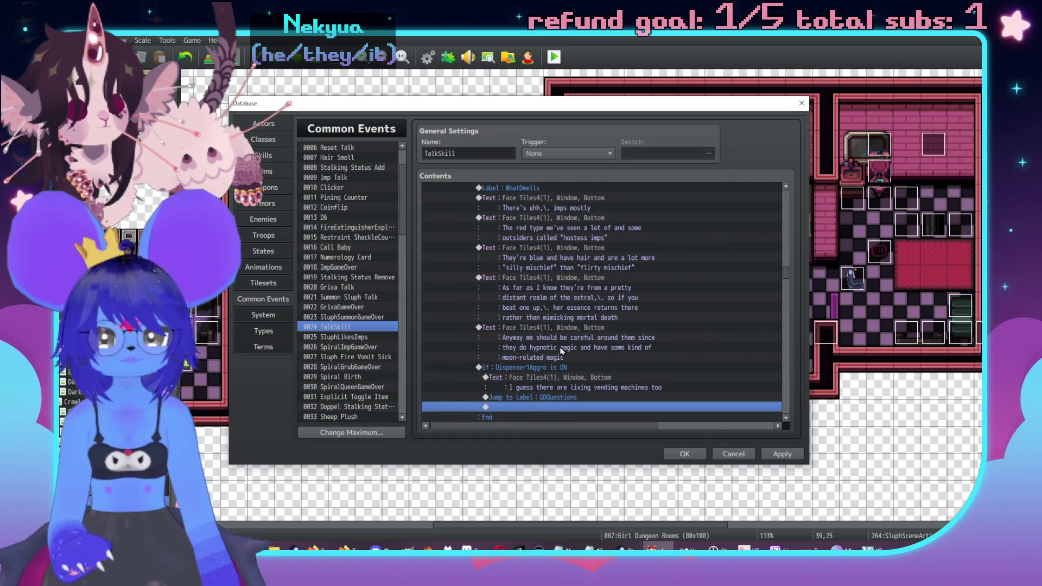
pyautogui.click(552, 318)
pyautogui.scroll(-2, 615, 331)
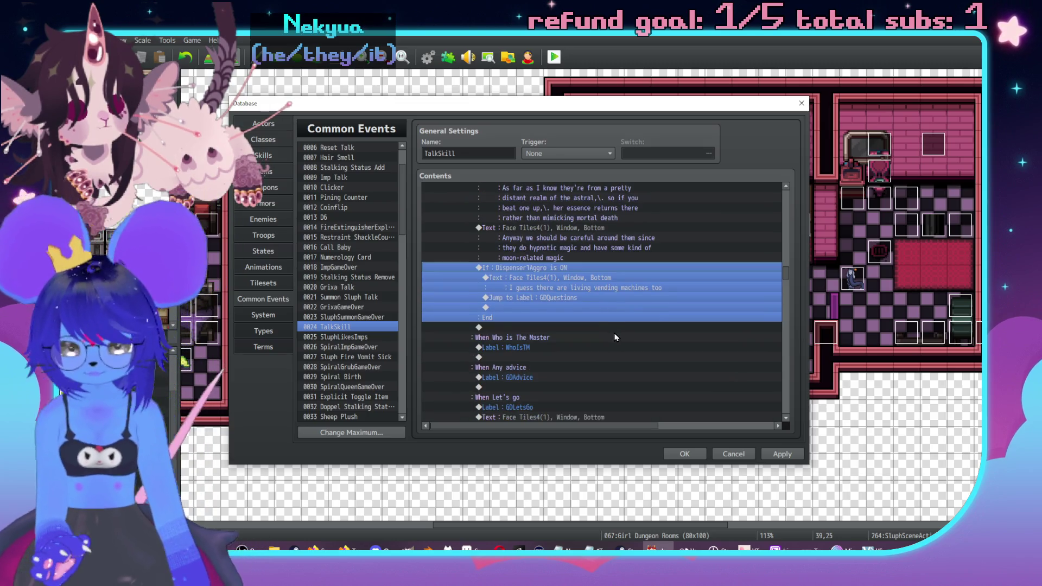
pyautogui.click(602, 298)
pyautogui.press('Insert')
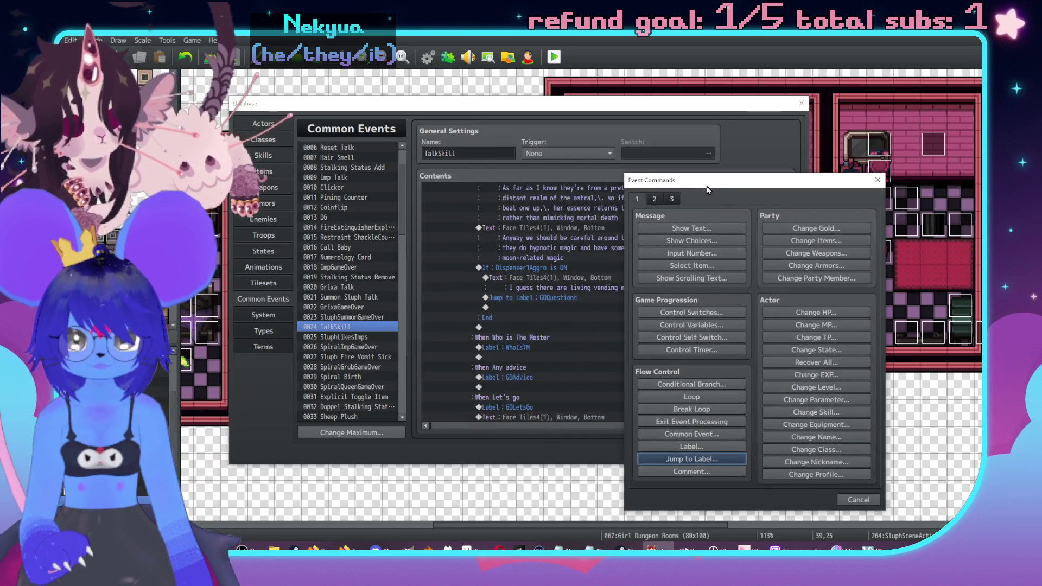
pyautogui.click(692, 228)
pyautogui.doubleClick(651, 334)
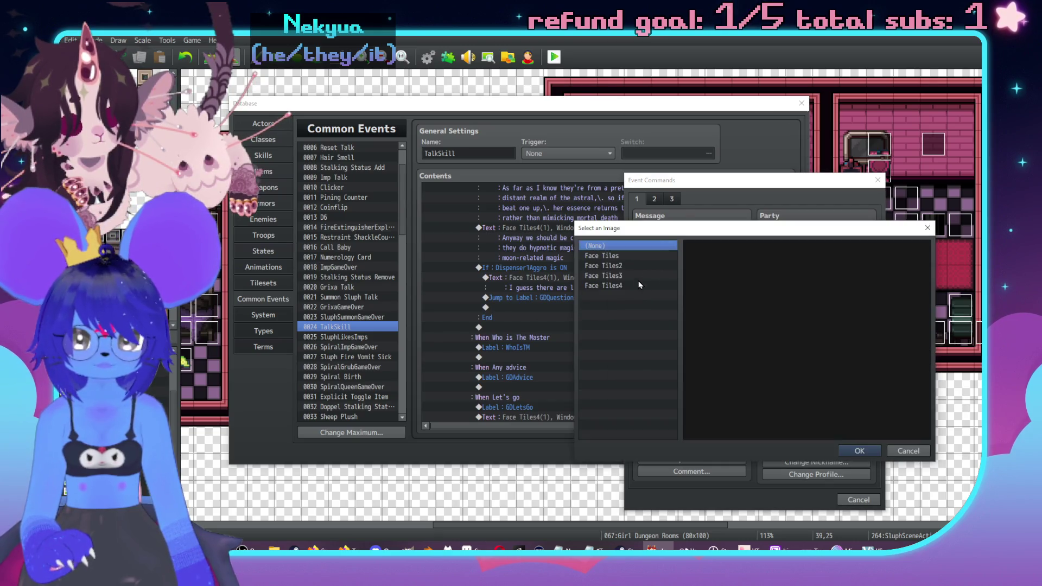
pyautogui.doubleClick(750, 281)
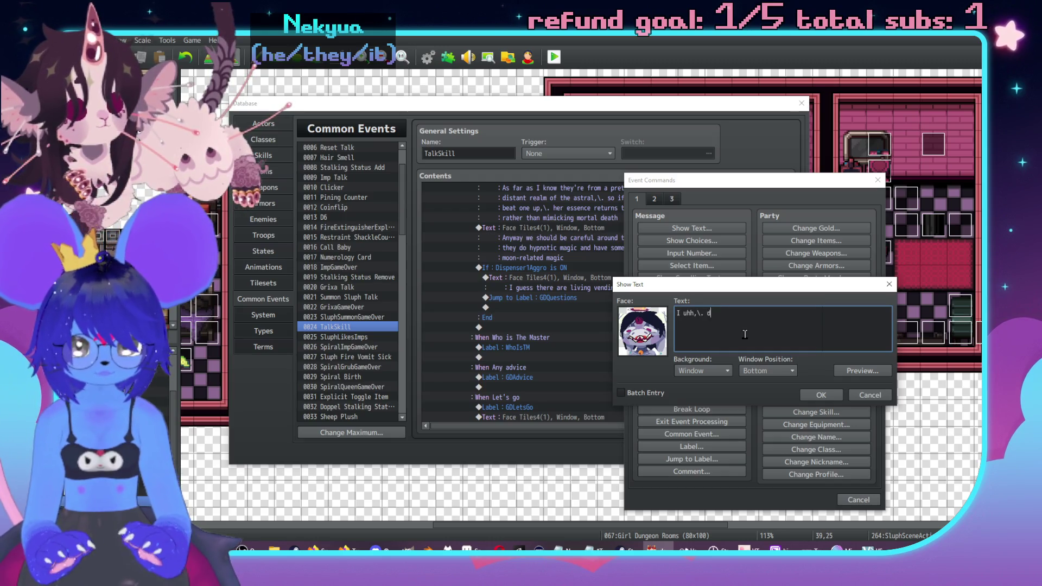
pyautogui.write("on't")
pyautogui.write(' know much about th')
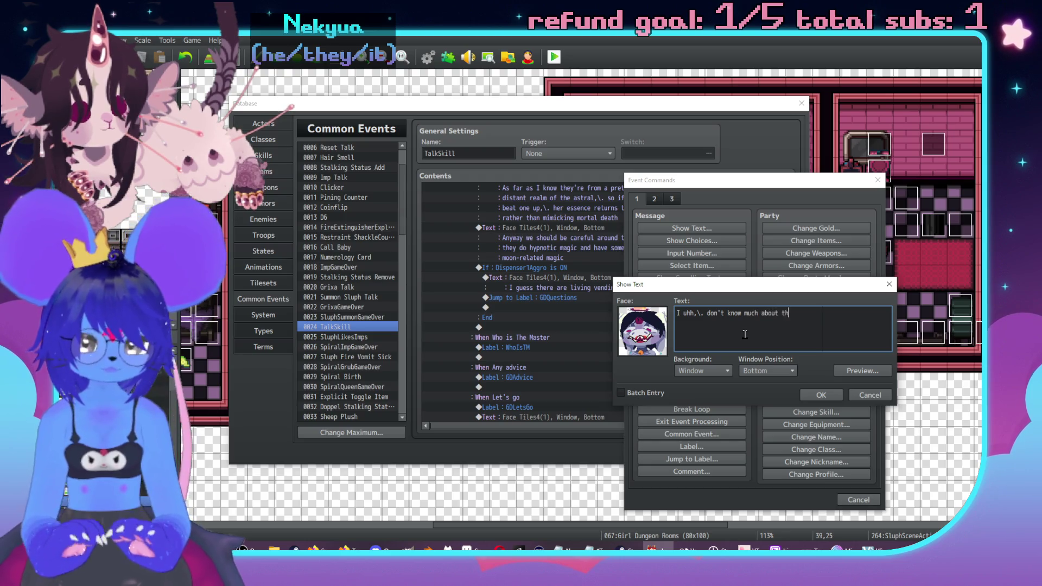
pyautogui.write('ose?\\')
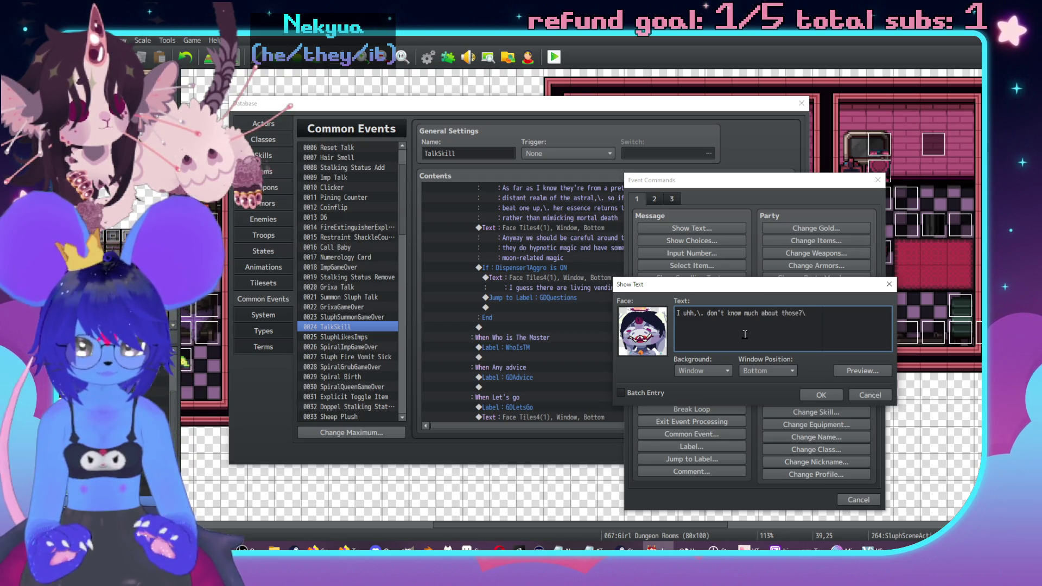
pyautogui.write('They have')
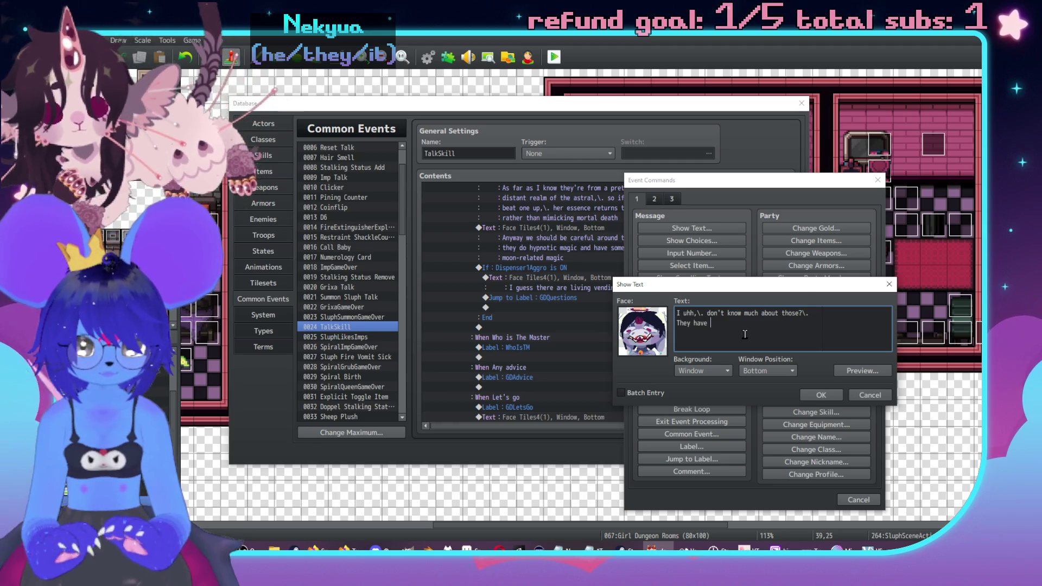
pyautogui.write('a lot of drinks and things insi')
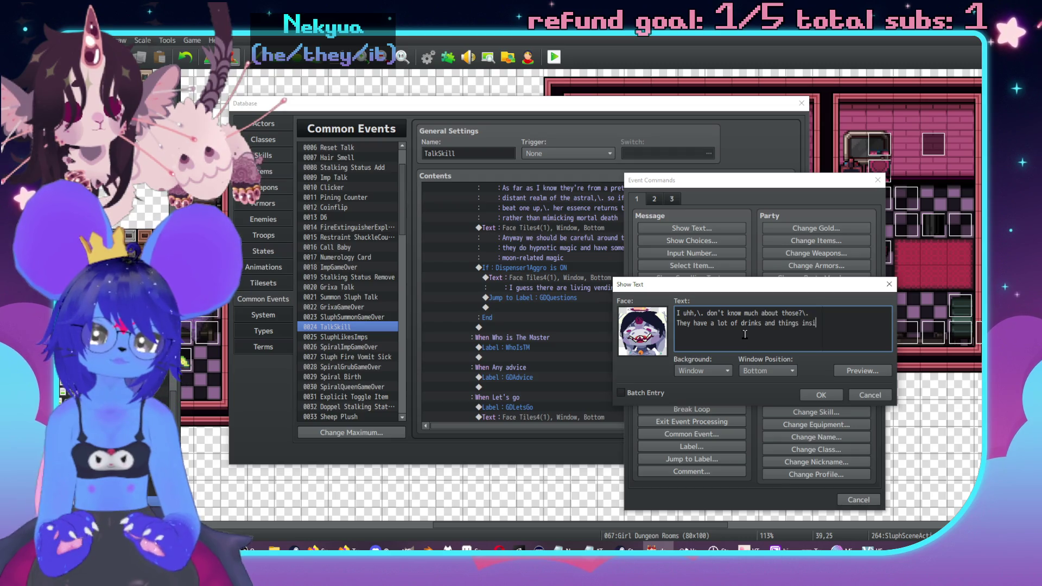
pyautogui.write('de')
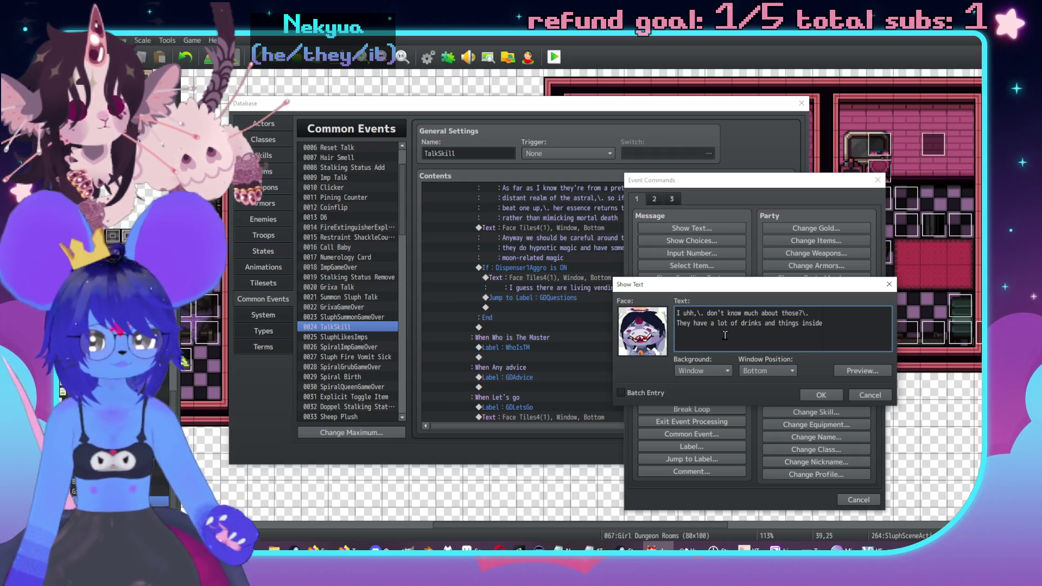
pyautogui.click(821, 394)
# Reopen that message and discard the unfinished third line so it ends at 'inside'.
pyautogui.scroll(-1, 597, 320)
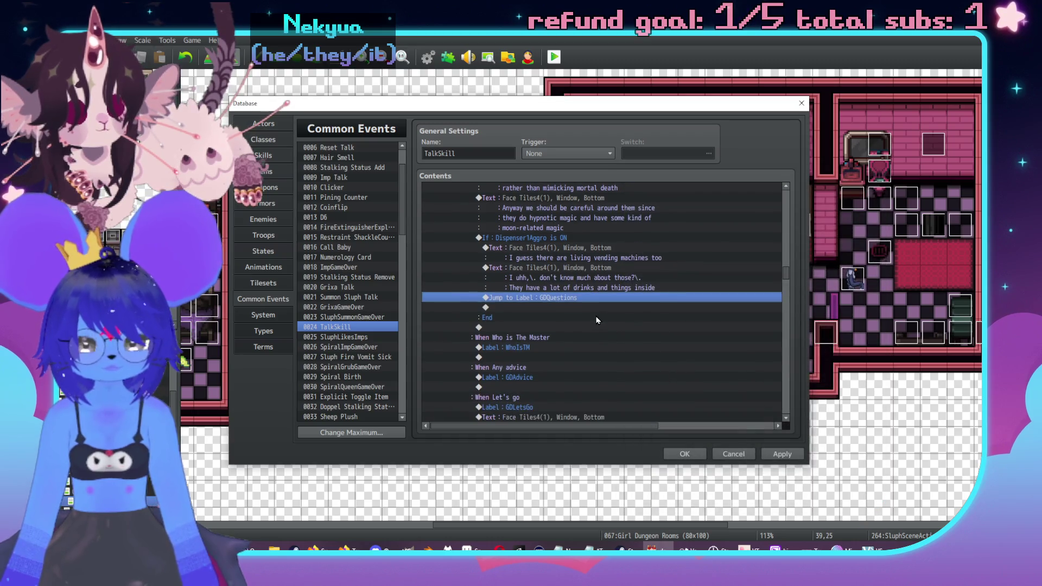
pyautogui.doubleClick(609, 280)
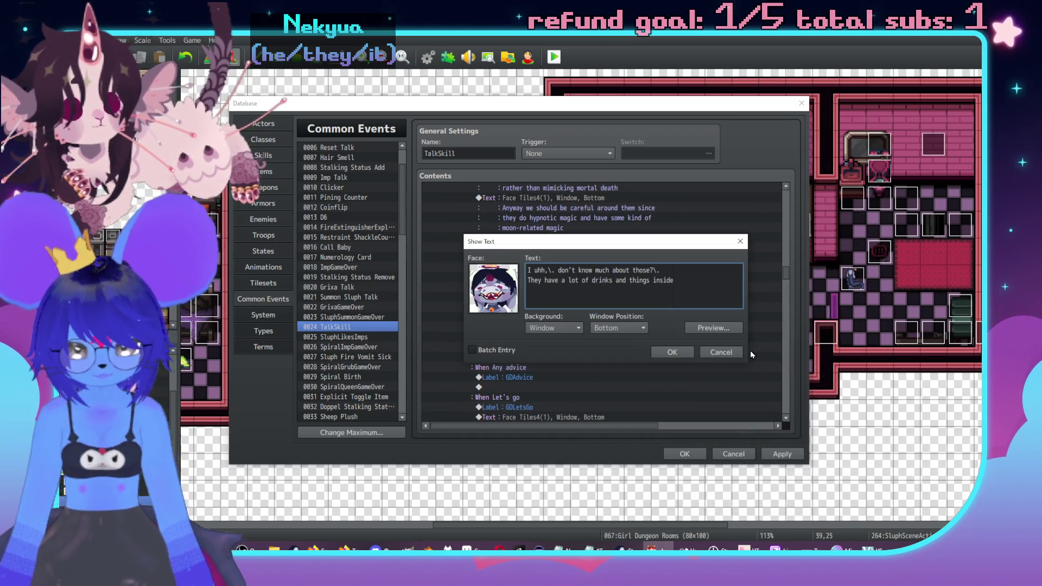
pyautogui.press('Return')
pyautogui.write('mayb')
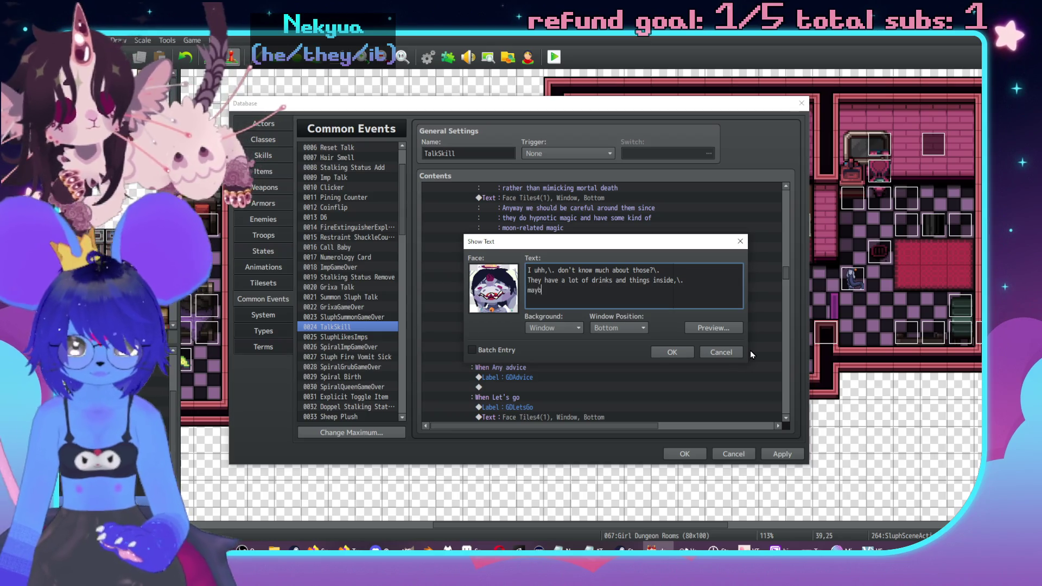
pyautogui.write('e we can get them')
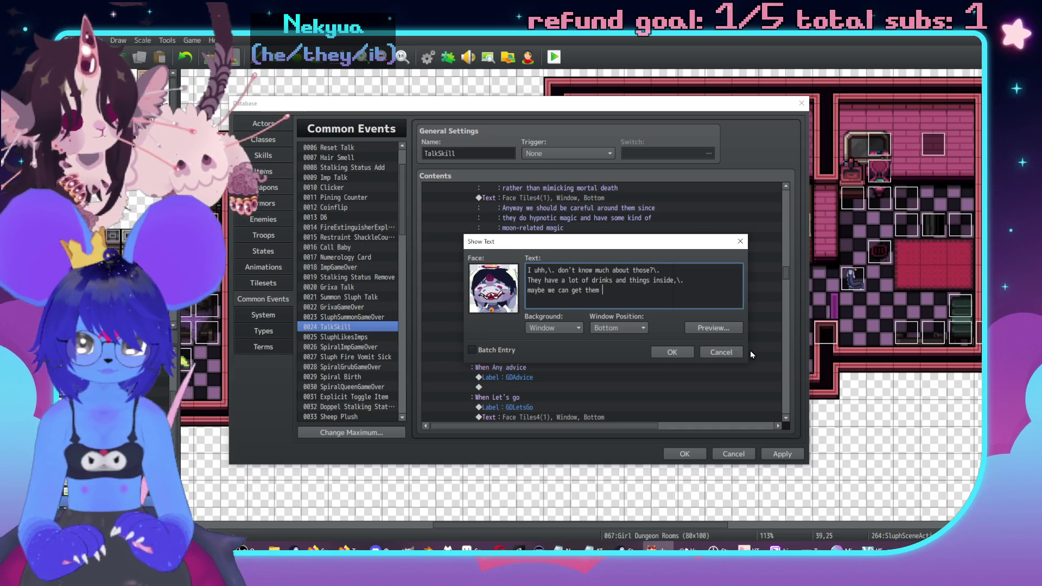
pyautogui.press('BackSpace')
pyautogui.press('BackSpace')
pyautogui.press('BackSpace')
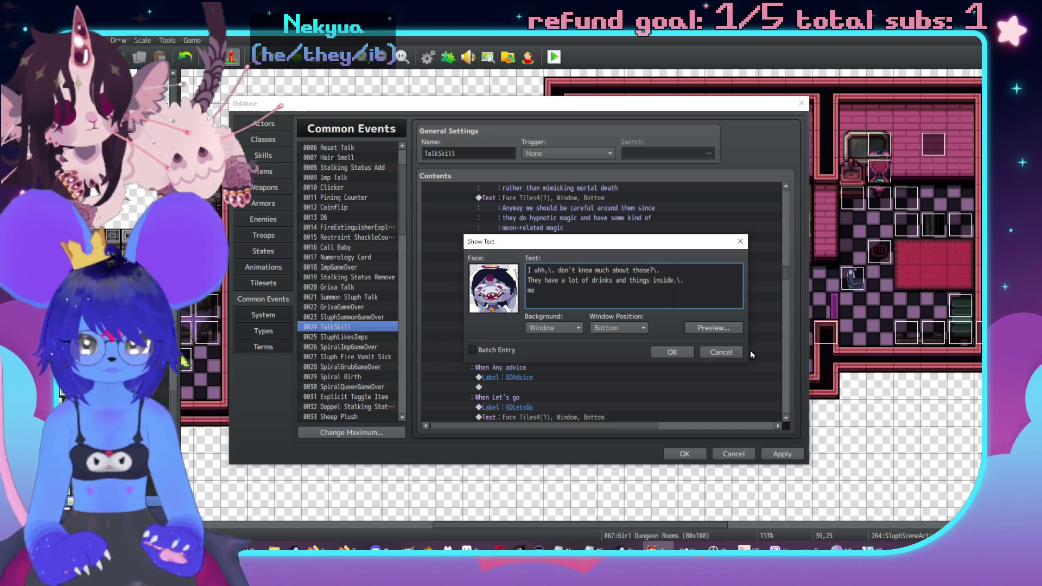
pyautogui.write('ybe we can get the t')
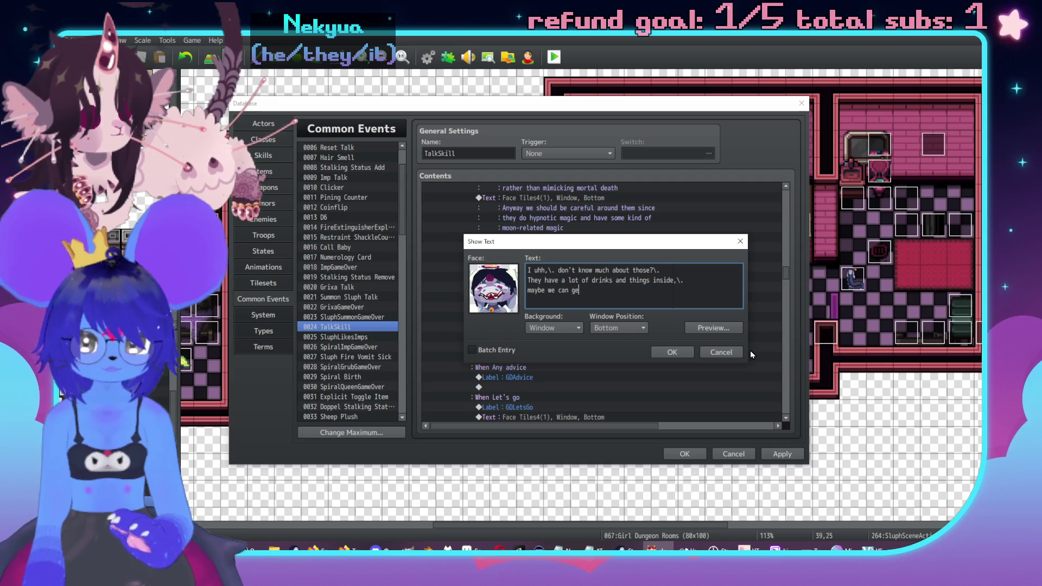
pyautogui.press('BackSpace')
pyautogui.press('BackSpace')
pyautogui.press('BackSpace')
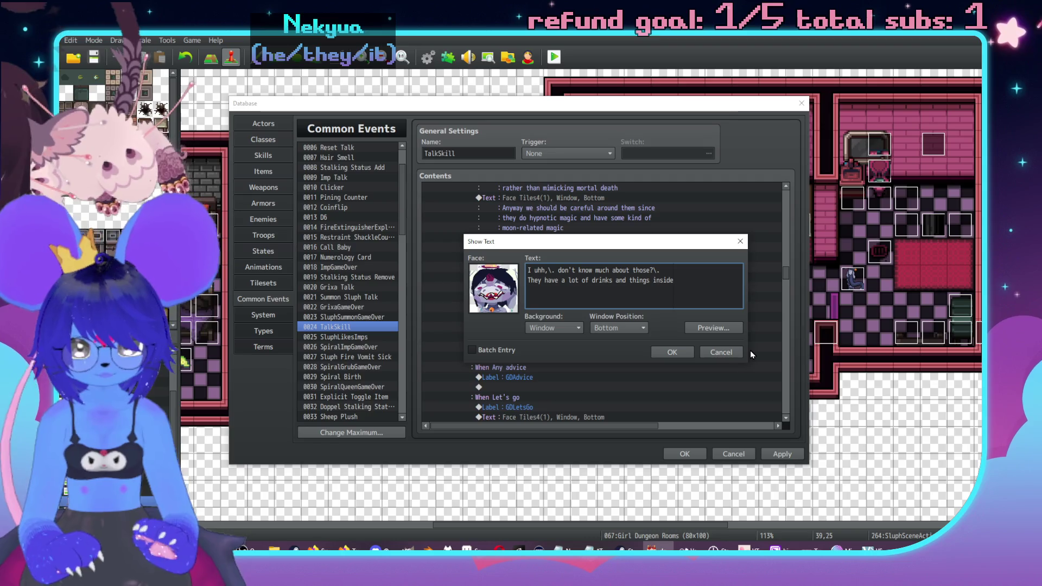
pyautogui.click(680, 353)
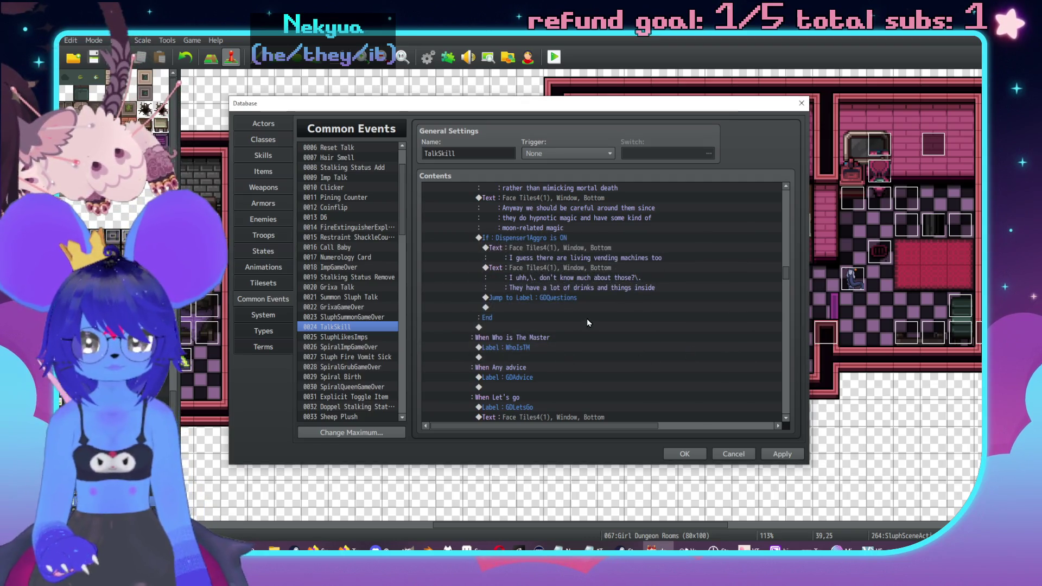
# Copy the whole Dispenser1Aggro branch and paste a duplicate below it.
pyautogui.click(599, 264)
pyautogui.click(566, 238)
pyautogui.hotkey('ctrl', 'c')
pyautogui.click(538, 328)
pyautogui.hotkey('ctrl', 'v')
# Change the copied branch's condition to switch 0347 Dispenser2Aggro.
pyautogui.doubleClick(538, 327)
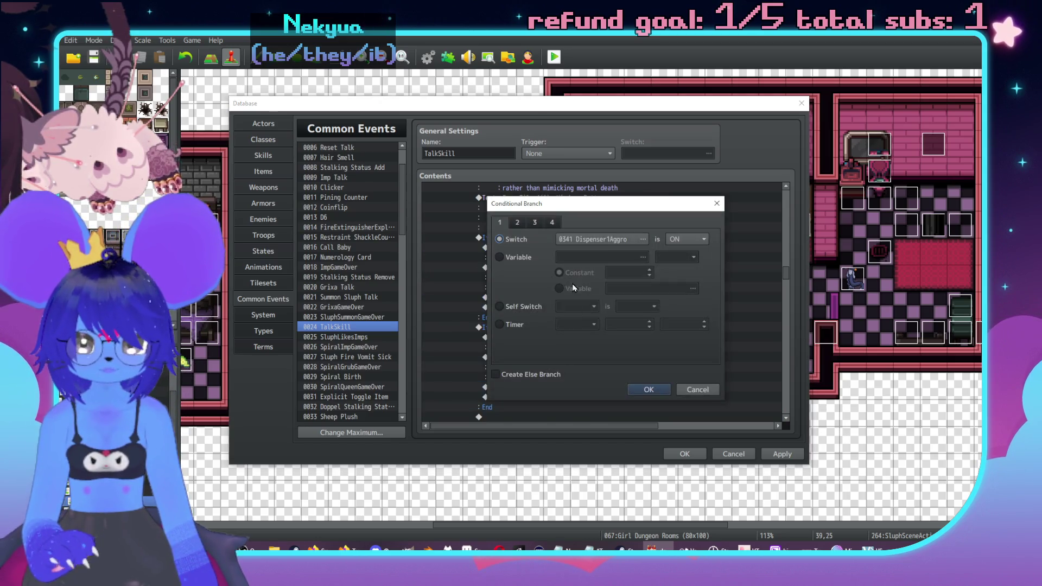
pyautogui.click(601, 240)
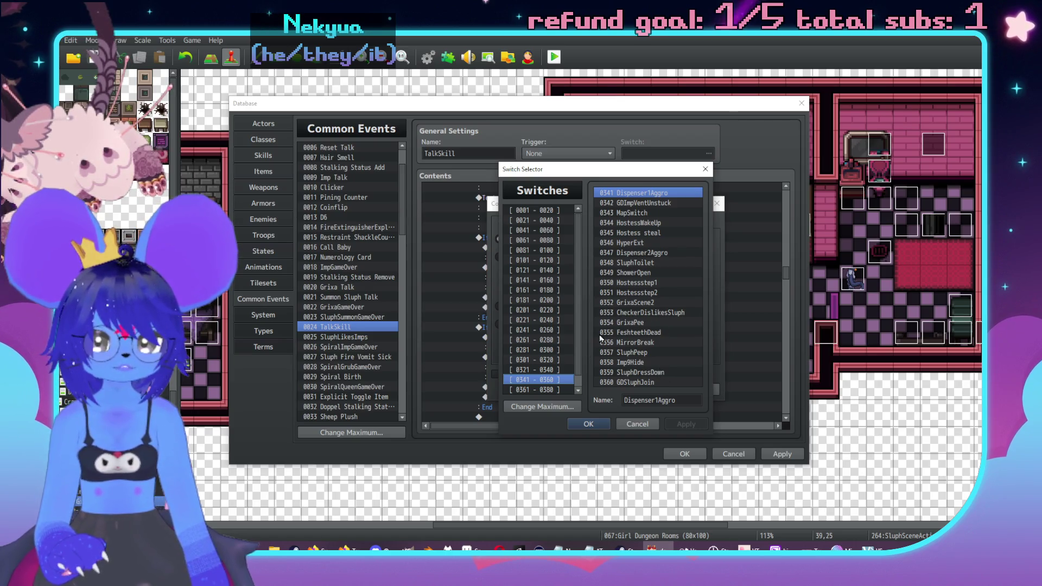
pyautogui.doubleClick(642, 252)
pyautogui.click(647, 387)
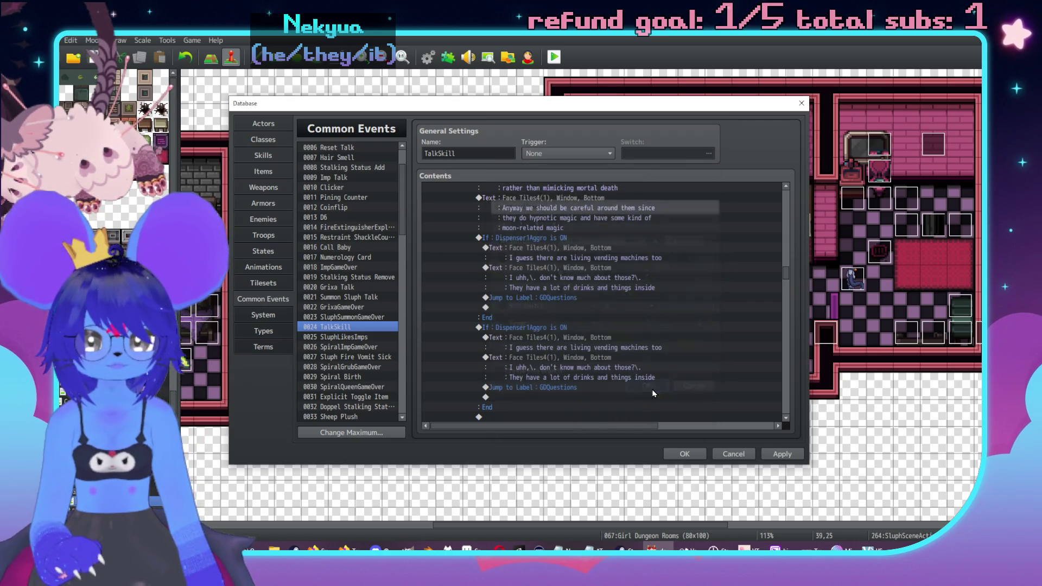
pyautogui.scroll(-1, 699, 279)
pyautogui.click(643, 350)
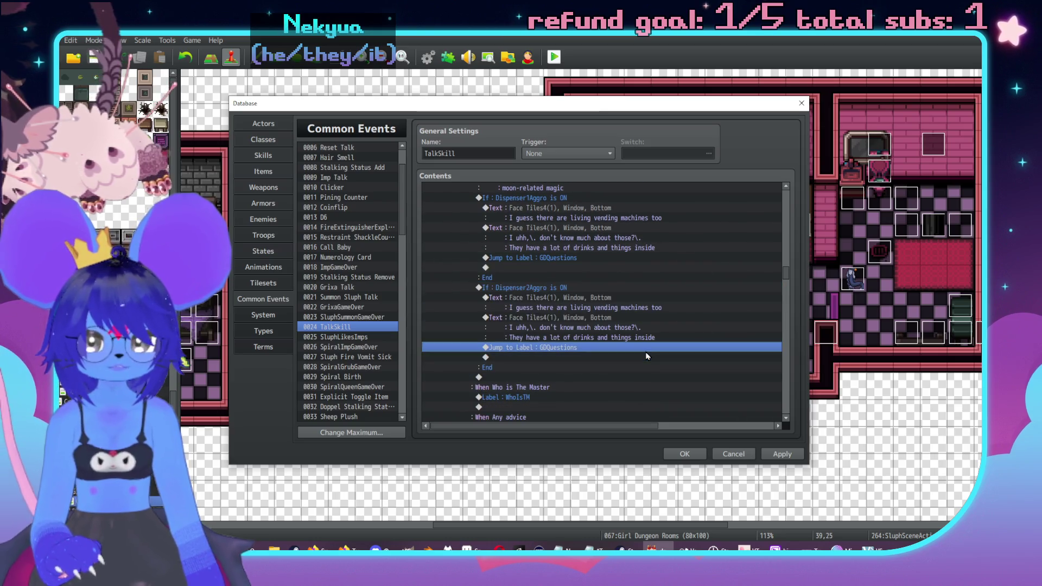
# Paste a Jump to Label GDQuestions after the Dispenser2Aggro branch.
pyautogui.scroll(2, 685, 342)
pyautogui.scroll(3, 689, 362)
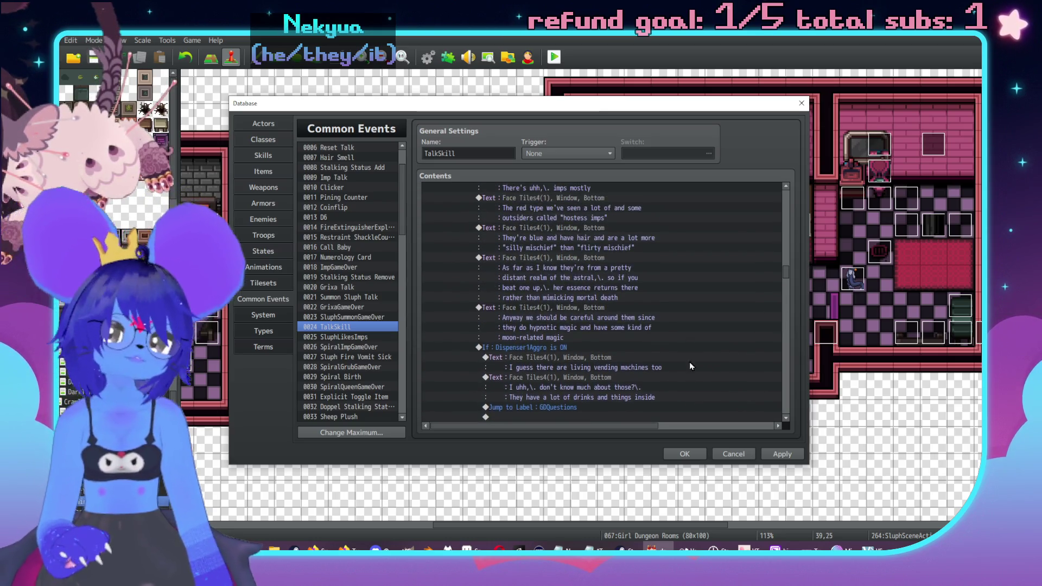
pyautogui.scroll(-6, 690, 361)
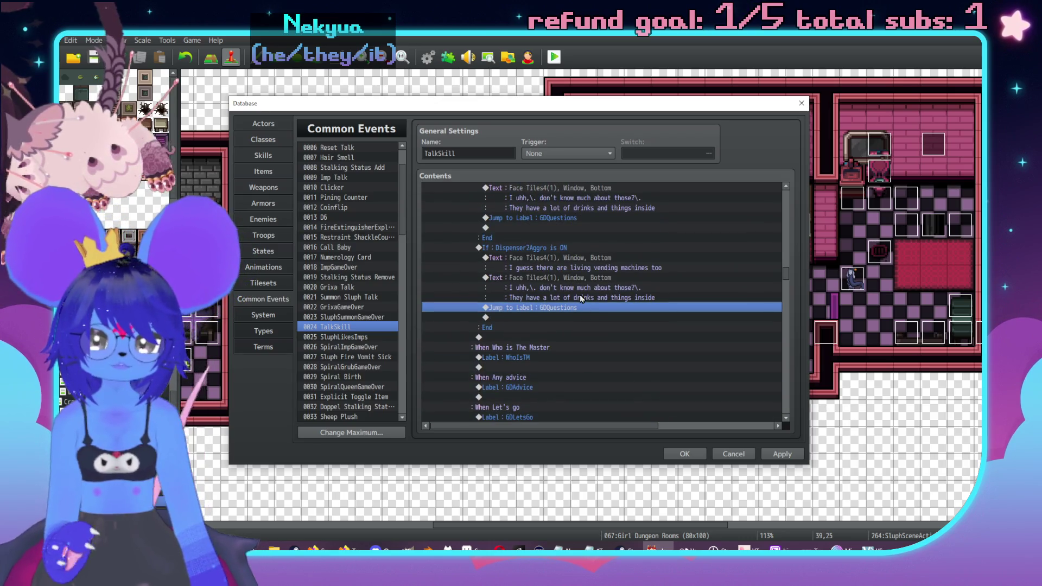
pyautogui.click(563, 318)
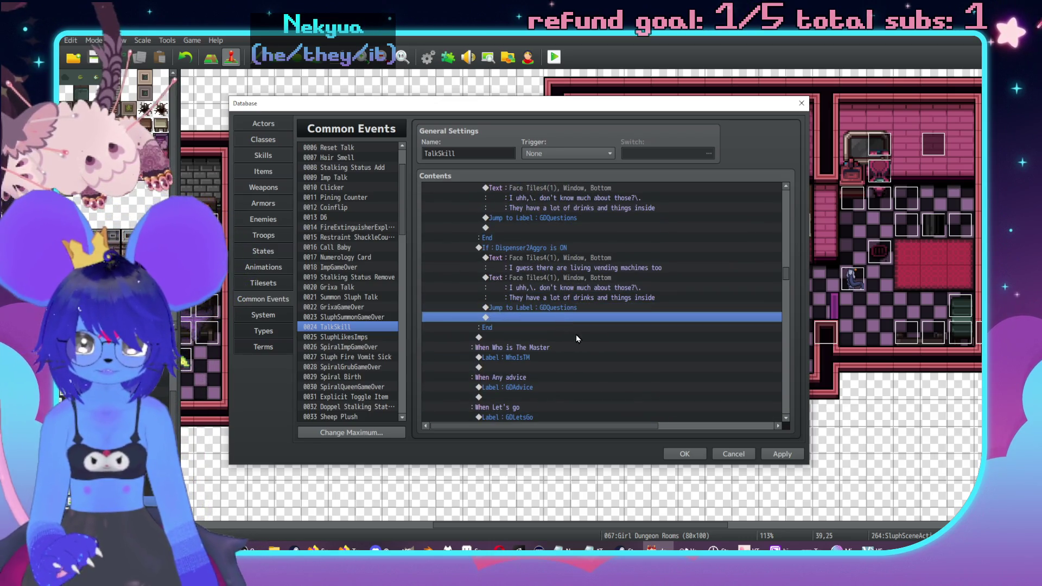
pyautogui.click(542, 248)
pyautogui.press('Delete')
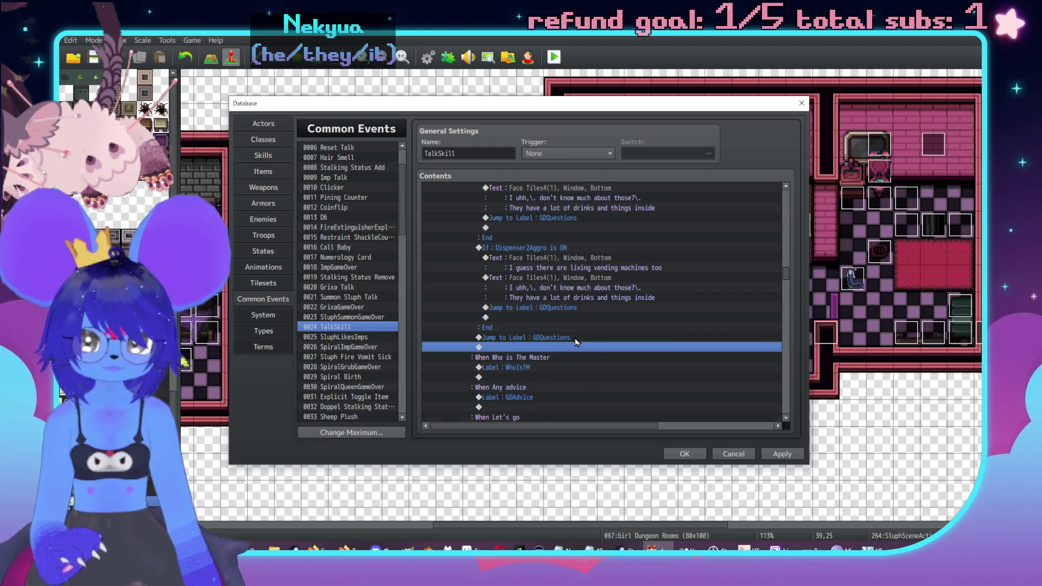
pyautogui.hotkey('ctrl', 'v')
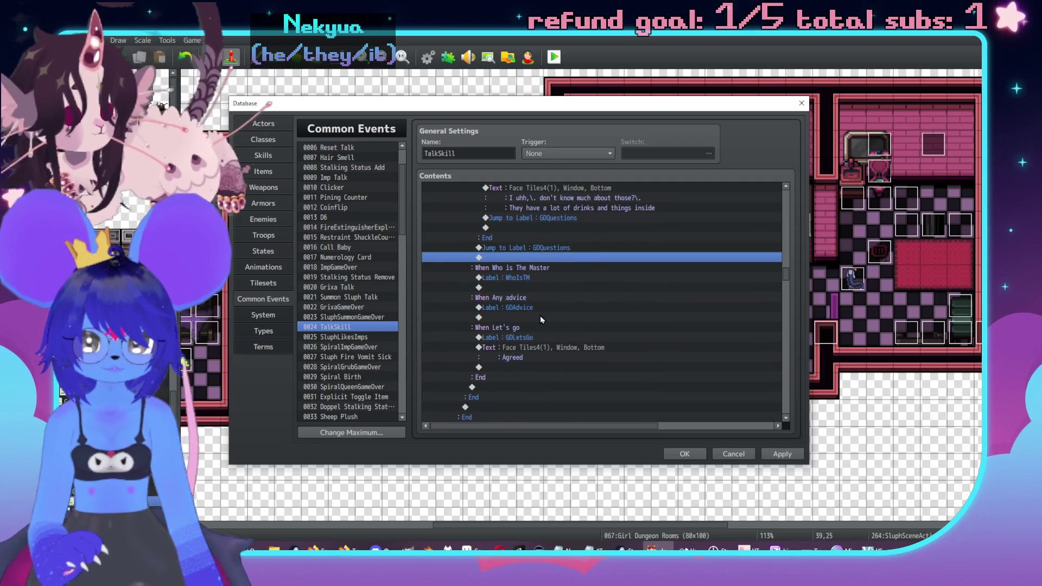
# Add a Jump to Label 'End' right after the 'Agreed' message in Let's go.
pyautogui.click(539, 316)
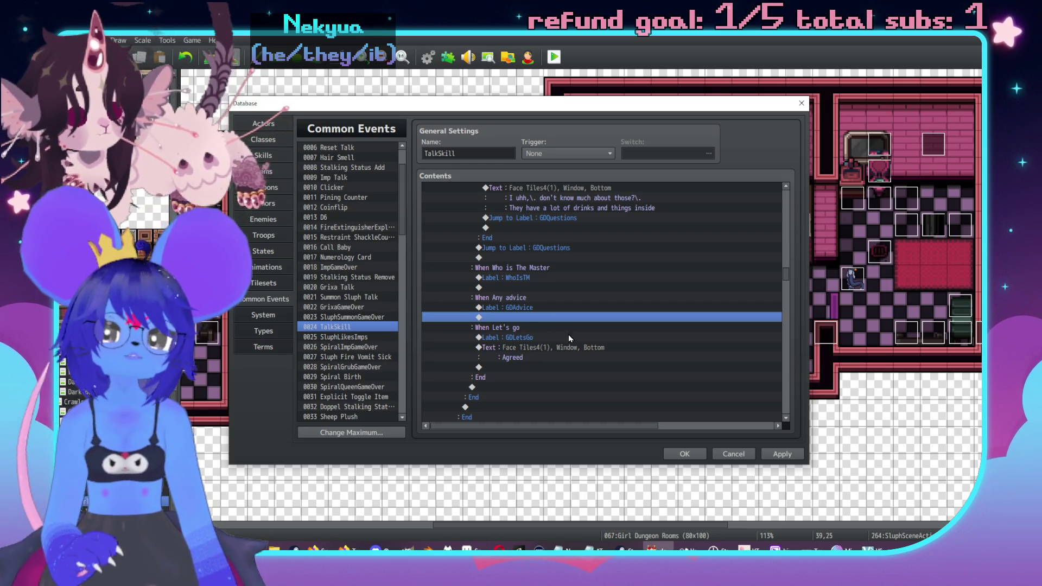
pyautogui.scroll(-1, 564, 336)
pyautogui.click(525, 338)
pyautogui.doubleClick(525, 341)
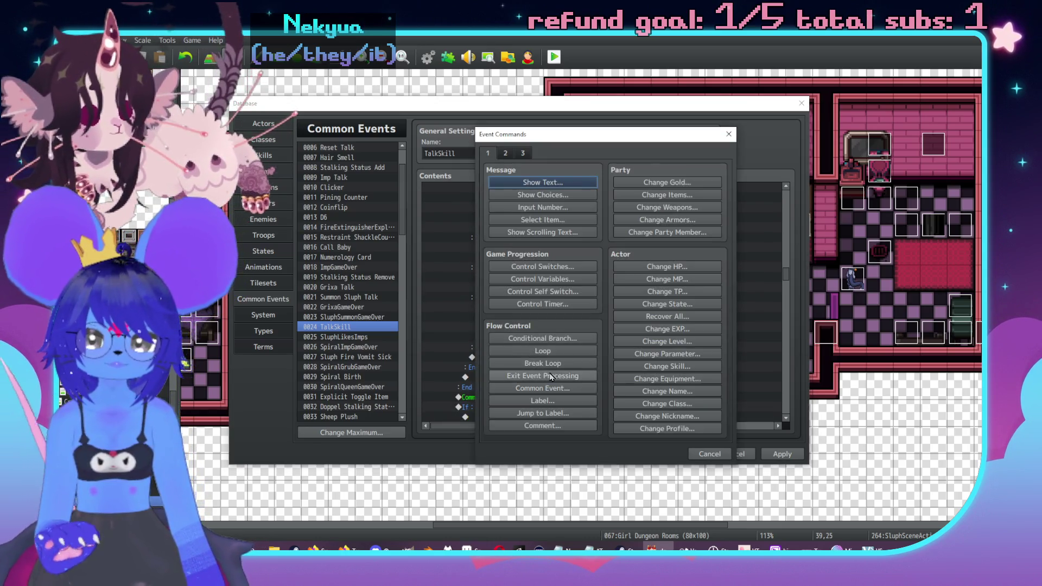
pyautogui.click(543, 413)
pyautogui.write('End')
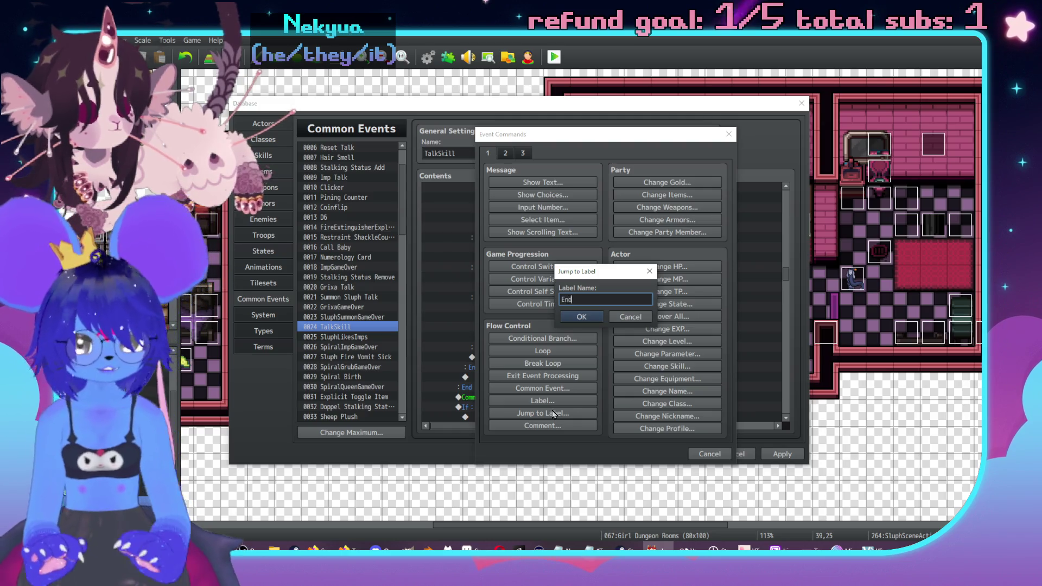
pyautogui.click(593, 318)
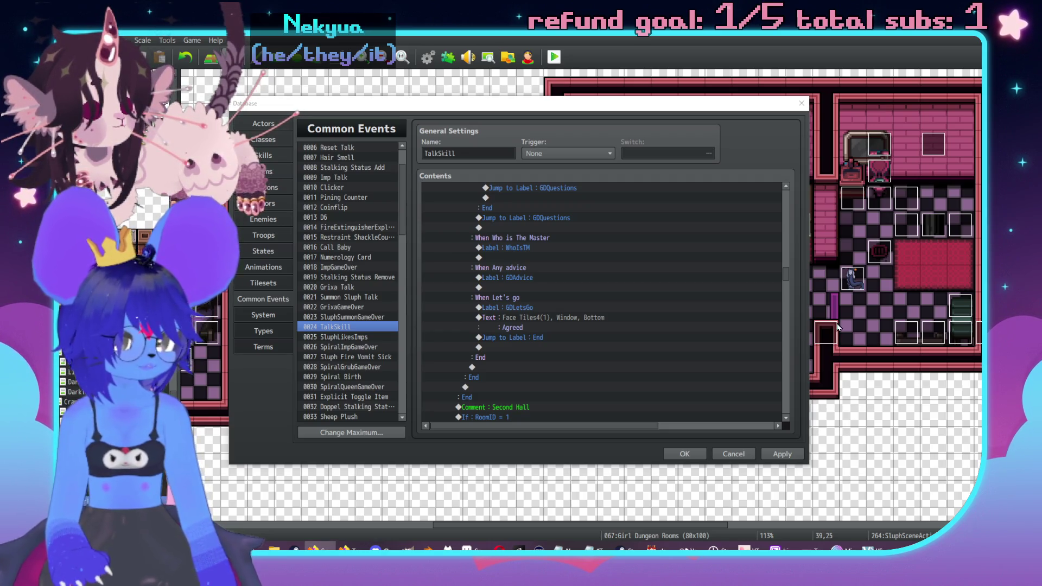
pyautogui.scroll(10, 559, 345)
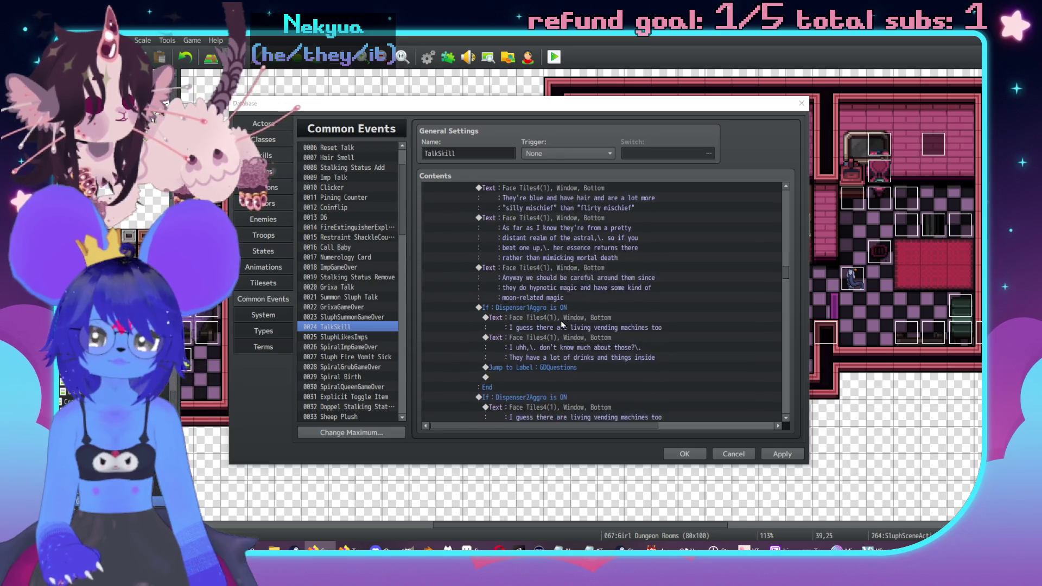
pyautogui.scroll(3, 561, 322)
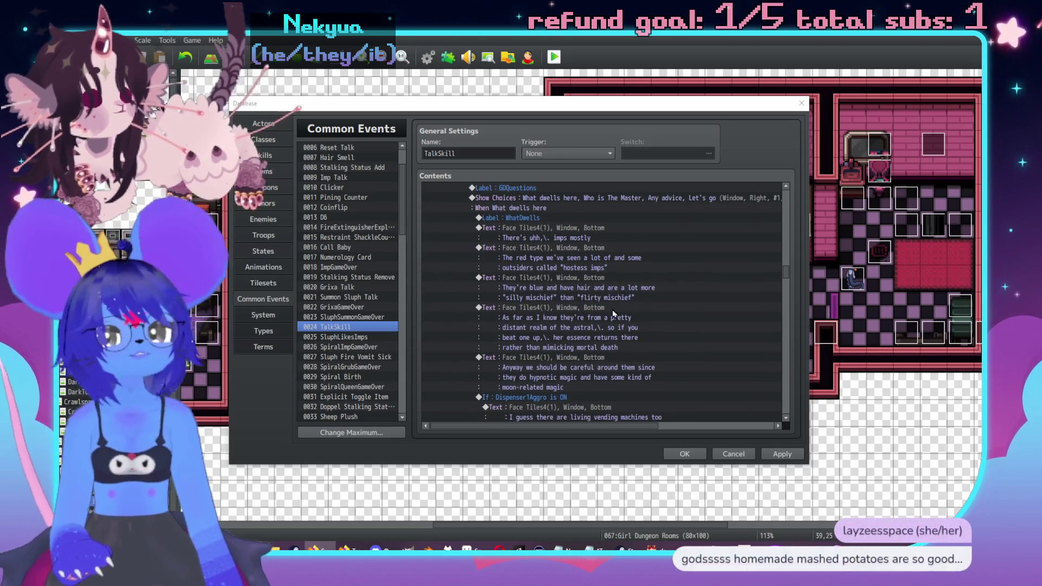
pyautogui.scroll(4, 612, 309)
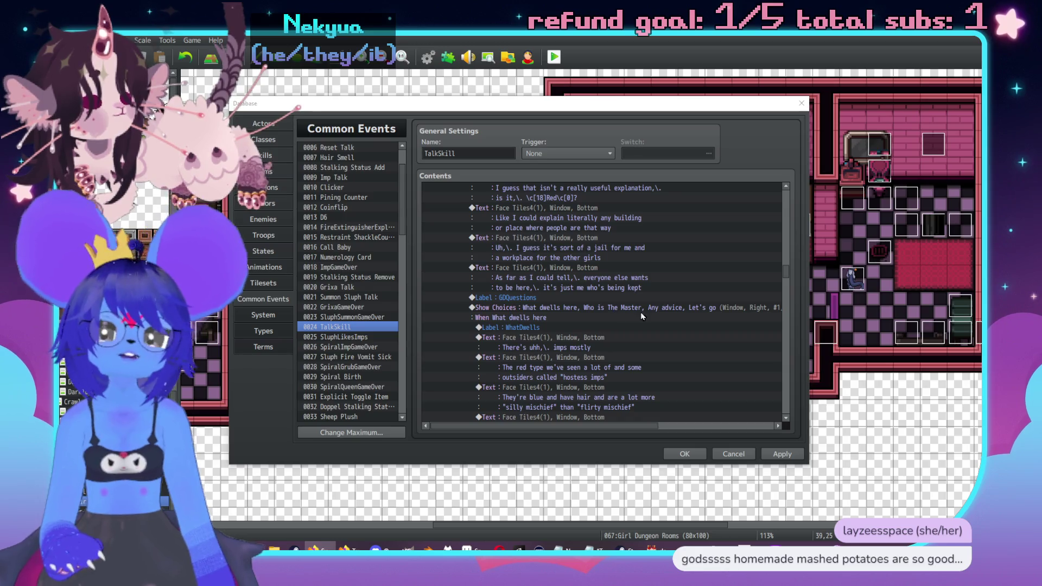
pyautogui.scroll(5, 612, 309)
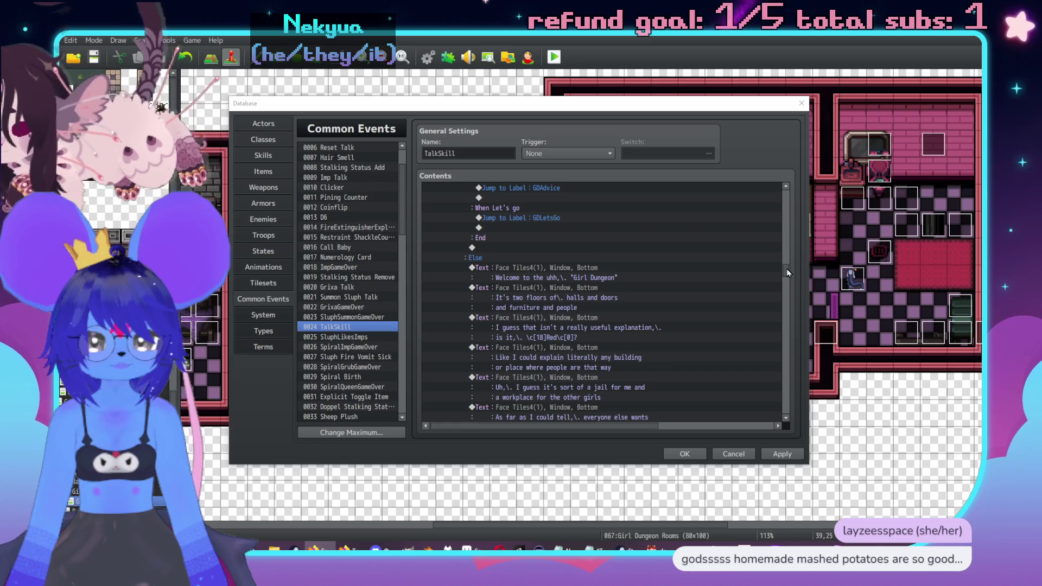
pyautogui.scroll(10, 792, 208)
pyautogui.scroll(5, 791, 208)
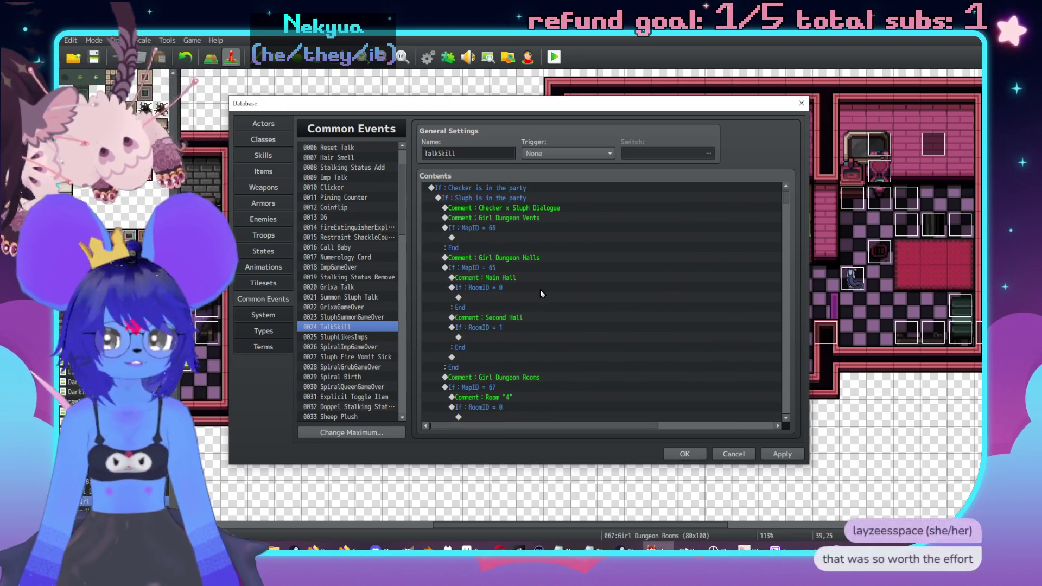
pyautogui.moveTo(785, 194); pyautogui.dragTo(781, 297)
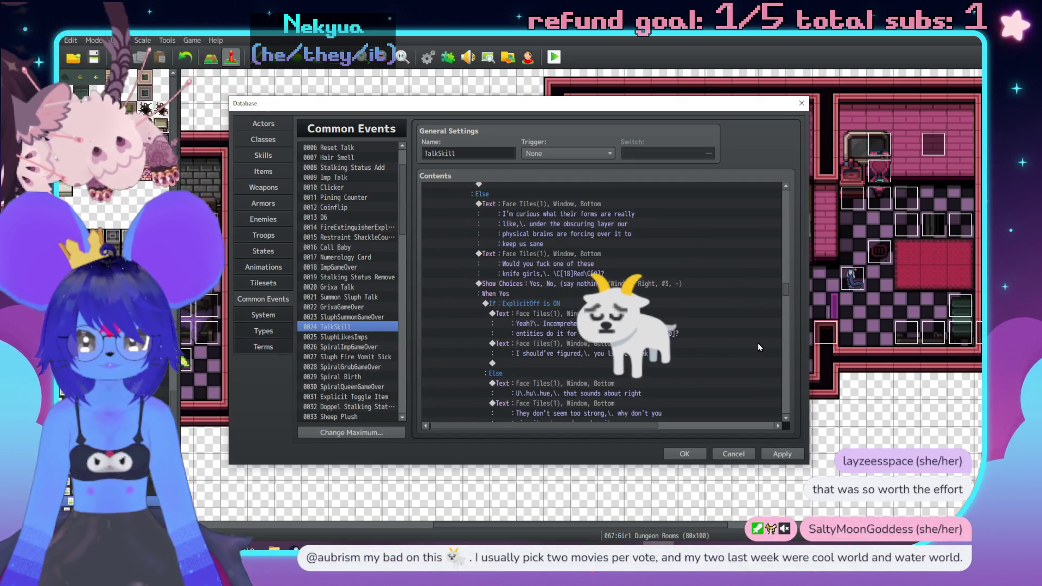
pyautogui.scroll(10, 788, 246)
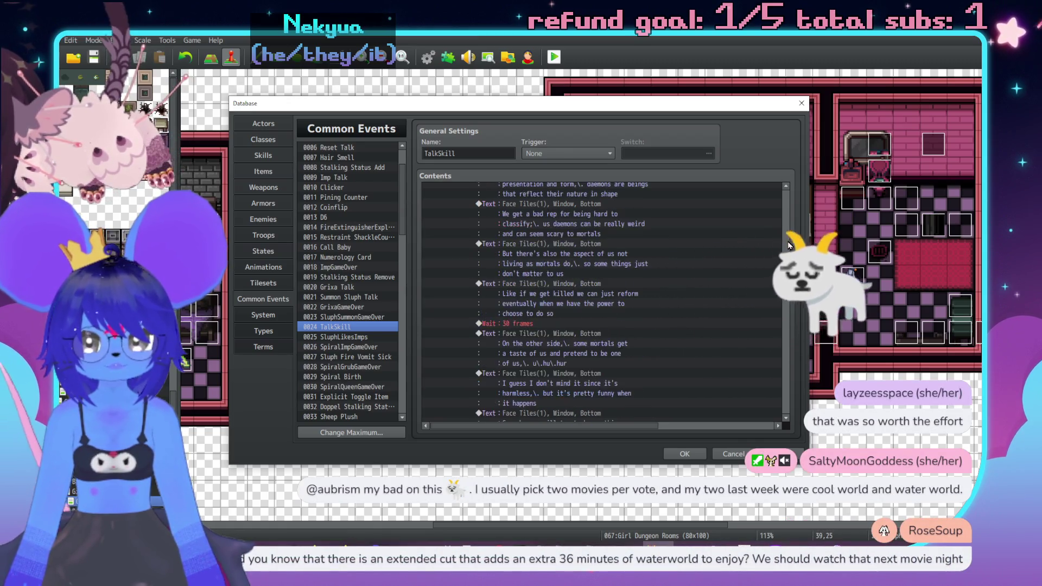
pyautogui.scroll(10, 787, 245)
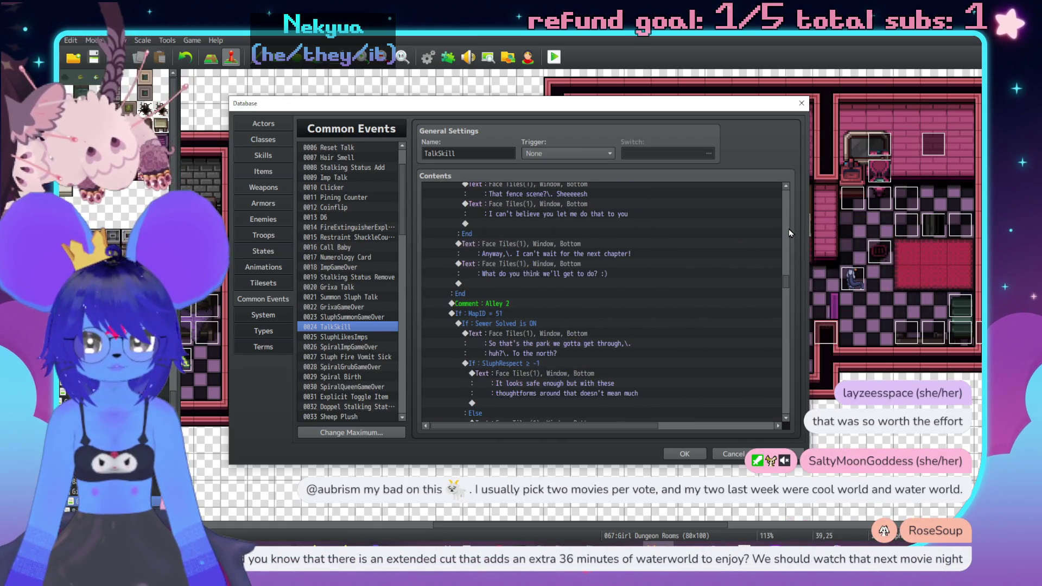
pyautogui.scroll(5, 785, 213)
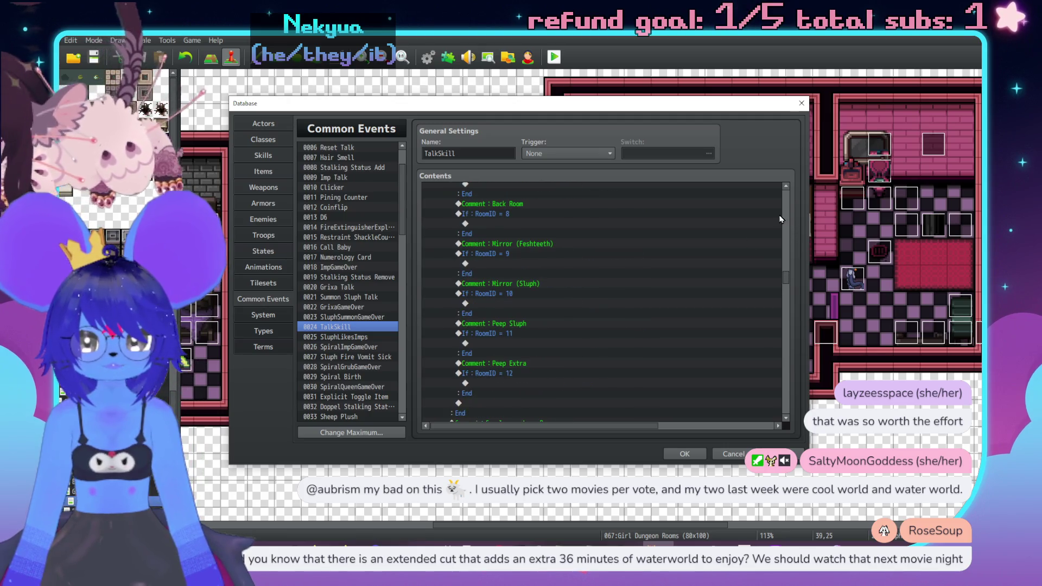
pyautogui.scroll(10, 689, 282)
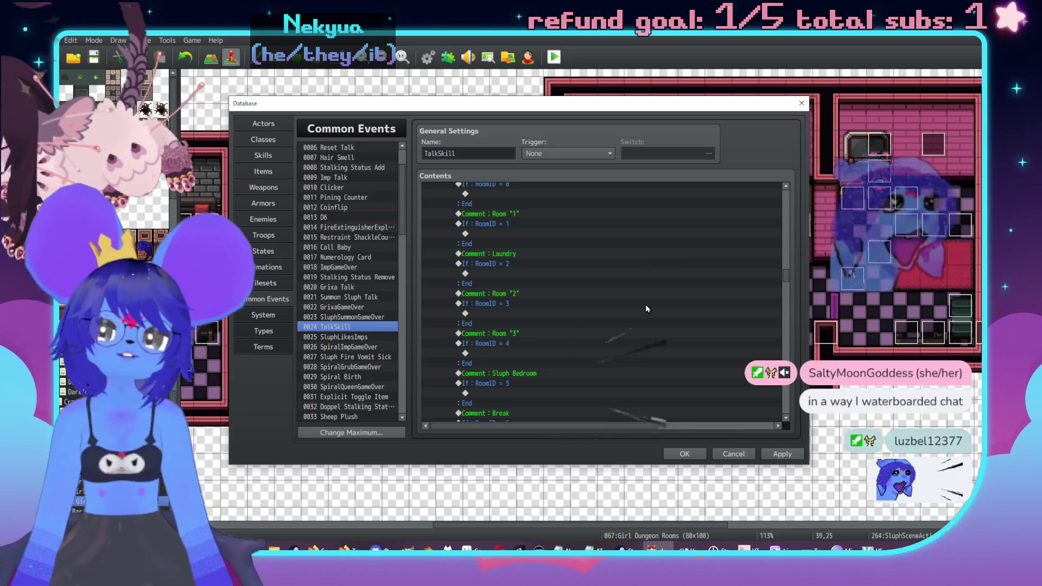
pyautogui.scroll(3, 667, 296)
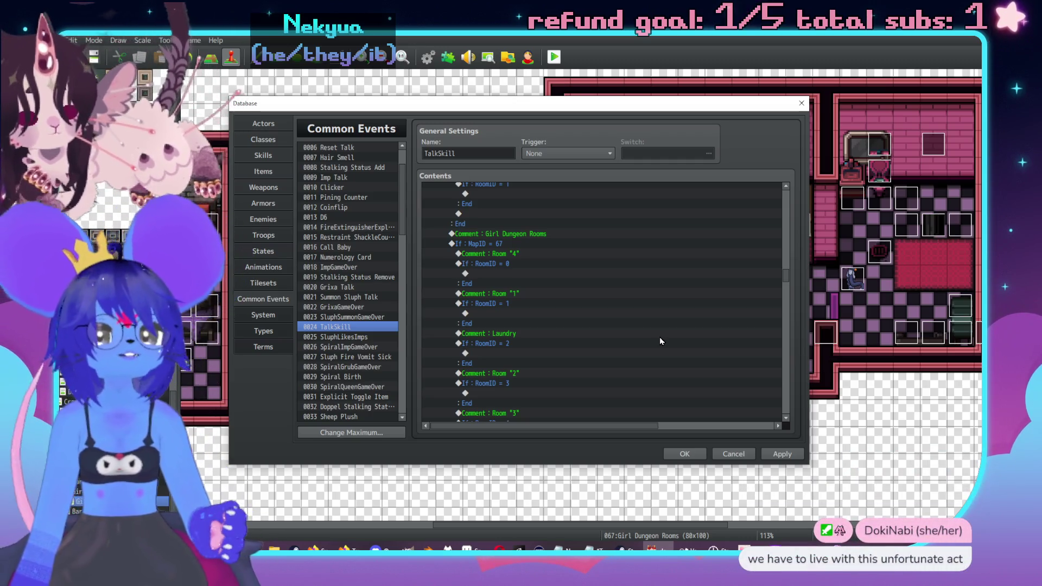
pyautogui.scroll(1, 644, 277)
pyautogui.press('Down')
pyautogui.press('Down')
pyautogui.press('Down')
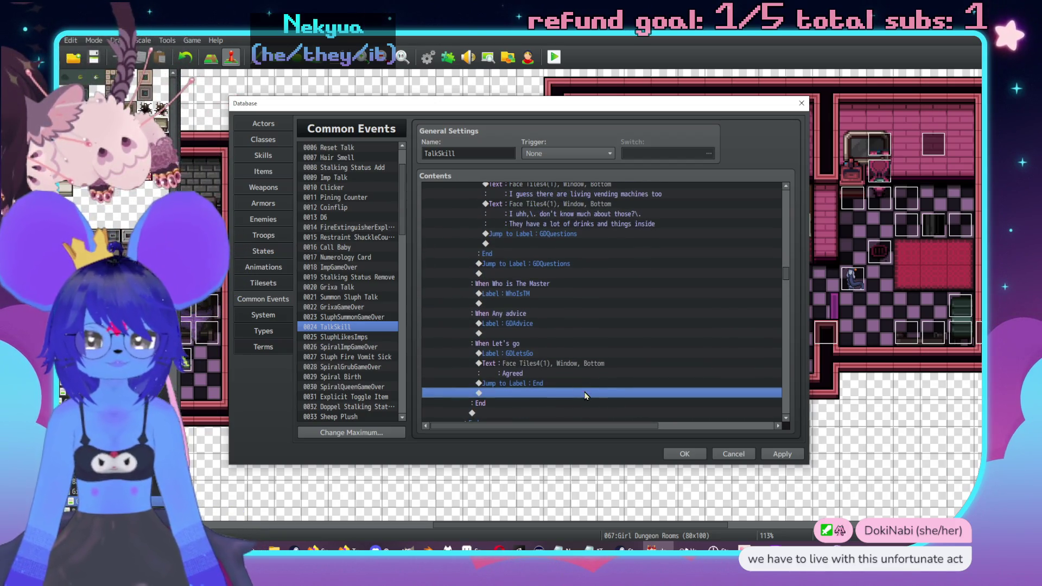
# Add a Face Tiles4 face-2 message reading 'Uhh,\. I don't really know as much as I could'.
pyautogui.doubleClick(533, 346)
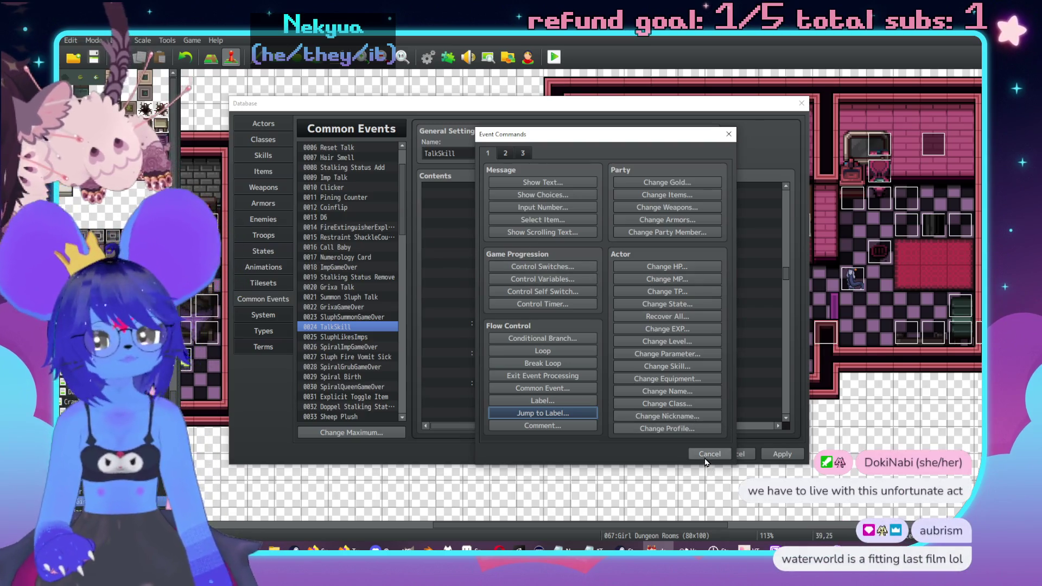
pyautogui.click(548, 183)
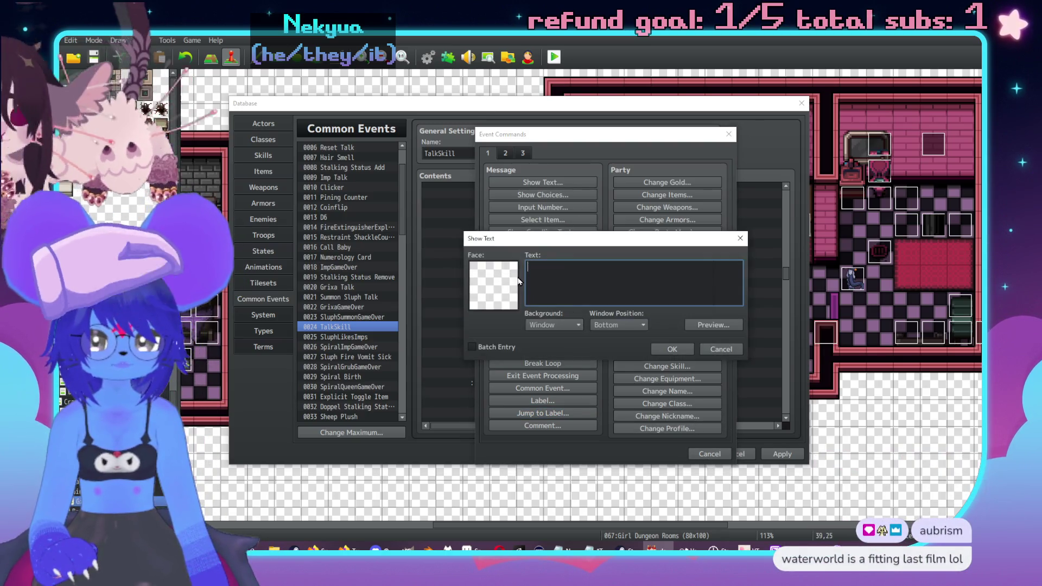
pyautogui.doubleClick(484, 282)
pyautogui.click(484, 229)
pyautogui.click(483, 240)
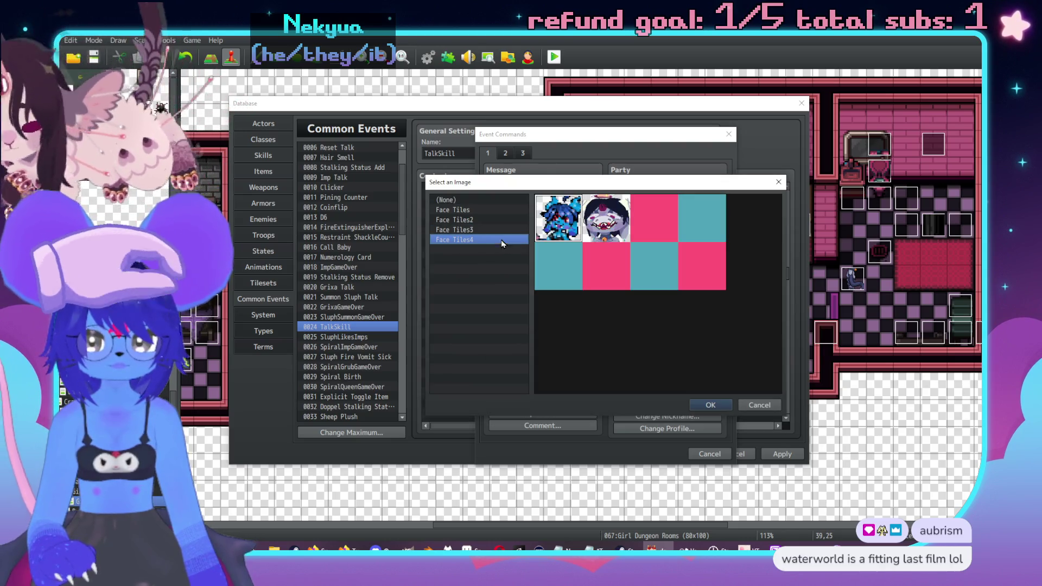
pyautogui.click(604, 219)
pyautogui.doubleClick(604, 220)
pyautogui.write('Uh')
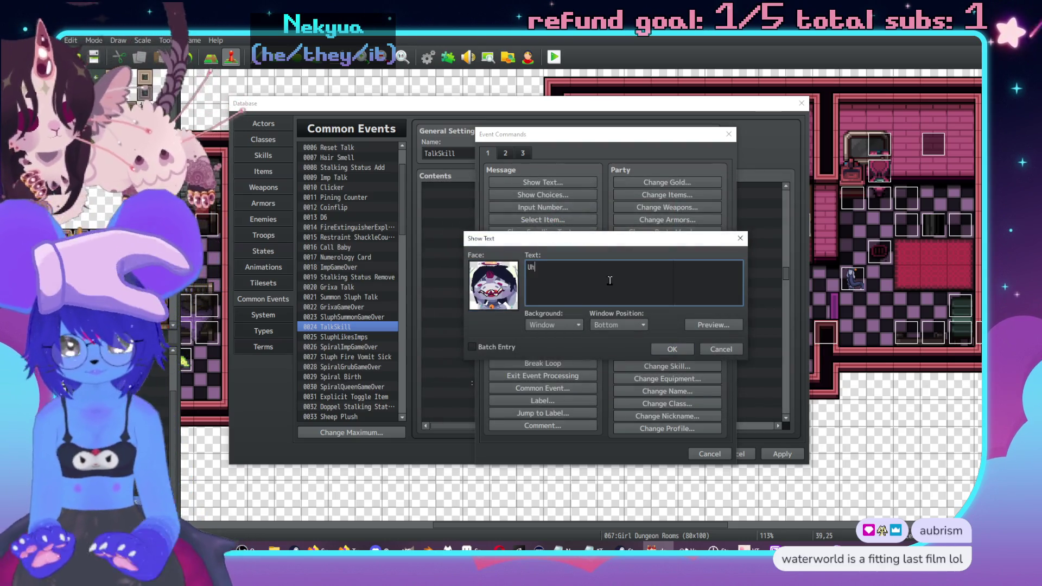
pyautogui.write("h,\\. I don't really know a")
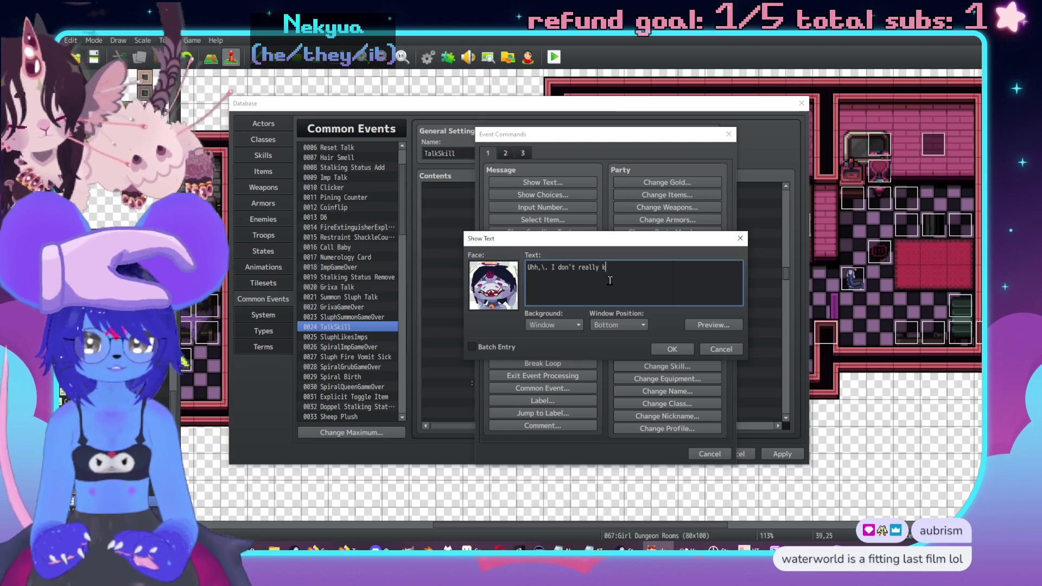
pyautogui.write('s much as I could')
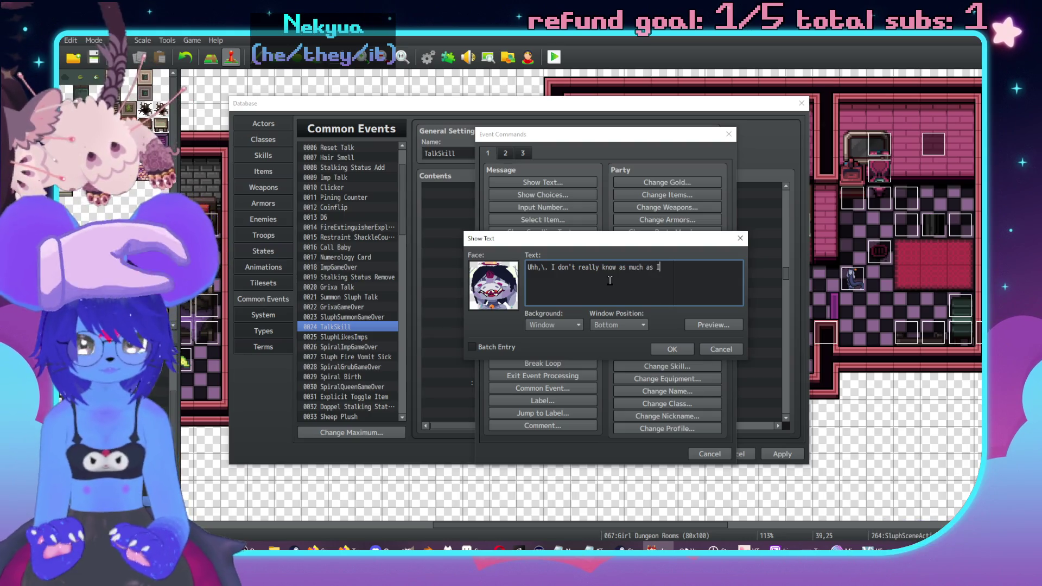
pyautogui.click(672, 349)
pyautogui.scroll(-1, 561, 367)
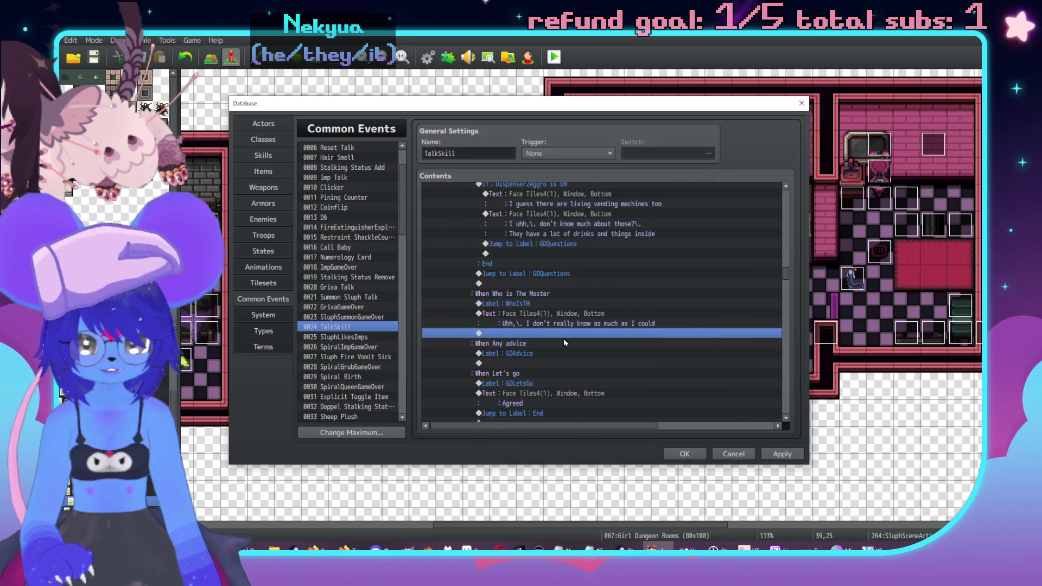
pyautogui.doubleClick(558, 332)
# Add a two-line Face Tiles4 face-2 message on control and domination issues and always seeking power in every way.
pyautogui.click(542, 182)
pyautogui.doubleClick(488, 279)
pyautogui.click(478, 230)
pyautogui.click(479, 239)
pyautogui.click(606, 218)
pyautogui.press('Return')
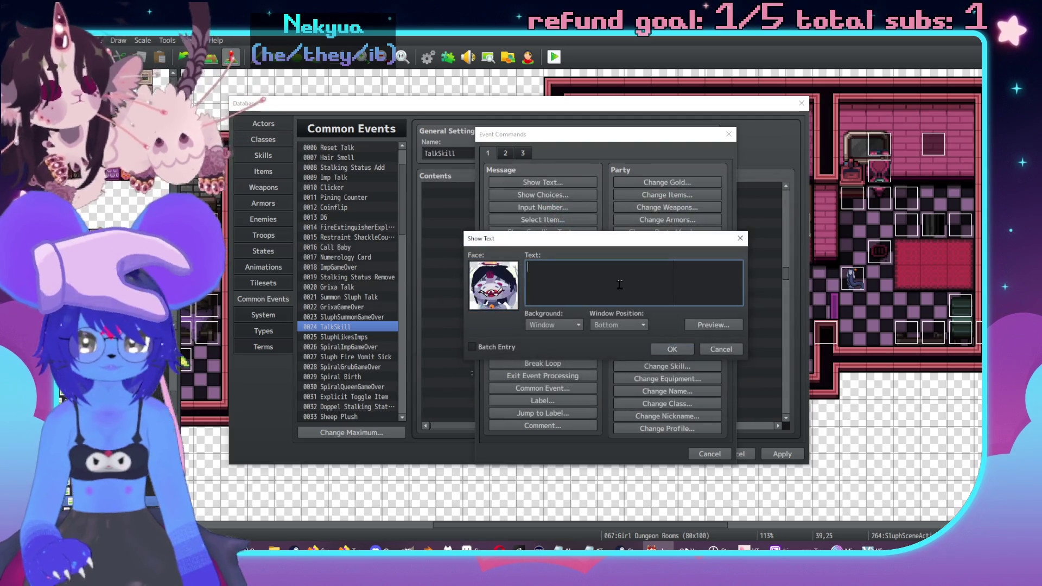
pyautogui.write('The fucker has c')
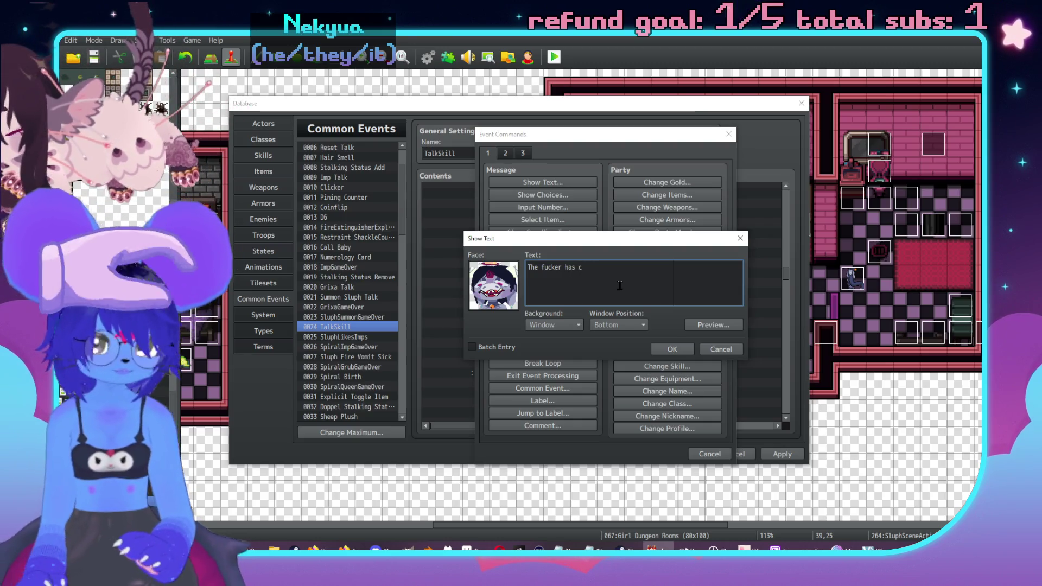
pyautogui.write('ontrol and domin')
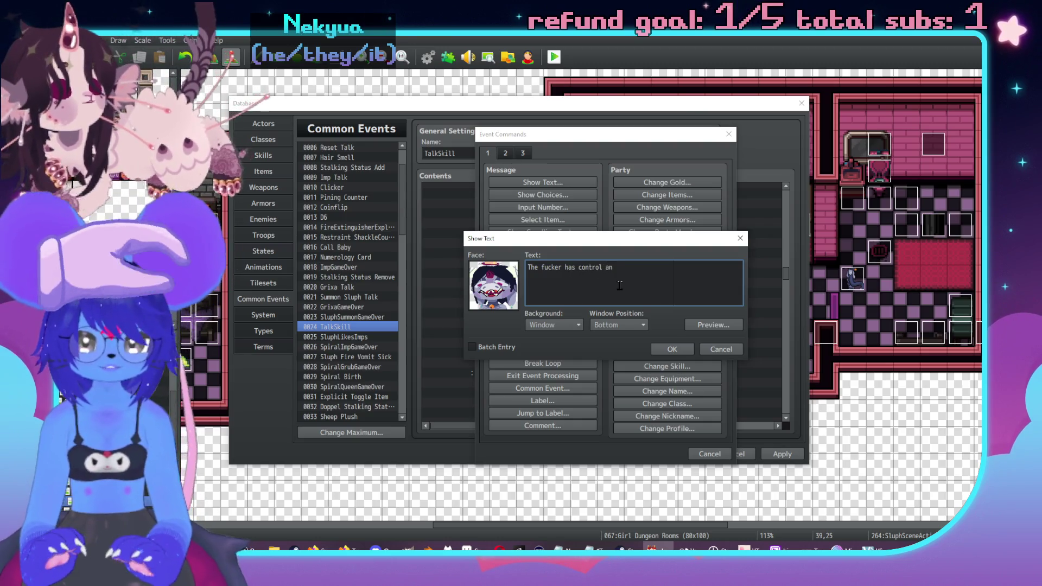
pyautogui.write('ation  ')
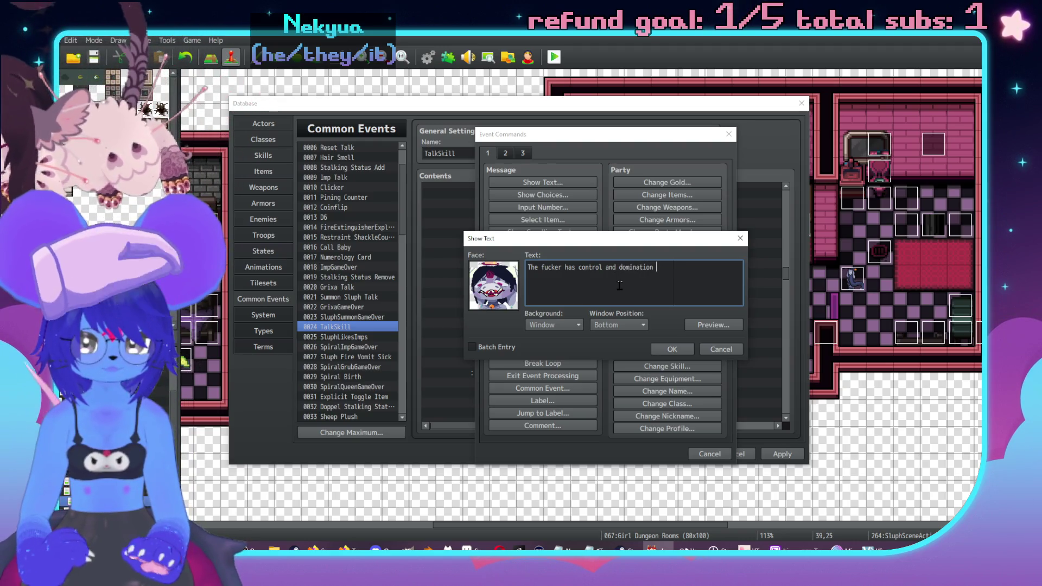
pyautogui.write('issuees')
pyautogui.press('Return')
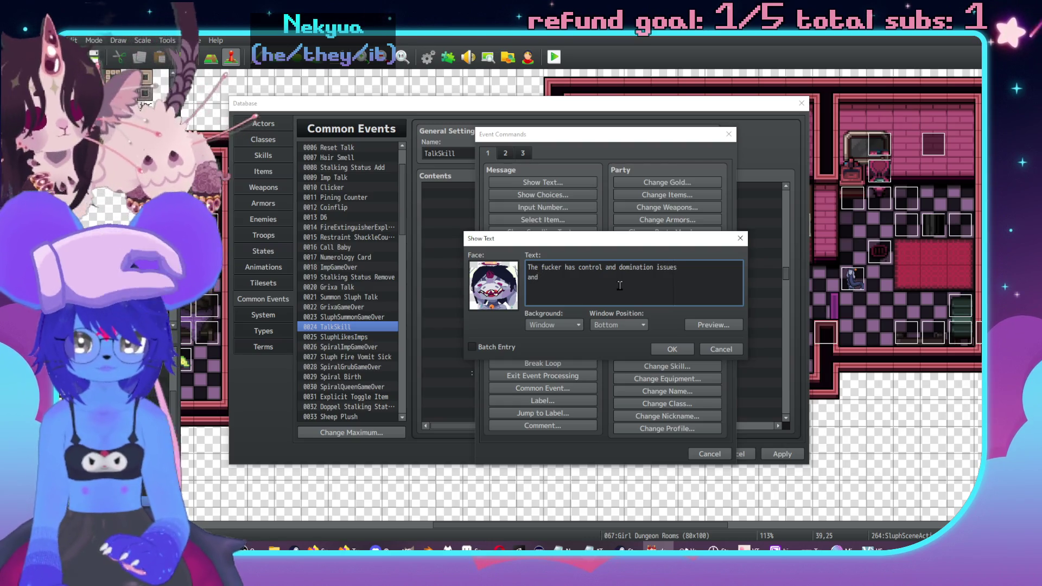
pyautogui.write('always tries')
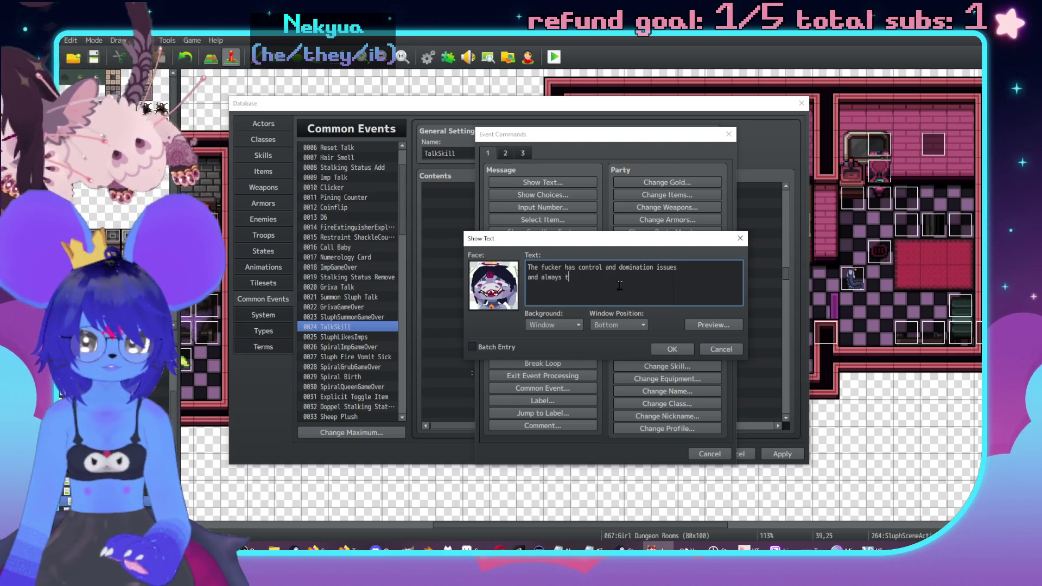
pyautogui.write(' to have pow')
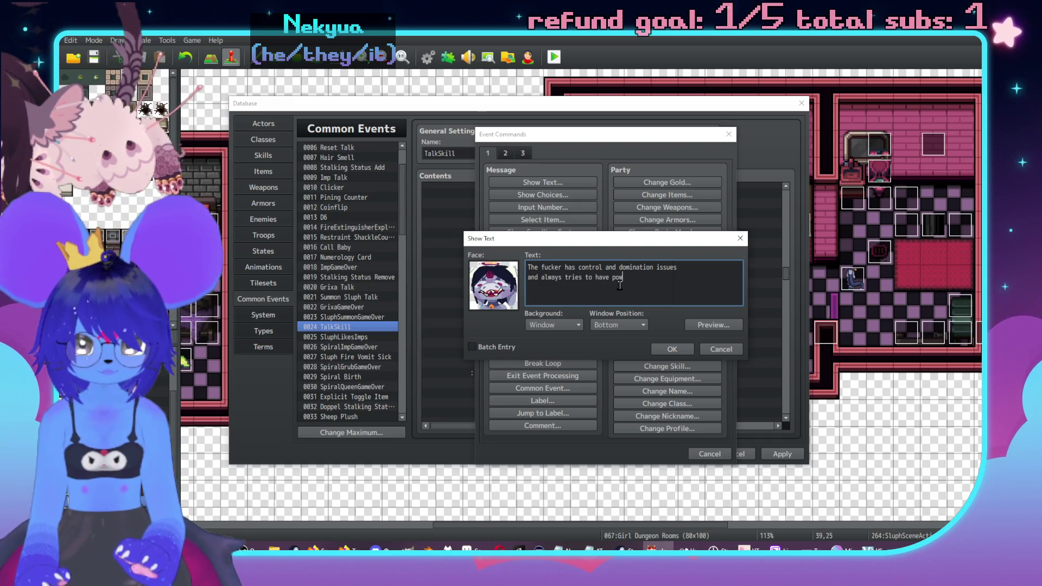
pyautogui.write('er in ')
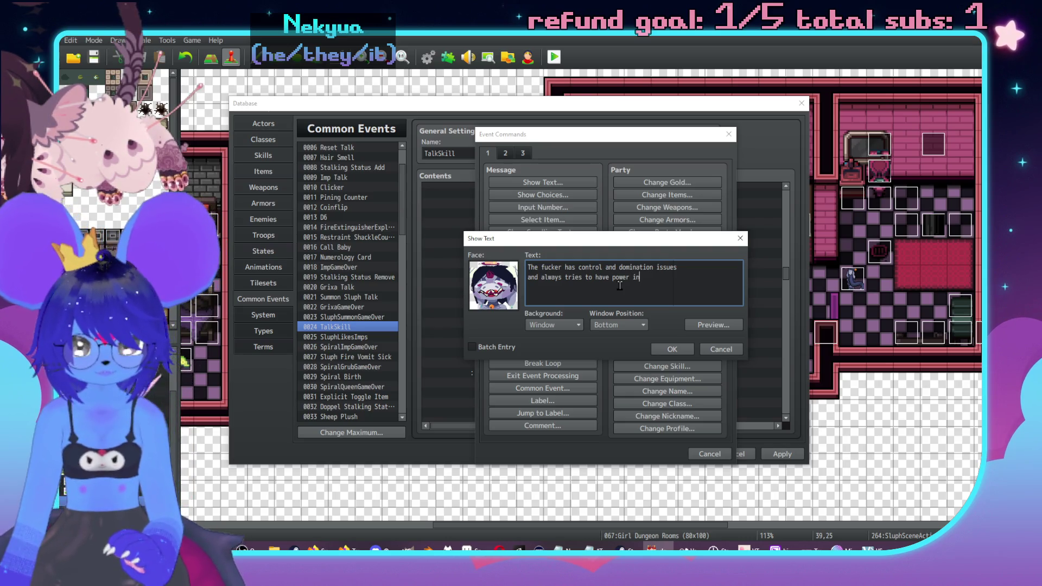
pyautogui.write('eve')
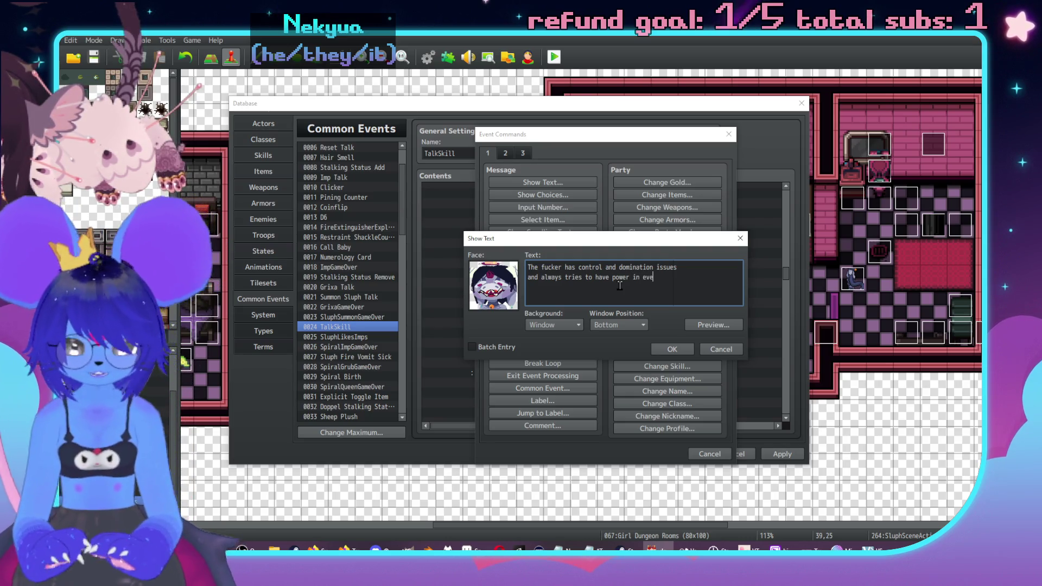
pyautogui.write('ry way')
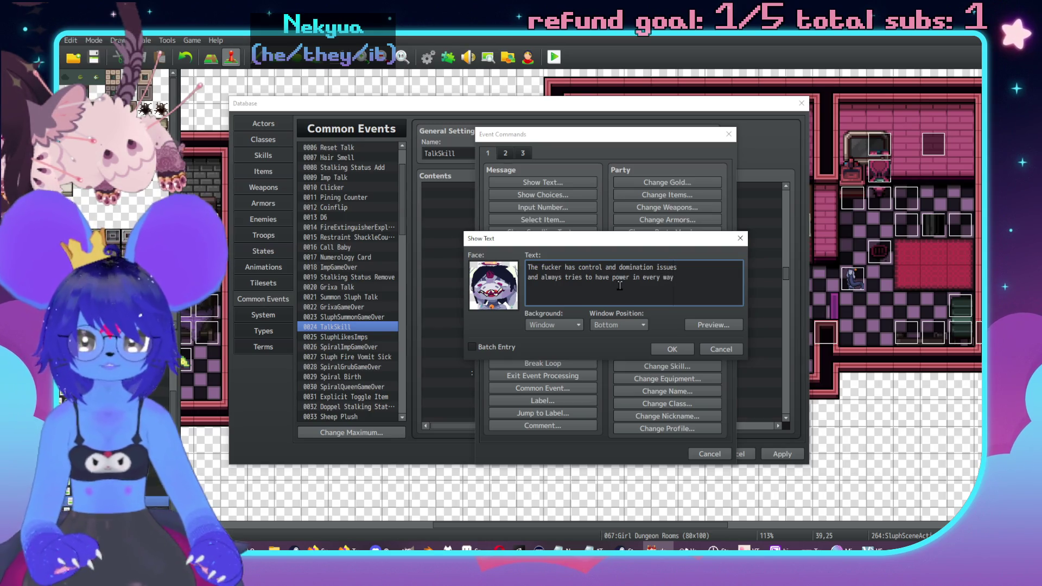
pyautogui.click(672, 348)
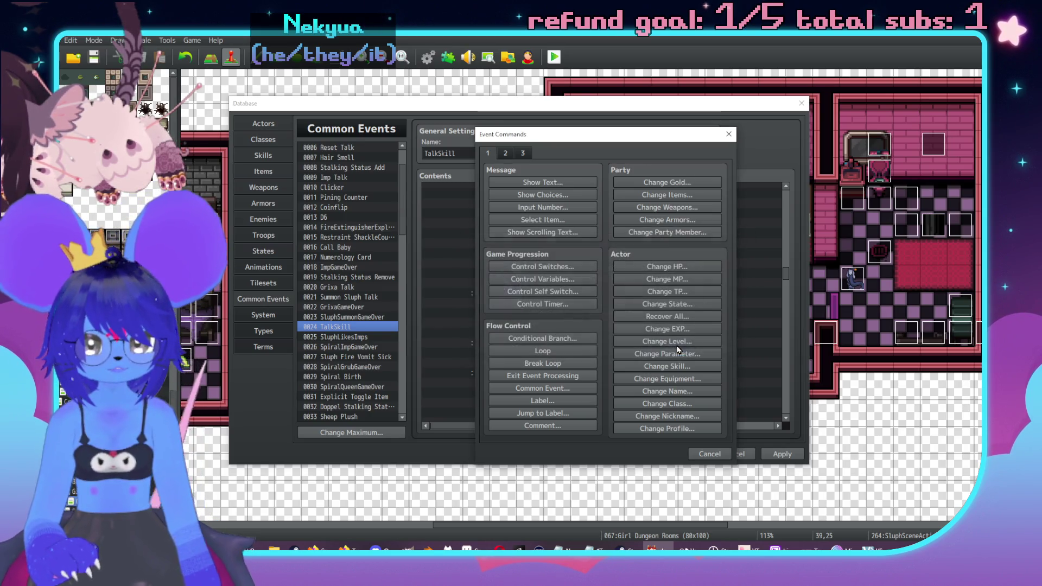
# Insert a Face Tiles4 face-2 message that begins 'Super long imp'.
pyautogui.click(586, 302)
pyautogui.doubleClick(589, 325)
pyautogui.click(792, 179)
pyautogui.doubleClick(740, 275)
pyautogui.click(717, 237)
pyautogui.doubleClick(829, 214)
pyautogui.write('Super long')
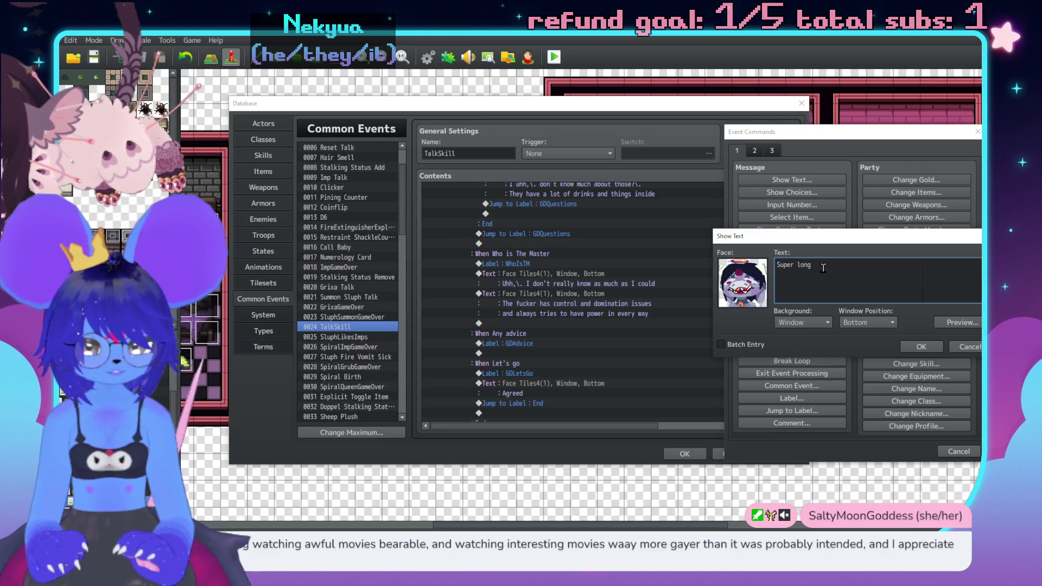
pyautogui.write('imp')
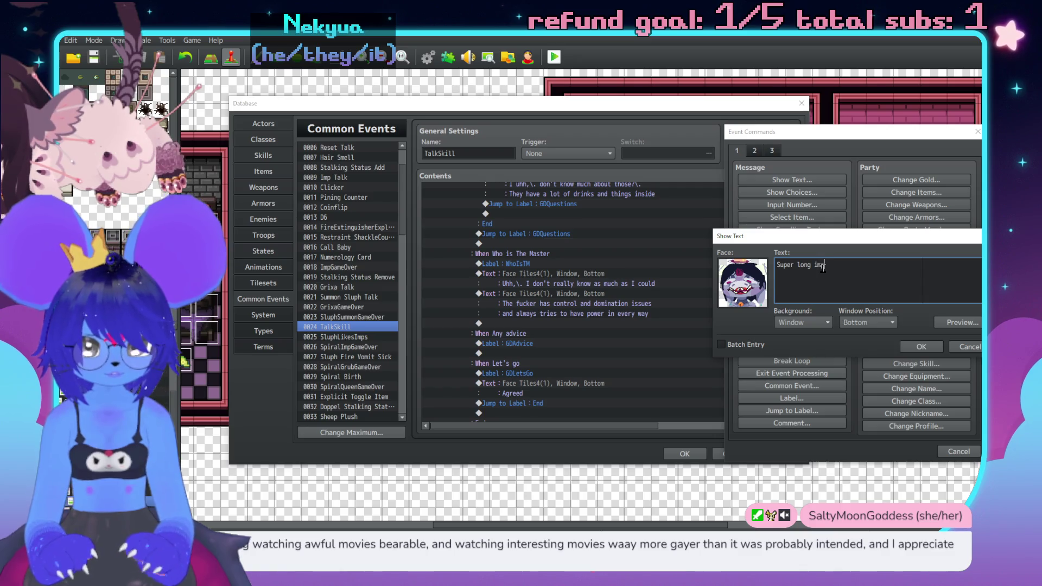
pyautogui.click(915, 346)
# Expand it to a three-line imp-like entity with a lot of magic power and an ongoing magic compulsion.
pyautogui.click(576, 324)
pyautogui.click(563, 291)
pyautogui.doubleClick(581, 327)
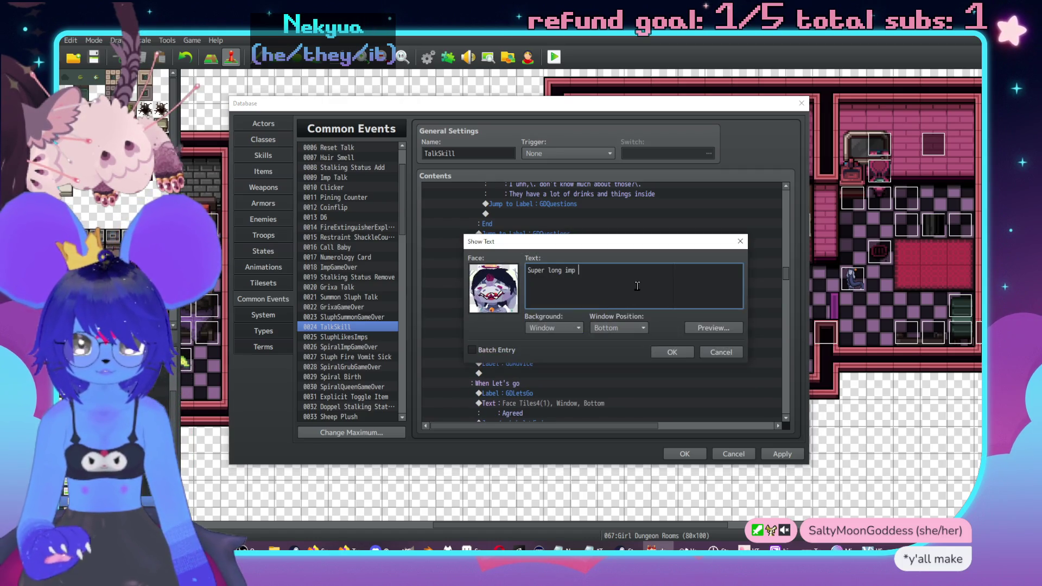
pyautogui.write('with some')
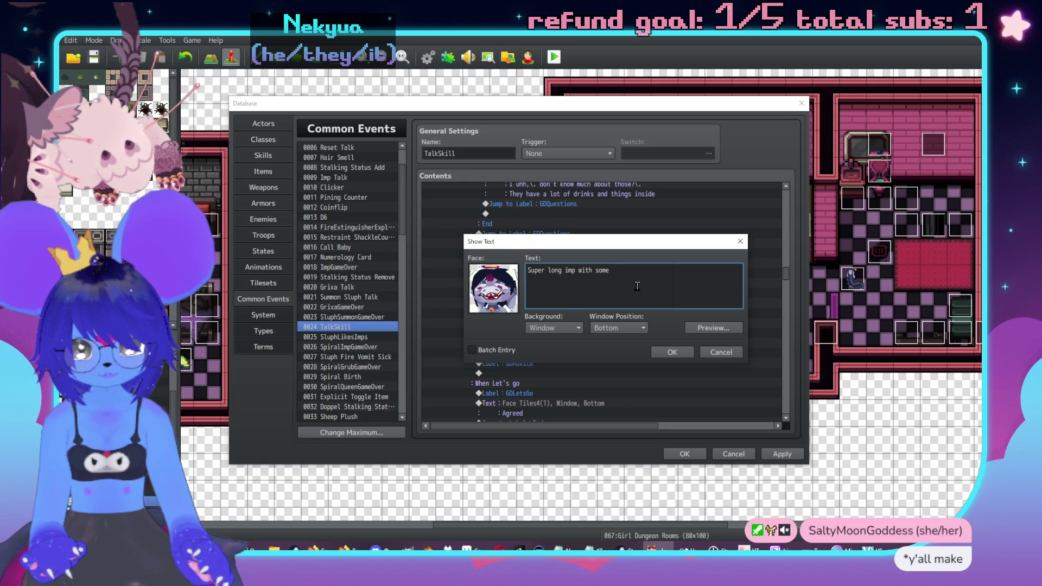
pyautogui.press('BackSpace')
pyautogui.press('BackSpace')
pyautogui.press('BackSpace')
pyautogui.press('BackSpace')
pyautogui.write('a l')
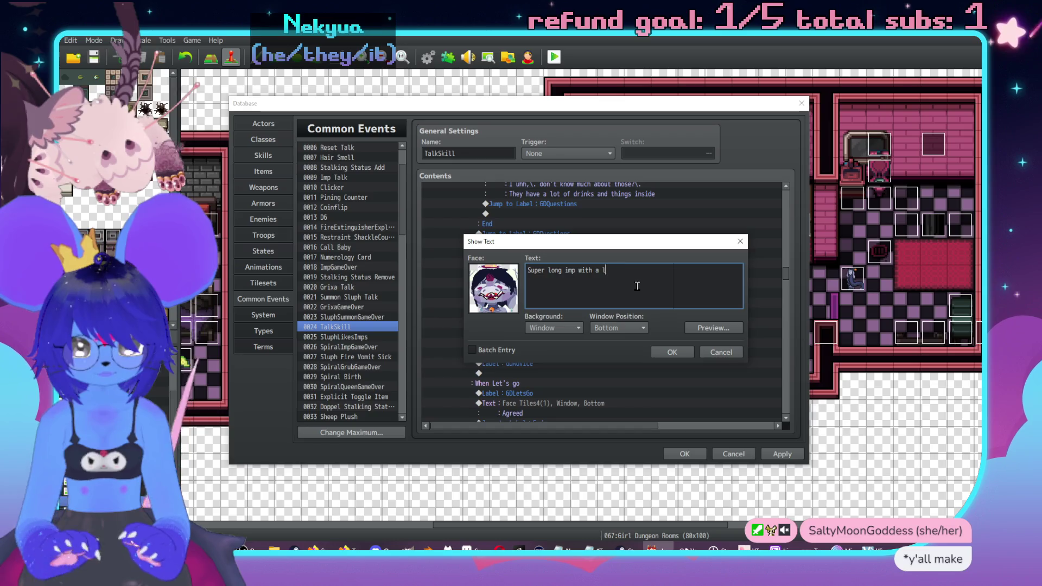
pyautogui.write('ot of magic power,')
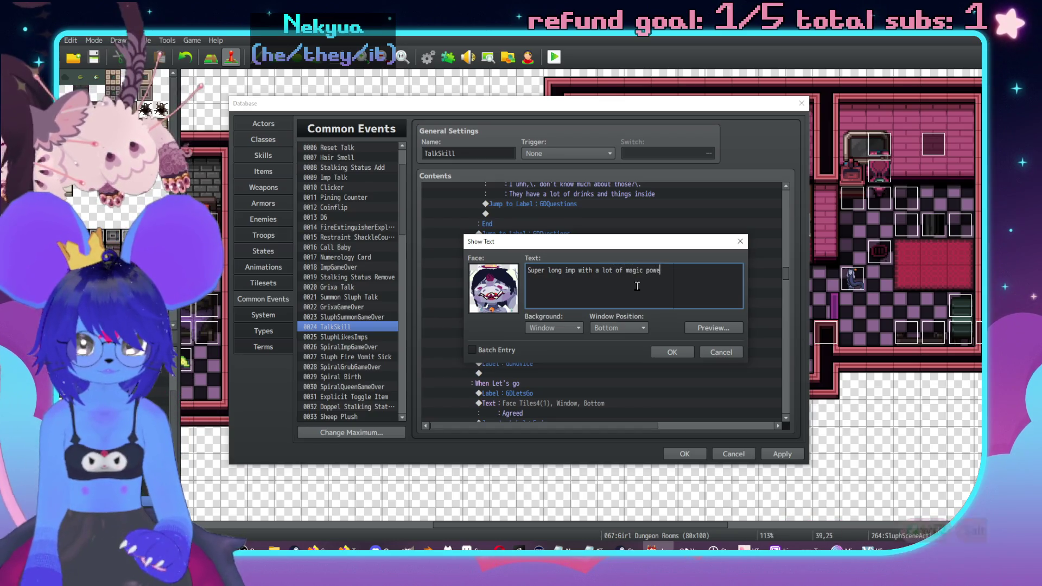
pyautogui.hotkey('ctrl', 'Left')
pyautogui.hotkey('ctrl', 'Left')
pyautogui.hotkey('ctrl', 'Left')
pyautogui.press('Left')
pyautogui.write('-li')
pyautogui.write('ke entity')
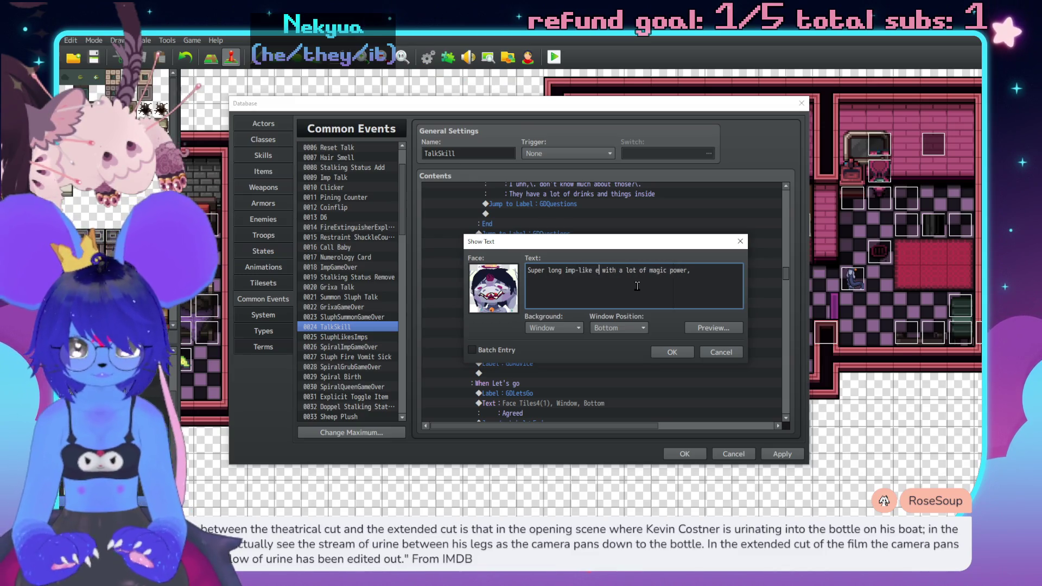
pyautogui.press('End')
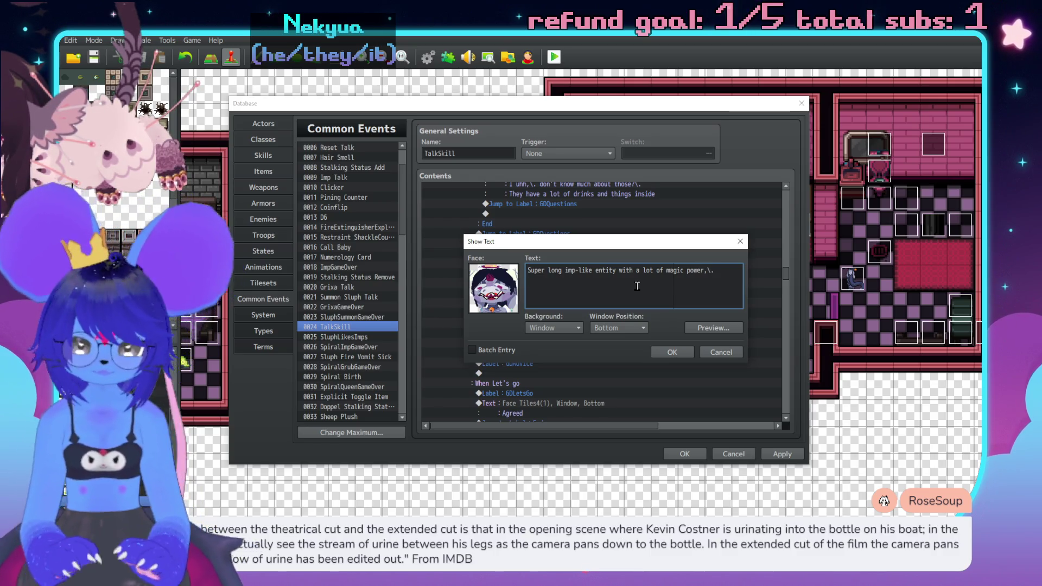
pyautogui.press('Return')
pyautogui.write('ongoing magic co')
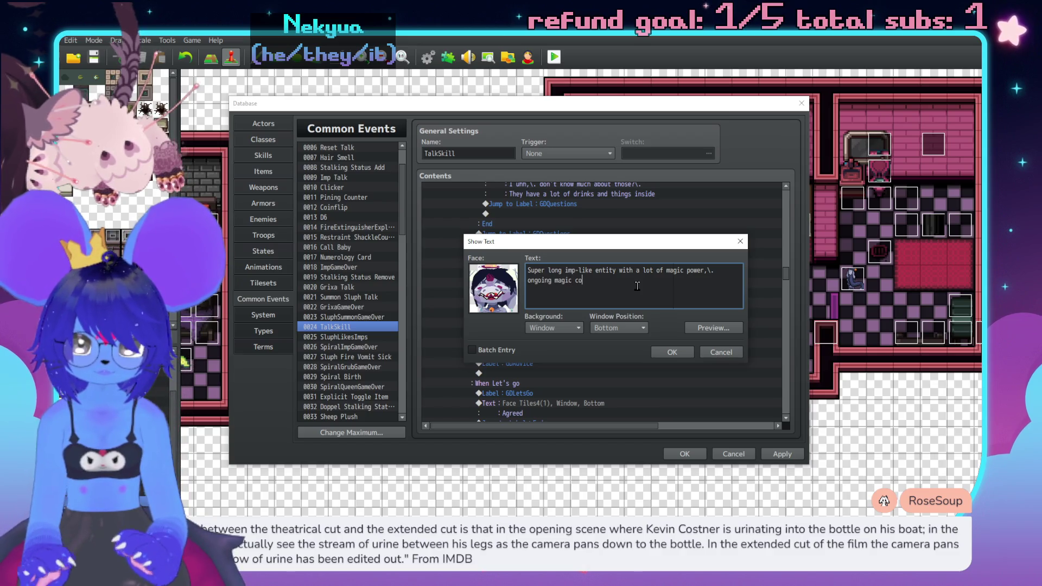
pyautogui.write('mpulsion that changes how yo')
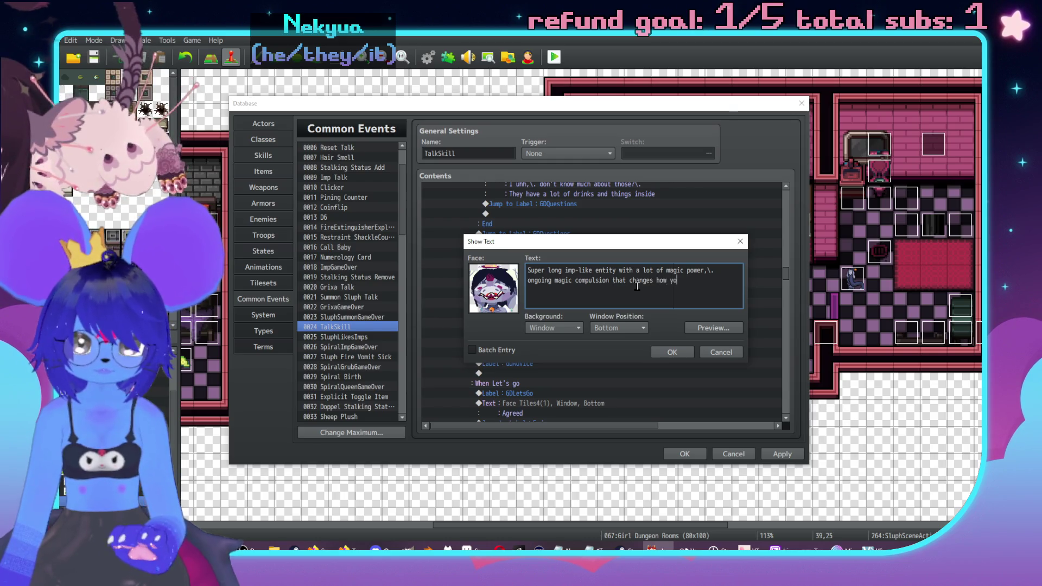
pyautogui.write('u')
pyautogui.press('Return')
pyautogui.write('think,')
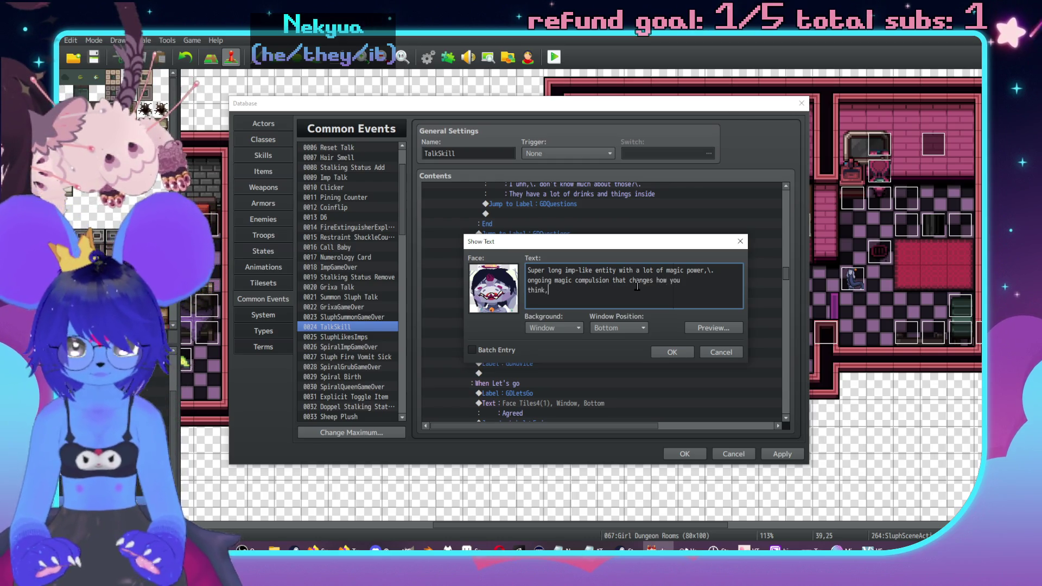
pyautogui.write('\\. fucke')
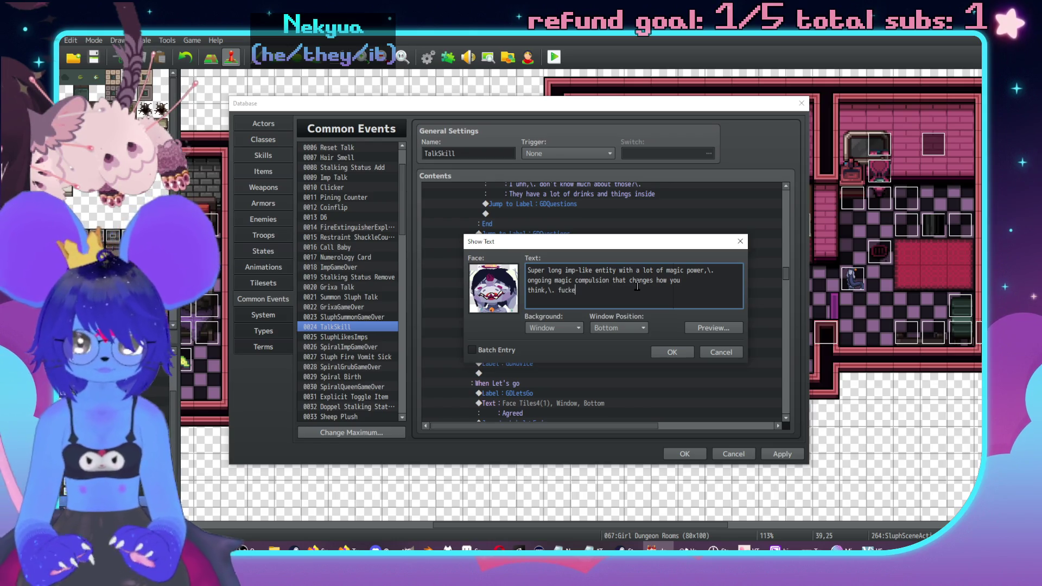
pyautogui.write('ed x')
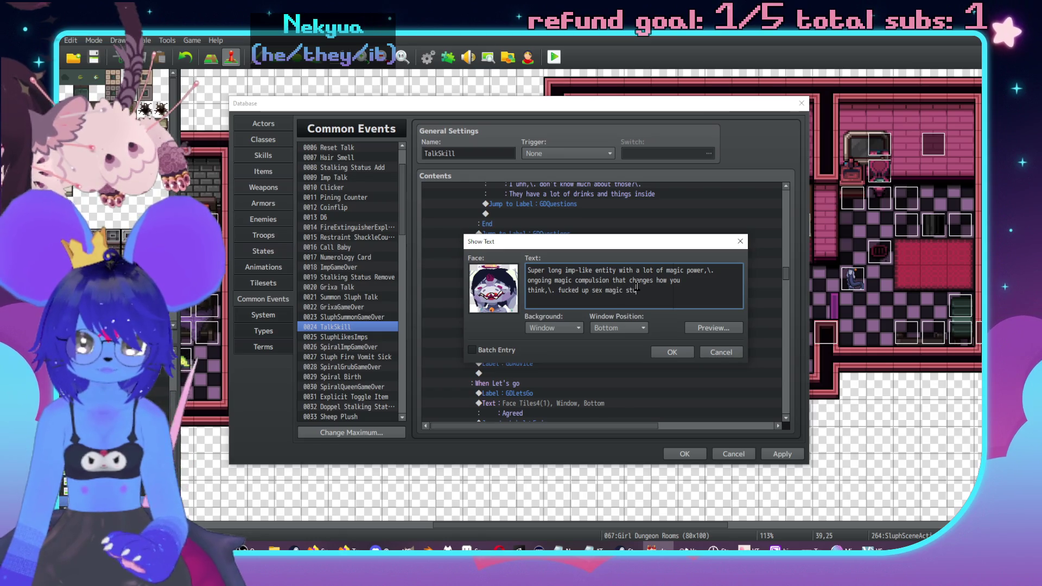
pyautogui.write('ff')
pyautogui.click(671, 350)
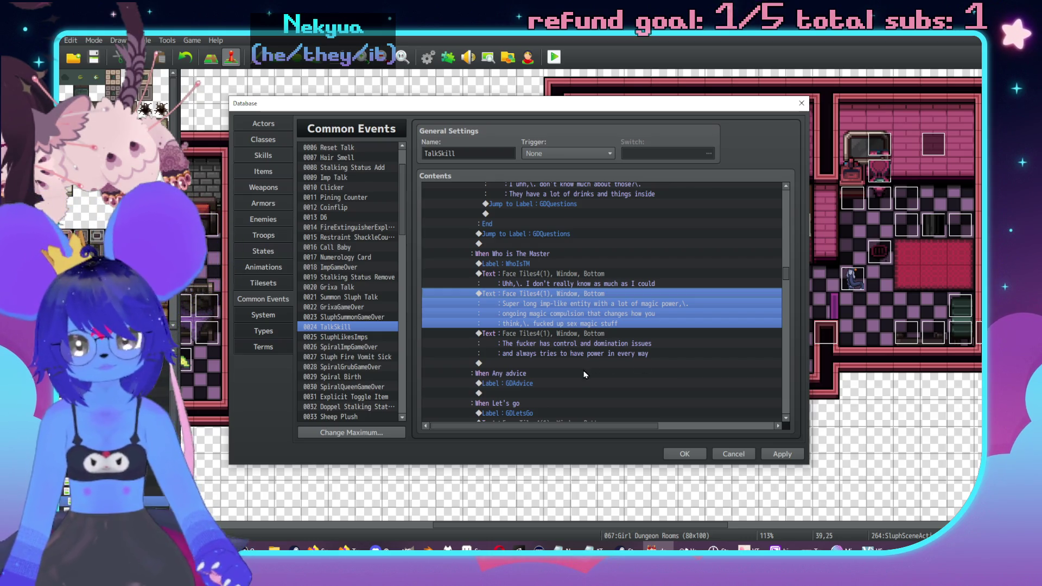
pyautogui.click(596, 337)
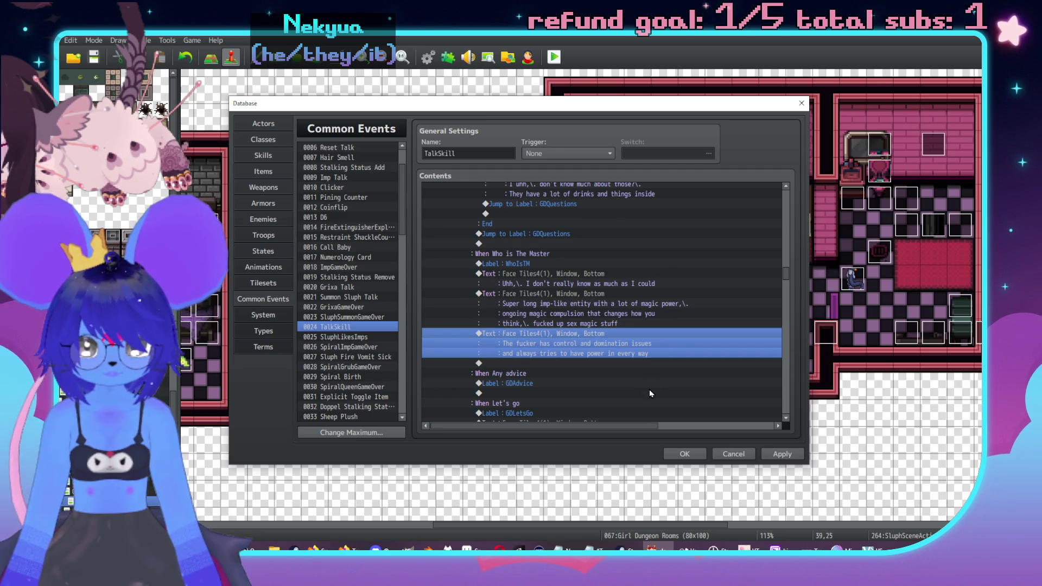
# Add a Face Tiles4 message reading 'There's some kinda hyperfocus on imps,\. too'.
pyautogui.doubleClick(636, 363)
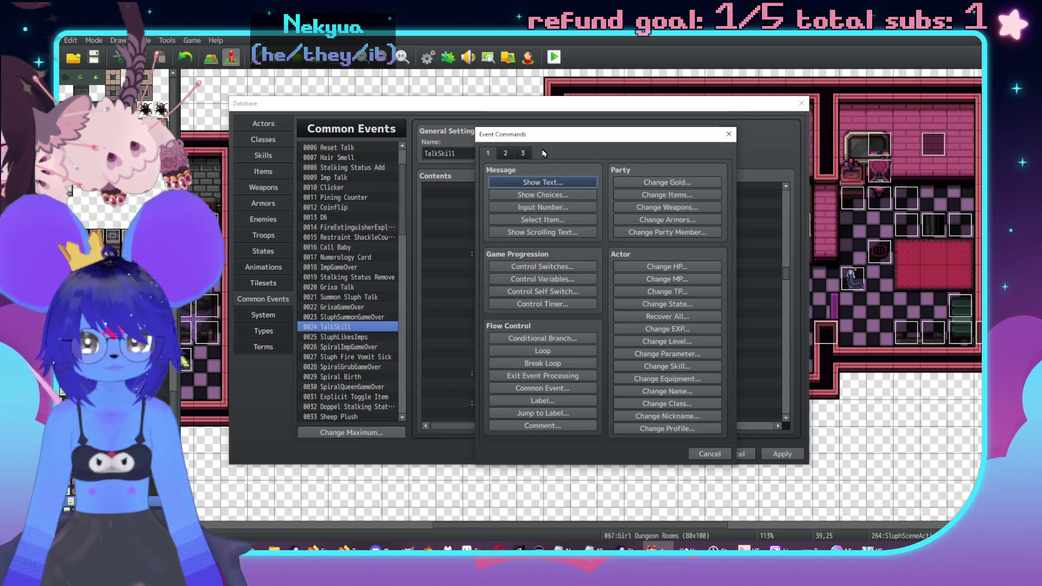
pyautogui.moveTo(616, 152); pyautogui.dragTo(744, 153)
pyautogui.click(722, 194)
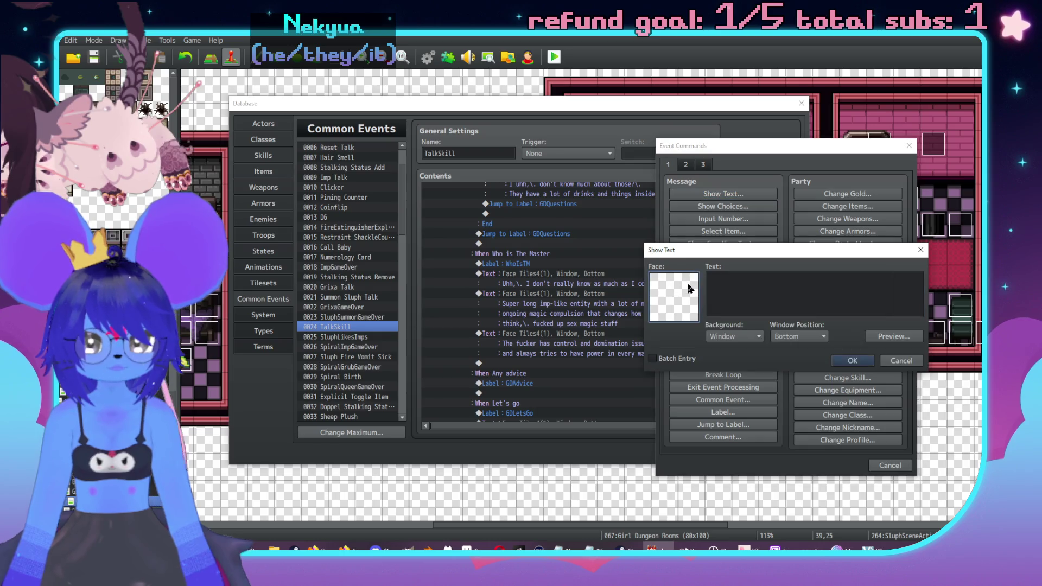
pyautogui.doubleClick(672, 280)
pyautogui.click(666, 252)
pyautogui.doubleClick(787, 229)
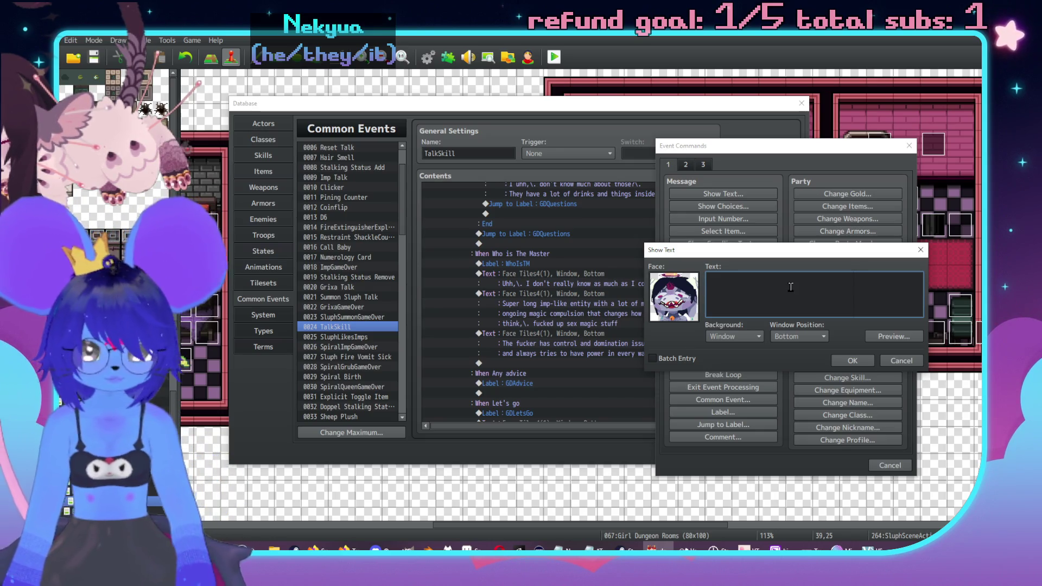
pyautogui.write("There's so")
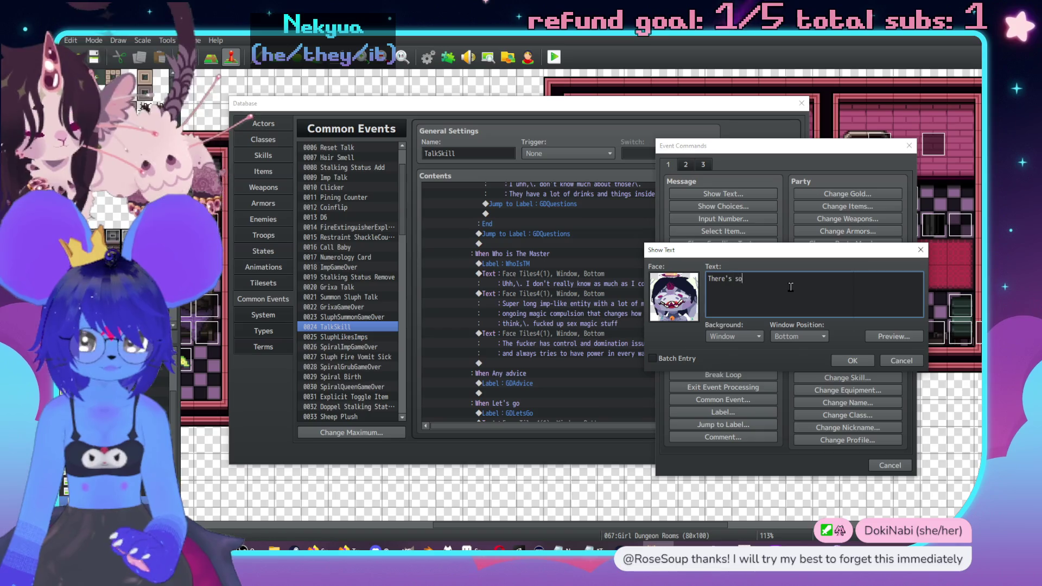
pyautogui.write('me kinda')
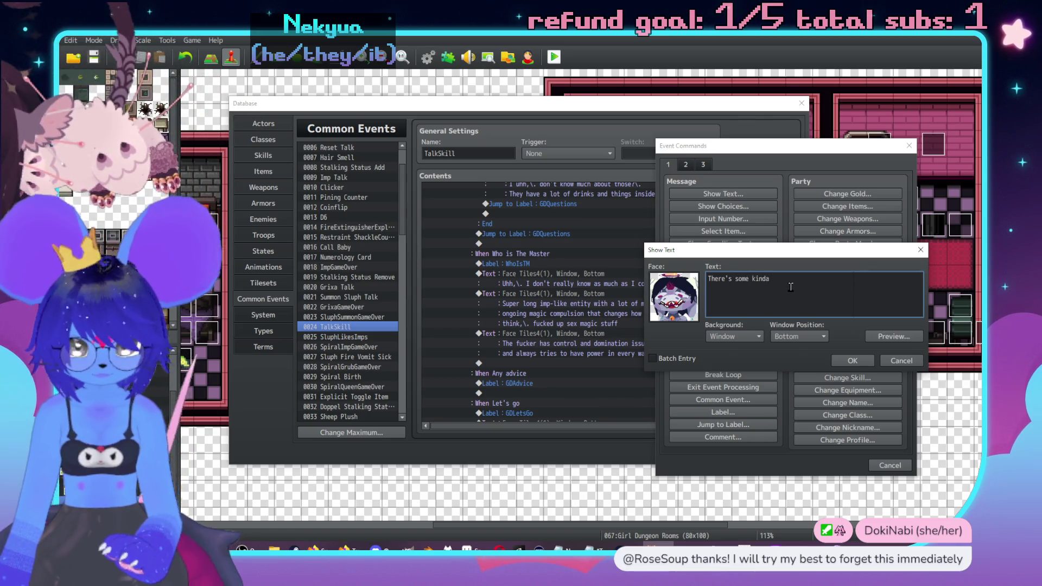
pyautogui.write(' hyper f')
pyautogui.press('BackSpace')
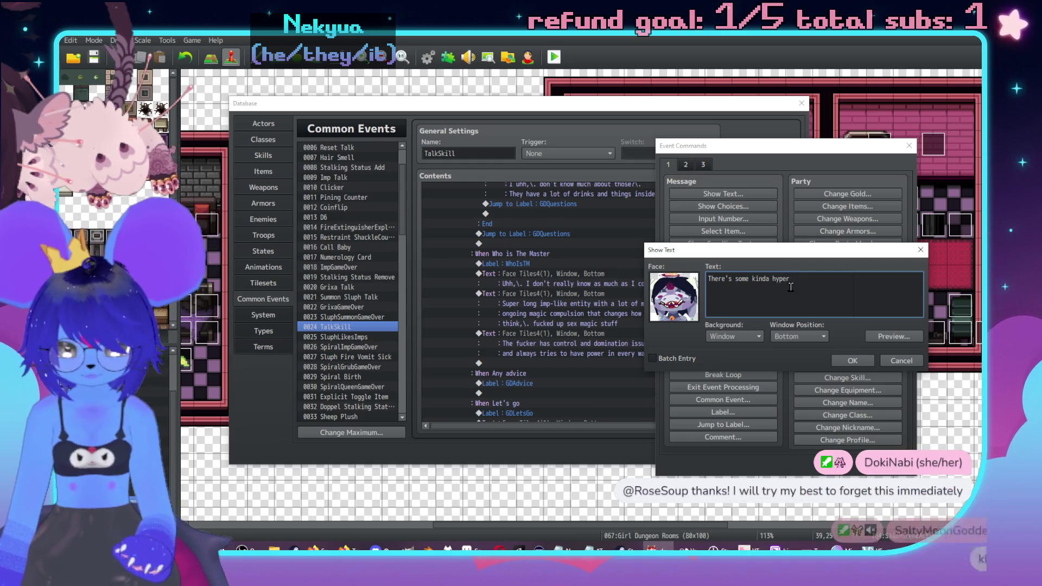
pyautogui.write('ocus on imp,\\. too')
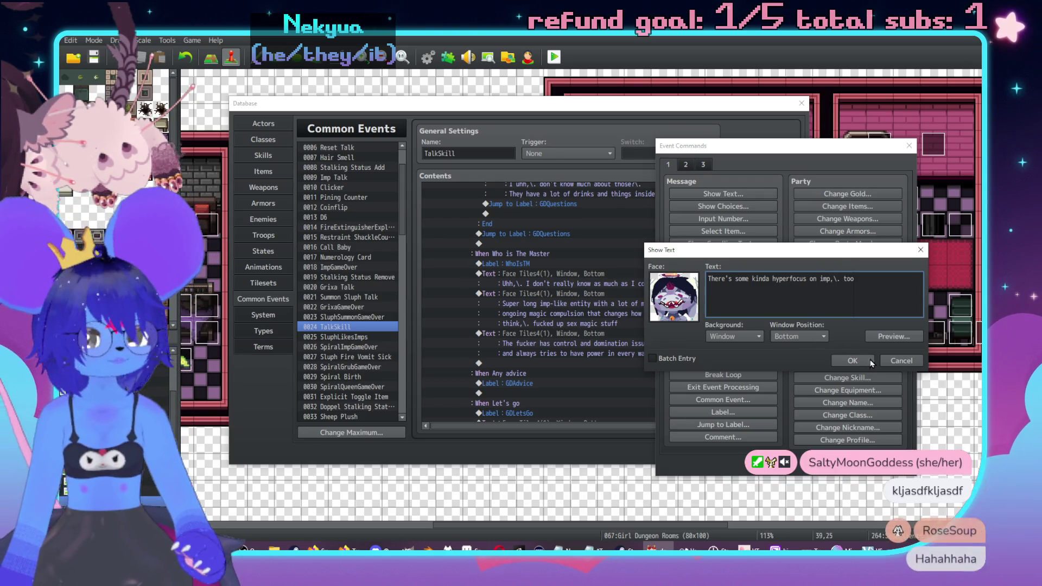
pyautogui.click(852, 360)
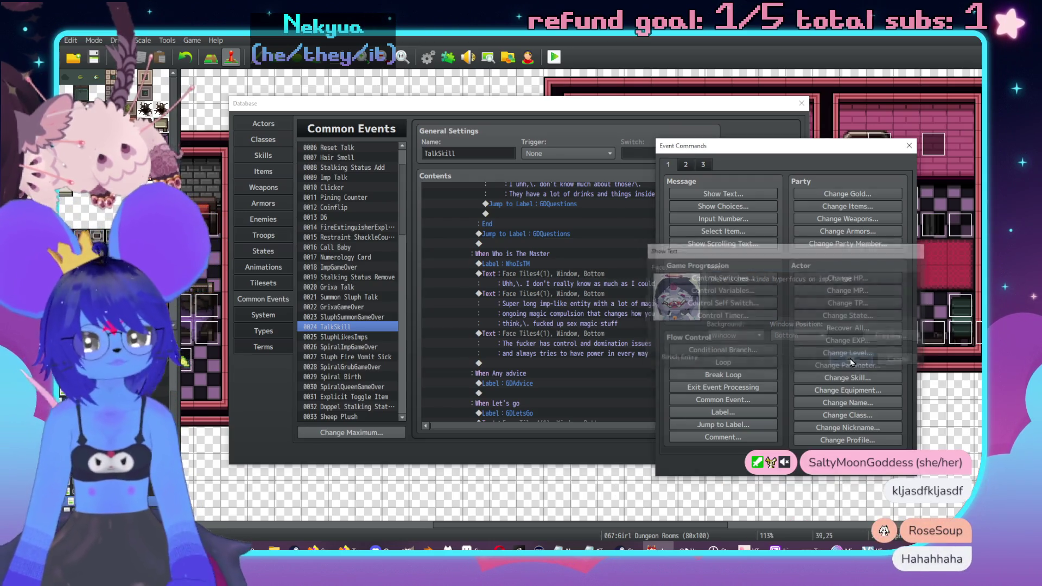
# Recheck the hyperfocus message unchanged, then select the empty row below it.
pyautogui.doubleClick(617, 359)
pyautogui.write('s')
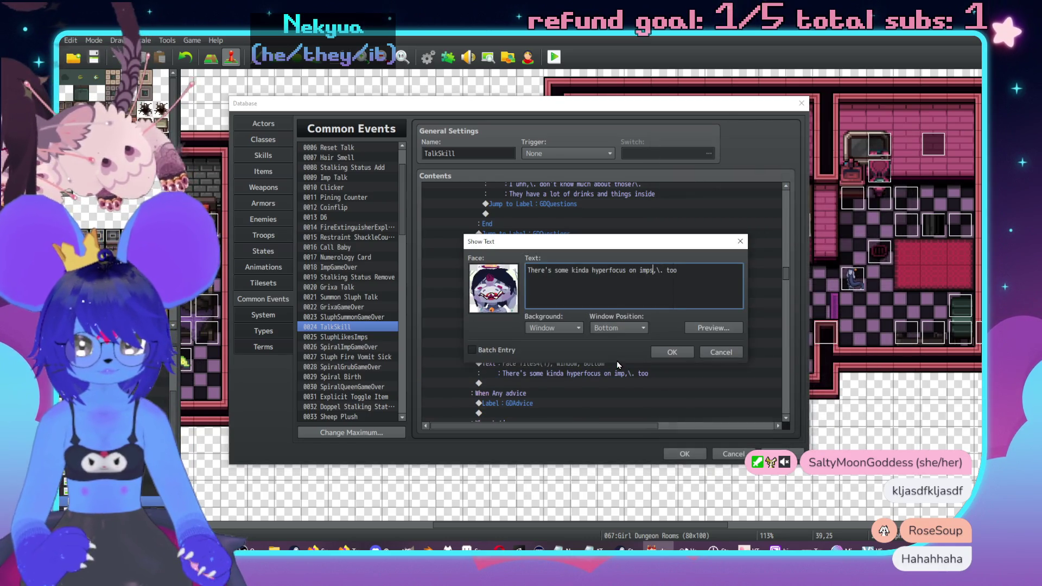
pyautogui.click(678, 352)
pyautogui.click(624, 290)
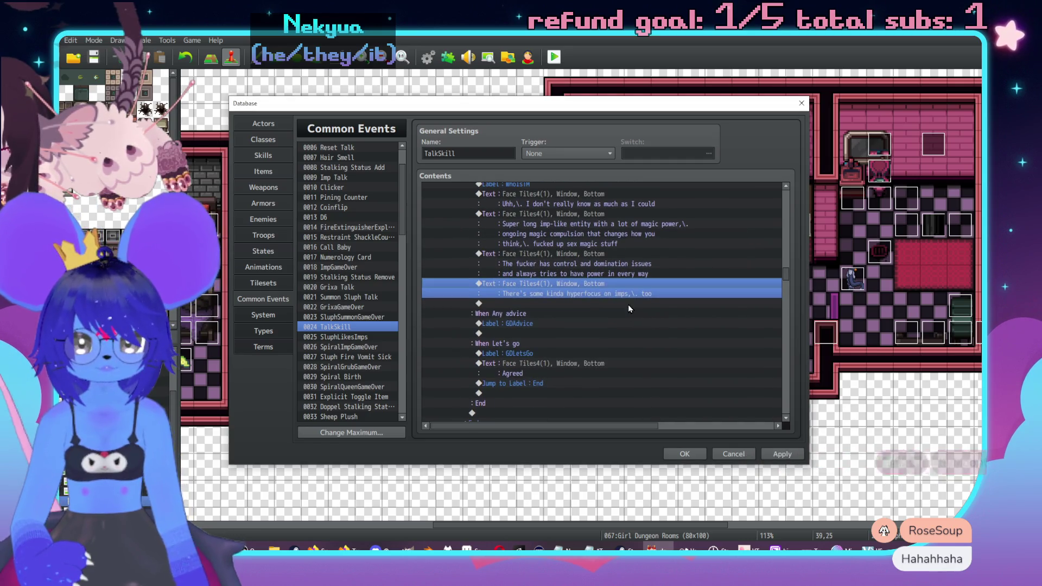
pyautogui.press('Insert')
pyautogui.moveTo(569, 143); pyautogui.dragTo(750, 137)
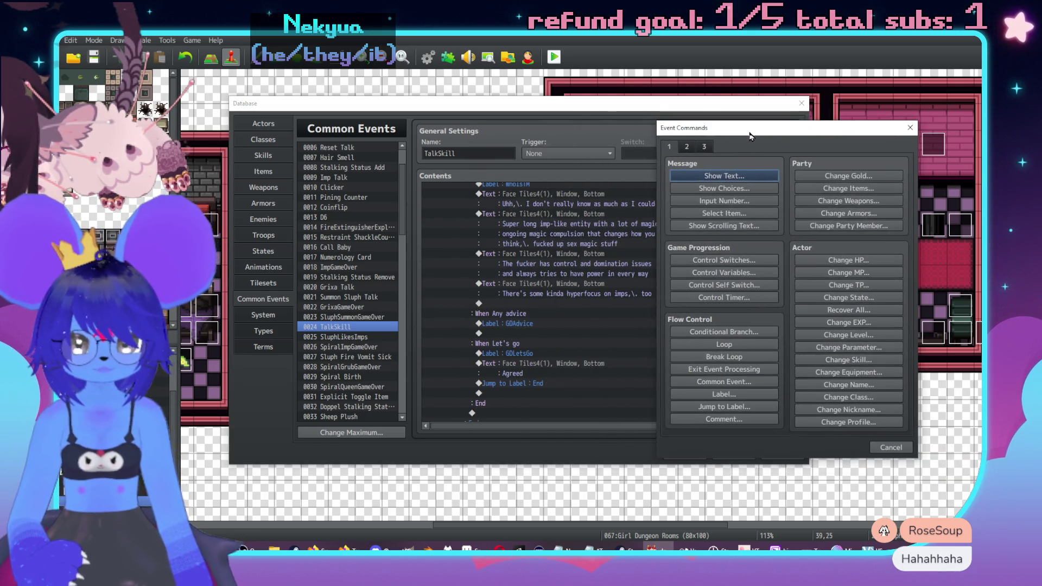
pyautogui.click(724, 176)
pyautogui.doubleClick(690, 267)
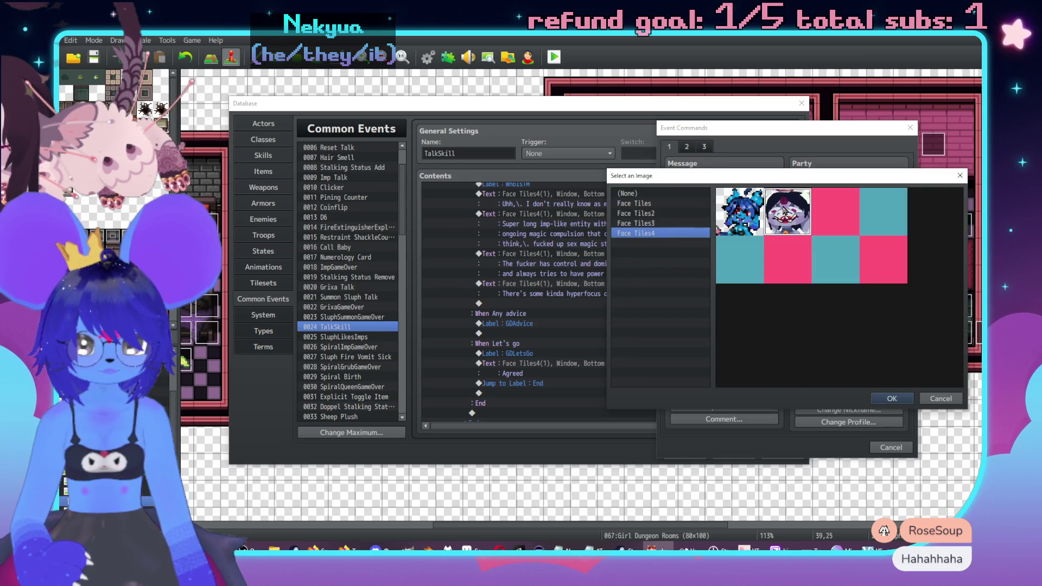
pyautogui.doubleClick(784, 212)
pyautogui.click(750, 282)
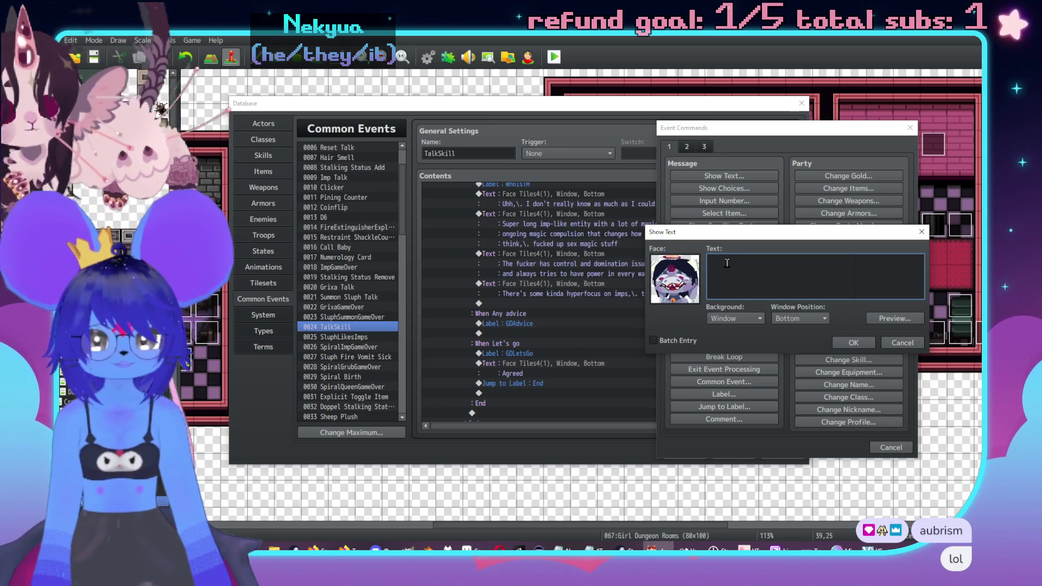
pyautogui.click(899, 342)
pyautogui.click(891, 447)
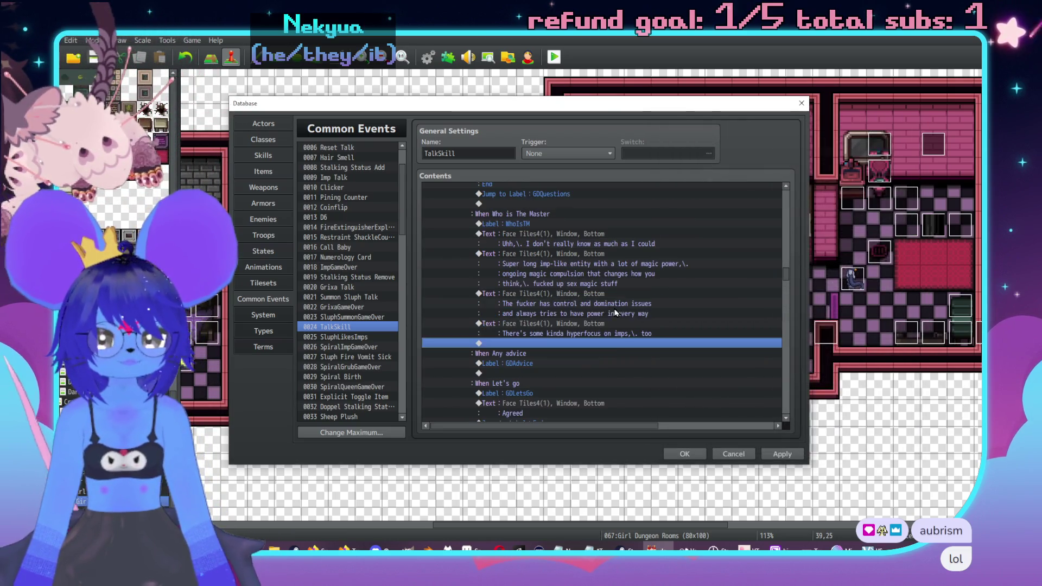
# Insert a Conditional Branch for actor Checker being in the party, with an Else branch.
pyautogui.doubleClick(613, 344)
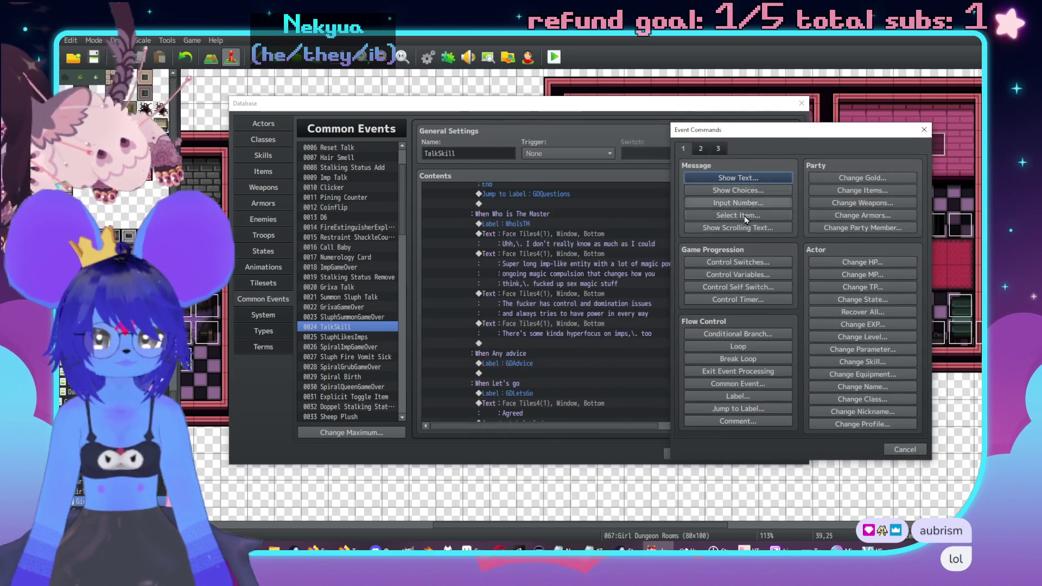
pyautogui.click(738, 334)
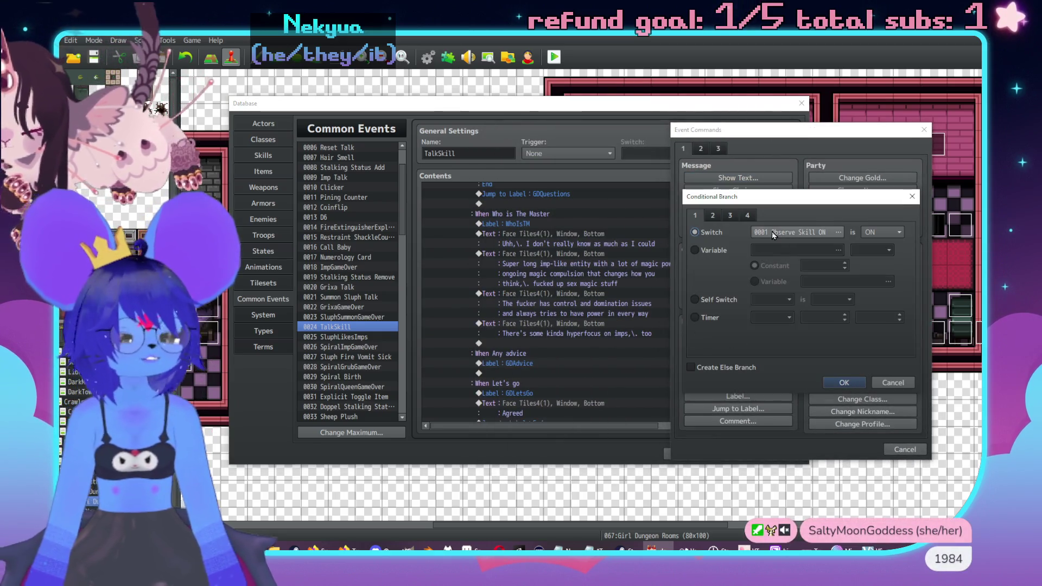
pyautogui.click(772, 231)
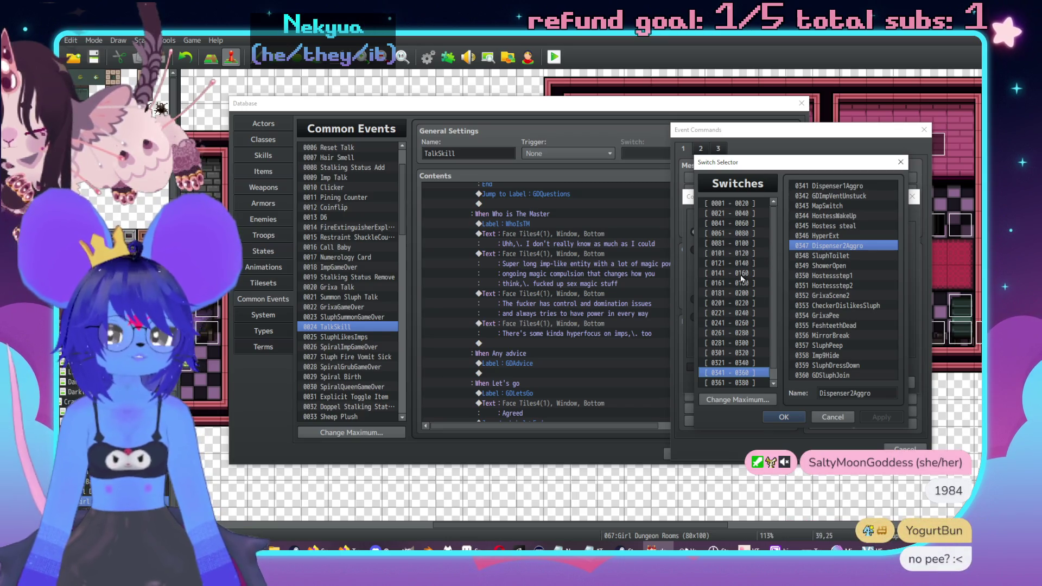
pyautogui.click(744, 206)
pyautogui.click(747, 352)
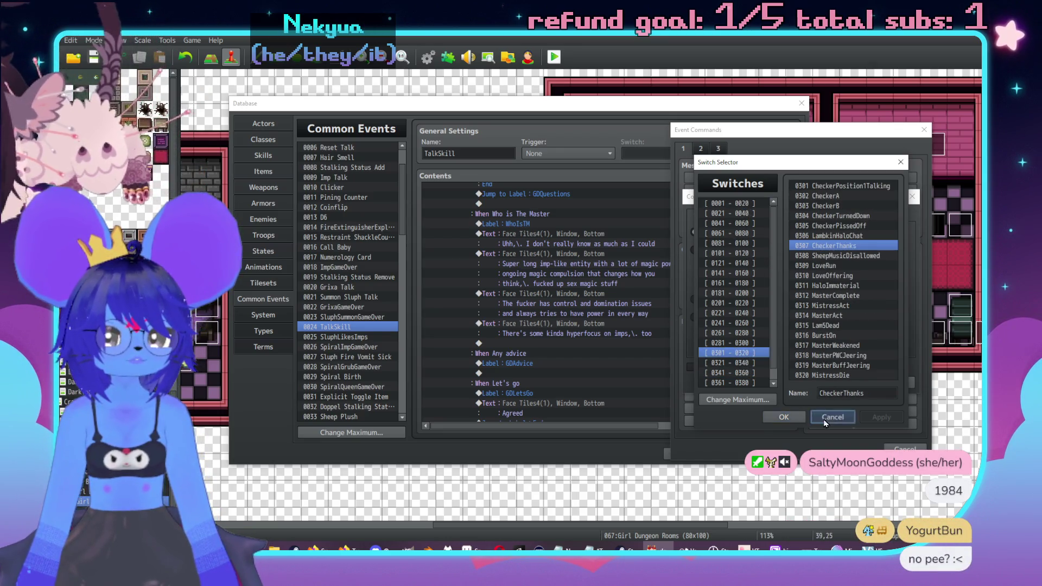
pyautogui.click(824, 419)
pyautogui.scroll(-3, 733, 220)
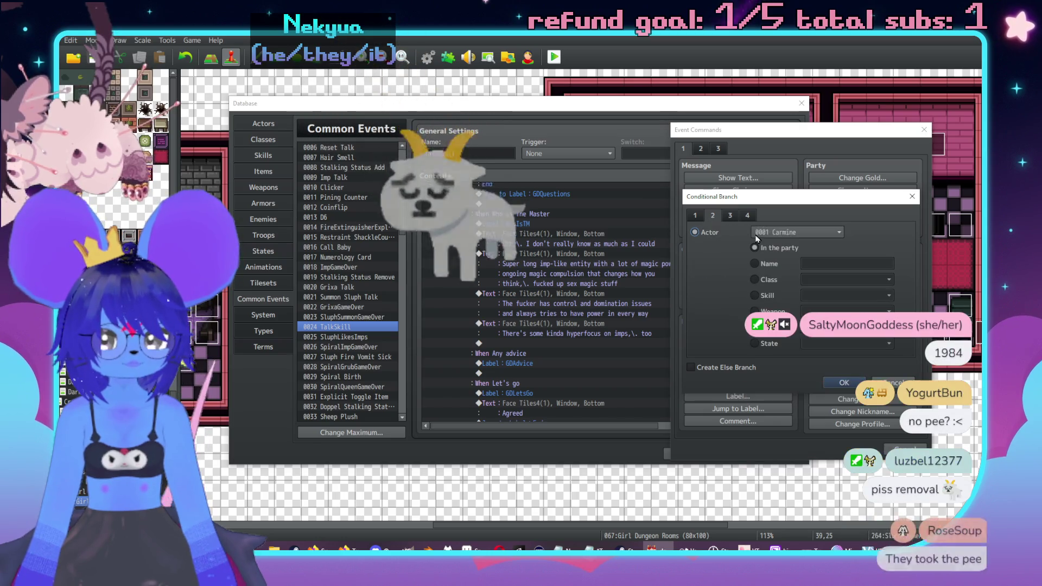
pyautogui.click(798, 231)
pyautogui.click(776, 288)
pyautogui.click(714, 368)
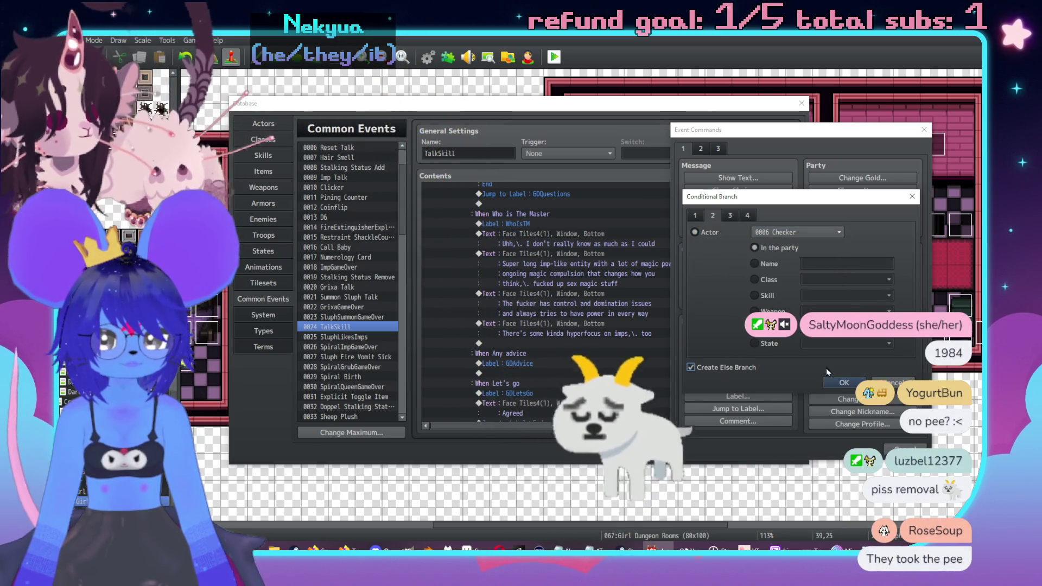
pyautogui.click(844, 382)
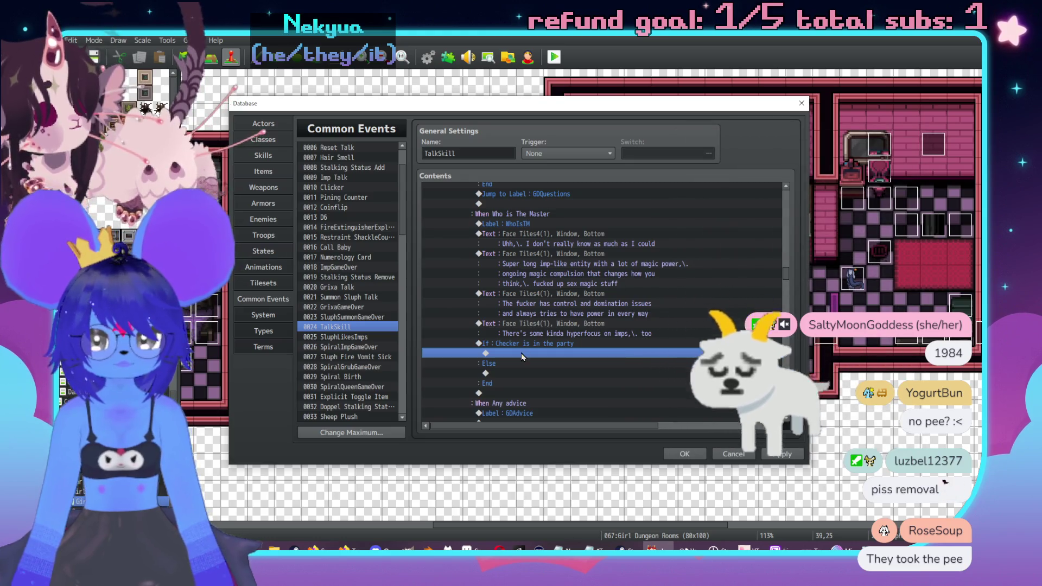
# Inside the branch, call the Imp Talk and Sluph Talk common events.
pyautogui.doubleClick(521, 352)
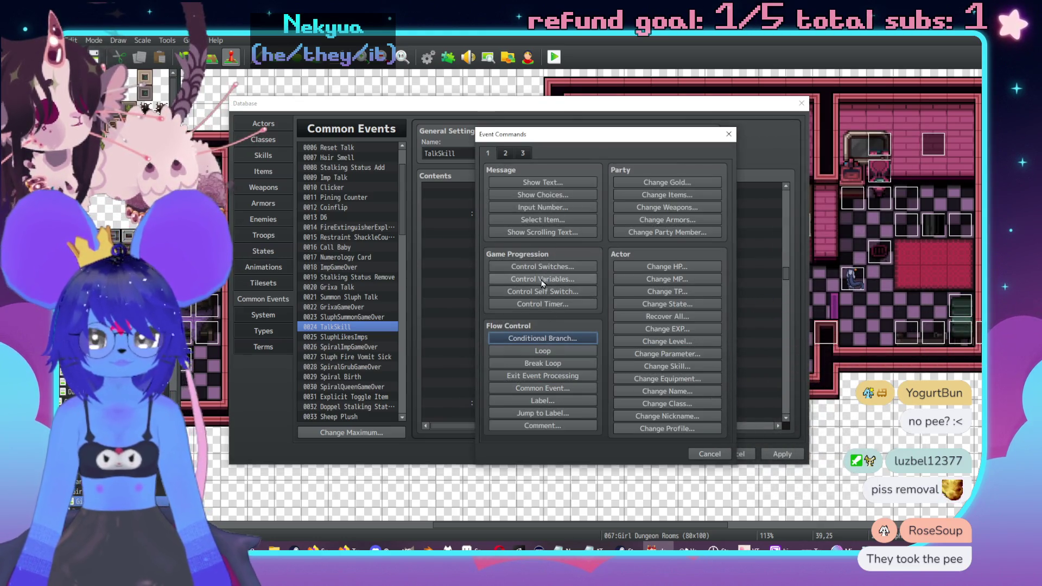
pyautogui.click(543, 388)
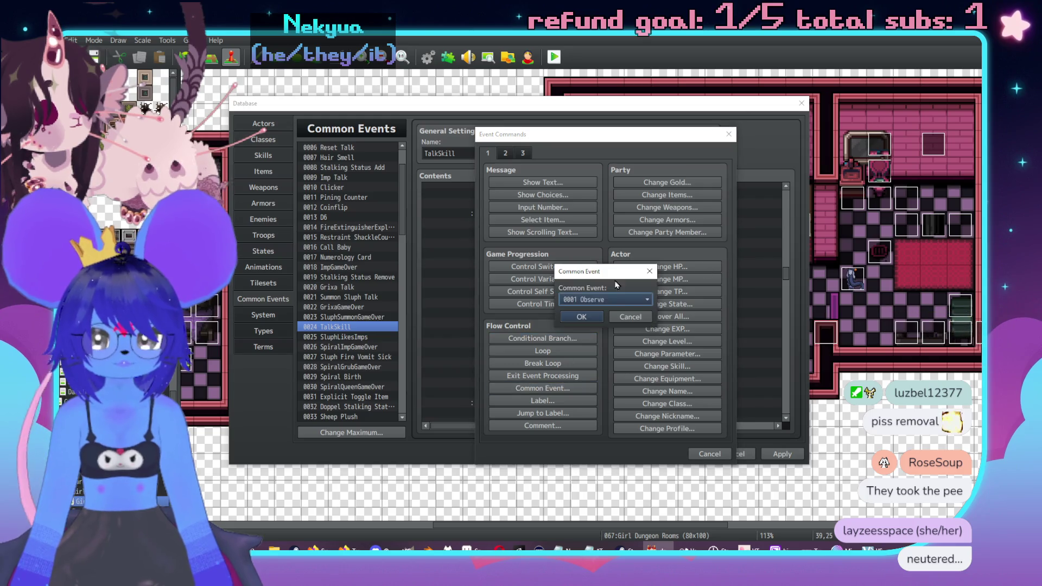
pyautogui.click(602, 300)
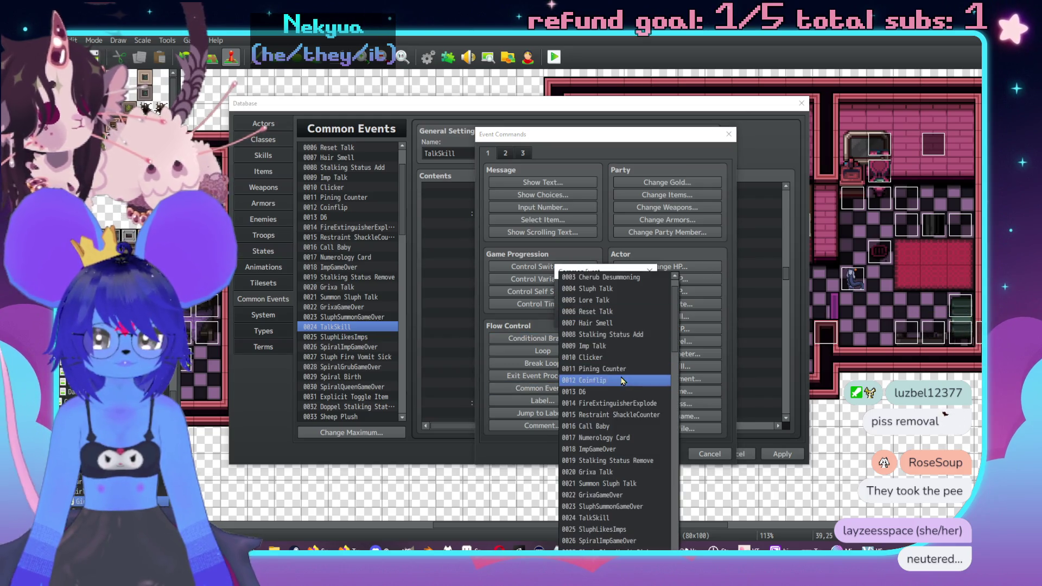
pyautogui.click(593, 345)
pyautogui.click(589, 315)
pyautogui.doubleClick(533, 361)
pyautogui.click(543, 388)
pyautogui.click(595, 299)
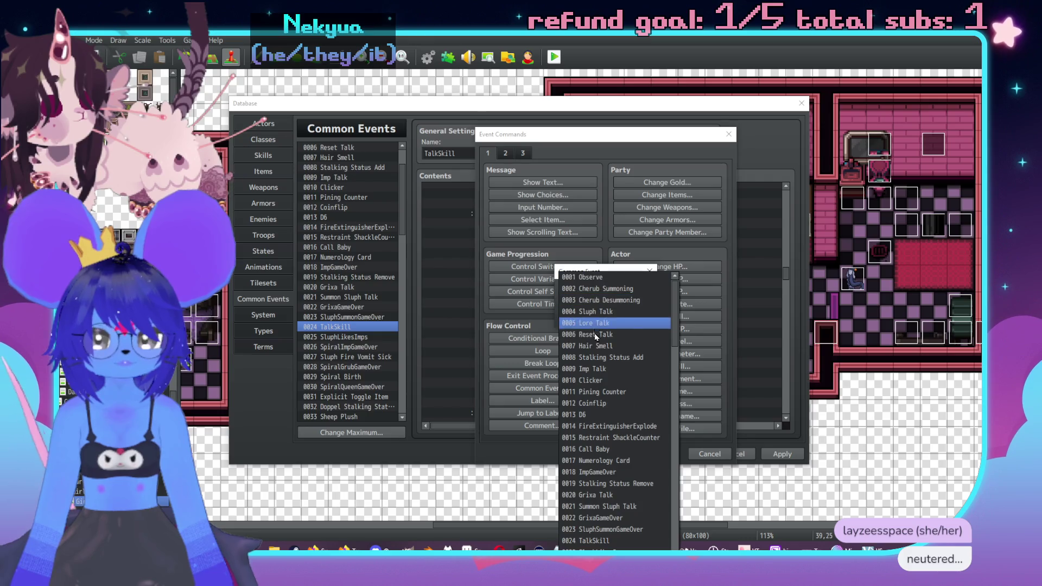
pyautogui.click(593, 312)
pyautogui.click(587, 317)
# Copy the Checker branch and paste a duplicate of it.
pyautogui.click(558, 344)
pyautogui.scroll(-3, 558, 345)
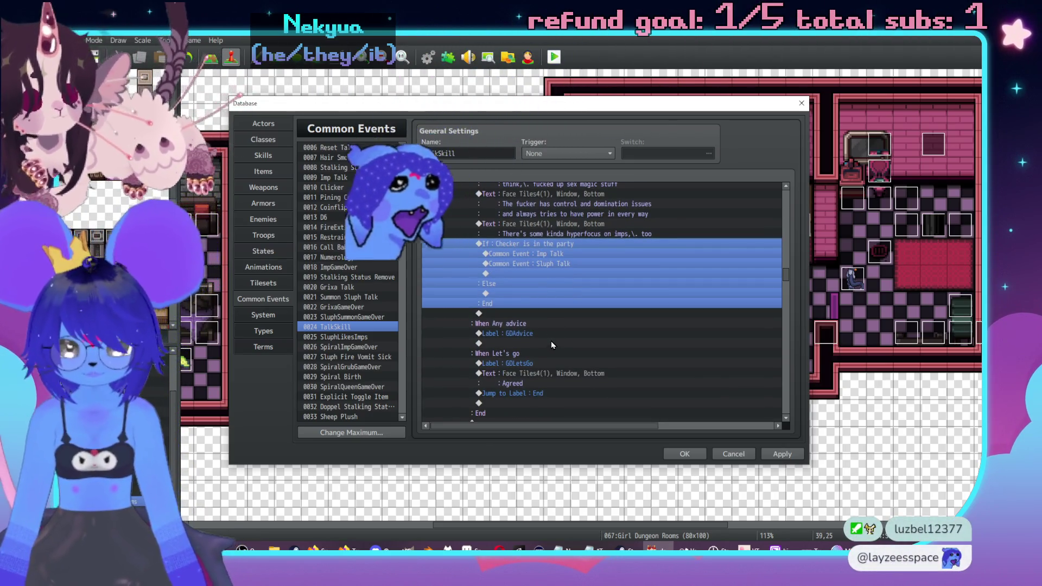
pyautogui.hotkey('ctrl', 'c')
pyautogui.hotkey('ctrl', 'v')
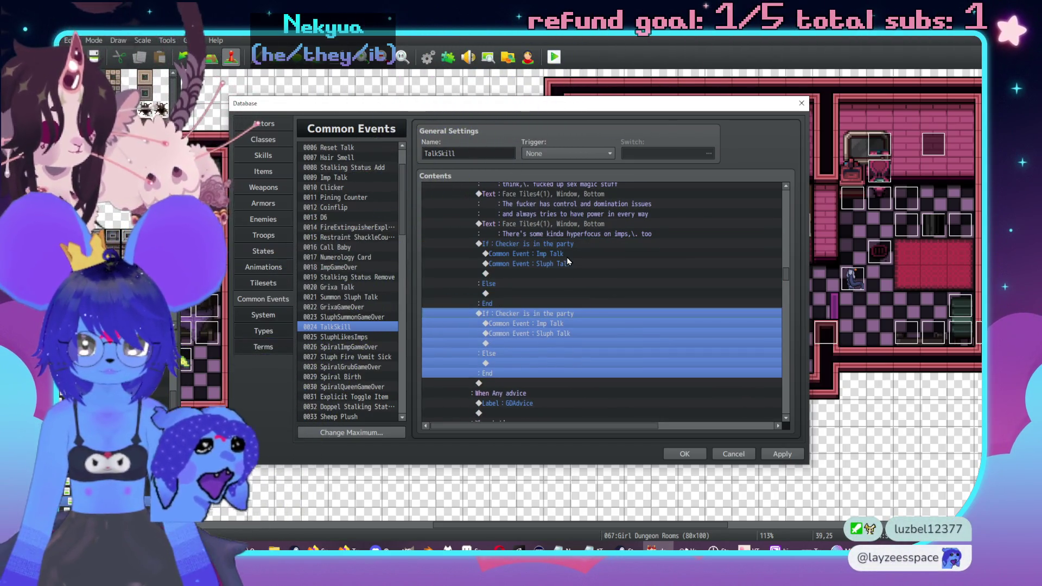
pyautogui.scroll(1, 567, 269)
pyautogui.click(566, 286)
pyautogui.press('Insert')
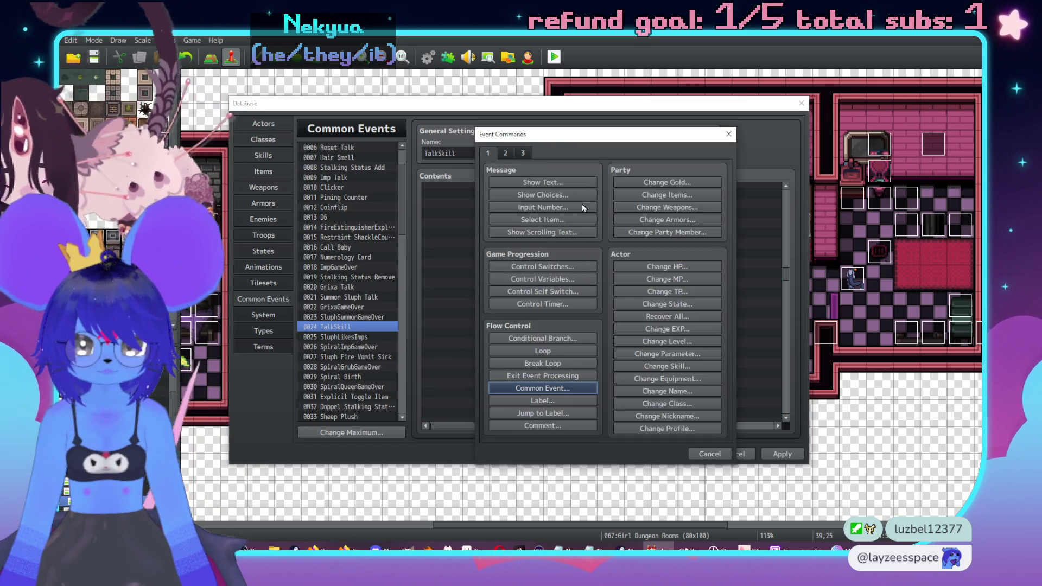
# Add a faced message saying it isn't really an imp but became imp-like after going astral.
pyautogui.click(687, 163)
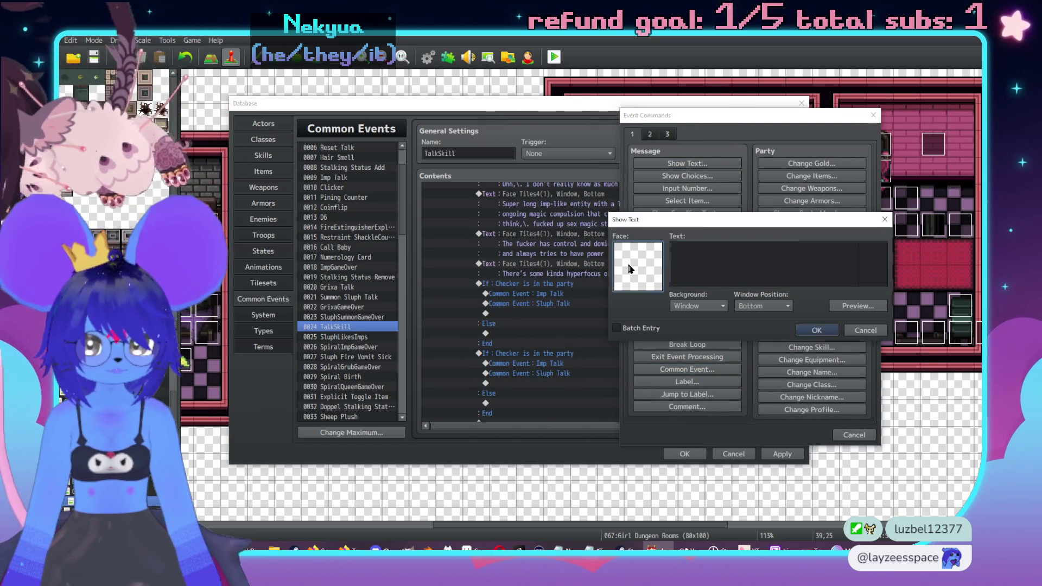
pyautogui.doubleClick(631, 270)
pyautogui.doubleClick(714, 213)
pyautogui.click(734, 265)
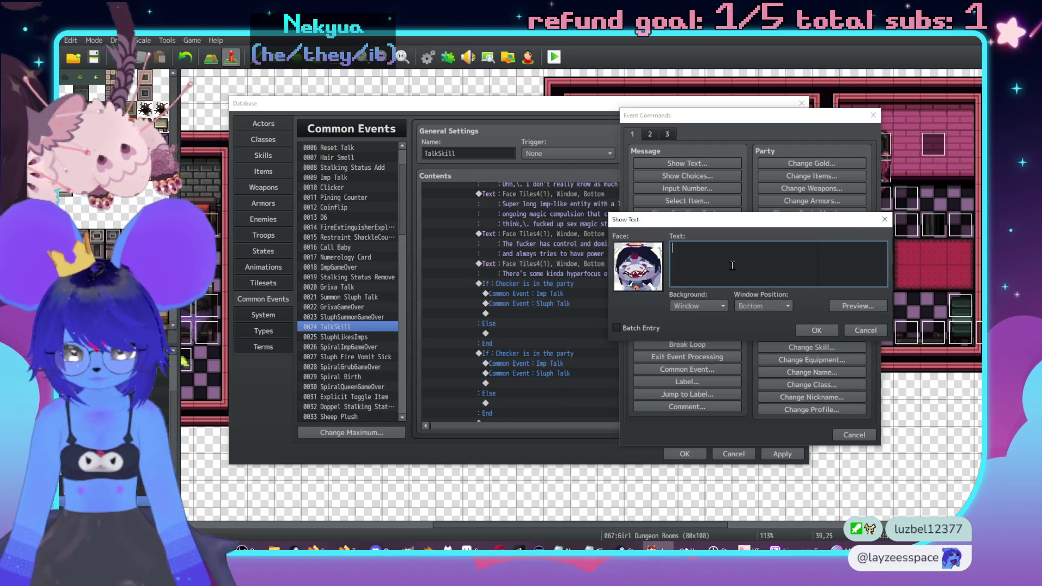
pyautogui.write('As far as Iunderstand it,\\.')
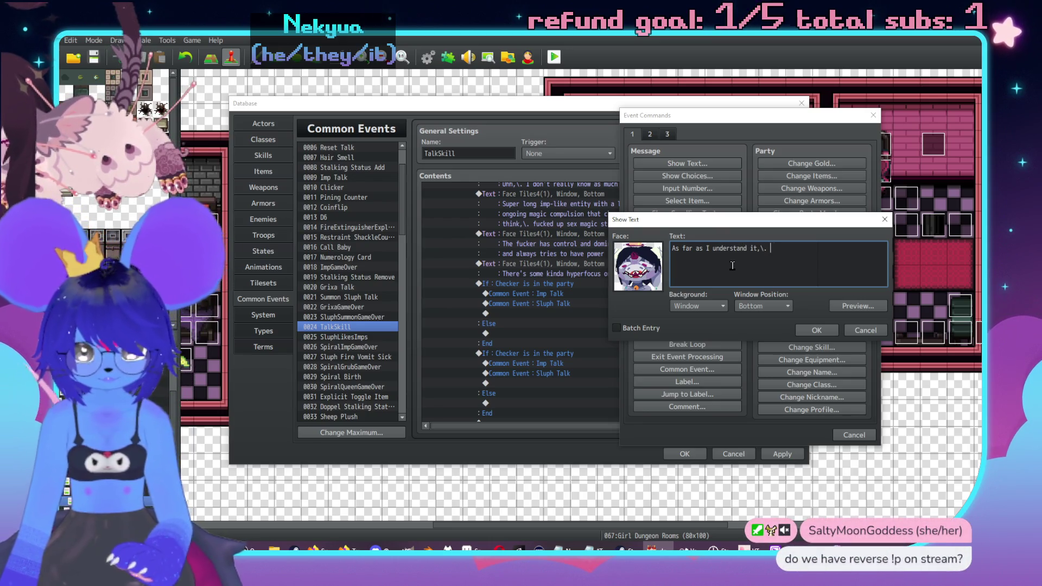
pyautogui.write(" that fucker isn't ")
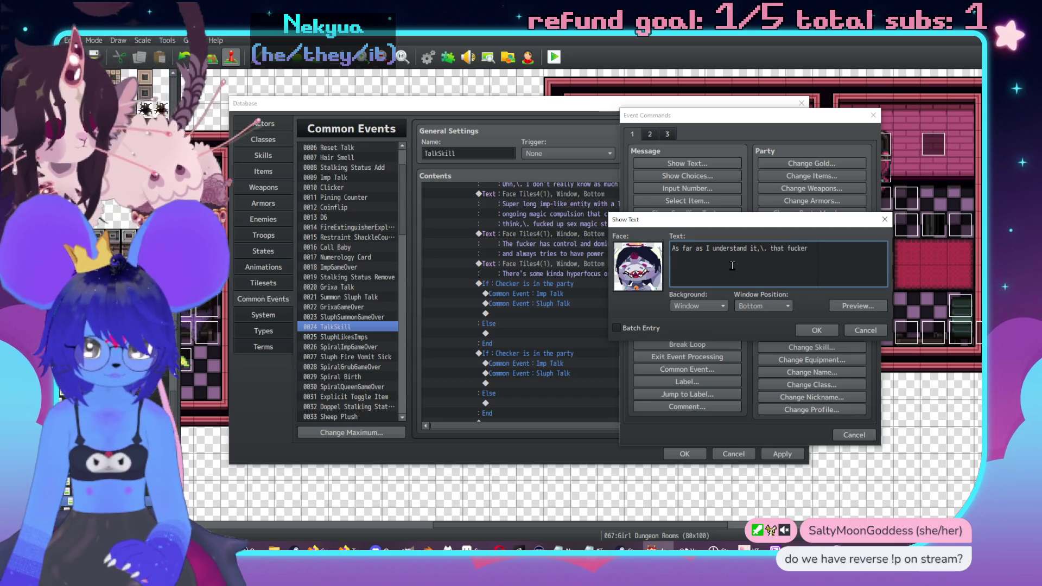
pyautogui.write('re')
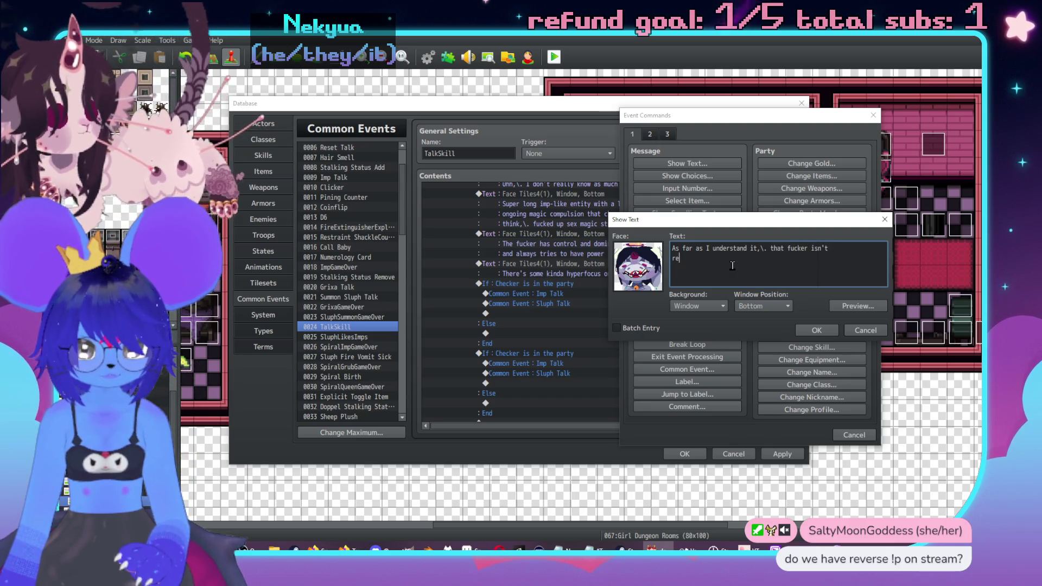
pyautogui.write('ally an imp but ')
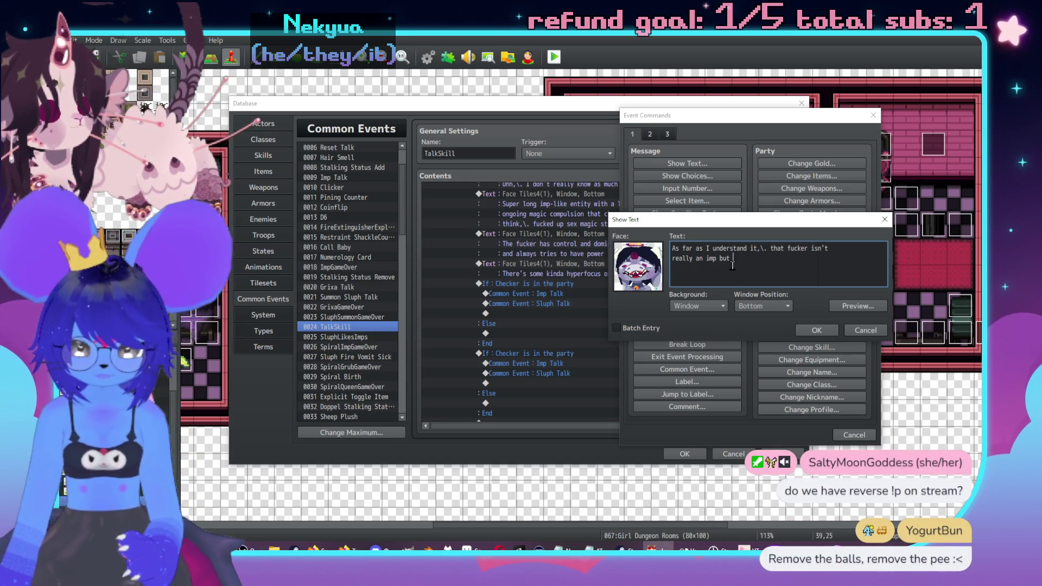
pyautogui.write('became a kinda')
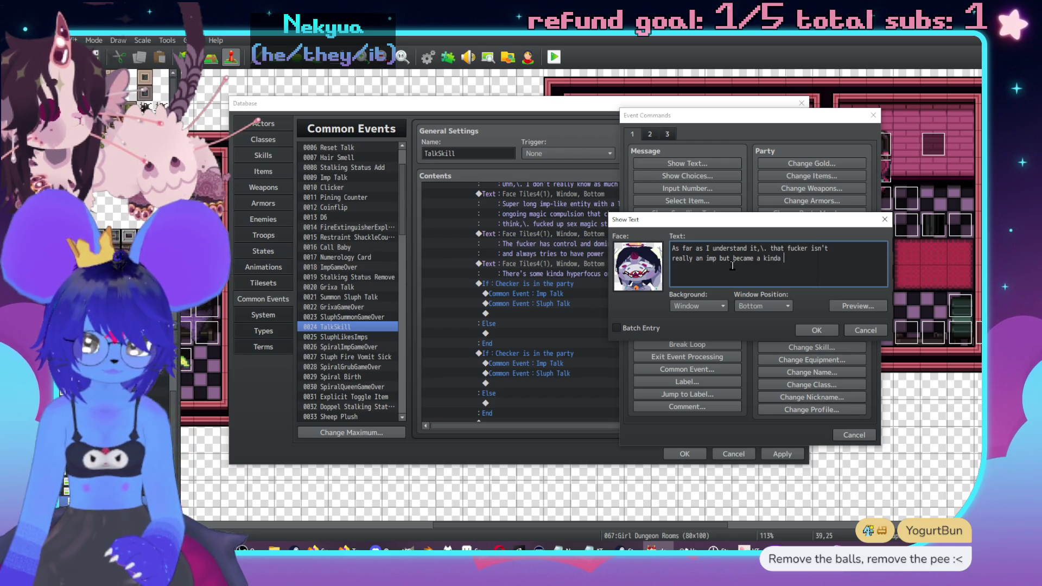
pyautogui.write('i')
pyautogui.write('mp-li')
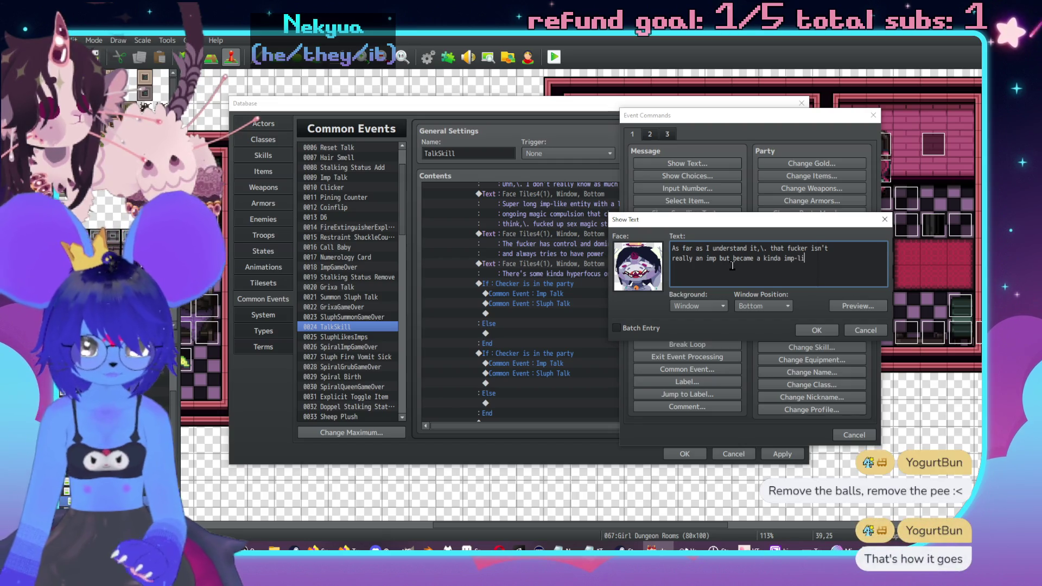
pyautogui.write('ke thing')
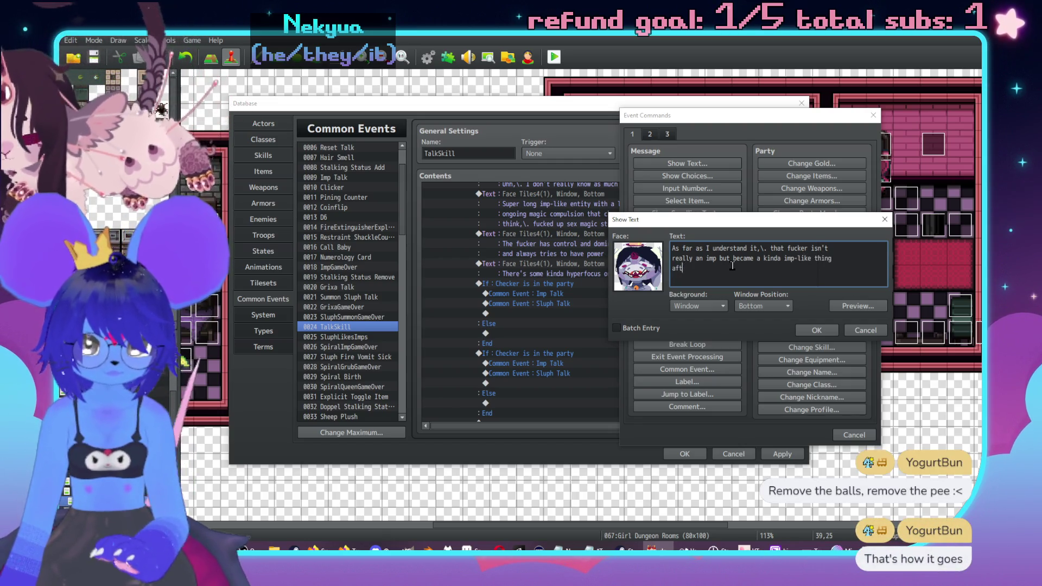
pyautogui.write(' after going ')
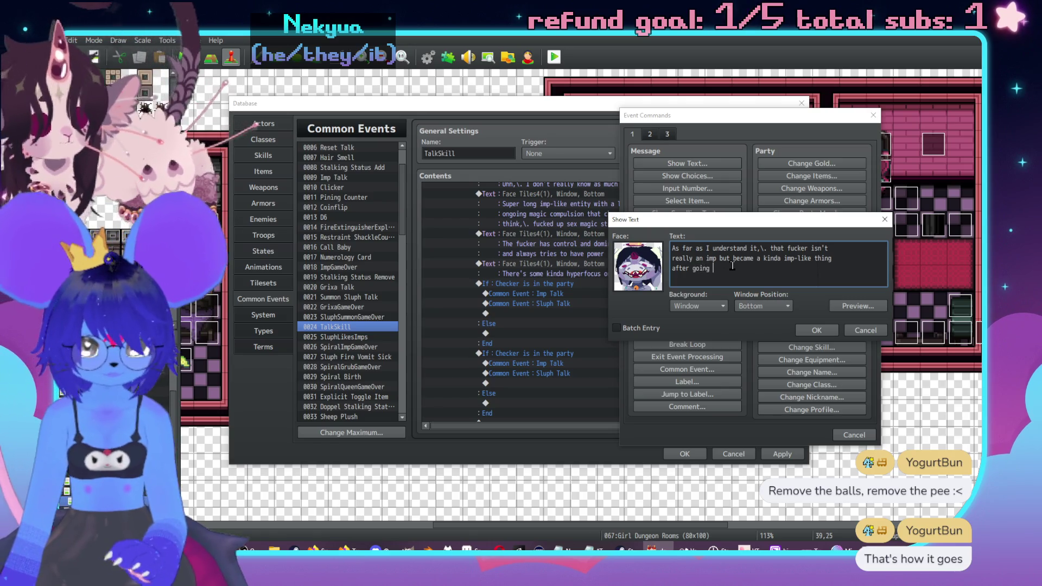
pyautogui.write('astral')
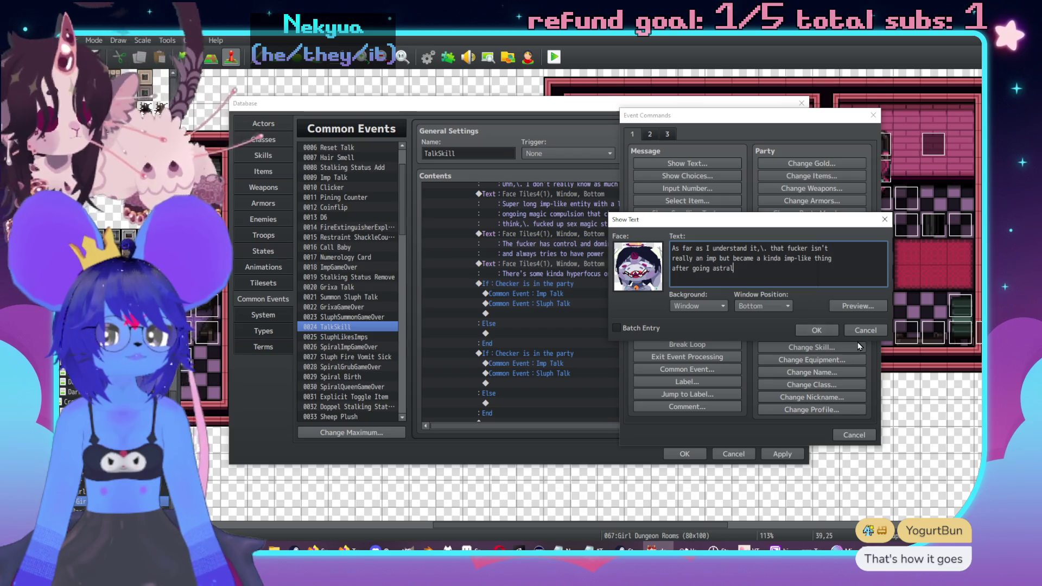
pyautogui.click(817, 330)
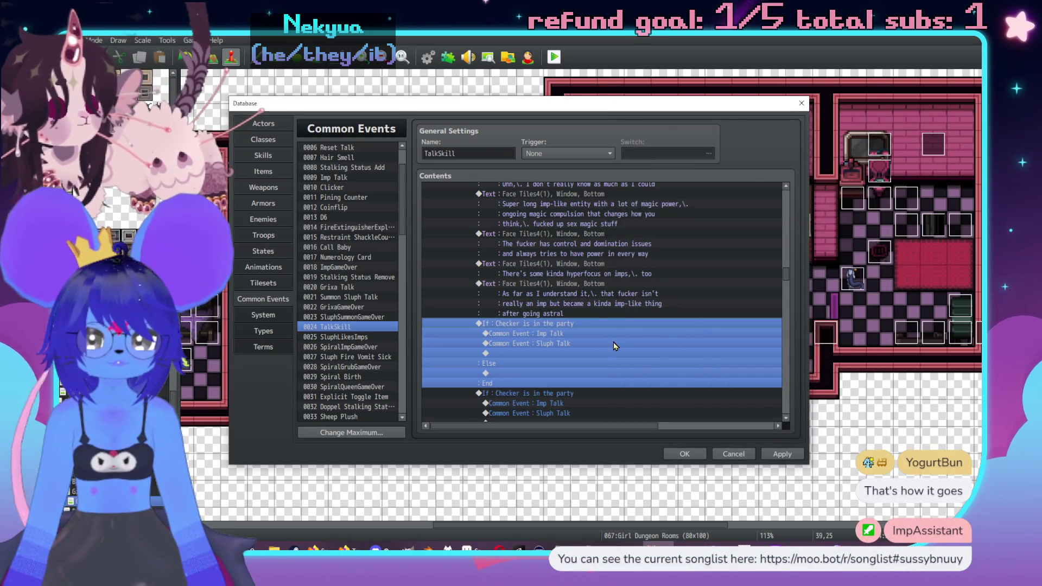
# Rewrite the first Master reply so it reads 'Uhh,\. let me think about that'.
pyautogui.scroll(2, 662, 334)
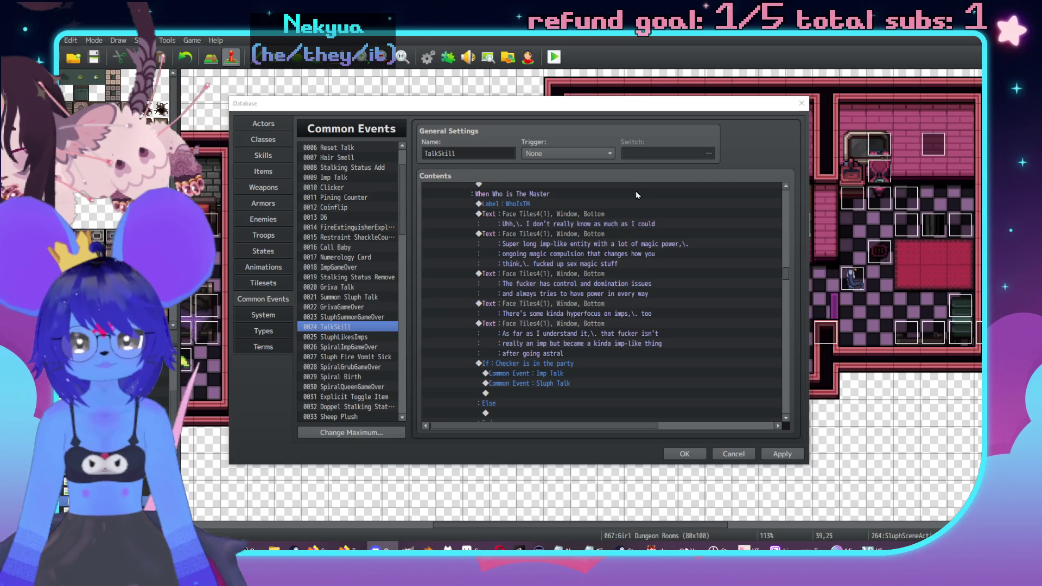
pyautogui.doubleClick(581, 213)
pyautogui.moveTo(683, 269); pyautogui.dragTo(551, 270)
pyautogui.press('BackSpace')
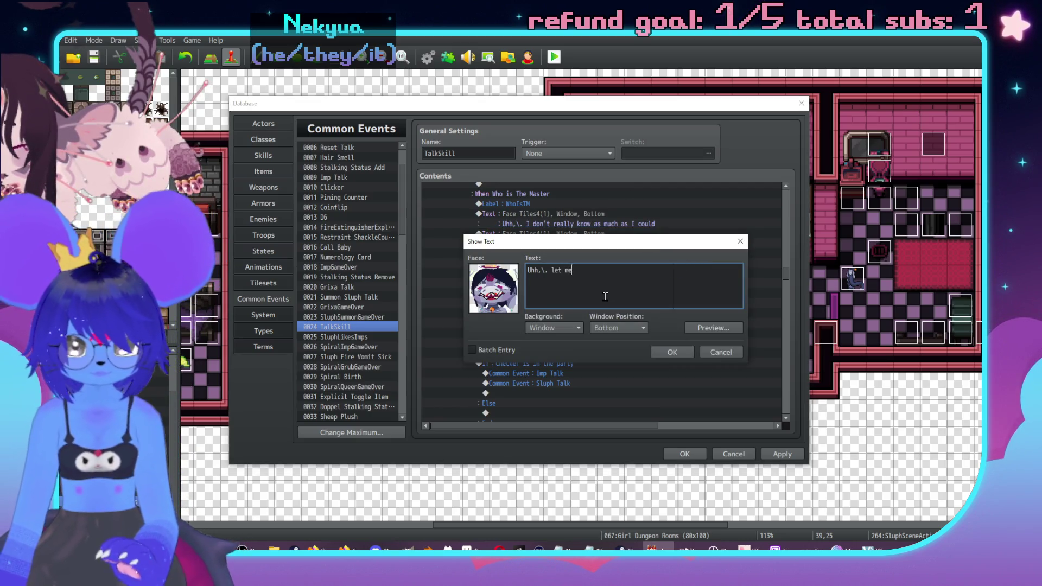
pyautogui.write('think about that')
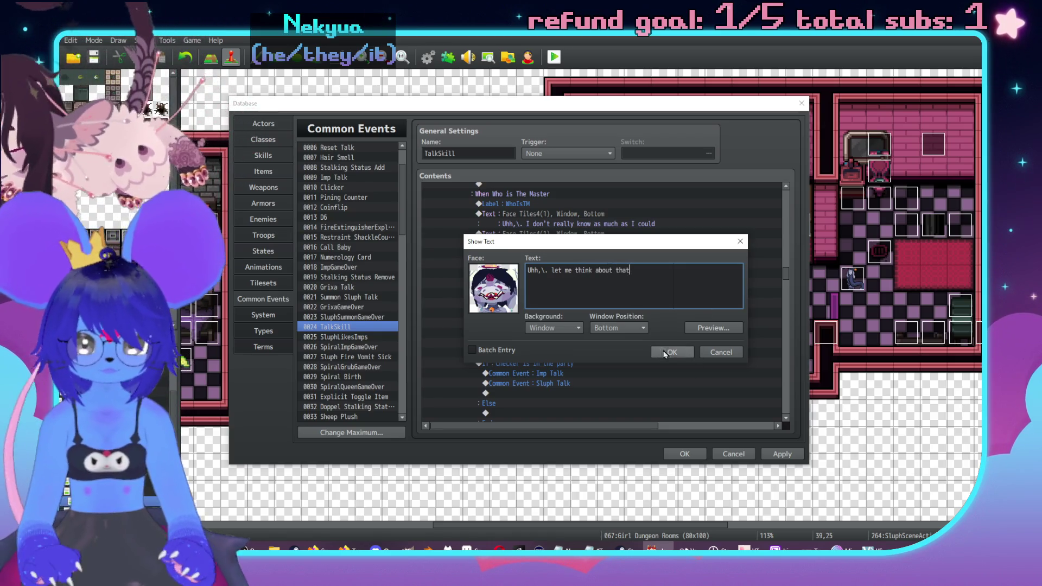
pyautogui.click(665, 352)
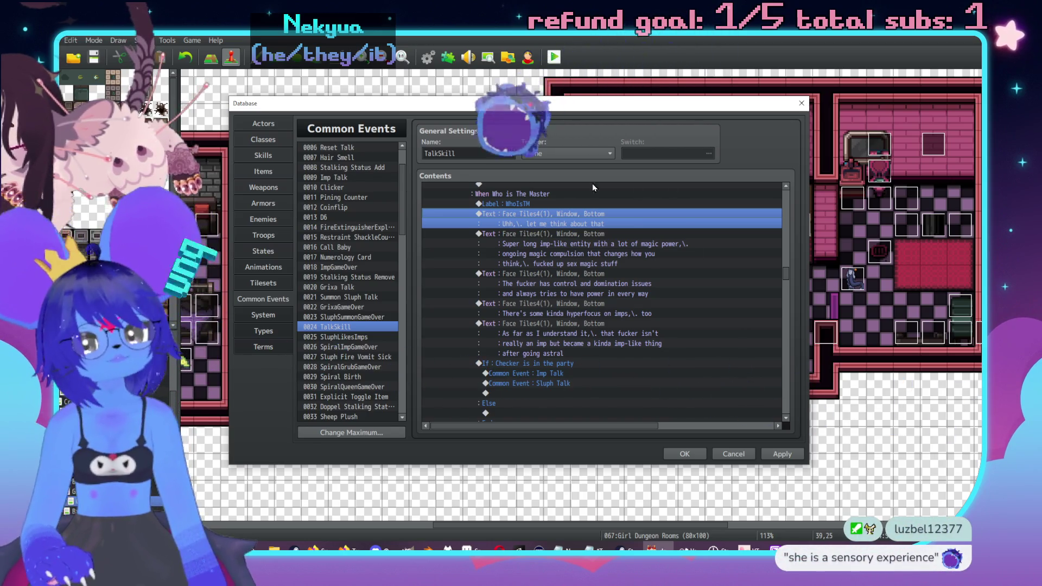
pyautogui.doubleClick(593, 234)
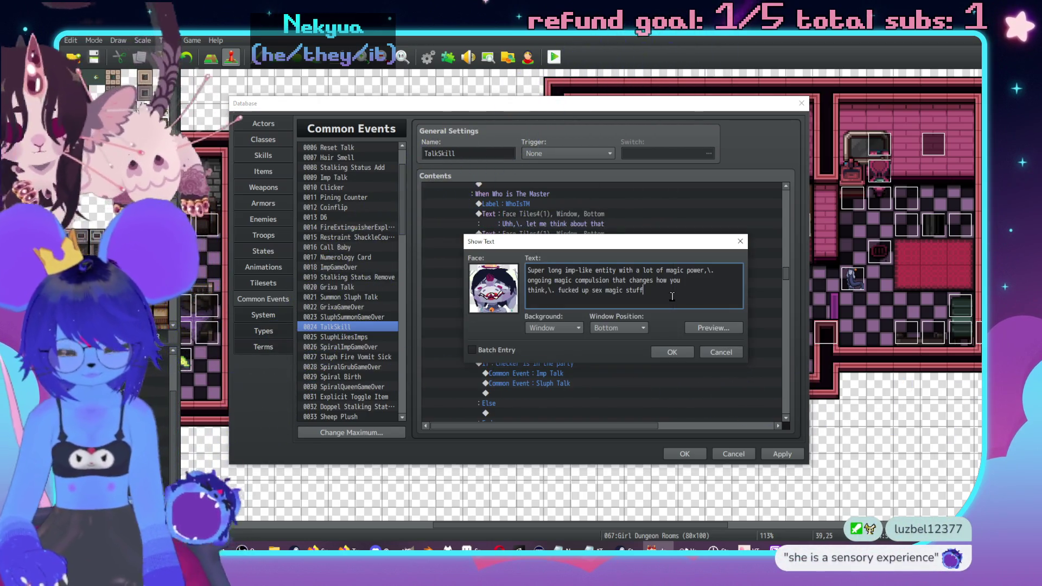
# Extend the imp-like entity message with 'a deeply perverse kinda energy'.
pyautogui.write('and a deep')
pyautogui.press('Return')
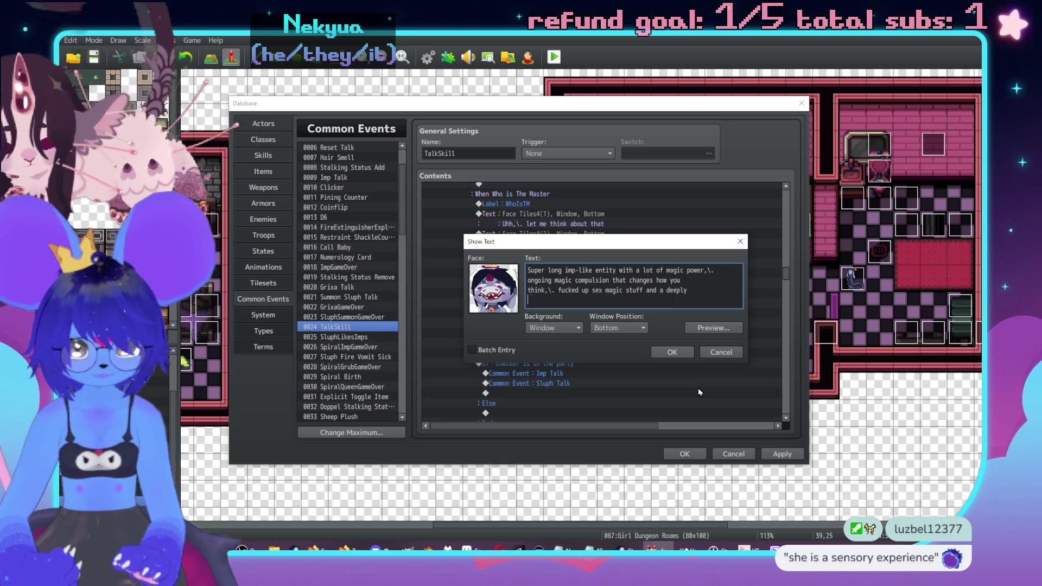
pyautogui.write('perverse kinda energy')
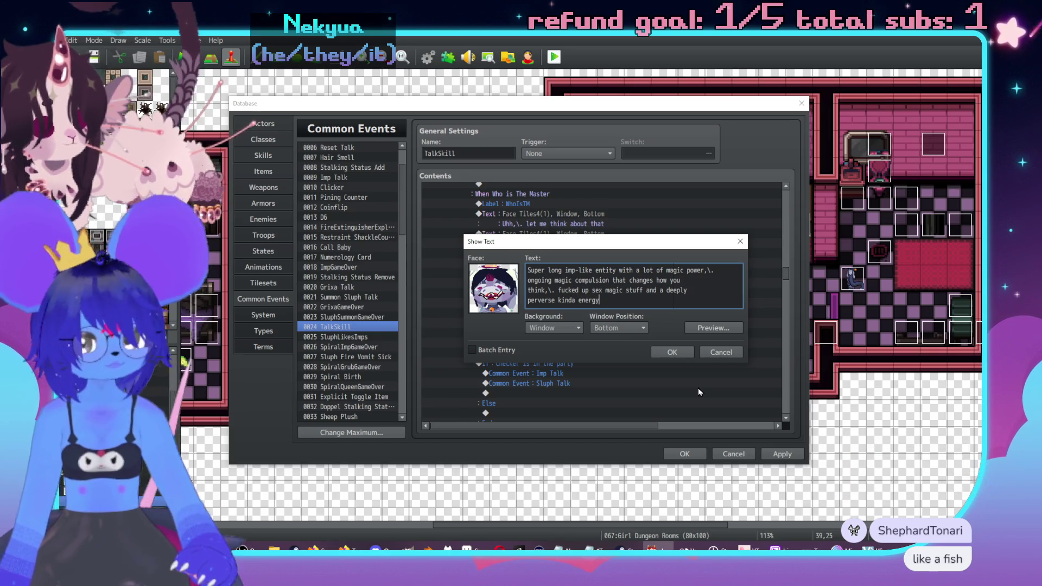
pyautogui.click(675, 352)
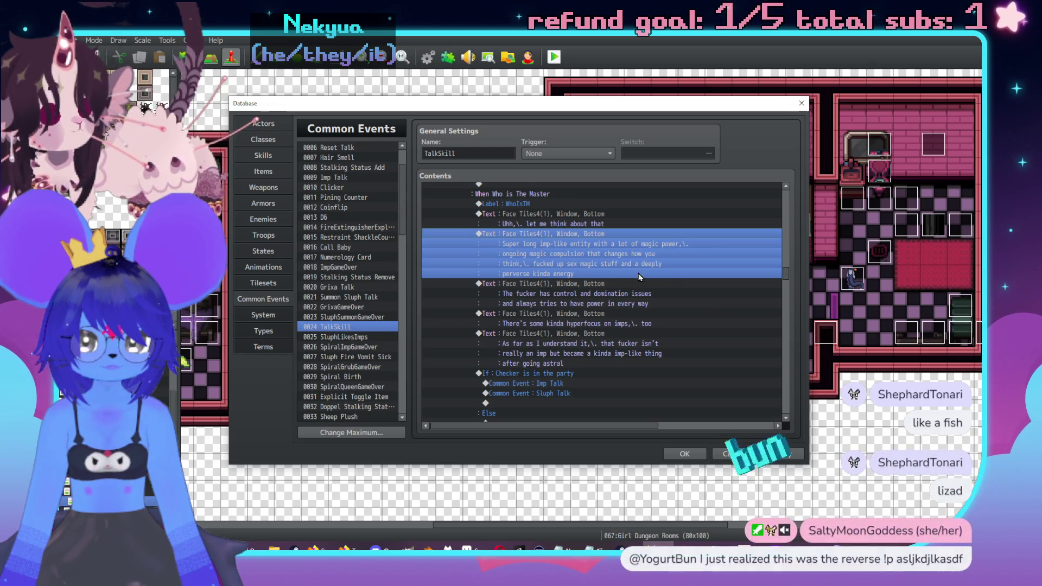
# Change the control message's second line to end with 'in situations'.
pyautogui.doubleClick(604, 284)
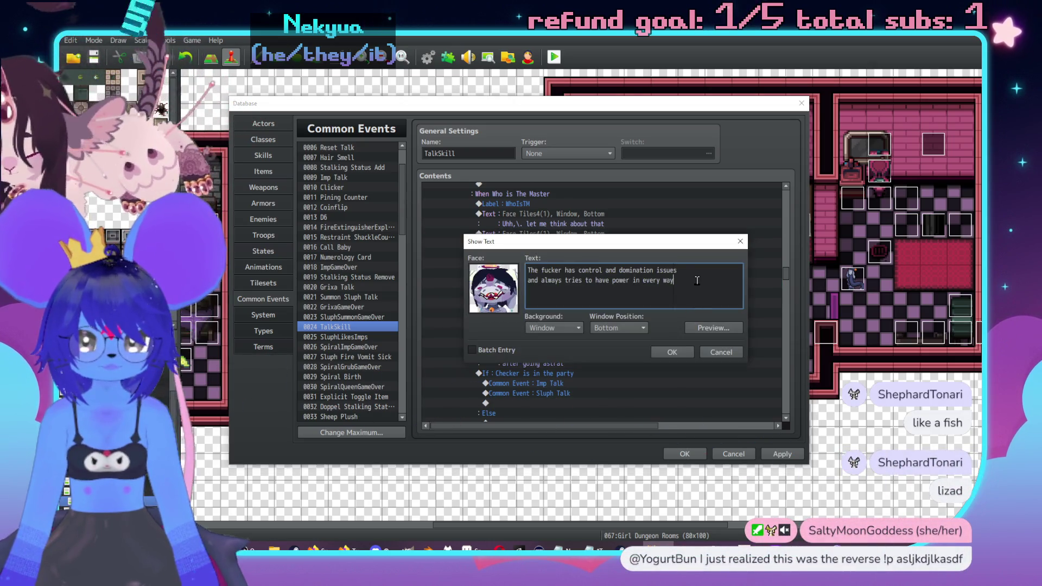
pyautogui.press('BackSpace')
pyautogui.press('BackSpace')
pyautogui.press('BackSpace')
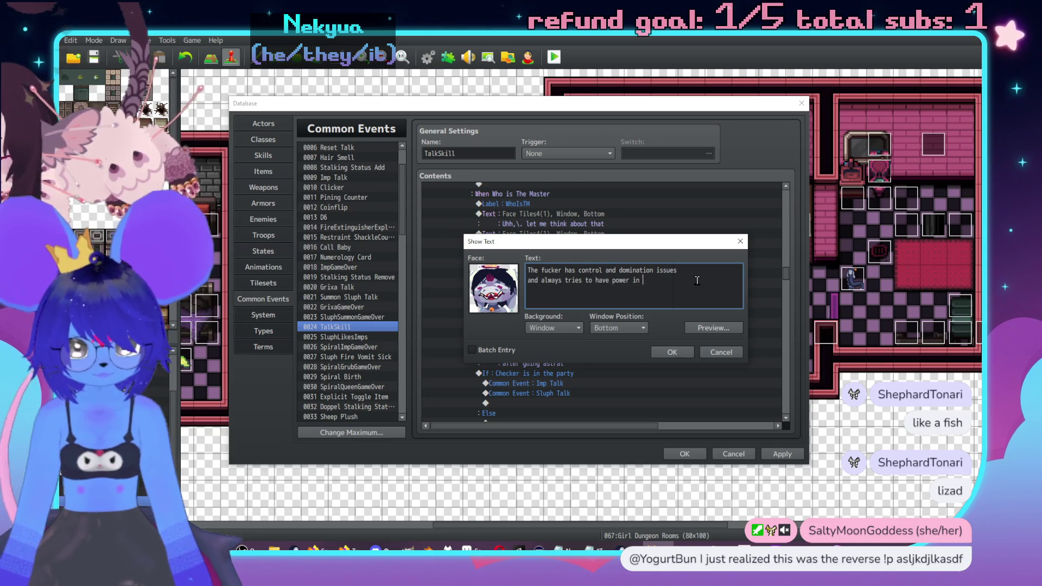
pyautogui.write('situatio')
pyautogui.hotkey('ctrl', 'z')
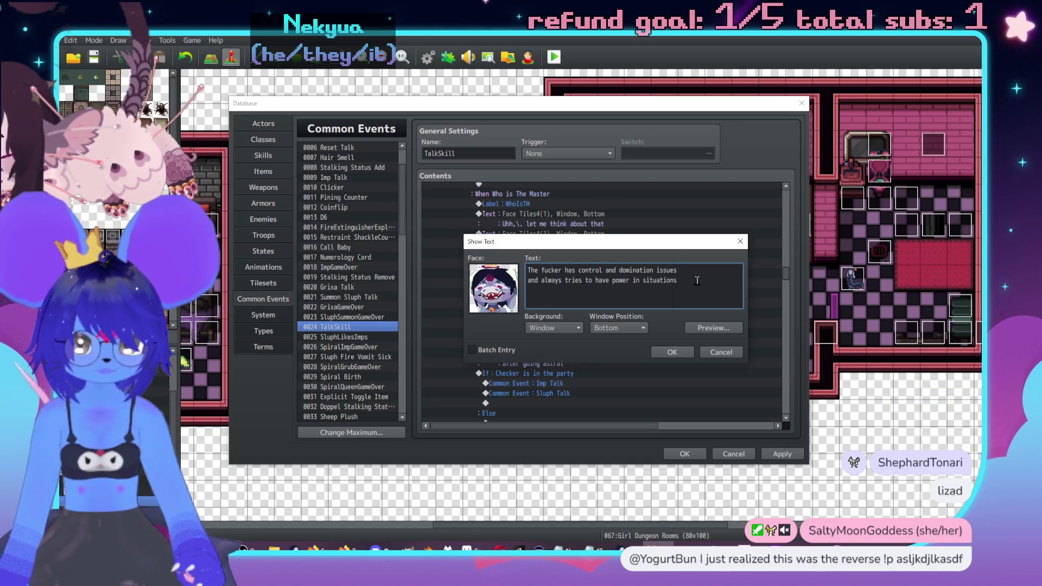
pyautogui.click(671, 352)
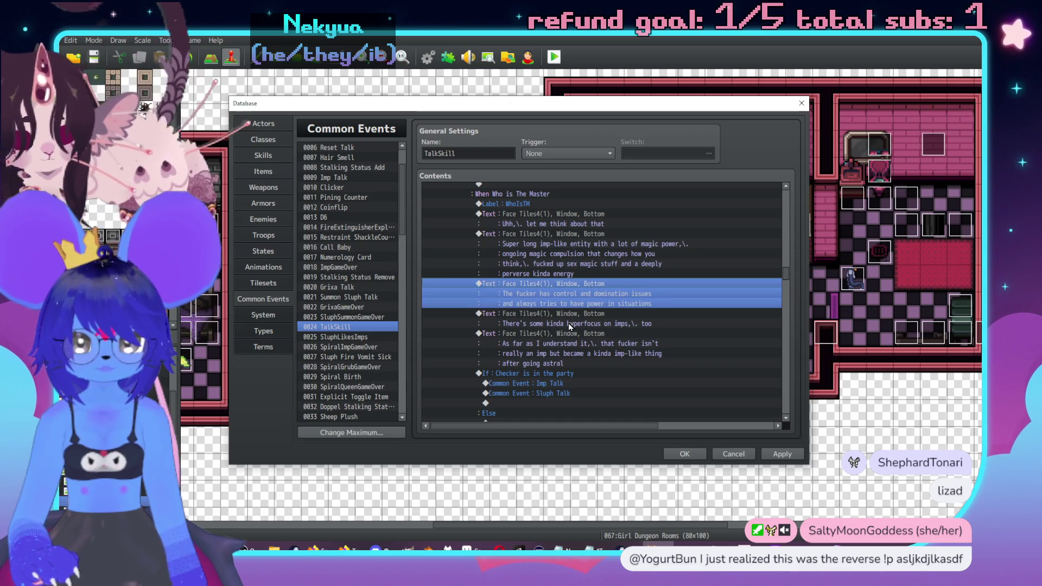
# Insert a Face Tiles4 imp-face message: 'That or there's an expectation or entitlement to pretty much always be in control'.
pyautogui.click(555, 314)
pyautogui.press('Insert')
pyautogui.click(715, 188)
pyautogui.doubleClick(649, 301)
pyautogui.click(650, 245)
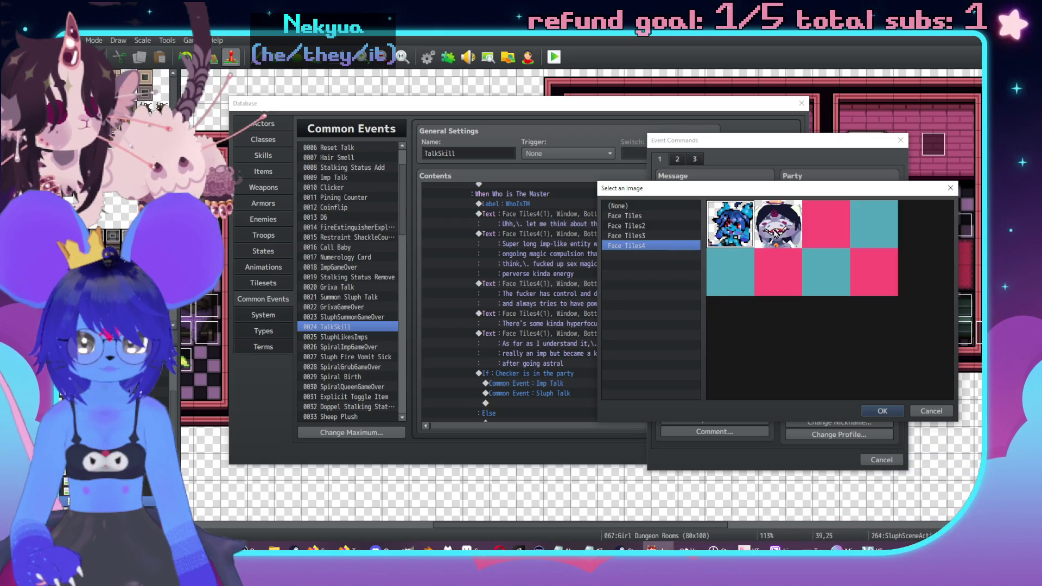
pyautogui.doubleClick(764, 222)
pyautogui.click(763, 301)
pyautogui.write('at ')
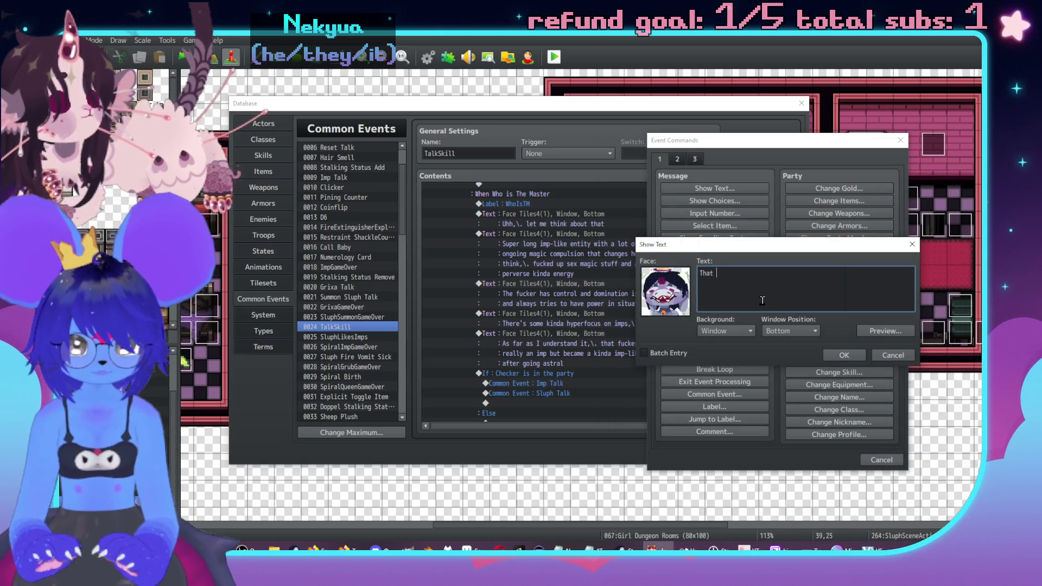
pyautogui.write('or th')
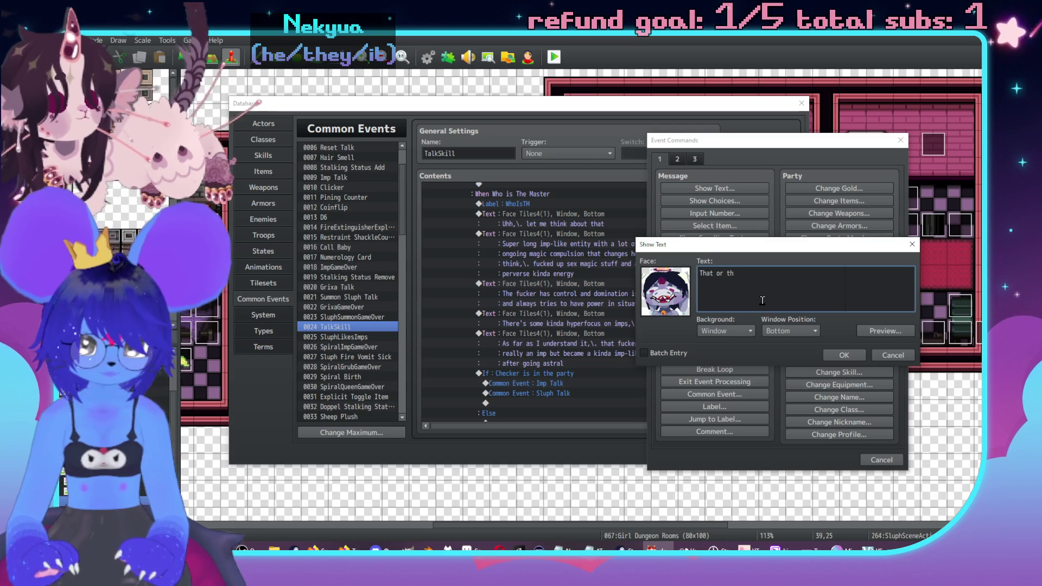
pyautogui.write("ere's ann expectatio")
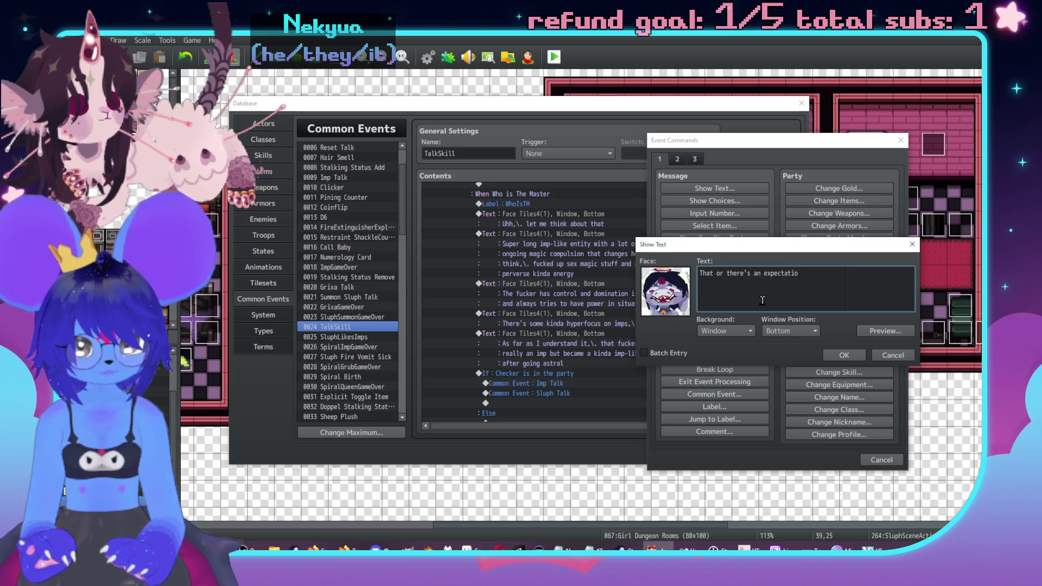
pyautogui.write('tlement')
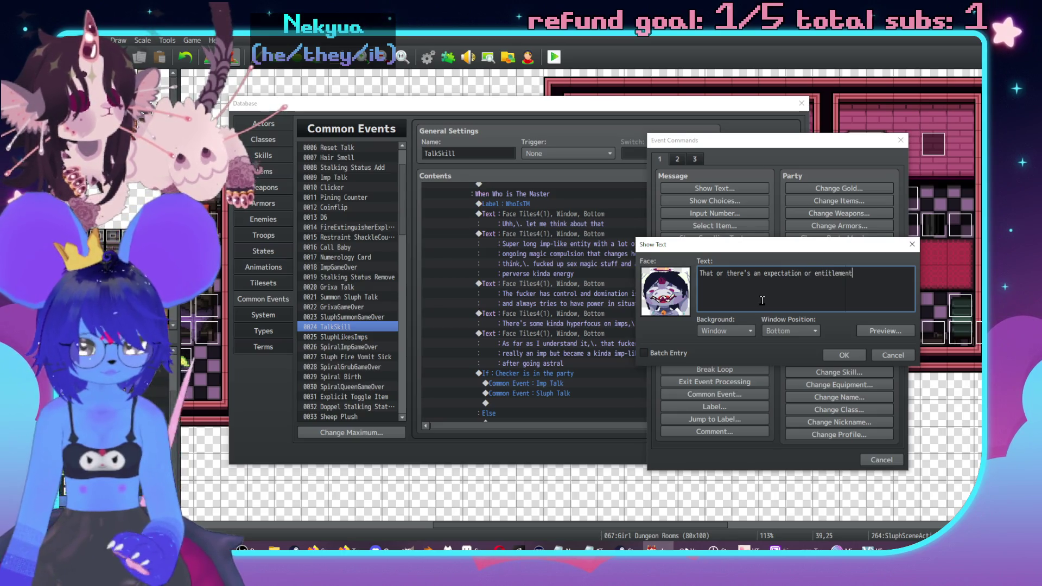
pyautogui.write('uc')
pyautogui.write('uch alw')
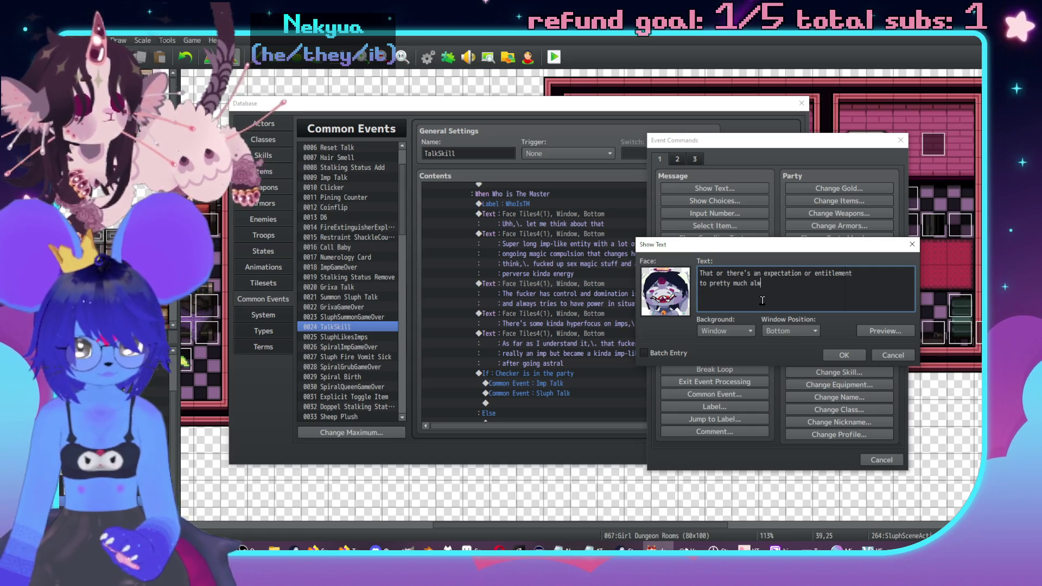
pyautogui.write('ayscontrol')
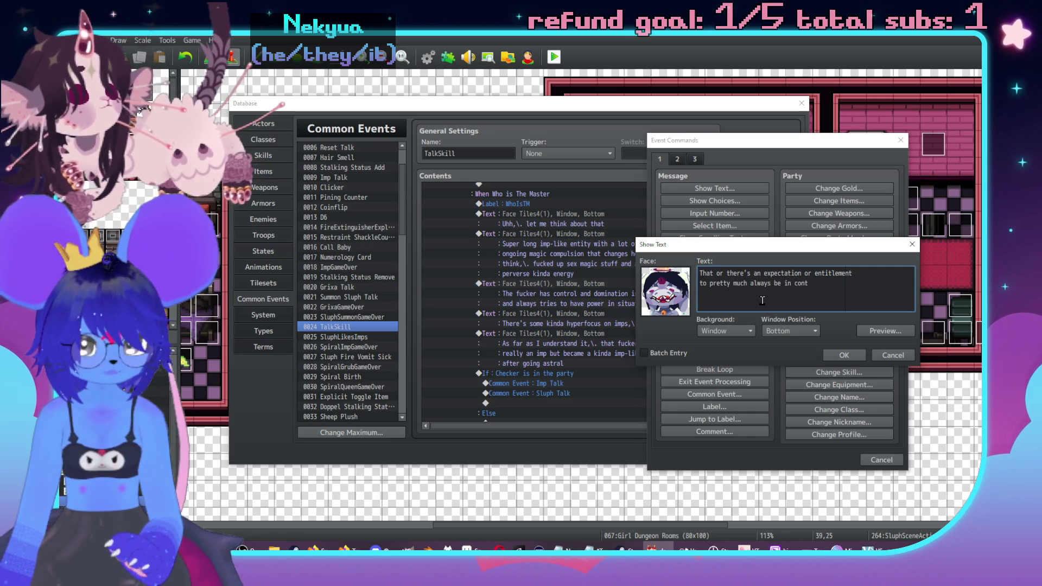
pyautogui.click(859, 354)
pyautogui.click(859, 355)
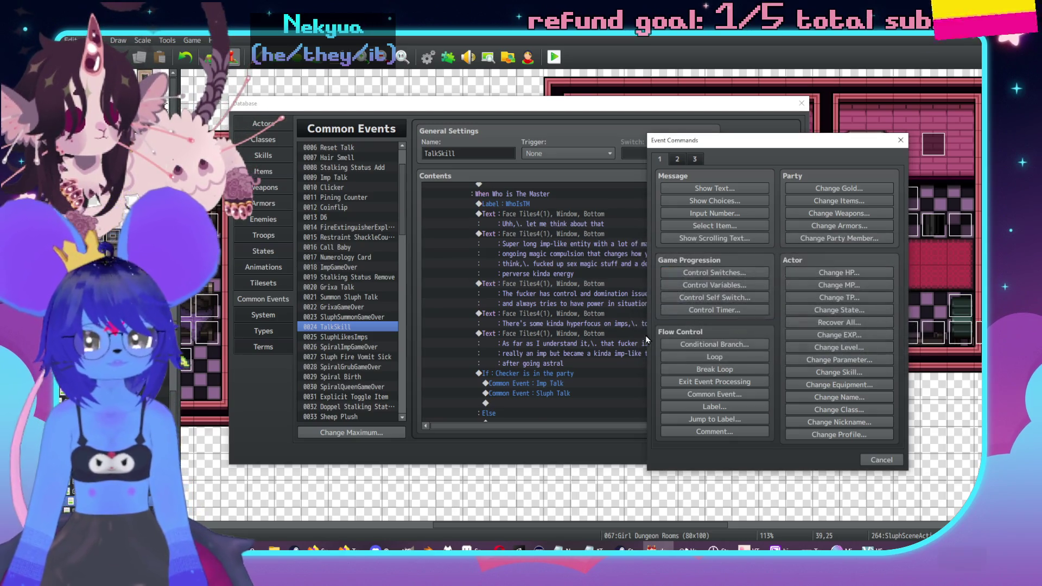
pyautogui.scroll(-1, 692, 331)
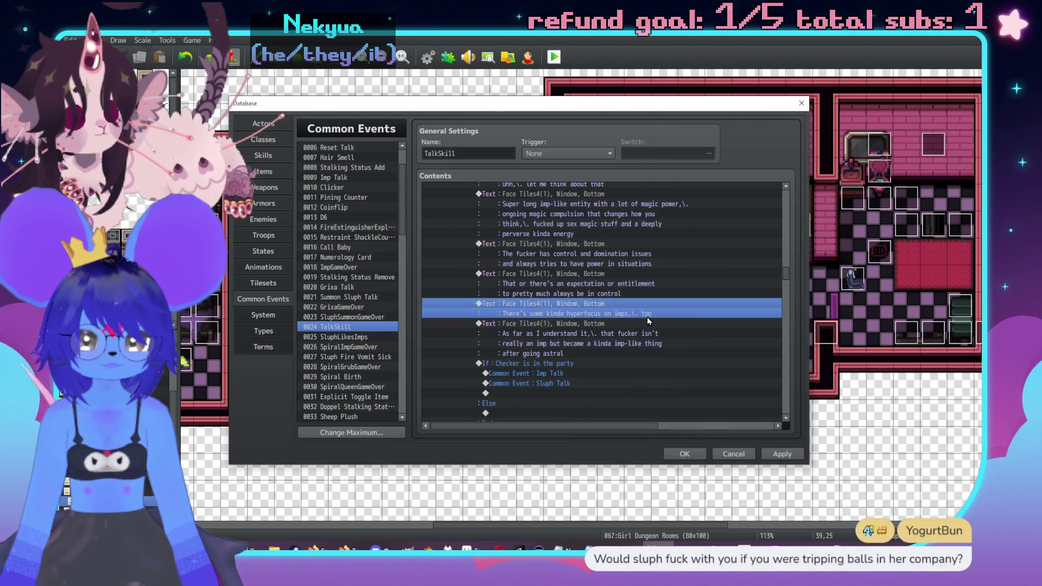
pyautogui.scroll(-2, 647, 317)
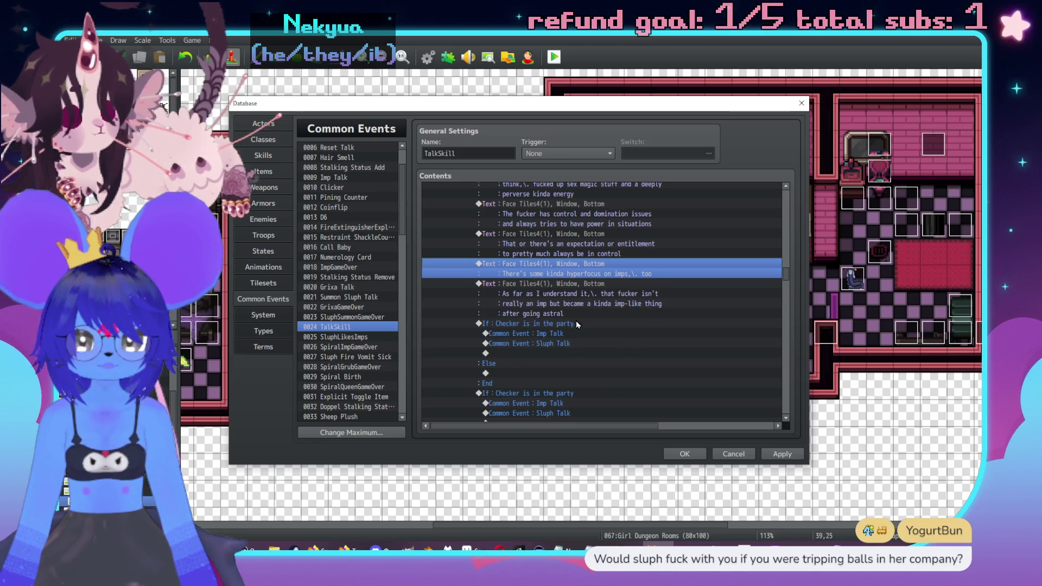
# Insert a Show Text 'So a chaser?' with a Tiles3 face after the Imp Talk call.
pyautogui.click(579, 286)
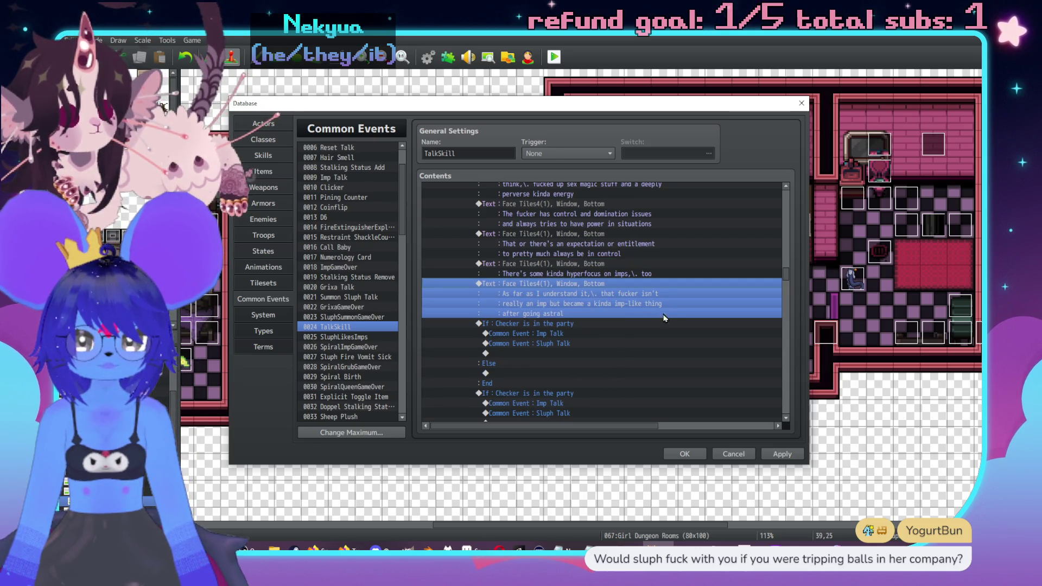
pyautogui.click(576, 335)
pyautogui.press('Insert')
pyautogui.press('Escape')
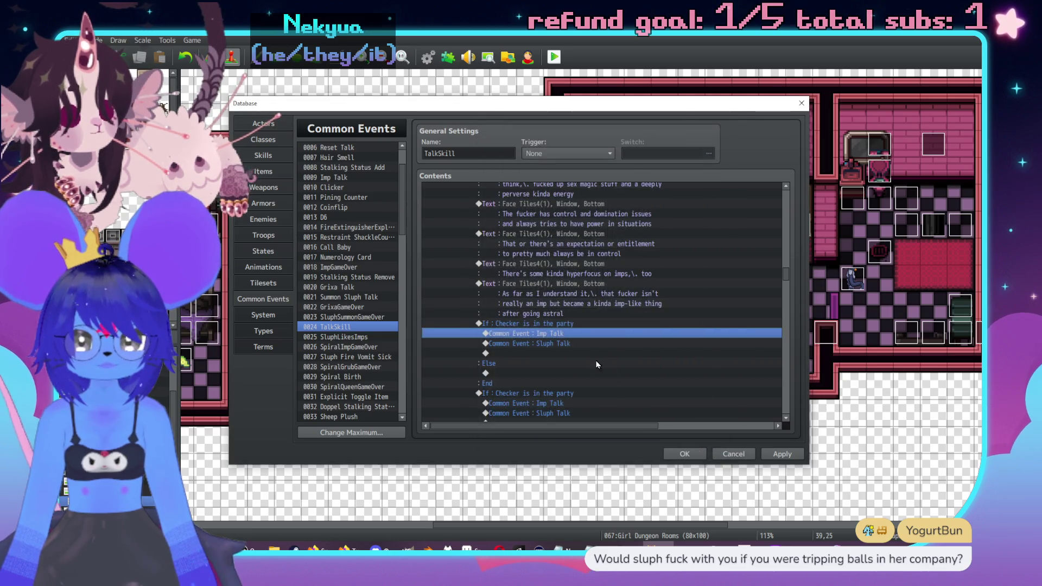
pyautogui.click(575, 342)
pyautogui.press('Insert')
pyautogui.press('Return')
pyautogui.doubleClick(510, 296)
pyautogui.click(486, 231)
pyautogui.doubleClick(705, 220)
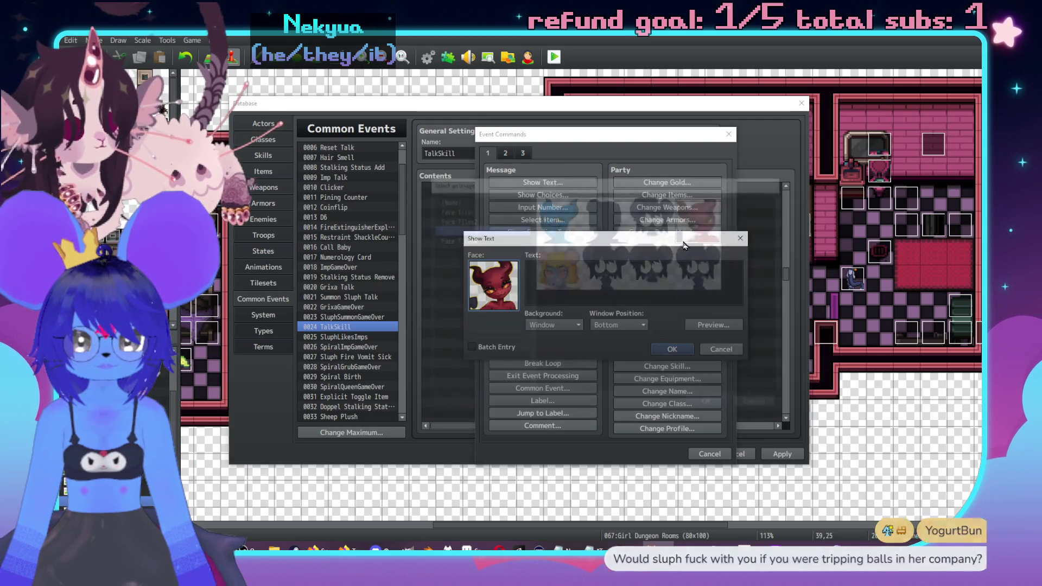
pyautogui.write('So achaser?')
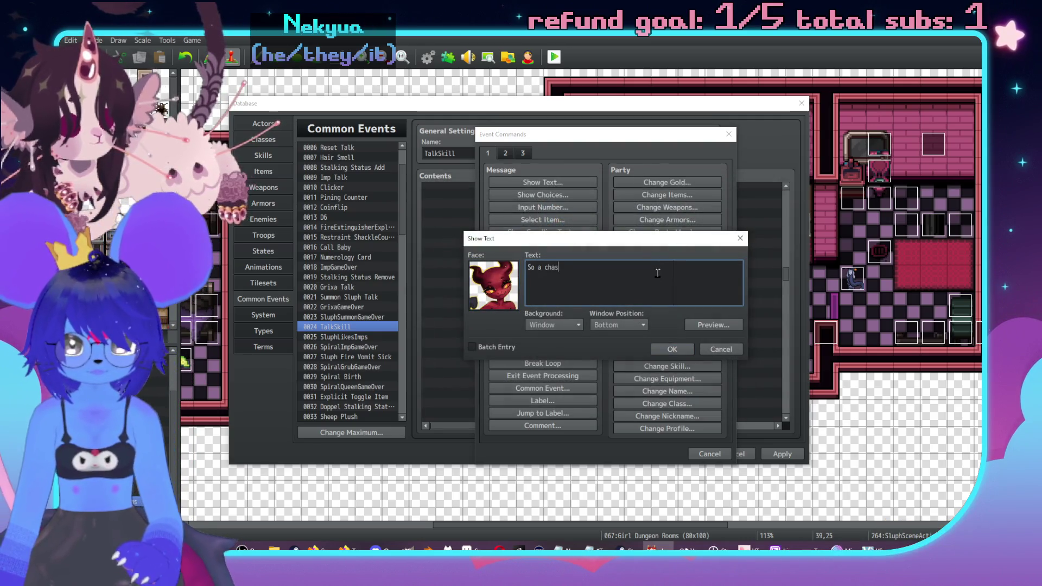
pyautogui.click(672, 349)
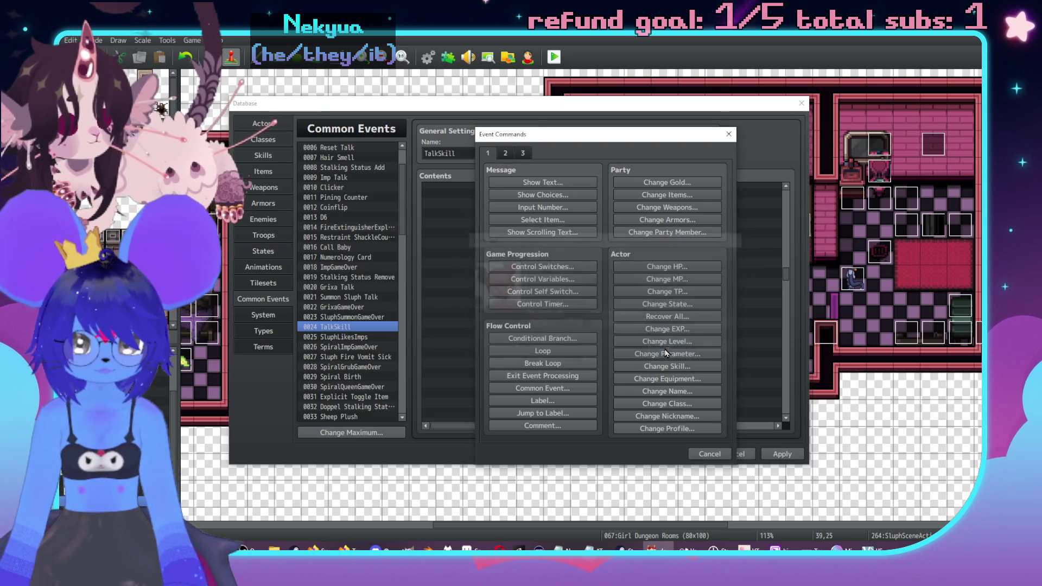
# Add the reply 'A what' with a Tiles4 face after Sluph Talk.
pyautogui.doubleClick(549, 333)
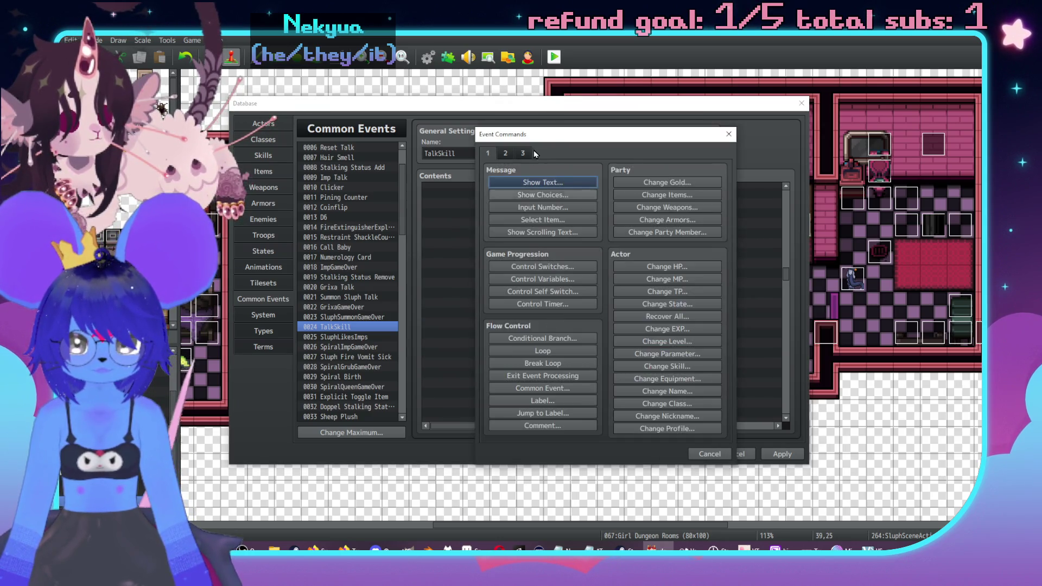
pyautogui.click(700, 191)
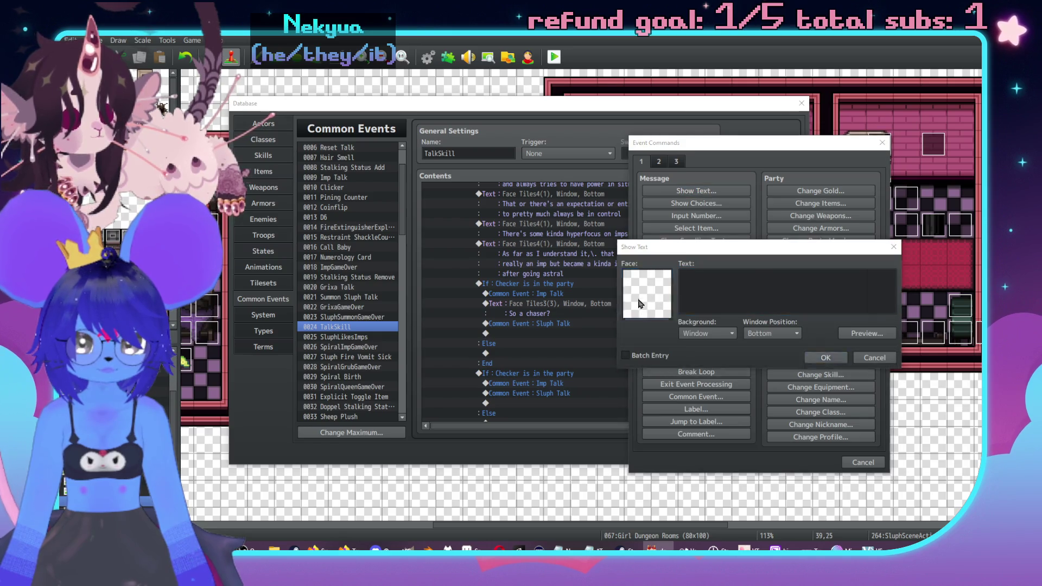
pyautogui.doubleClick(668, 303)
pyautogui.doubleClick(711, 225)
pyautogui.click(732, 302)
pyautogui.write('A 3what')
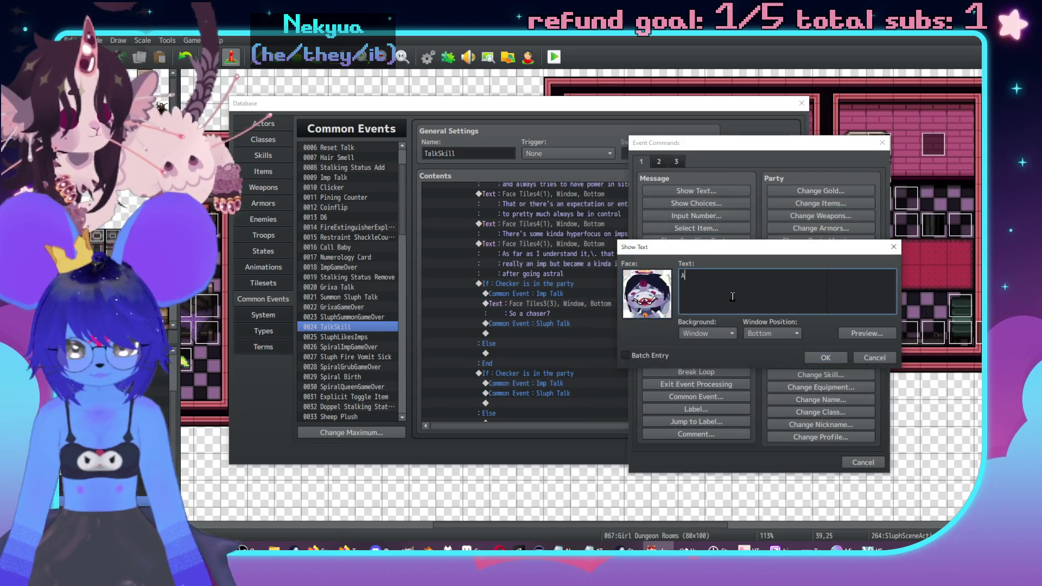
pyautogui.press('BackSpace')
pyautogui.press('BackSpace')
pyautogui.write('what')
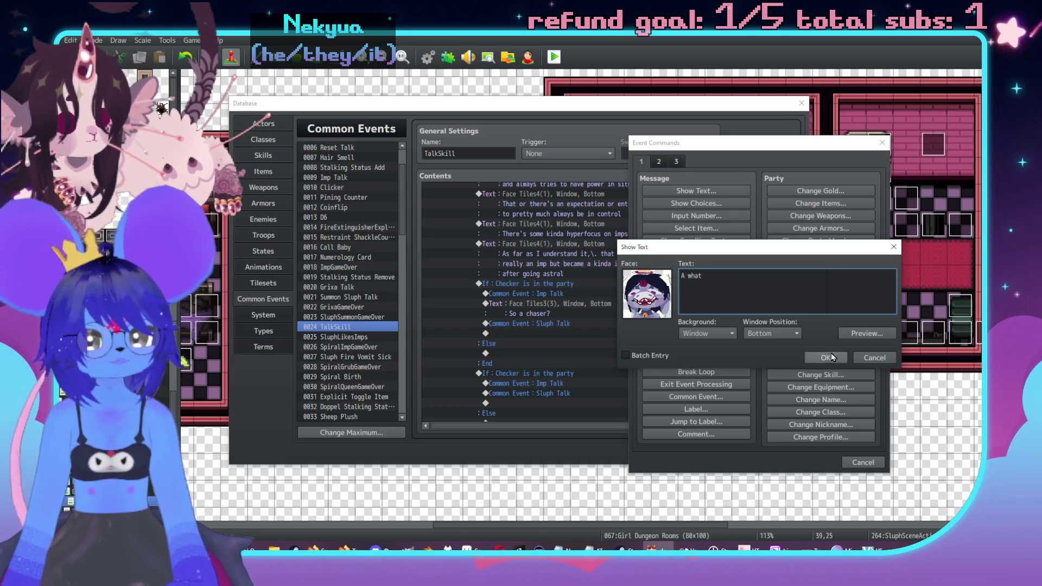
pyautogui.click(825, 357)
# Copy the Imp Talk and 'So a chaser?' rows and paste them below 'A what'.
pyautogui.click(564, 304)
pyautogui.scroll(-2, 561, 282)
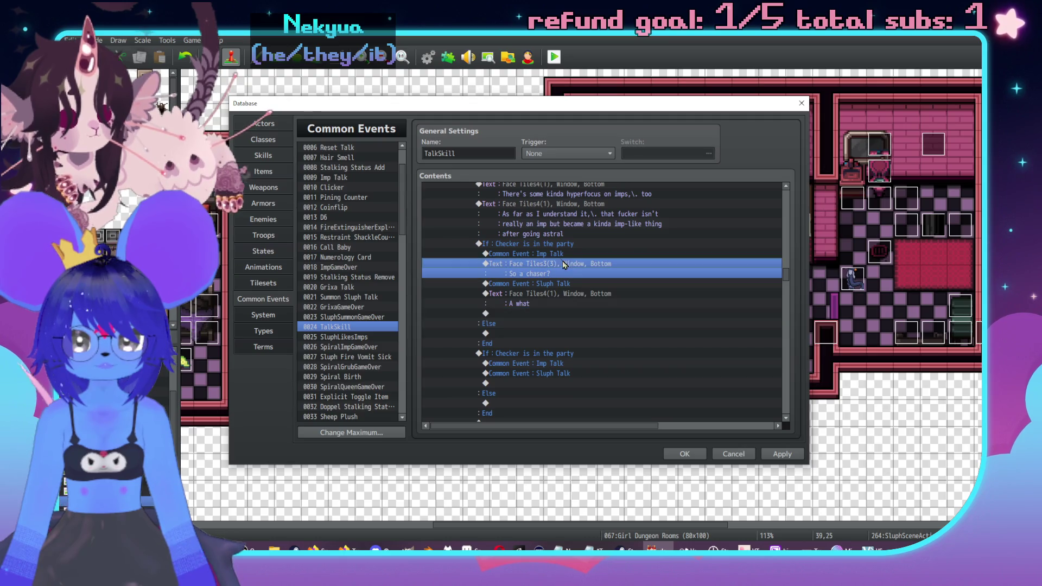
pyautogui.keyDown('shift'); pyautogui.click(559, 254); pyautogui.keyUp('shift')
pyautogui.hotkey('ctrl', 'c')
pyautogui.click(543, 313)
pyautogui.hotkey('ctrl', 'v')
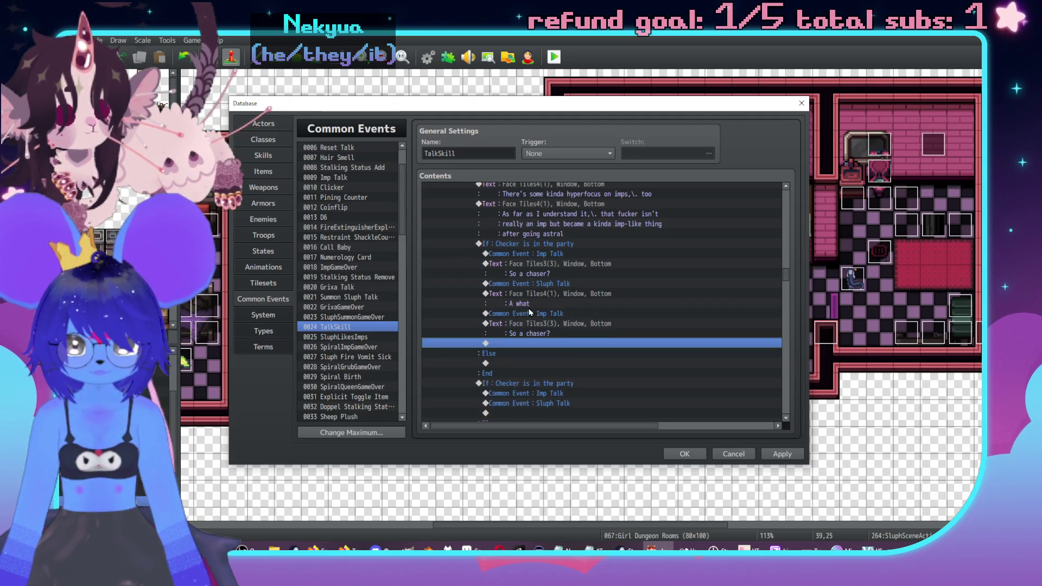
pyautogui.scroll(-2, 570, 304)
pyautogui.doubleClick(597, 295)
# Rewrite the copied message as 'A chaser.\. Someone who reduces you to a single specific trait…'.
pyautogui.hotkey('ctrl', 'a')
pyautogui.write('A c')
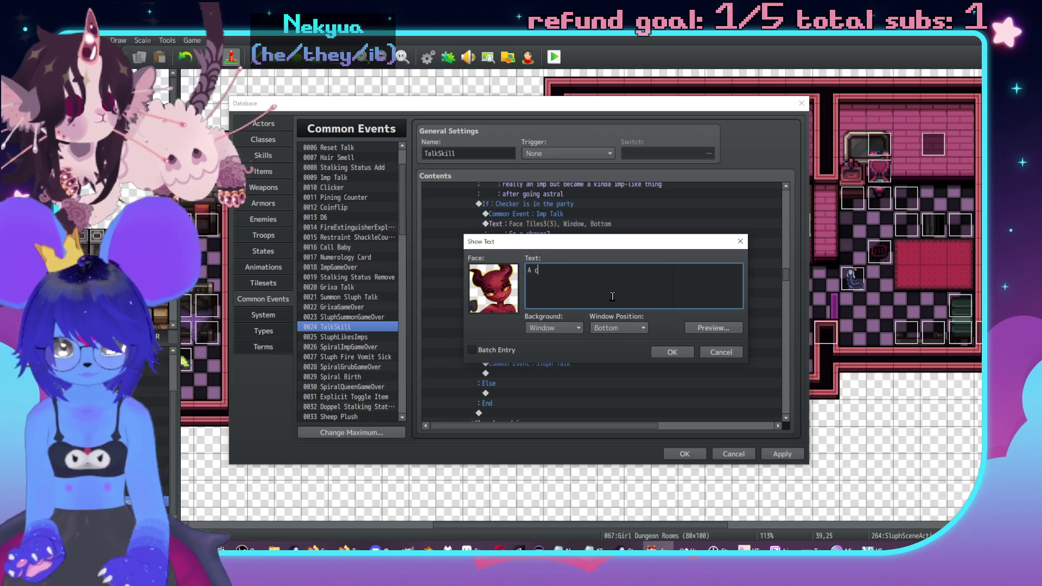
pyautogui.write('haser.\\. S')
pyautogui.press('BackSpace')
pyautogui.press('BackSpace')
pyautogui.press('BackSpace')
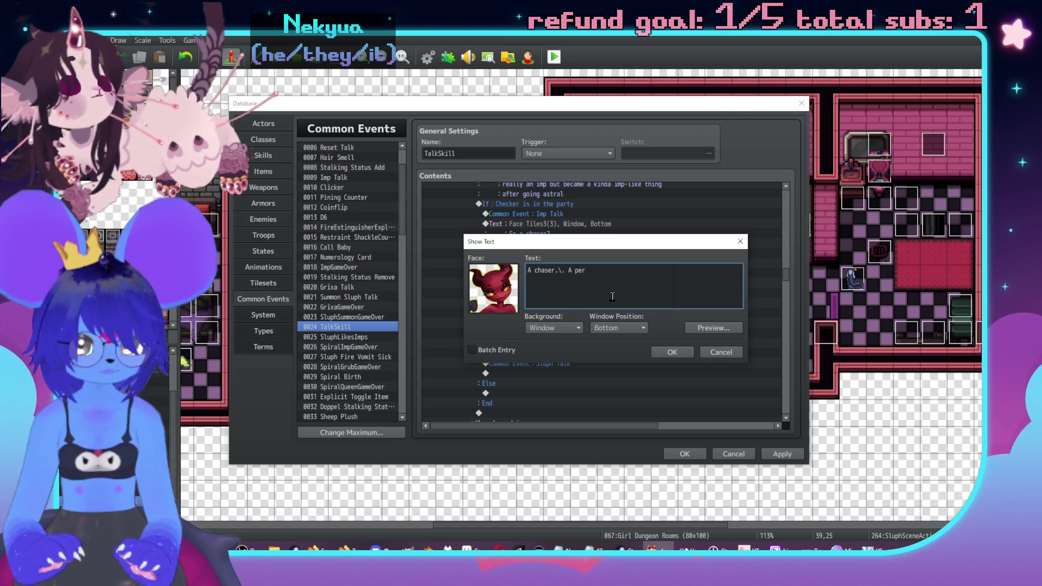
pyautogui.press('BackSpace')
pyautogui.press('BackSpace')
pyautogui.press('BackSpace')
pyautogui.press('BackSpace')
pyautogui.write('omeone who reduce')
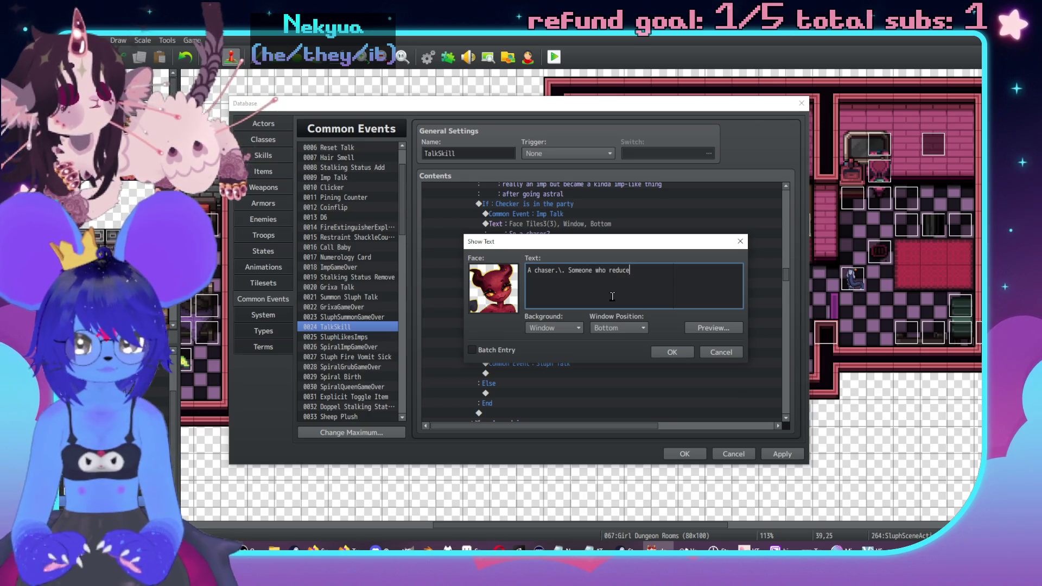
pyautogui.write('s you to')
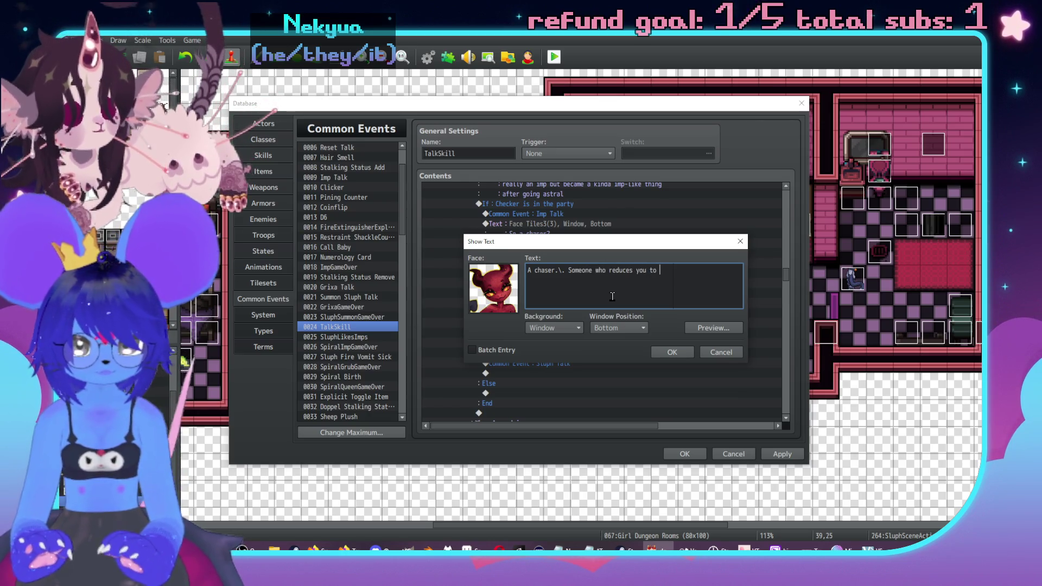
pyautogui.write('aa')
pyautogui.press('Return')
pyautogui.write('specific tr')
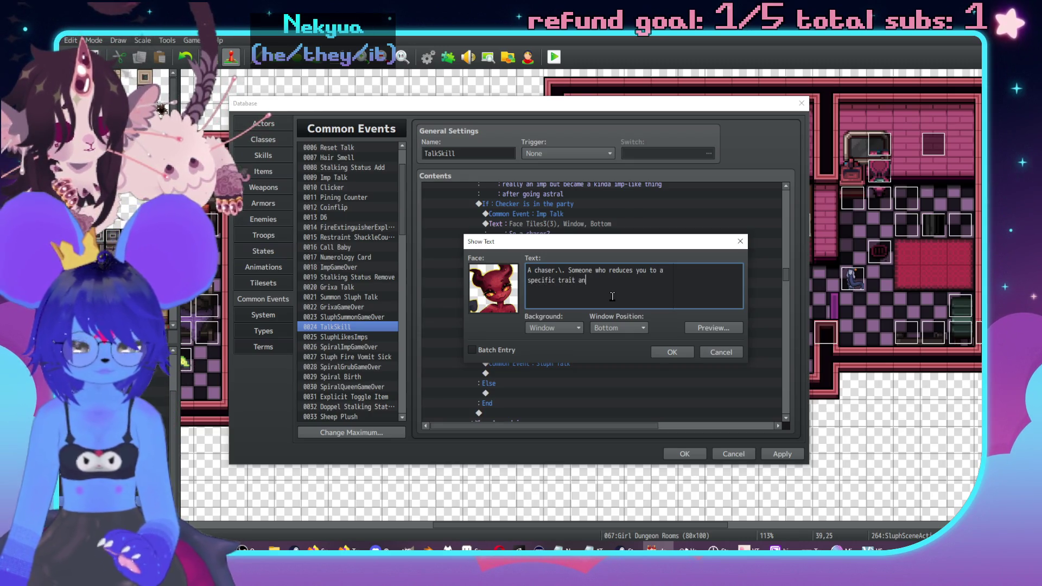
pyautogui.write('dmakes')
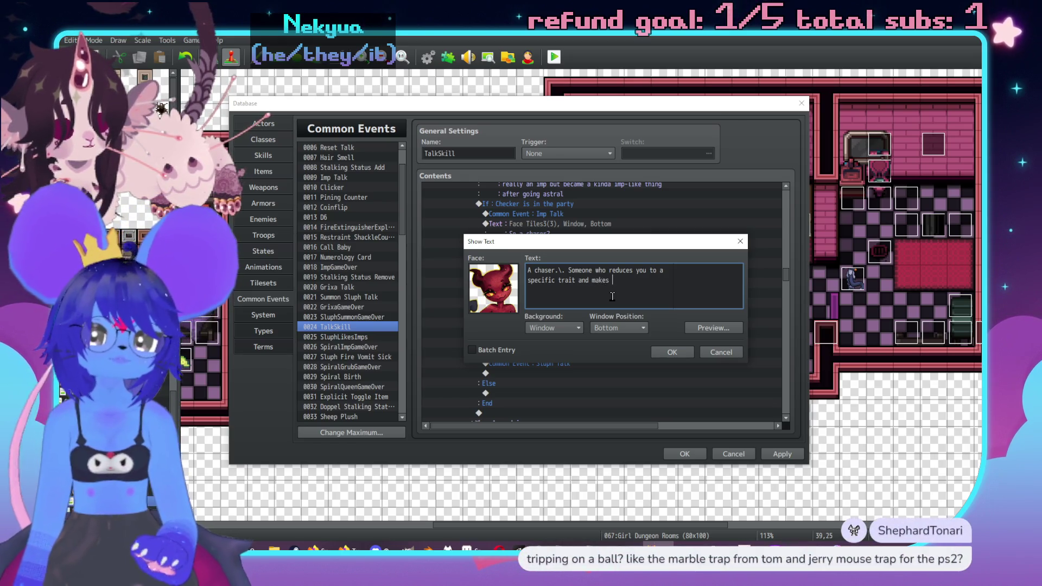
pyautogui.write('hig')
pyautogui.write('bout you')
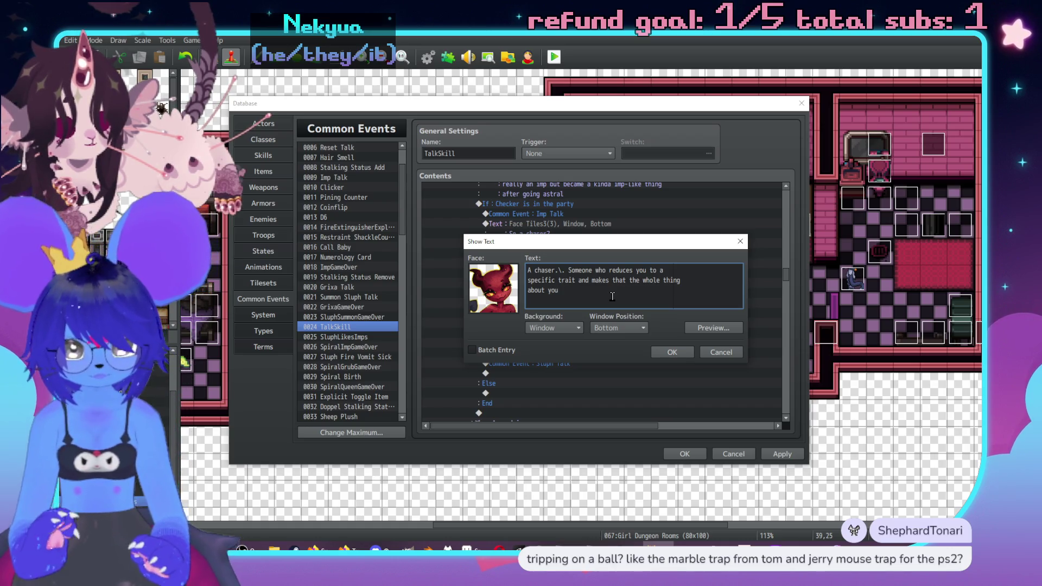
pyautogui.write('.')
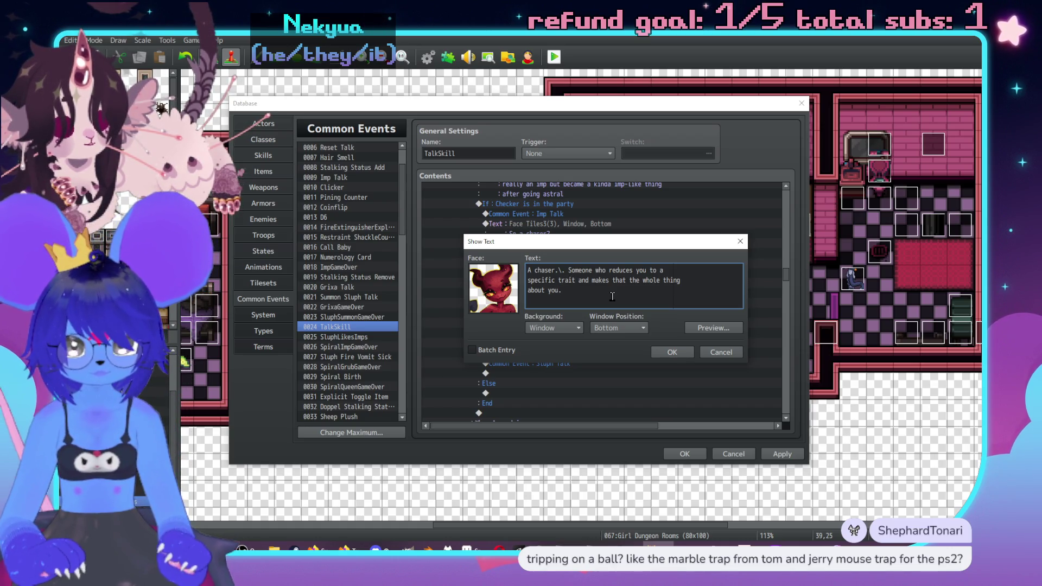
pyautogui.write('they like')
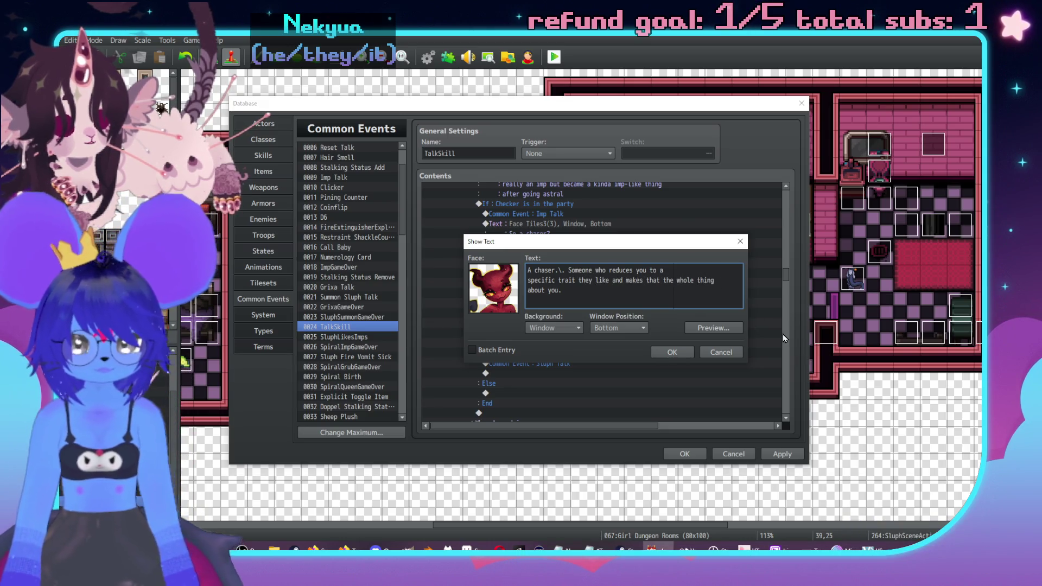
pyautogui.press('Return')
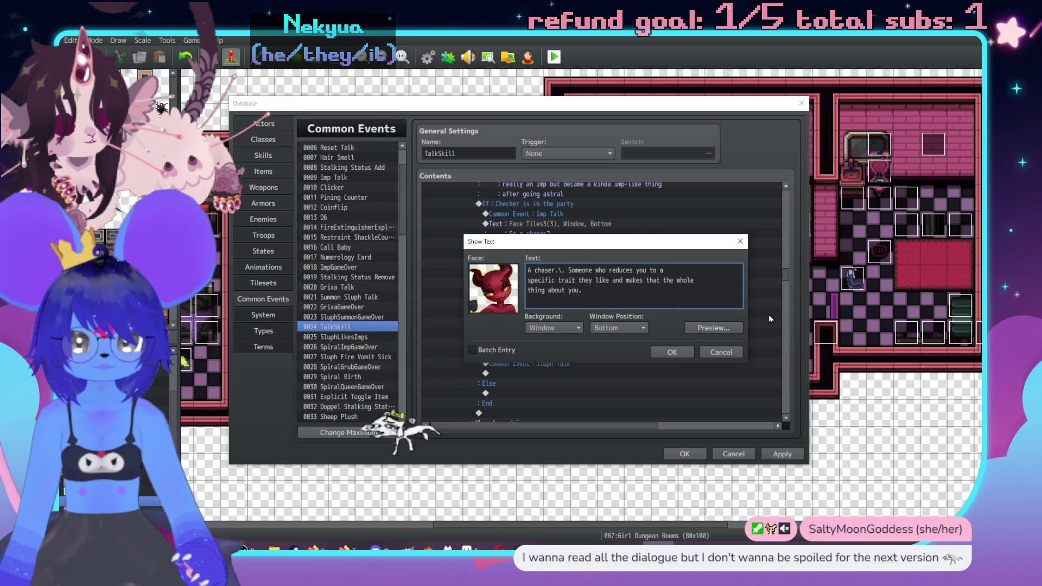
pyautogui.click(709, 274)
pyautogui.write('single')
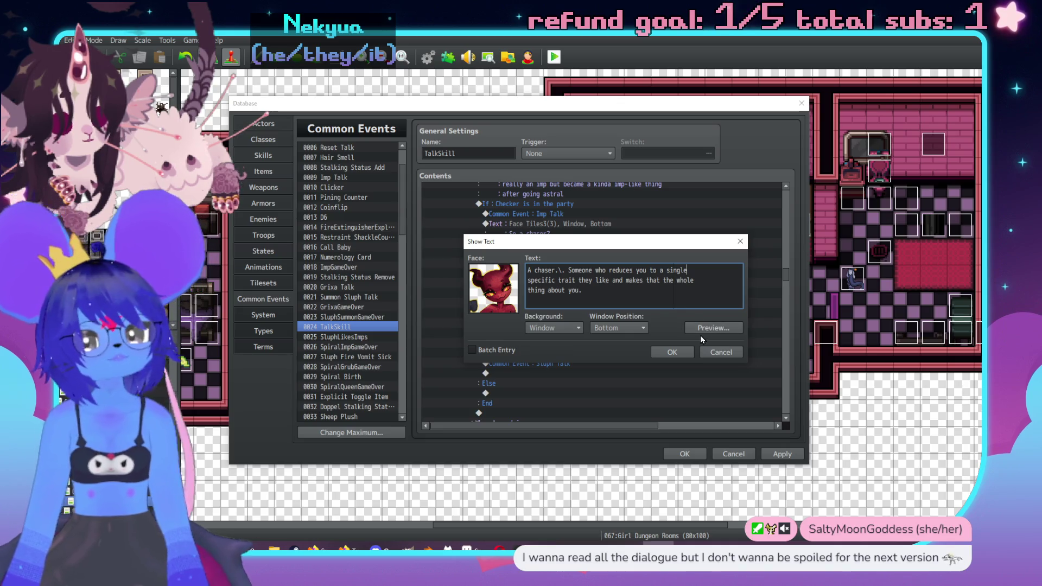
pyautogui.click(713, 328)
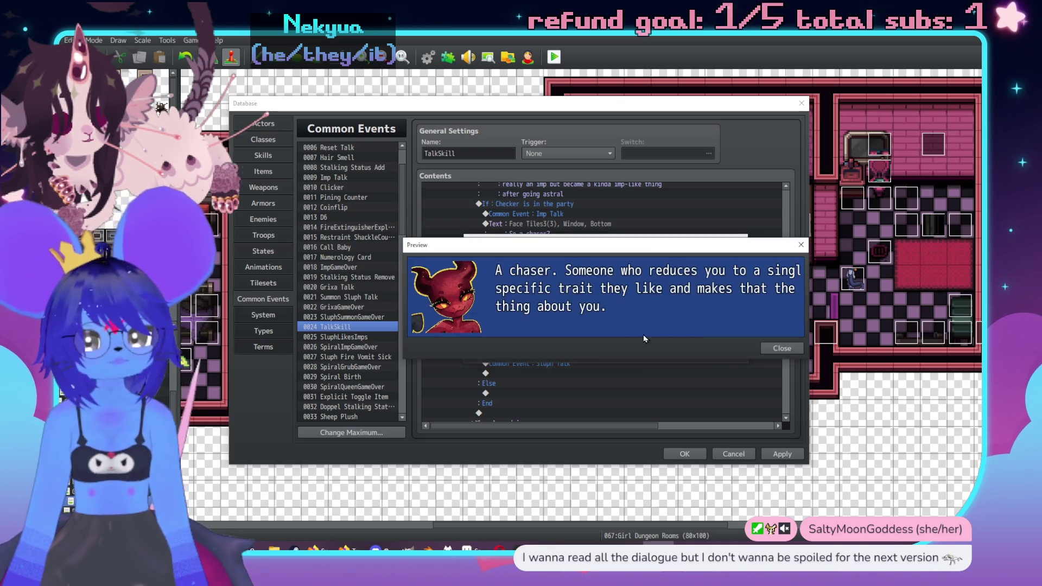
pyautogui.click(782, 347)
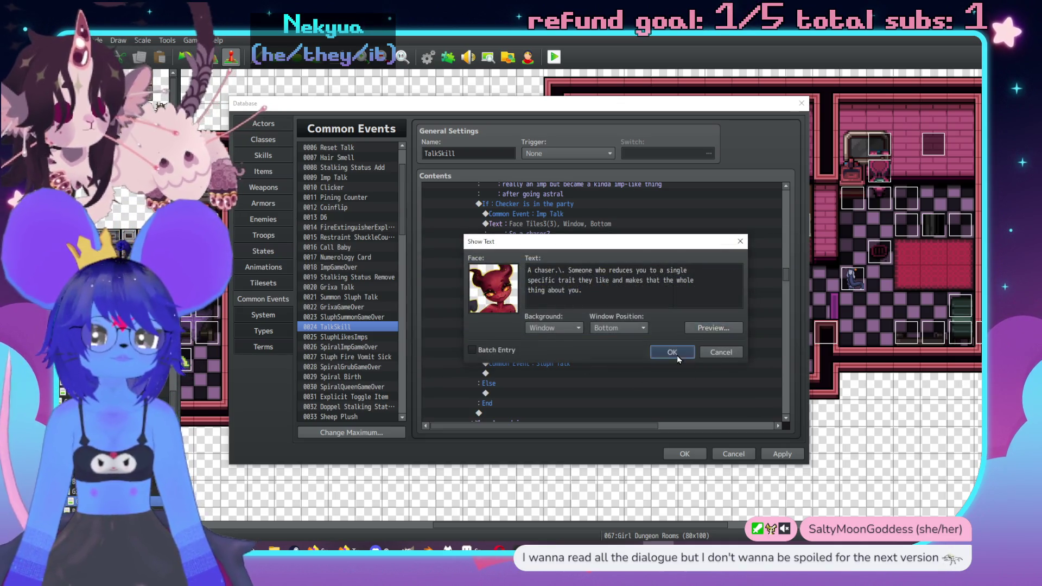
pyautogui.click(676, 352)
# Paste Sluph Talk and the reply below, changing the reply to 'Oh is that what that's about'.
pyautogui.scroll(1, 545, 262)
pyautogui.moveTo(539, 263); pyautogui.dragTo(546, 281)
pyautogui.scroll(-2, 548, 281)
pyautogui.click(537, 285)
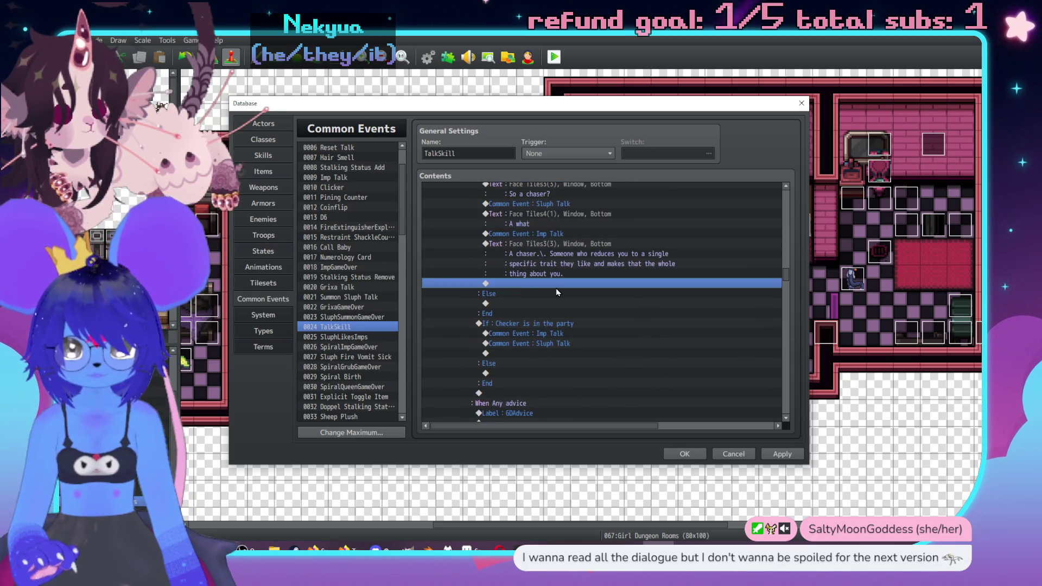
pyautogui.hotkey('ctrl', 'v')
pyautogui.doubleClick(558, 293)
pyautogui.write('Oh is tha')
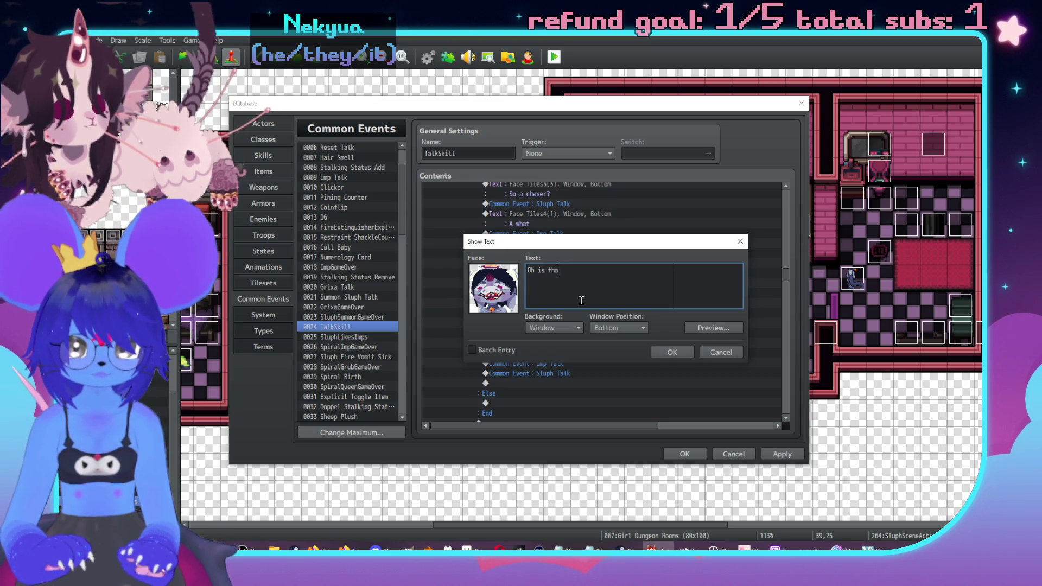
pyautogui.write('r wt what that')
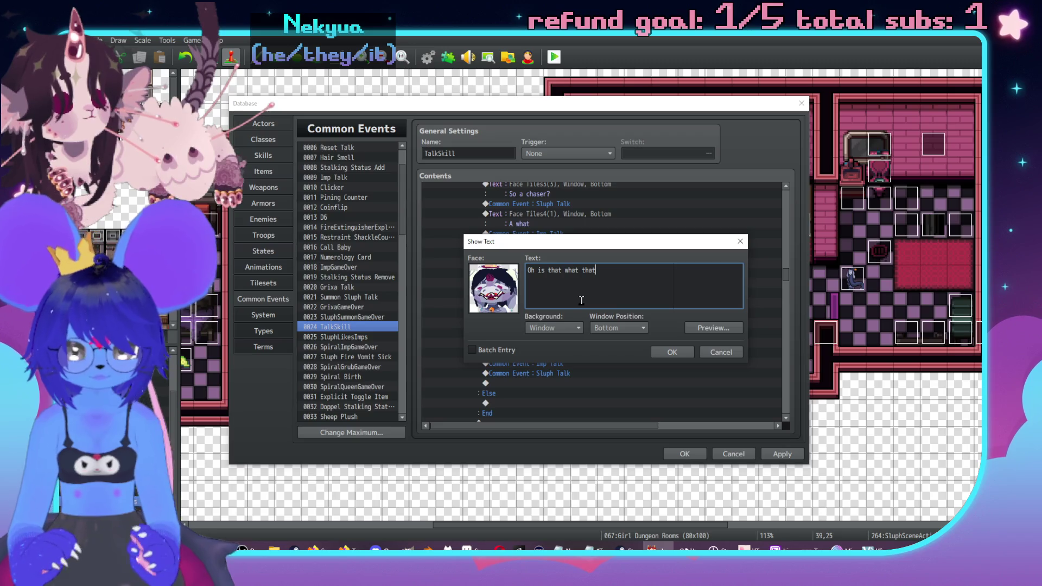
pyautogui.write(' about')
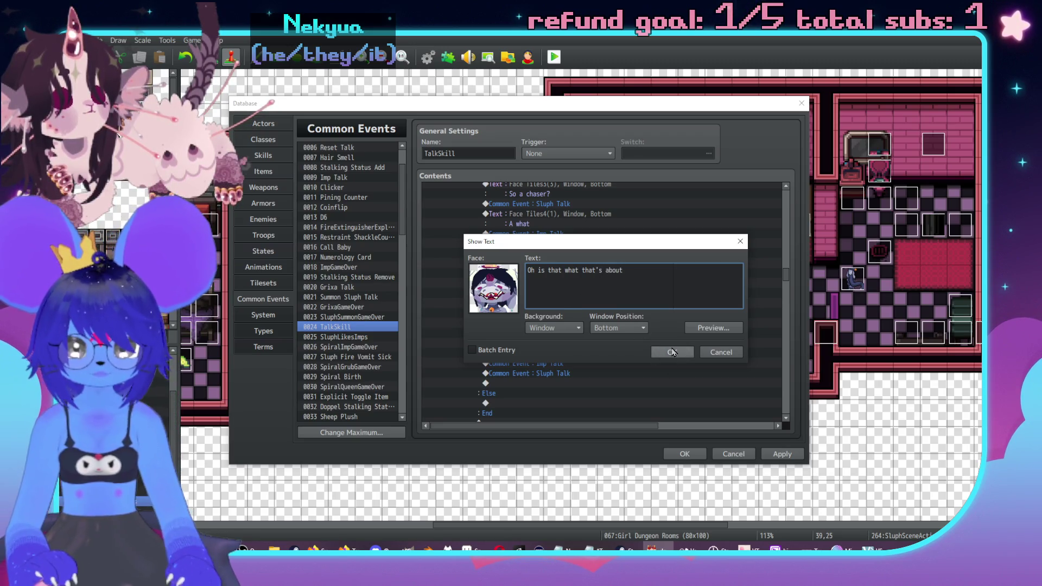
pyautogui.click(686, 352)
pyautogui.click(578, 274)
pyautogui.scroll(-2, 578, 274)
pyautogui.doubleClick(541, 278)
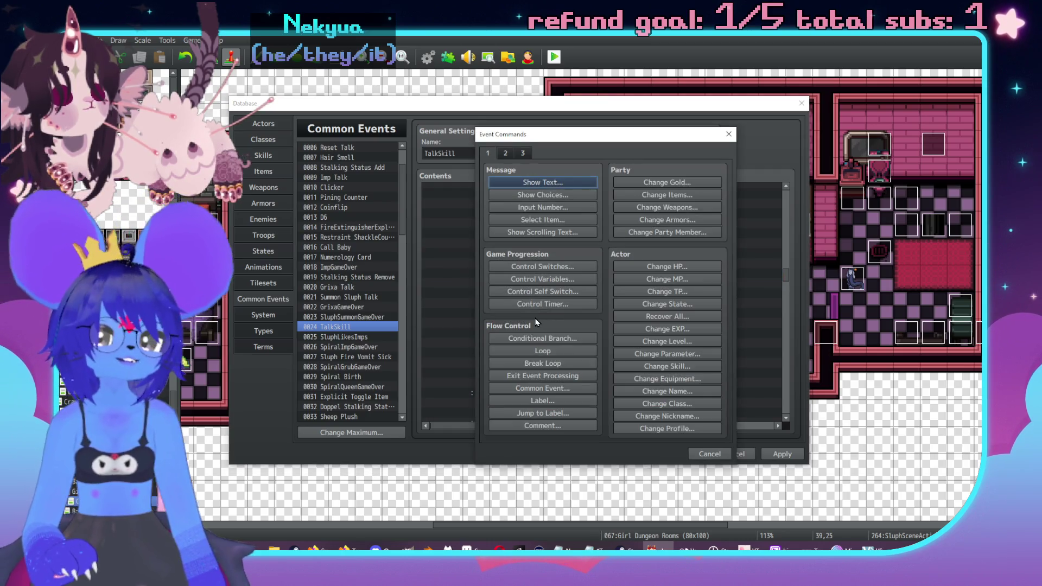
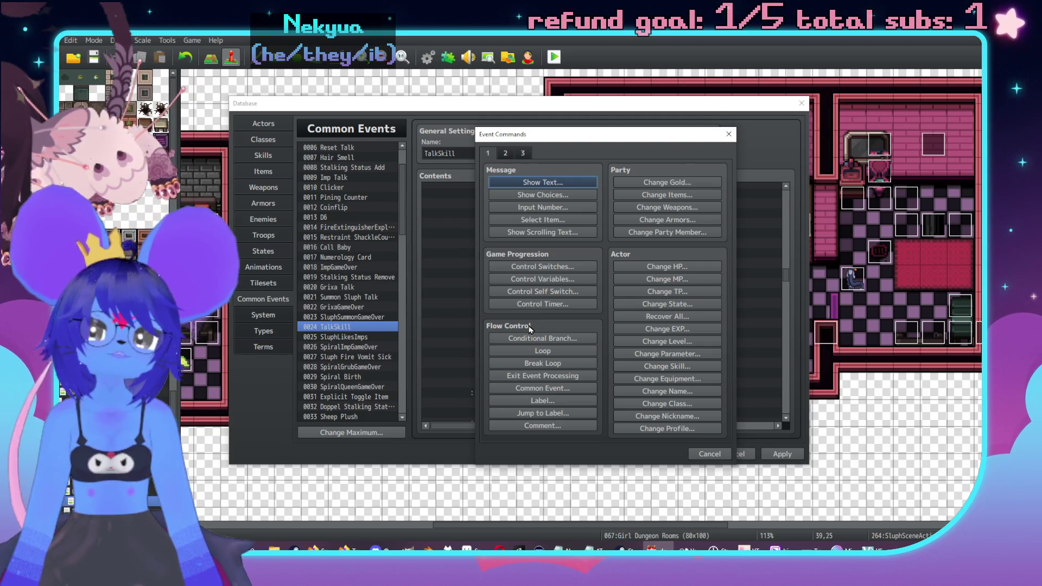
# Insert a Conditional Branch testing switch 0353 CheckerDislikesSluph is ON after Sluph's line.
pyautogui.moveTo(581, 139)
pyautogui.mouseDown()
pyautogui.moveTo(773, 151)
pyautogui.moveTo(794, 132)
pyautogui.mouseUp()
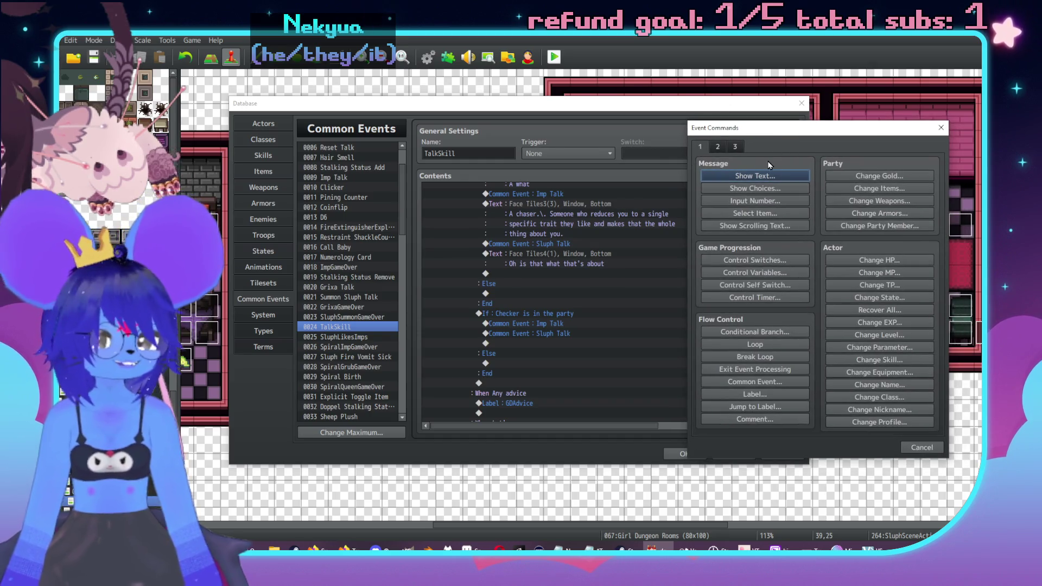
pyautogui.click(772, 331)
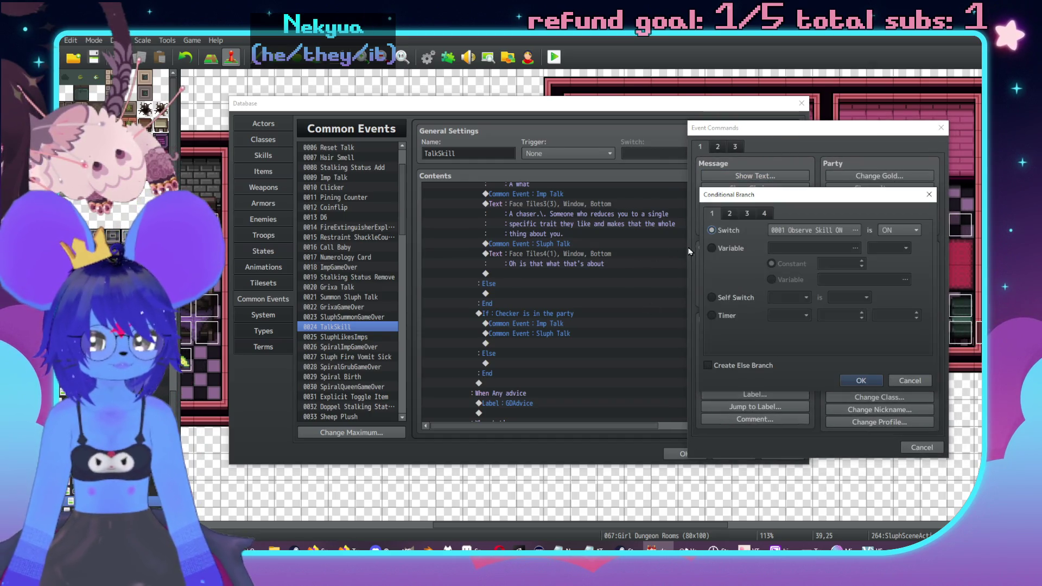
pyautogui.click(777, 232)
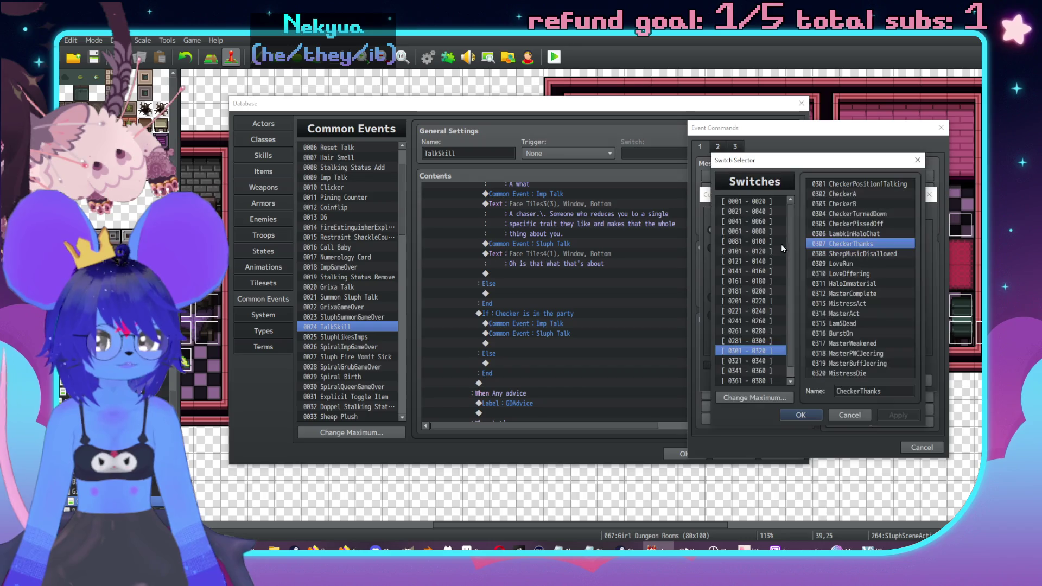
pyautogui.click(762, 361)
pyautogui.click(759, 371)
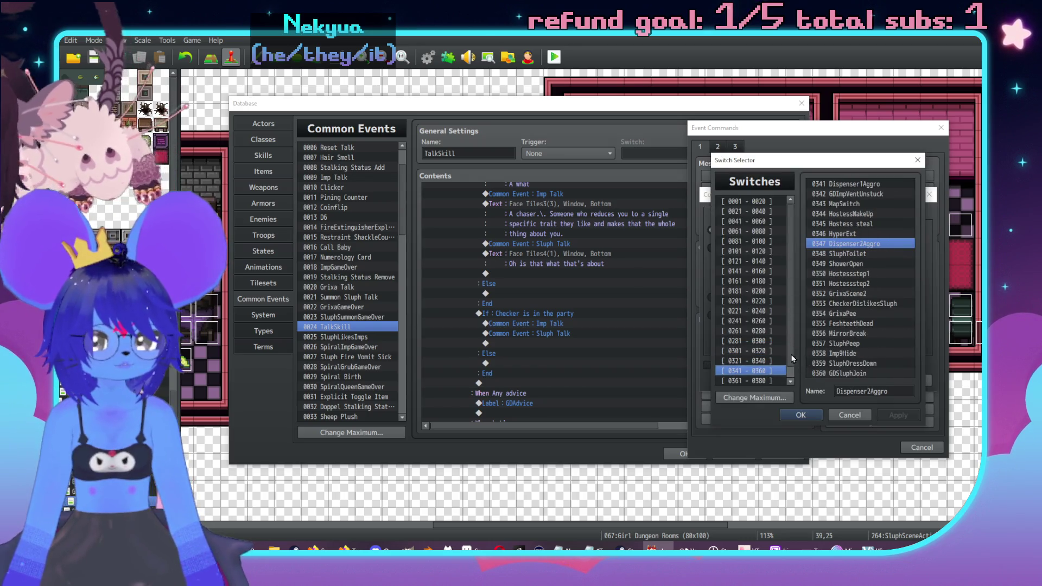
pyautogui.doubleClick(846, 303)
pyautogui.click(860, 381)
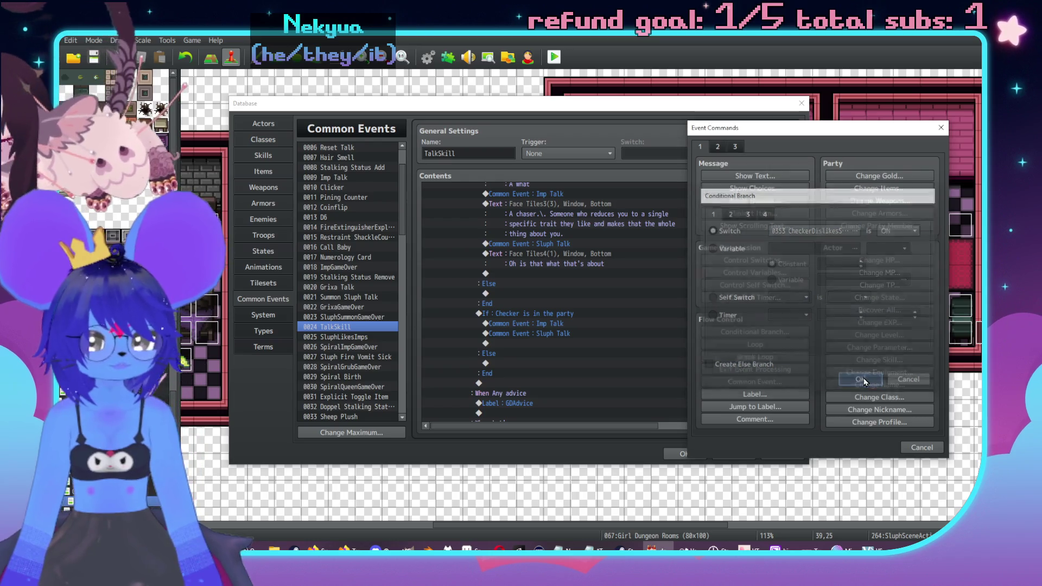
# Edit the CheckerDislikesSluph branch to include an Else branch.
pyautogui.doubleClick(549, 272)
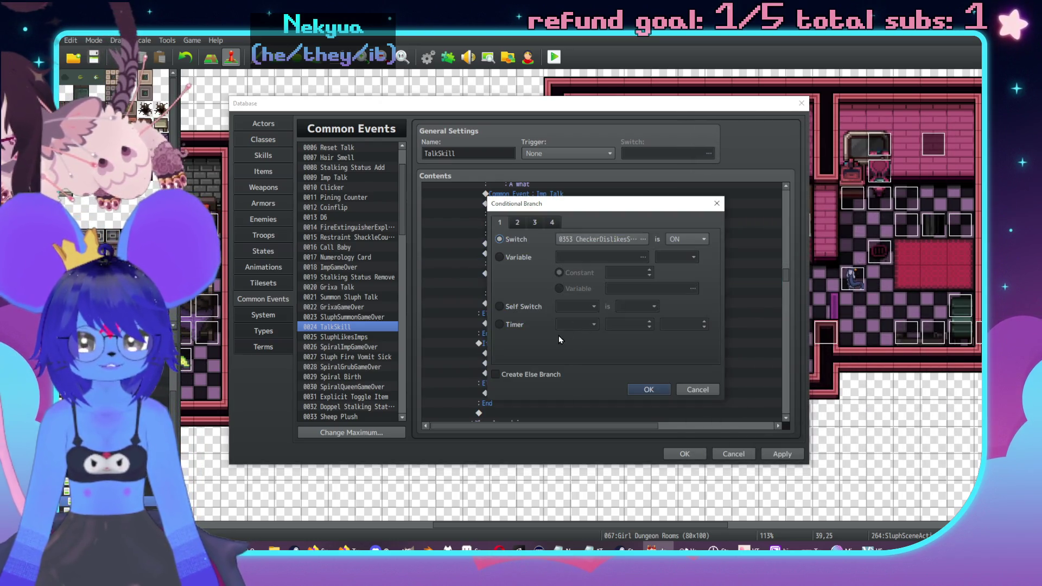
pyautogui.click(495, 374)
pyautogui.click(649, 389)
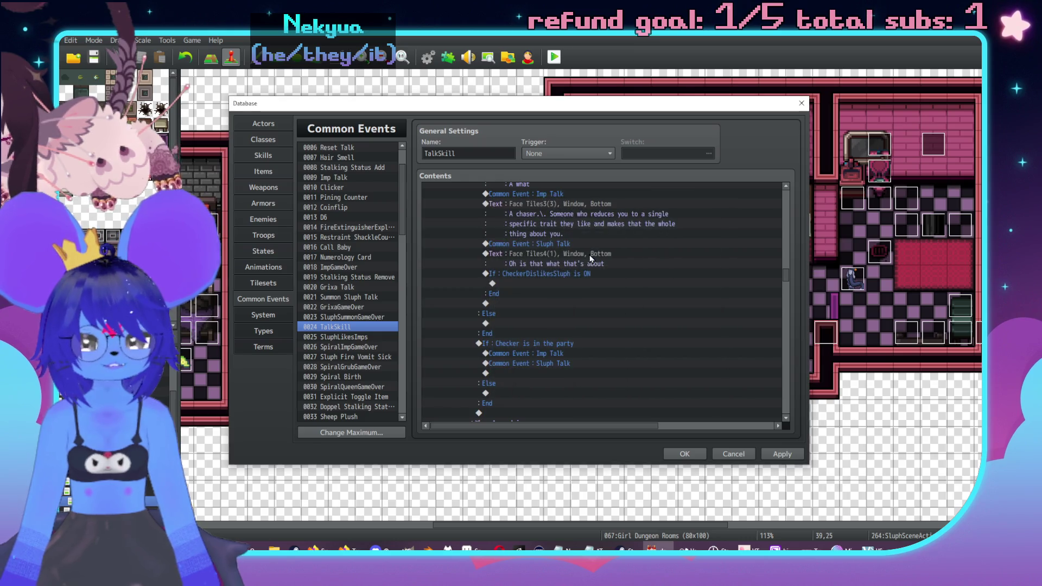
# Copy the Imp Talk common event call into the new CheckerDislikesSluph branch.
pyautogui.click(595, 276)
pyautogui.scroll(1, 597, 281)
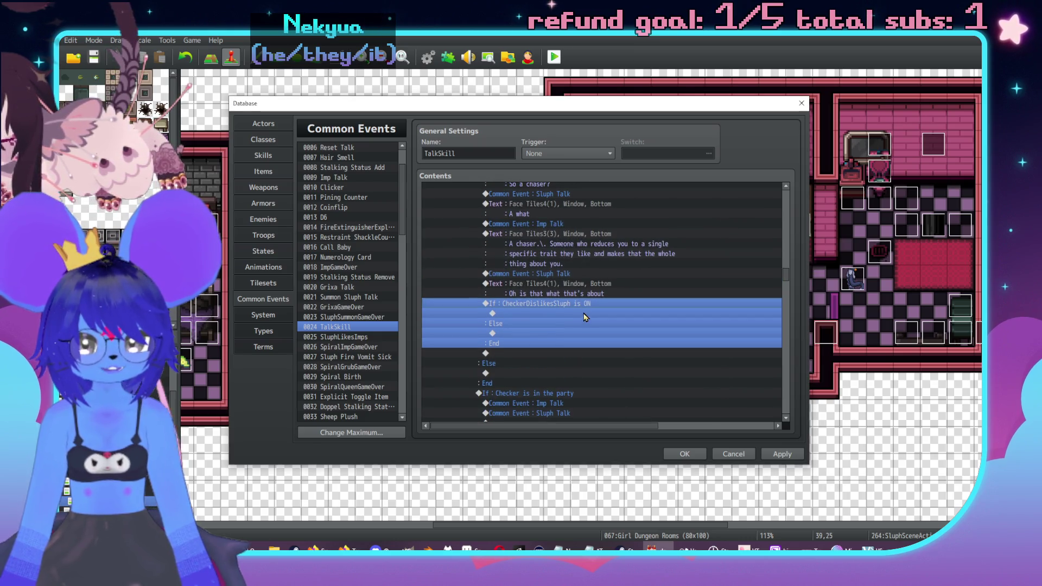
pyautogui.click(548, 225)
pyautogui.hotkey('ctrl', 'c')
pyautogui.click(552, 315)
pyautogui.hotkey('ctrl', 'v')
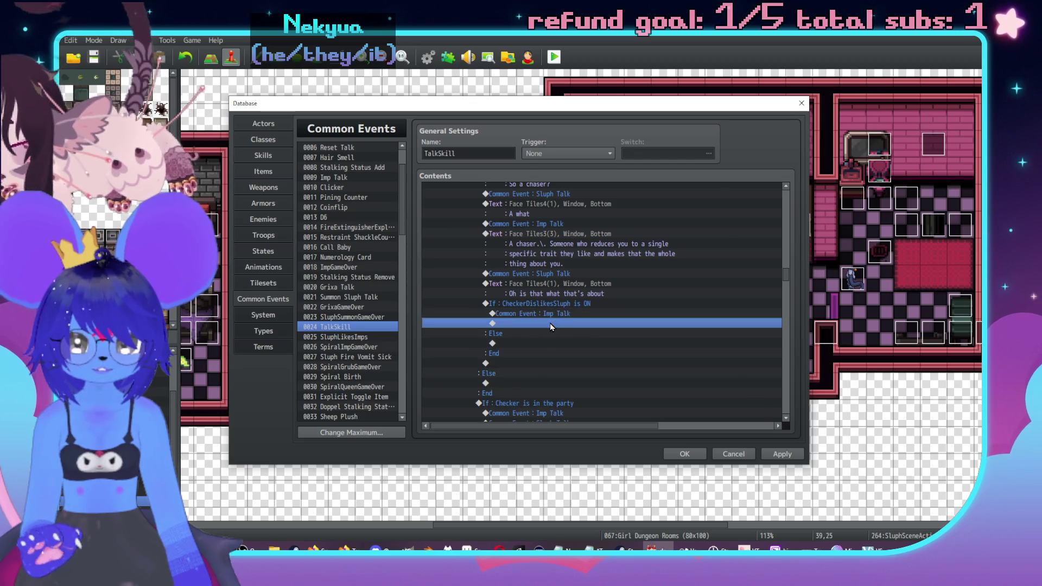
# Add a Face Tiles3 red-demon message about \n[1]'s memories, ending 'your deal or some shit.'.
pyautogui.doubleClick(550, 324)
pyautogui.click(542, 183)
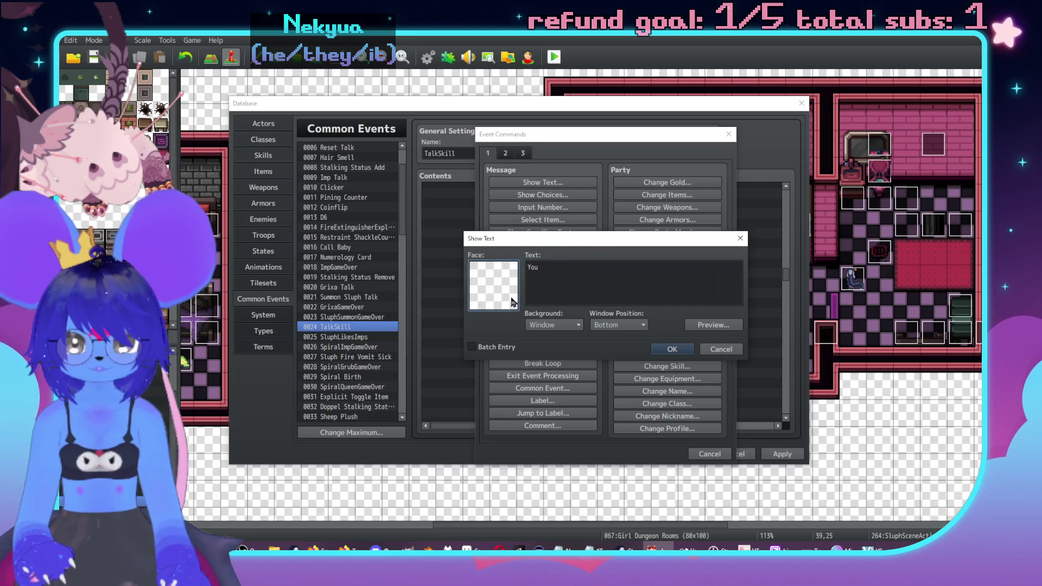
pyautogui.doubleClick(493, 285)
pyautogui.click(491, 229)
pyautogui.doubleClick(694, 231)
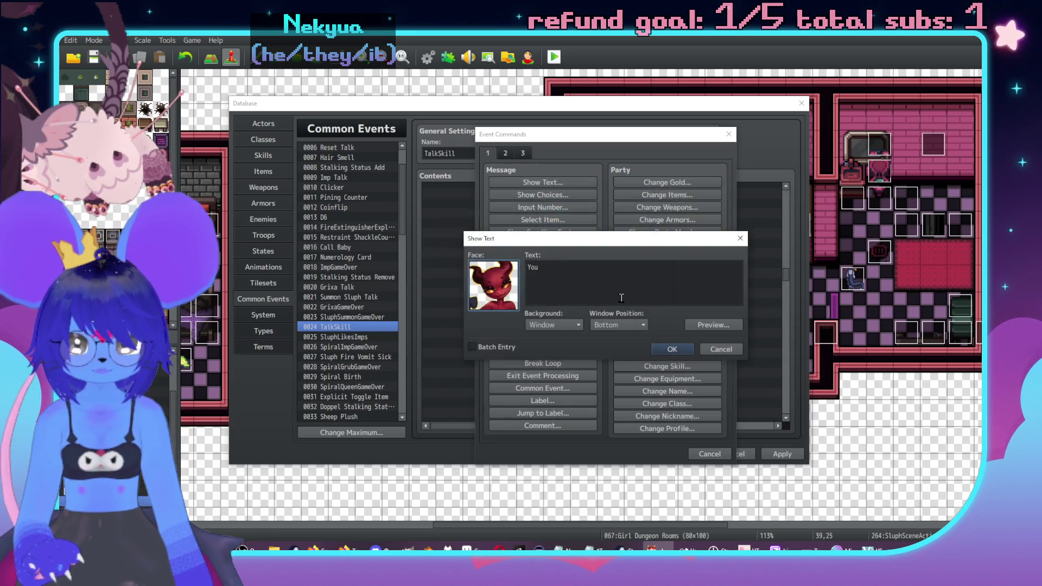
pyautogui.write("You didn't know")
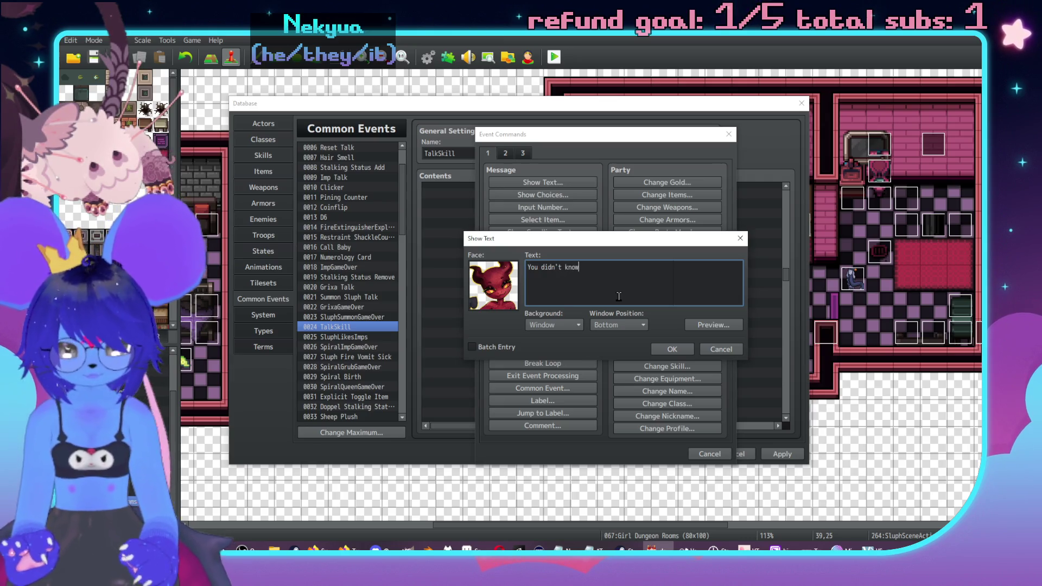
pyautogui.write('?\\. I tho')
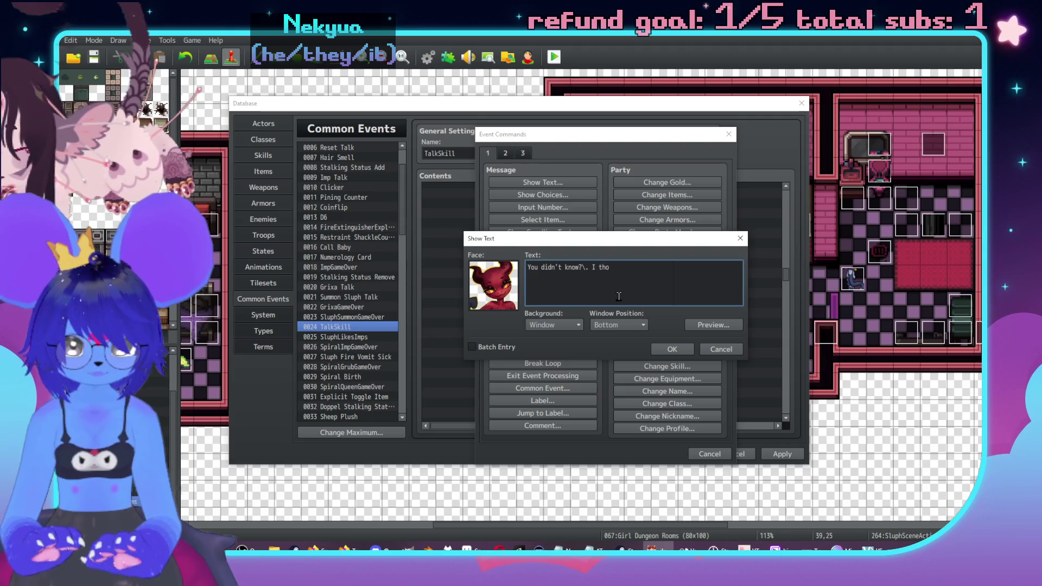
pyautogui.write('ught you l')
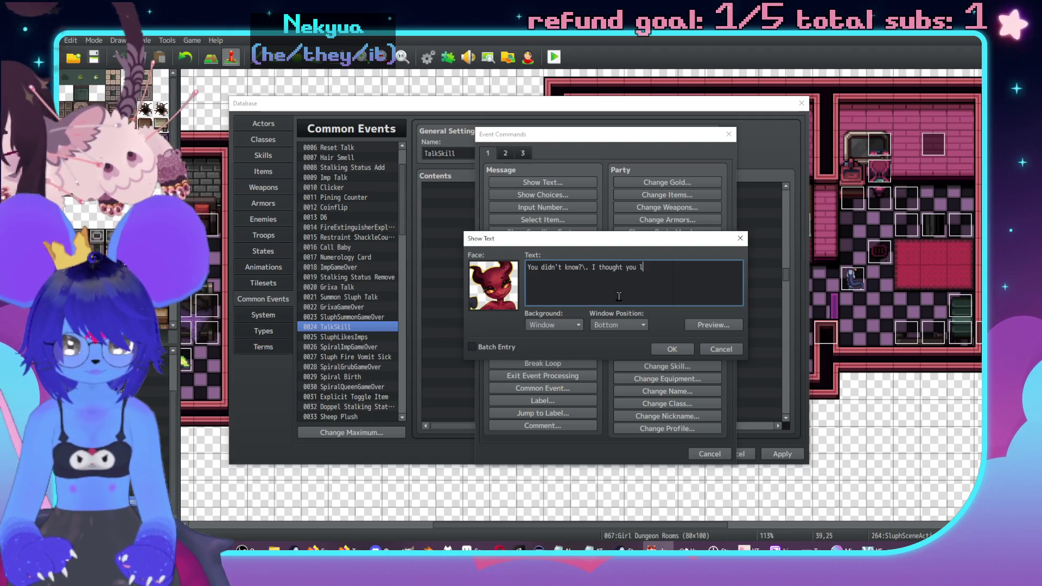
pyautogui.write('i fuck')
pyautogui.write("'")
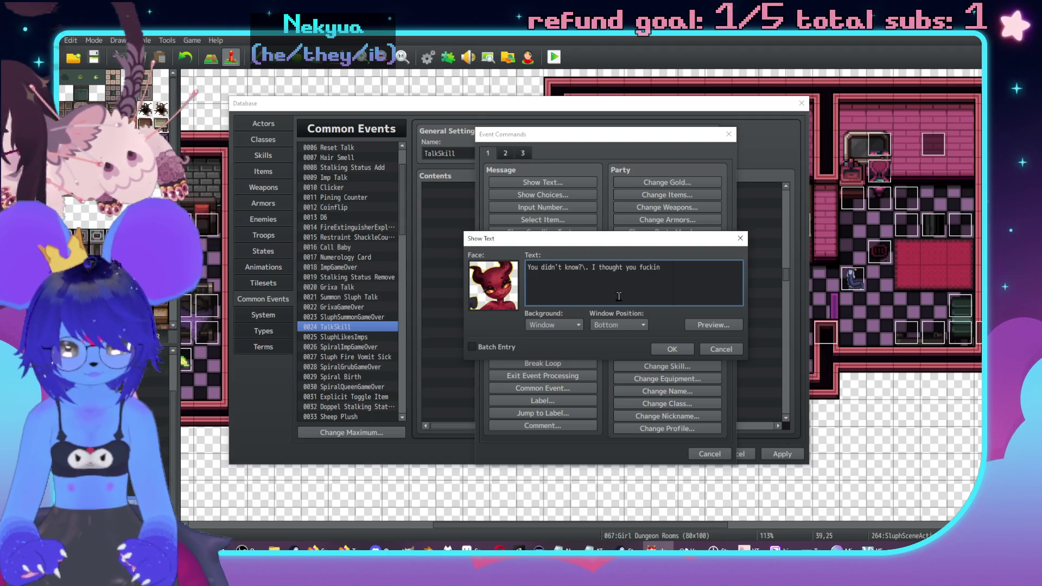
pyautogui.press('Return')
pyautogui.write('min')
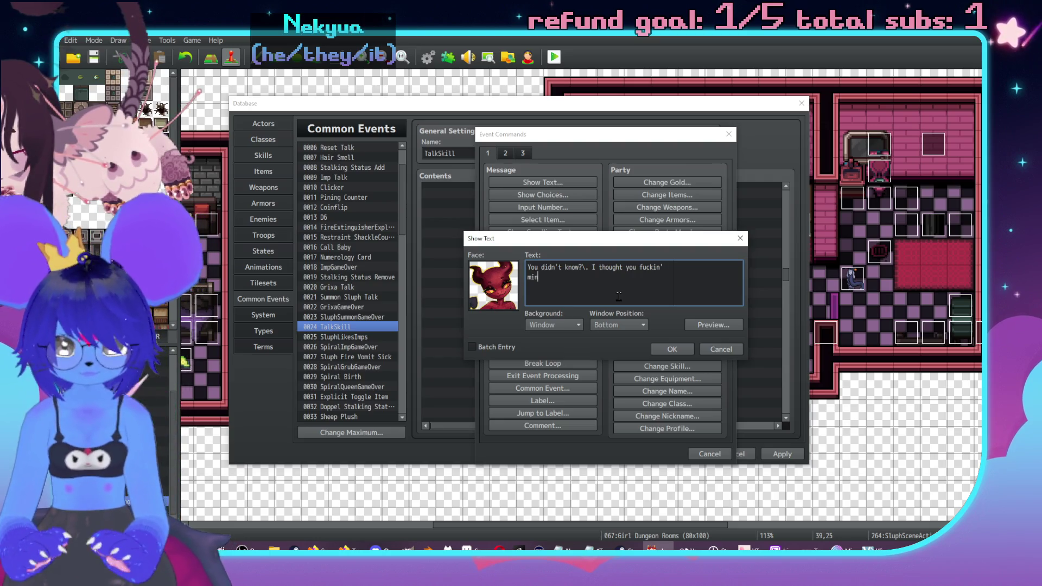
pyautogui.write('ted part of ')
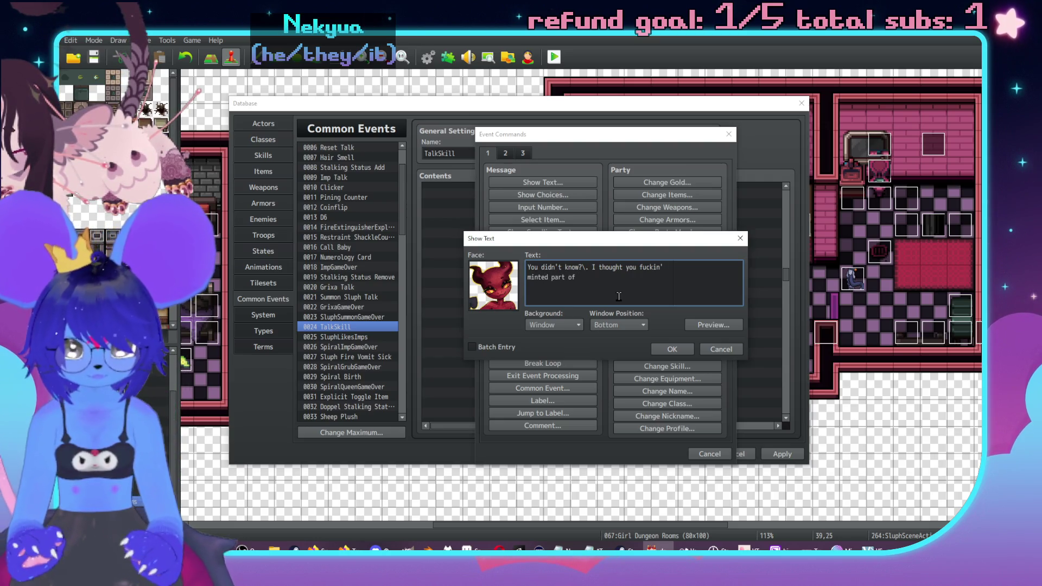
pyautogui.write("\\n[1]'s")
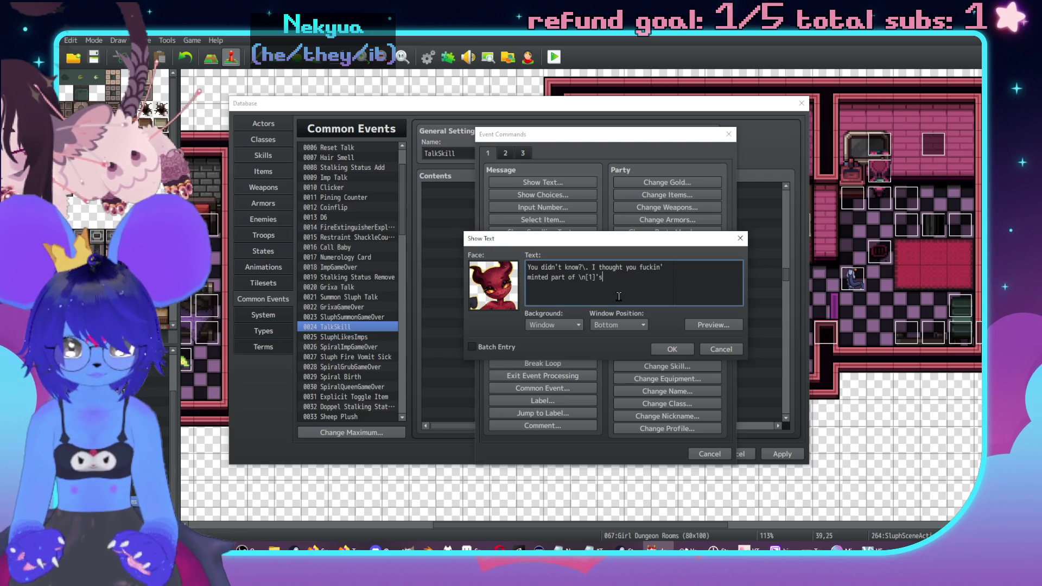
pyautogui.write(' memories when yop')
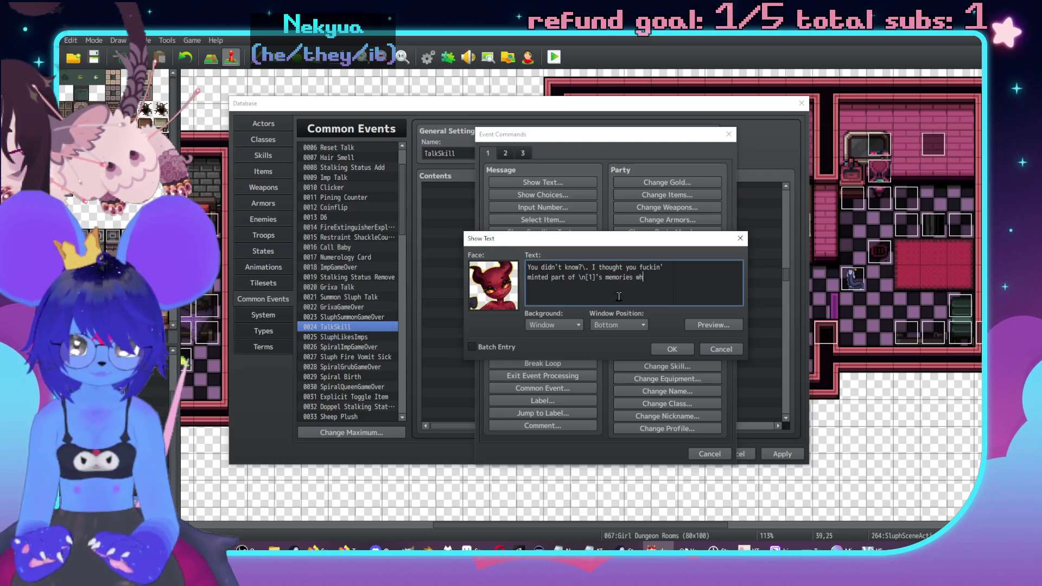
pyautogui.press('Return')
pyautogui.write('g')
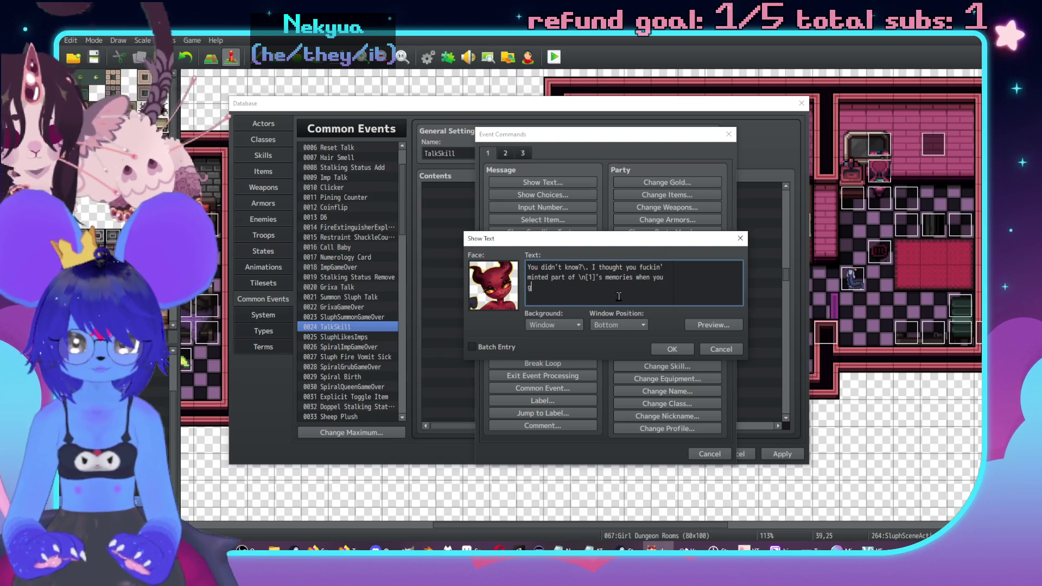
pyautogui.write('ot here or some sh')
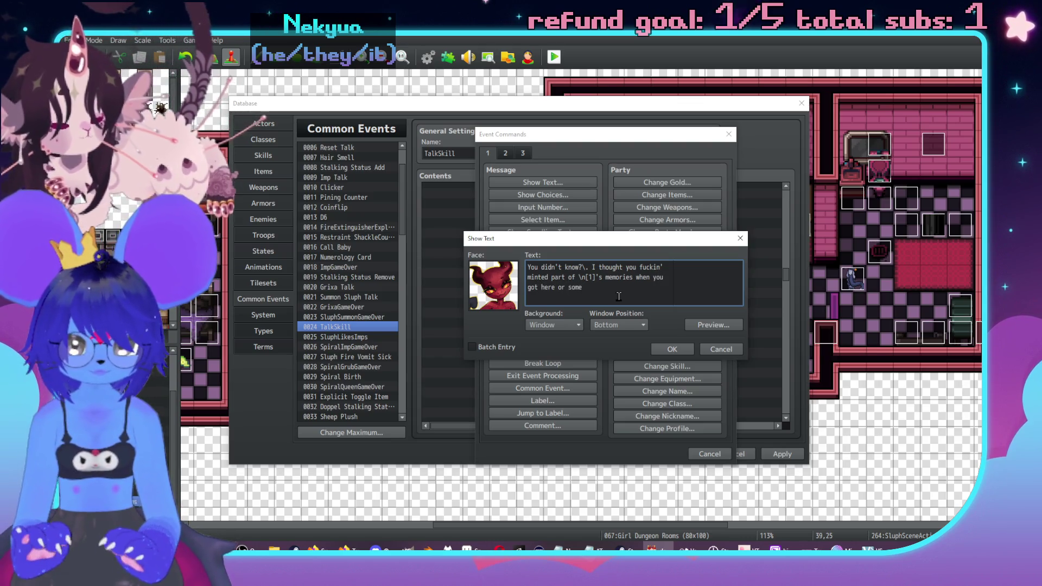
pyautogui.press('BackSpace')
pyautogui.press('BackSpace')
pyautogui.press('BackSpace')
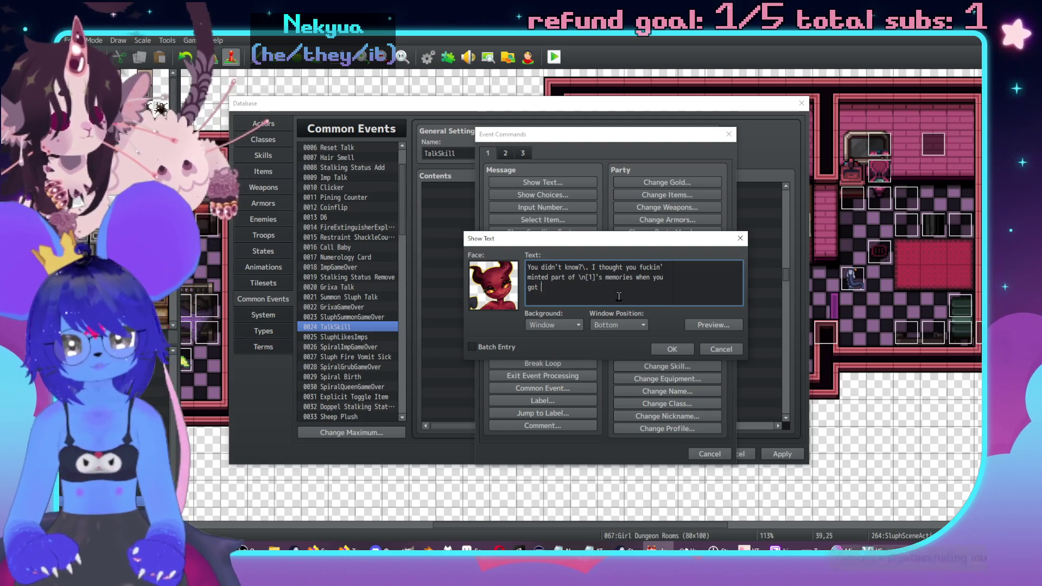
pyautogui.write('madef')
pyautogui.press('BackSpace')
pyautogui.press('BackSpace')
pyautogui.write('your deal or some shit')
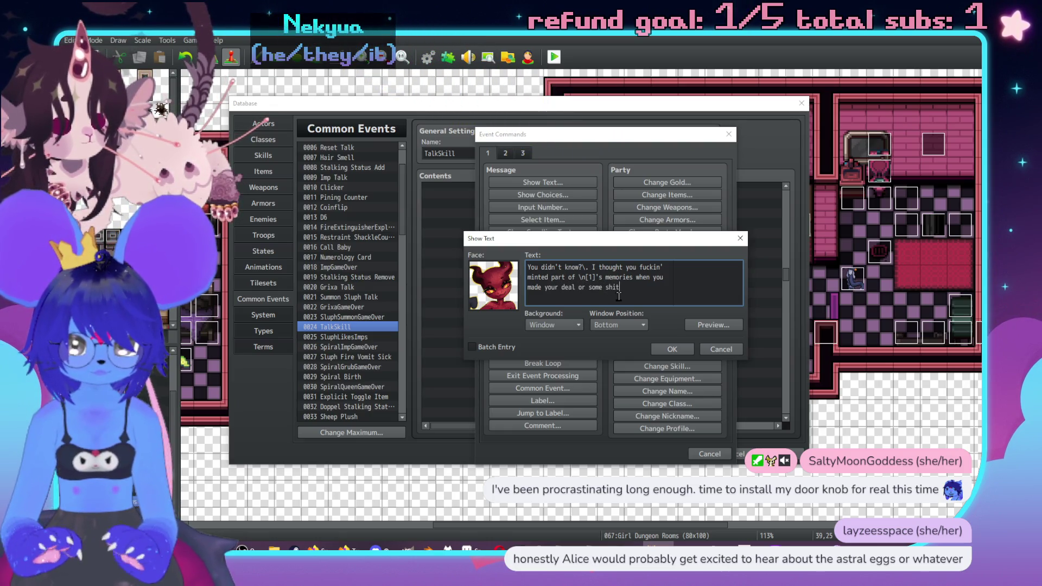
pyautogui.write('.')
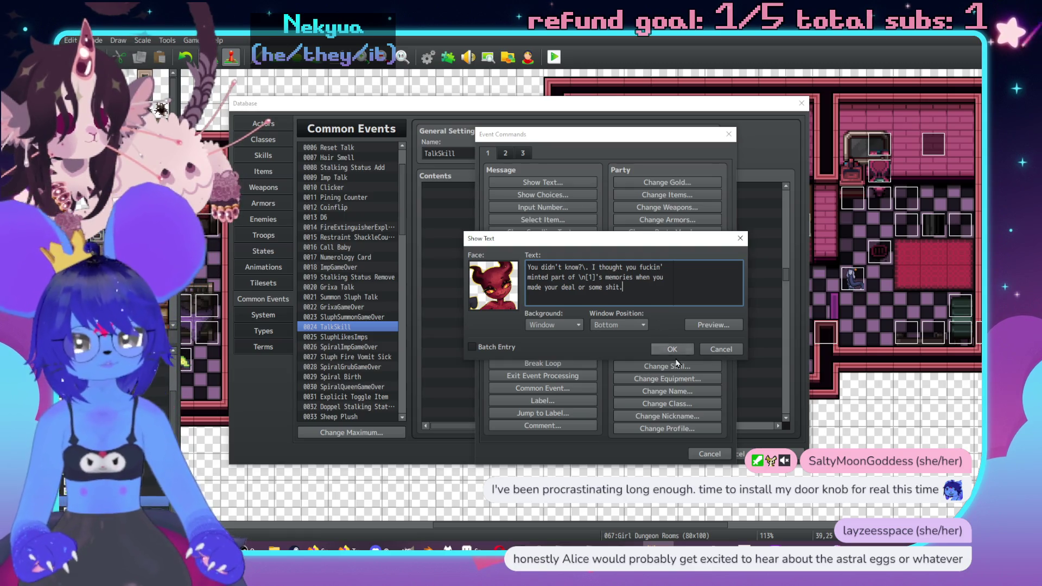
pyautogui.click(671, 349)
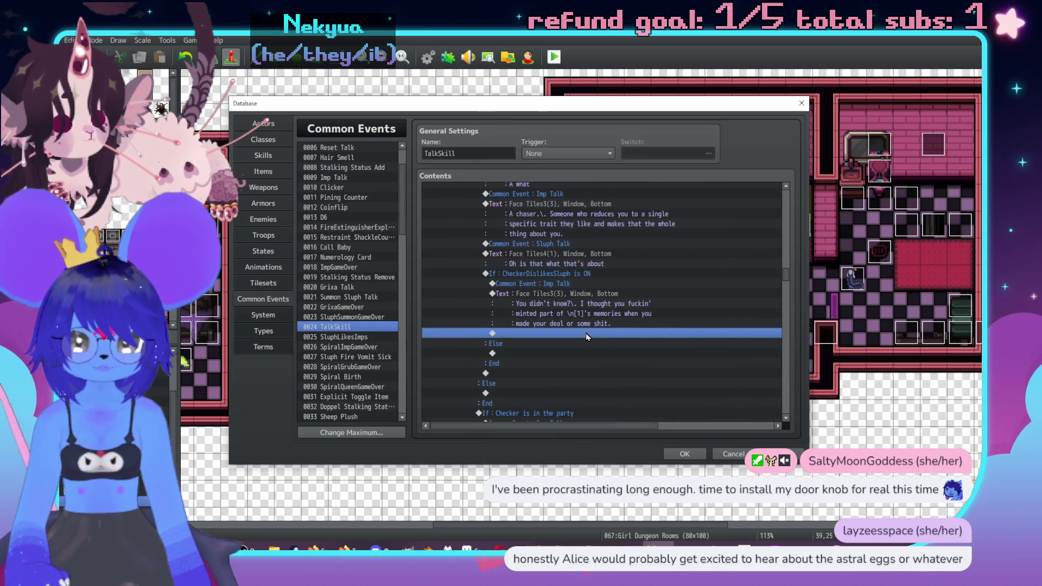
# Add a second demon-face message: 'Every trans person knows what chasers are.'.
pyautogui.doubleClick(586, 334)
pyautogui.click(687, 166)
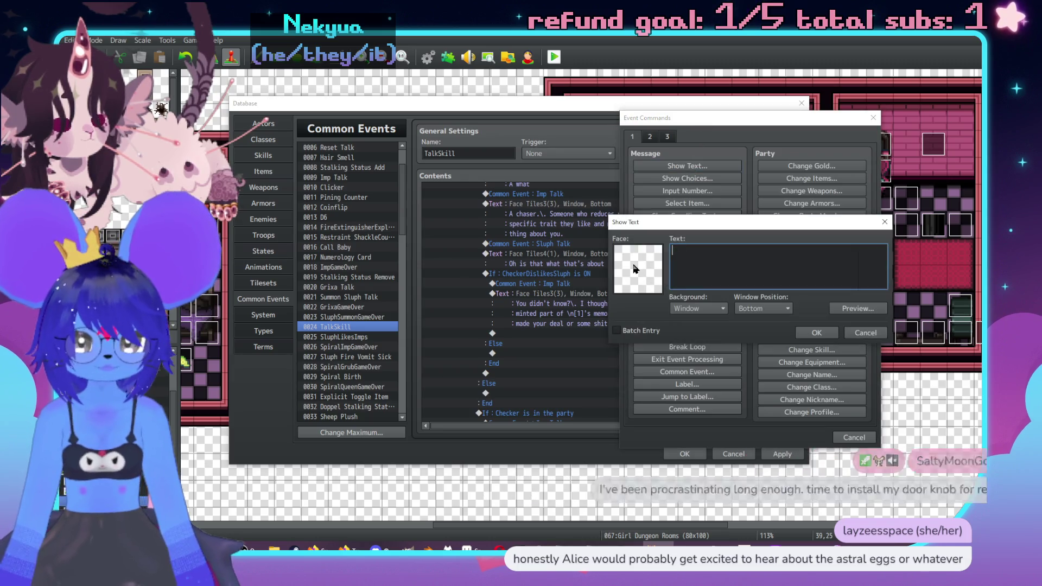
pyautogui.doubleClick(633, 269)
pyautogui.click(624, 224)
pyautogui.click(624, 214)
pyautogui.doubleClick(845, 202)
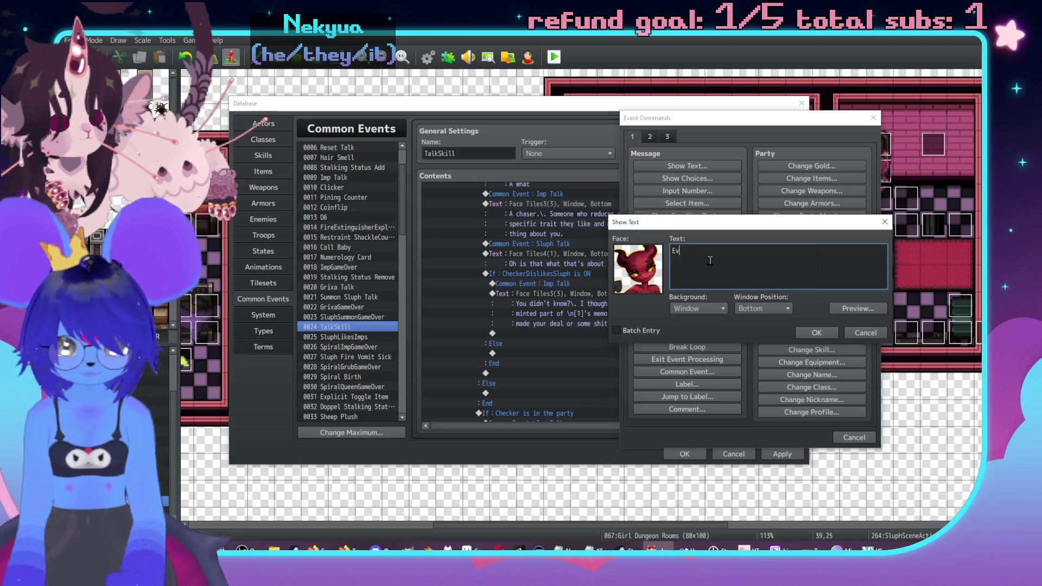
pyautogui.write('ery trans person knows what cha')
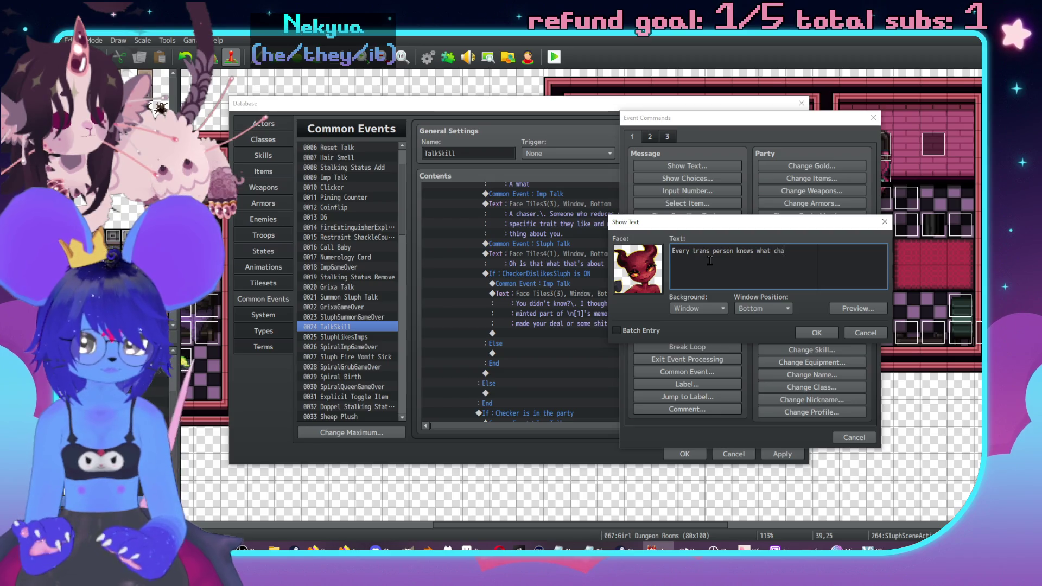
pyautogui.write('sers are.')
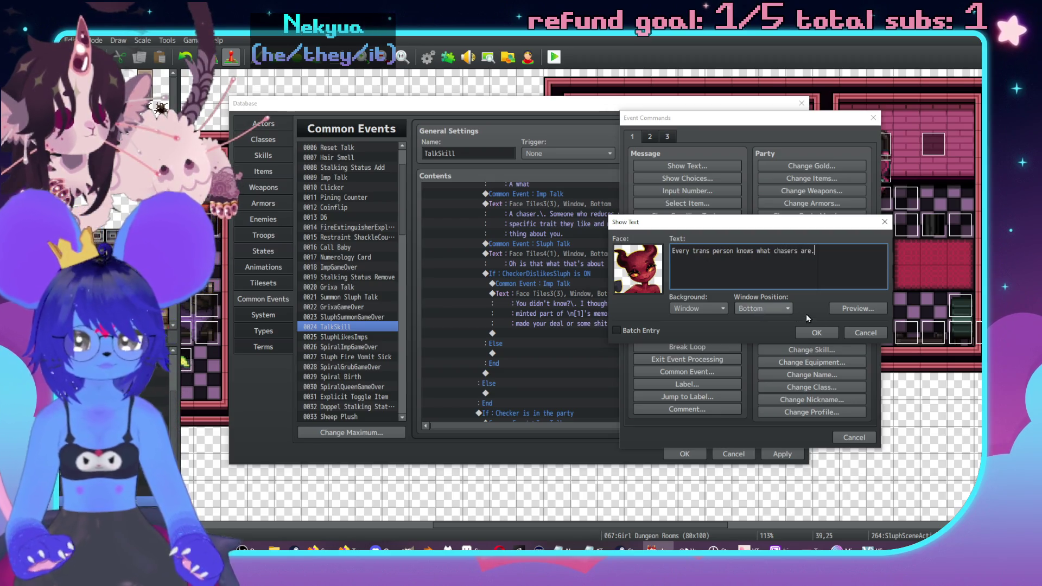
pyautogui.click(816, 333)
pyautogui.click(564, 257)
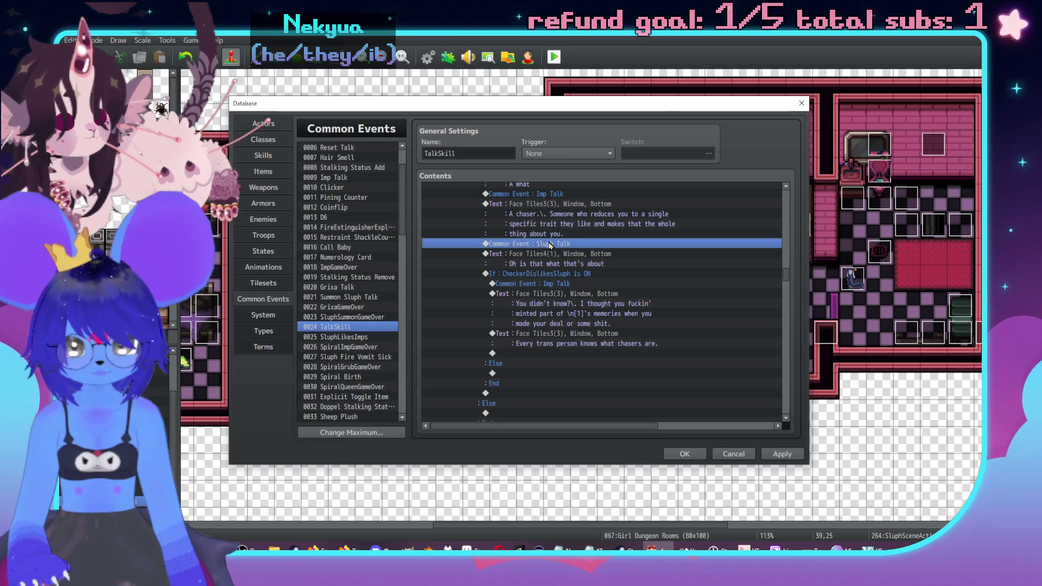
# Add a Face Tiles4 Sluph-face message remarking on some confusion at the branch end.
pyautogui.click(568, 356)
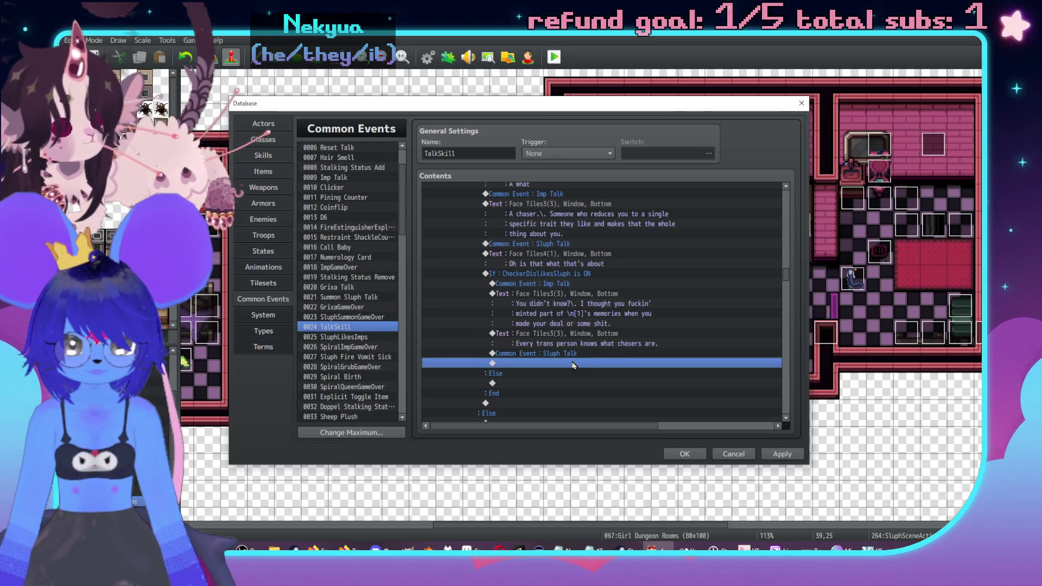
pyautogui.doubleClick(571, 356)
pyautogui.click(542, 183)
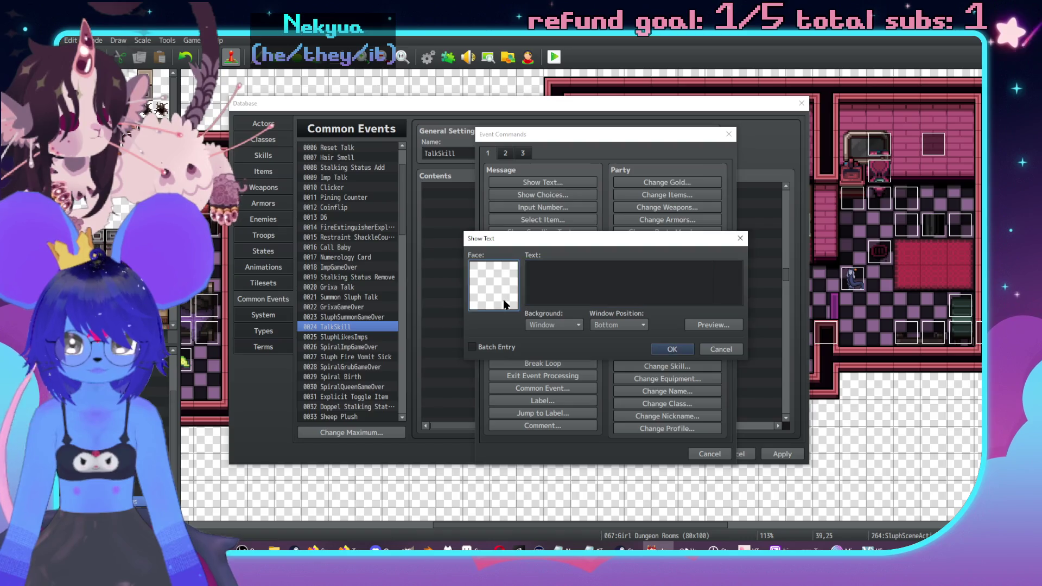
pyautogui.doubleClick(503, 298)
pyautogui.click(496, 241)
pyautogui.click(612, 217)
pyautogui.doubleClick(612, 217)
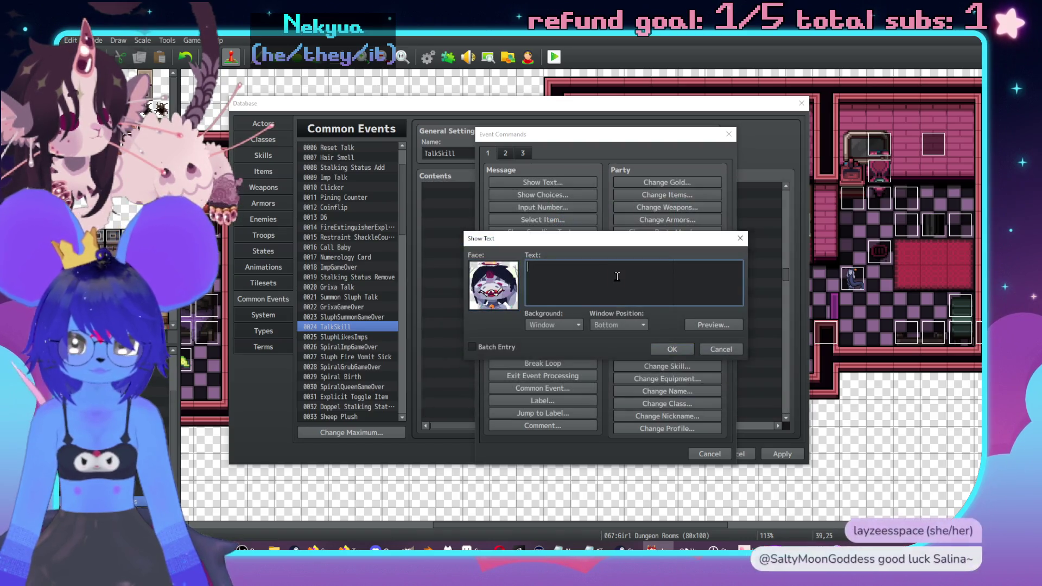
pyautogui.write('I guess but th')
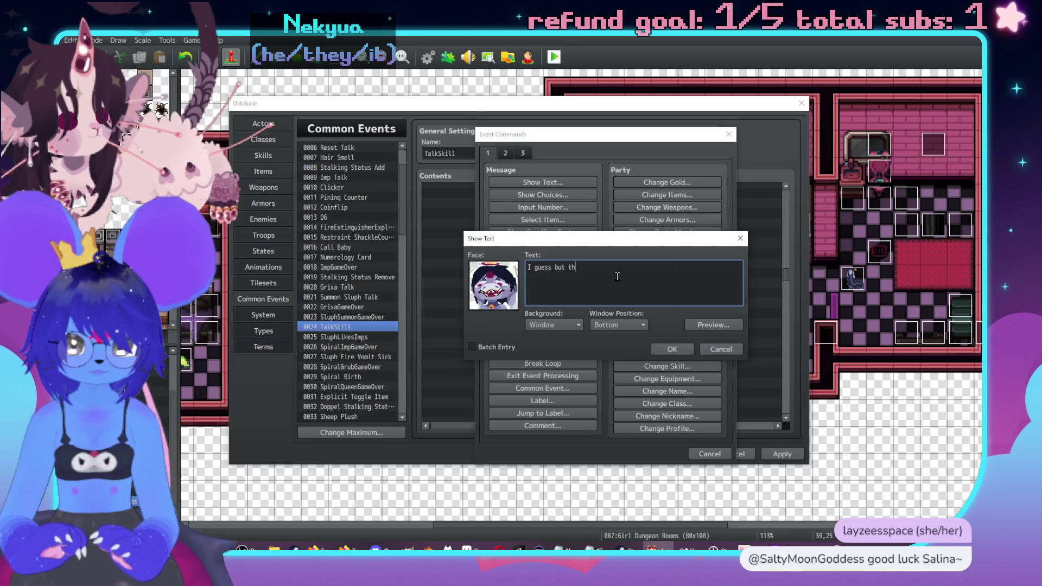
pyautogui.write("ere'")
pyautogui.press('BackSpace')
pyautogui.write('some ')
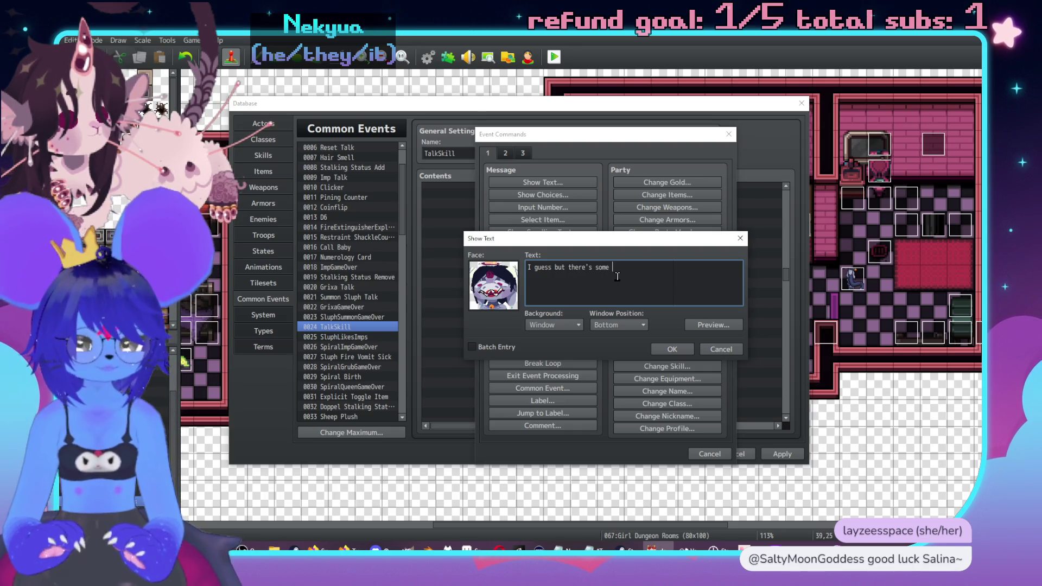
pyautogui.write('confusion with it I think')
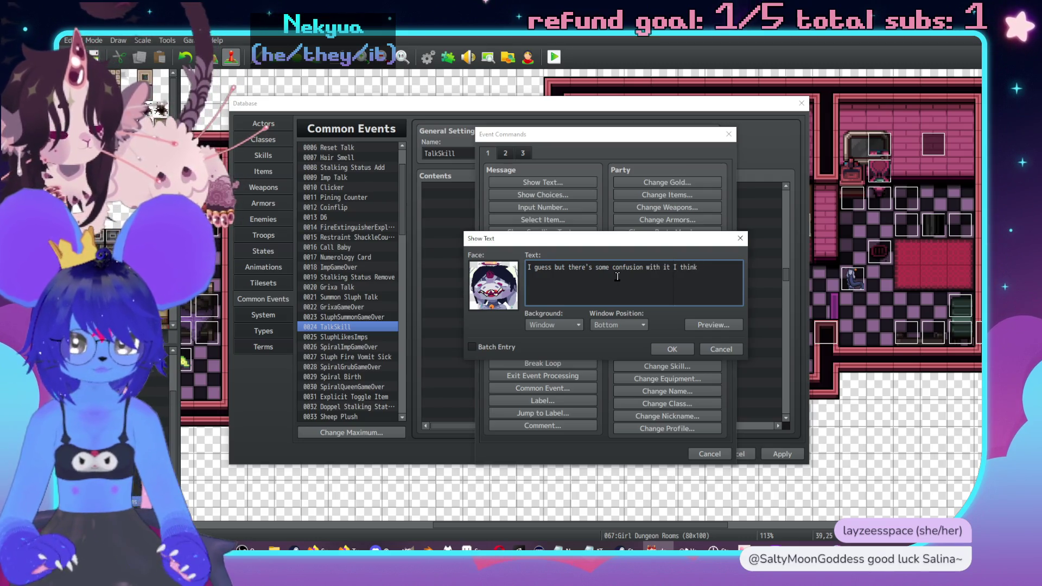
pyautogui.click(686, 350)
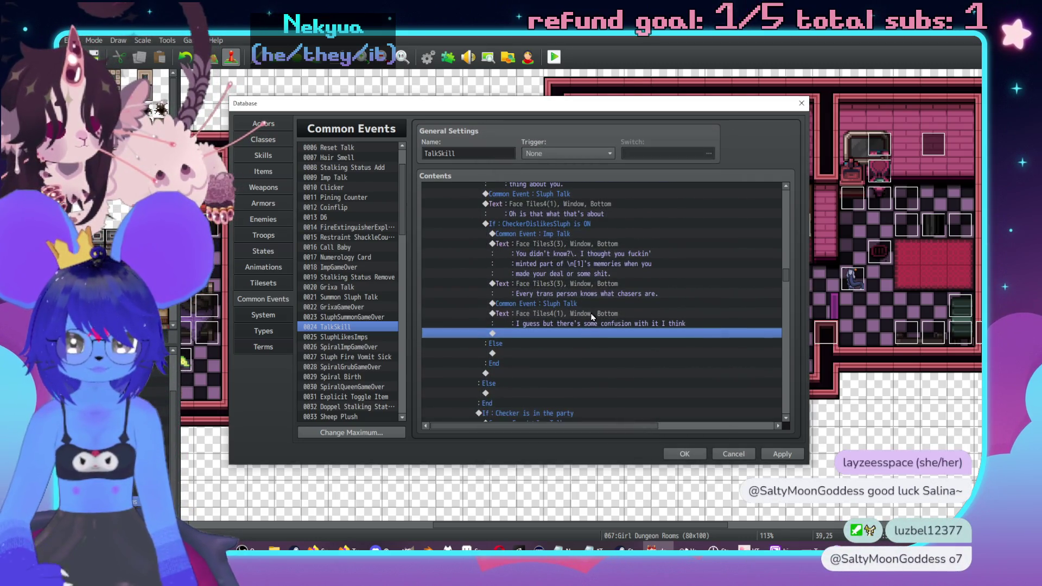
# Duplicate that message and rewrite the copy as the secondhand-memory 'positive attention' reply.
pyautogui.click(591, 317)
pyautogui.hotkey('ctrl', 'c')
pyautogui.click(605, 334)
pyautogui.hotkey('ctrl', 'v')
pyautogui.press('Return')
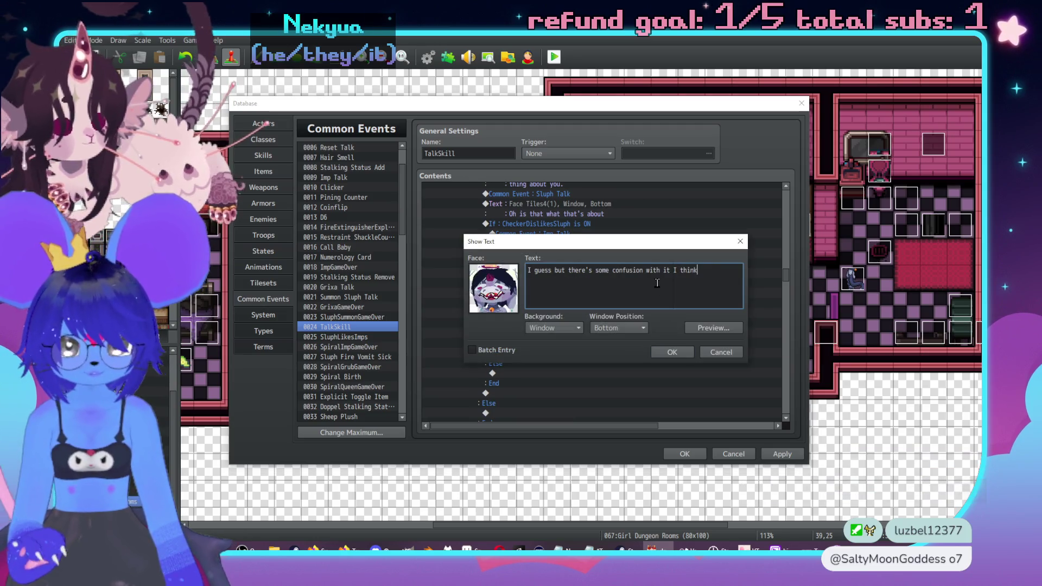
pyautogui.hotkey('ctrl', 'a')
pyautogui.write('L')
pyautogui.write(' I g')
pyautogui.write('ndhand me')
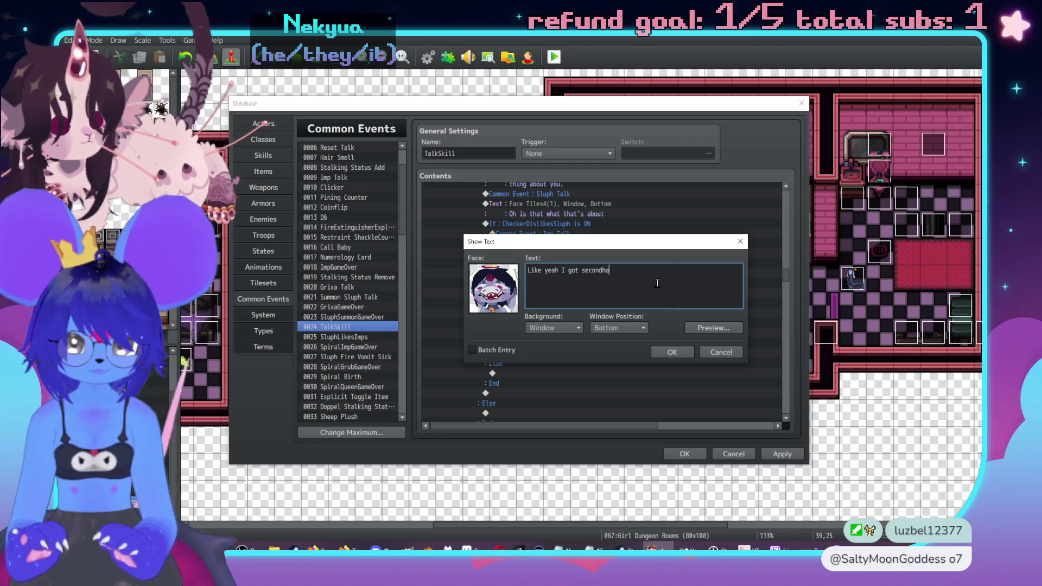
pyautogui.write('but')
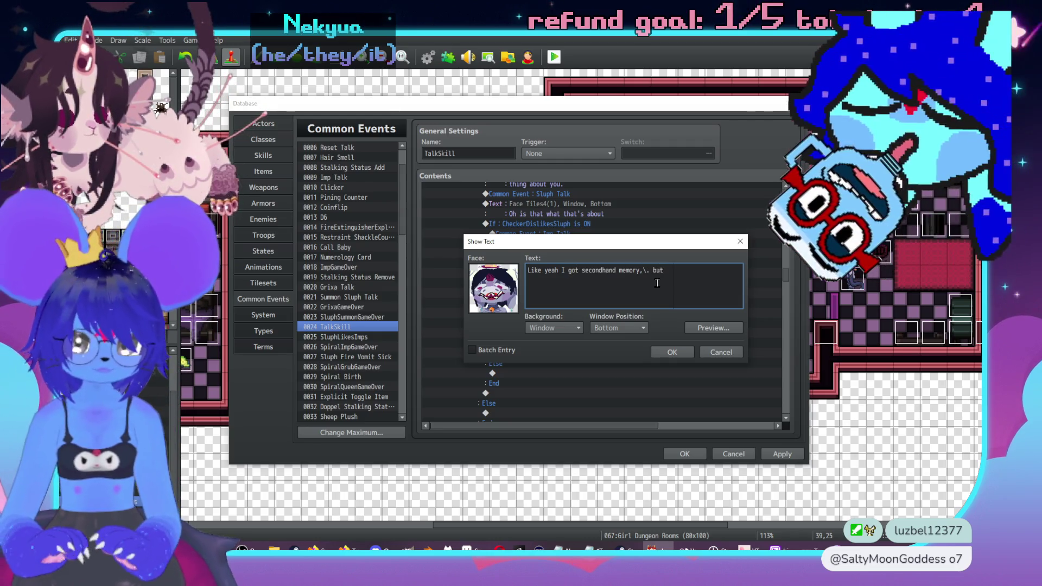
pyautogui.write(" it's complicated when ")
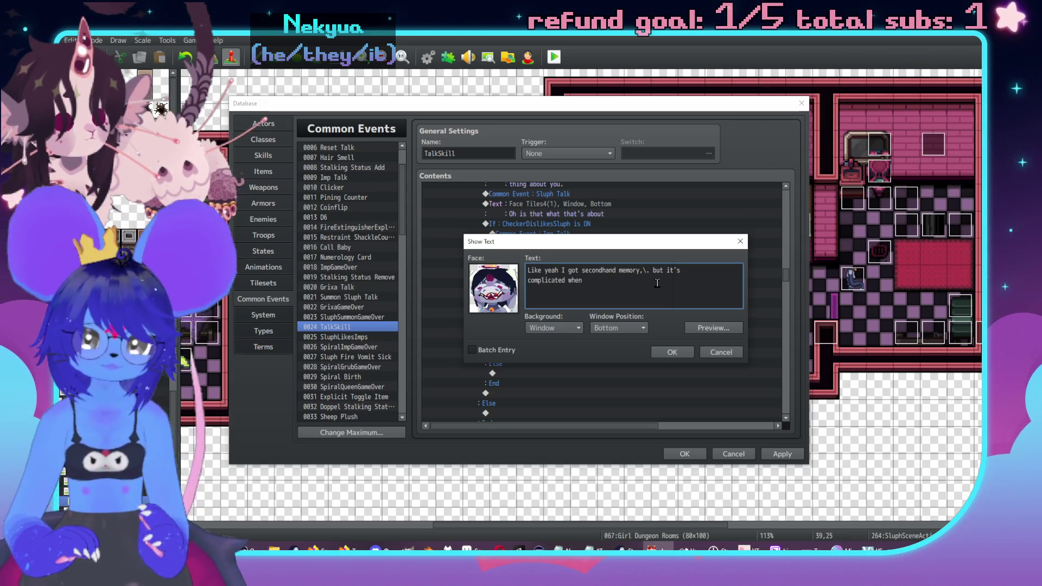
pyautogui.write('a trans')
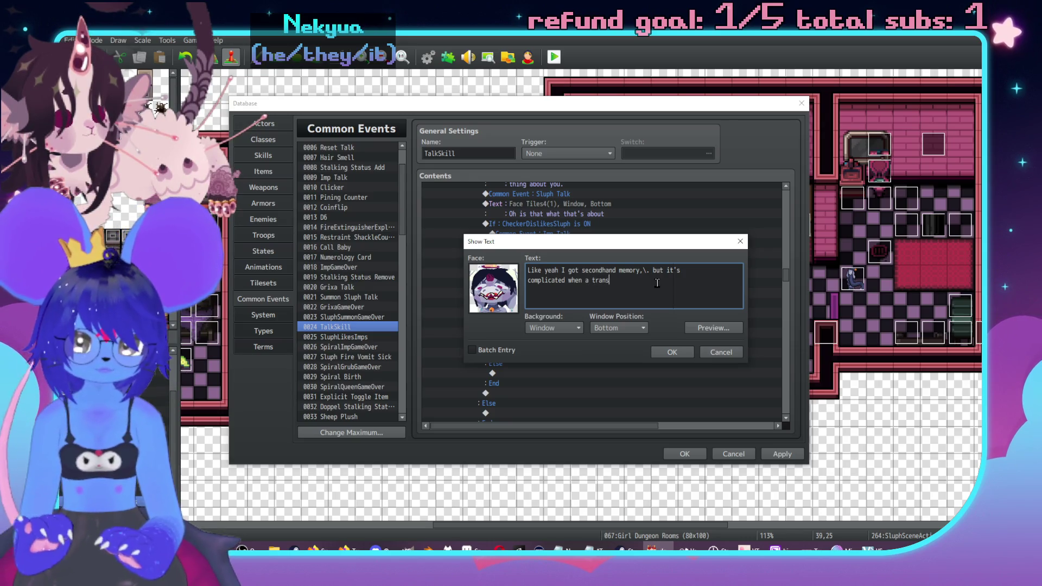
pyautogui.write(' personleans into th')
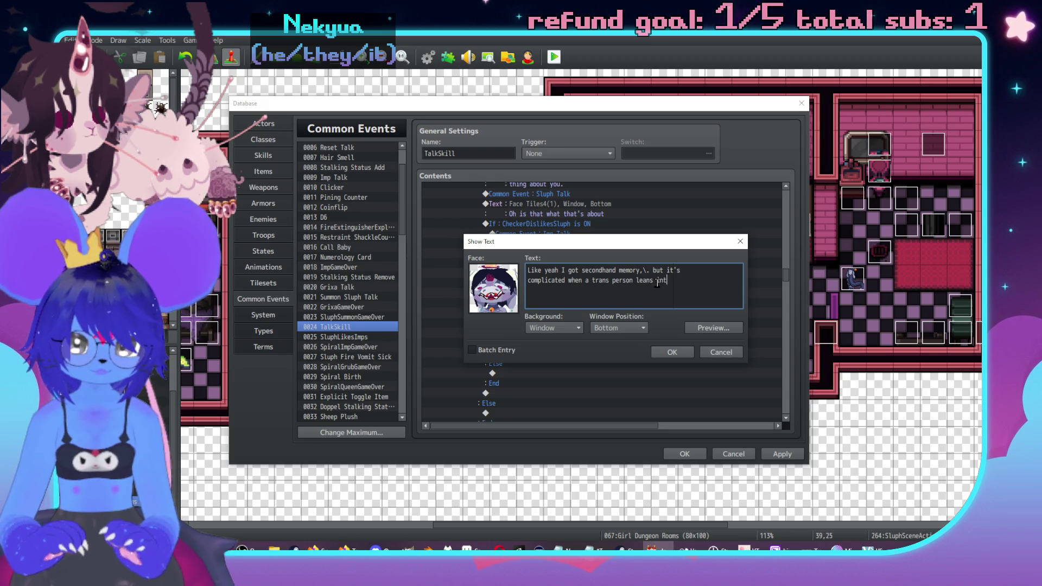
pyautogui.write('has')
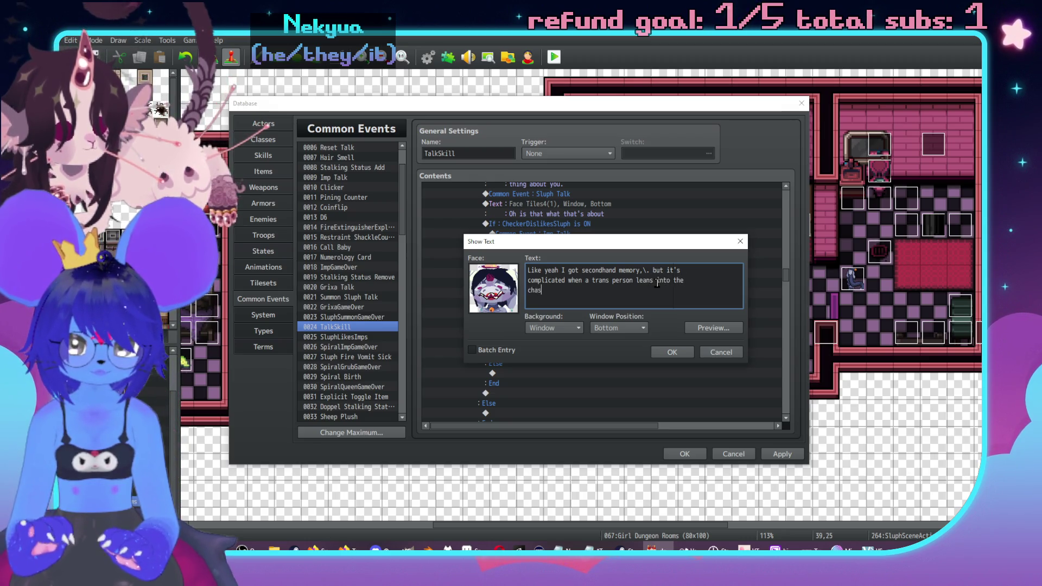
pyautogui.write('er thing')
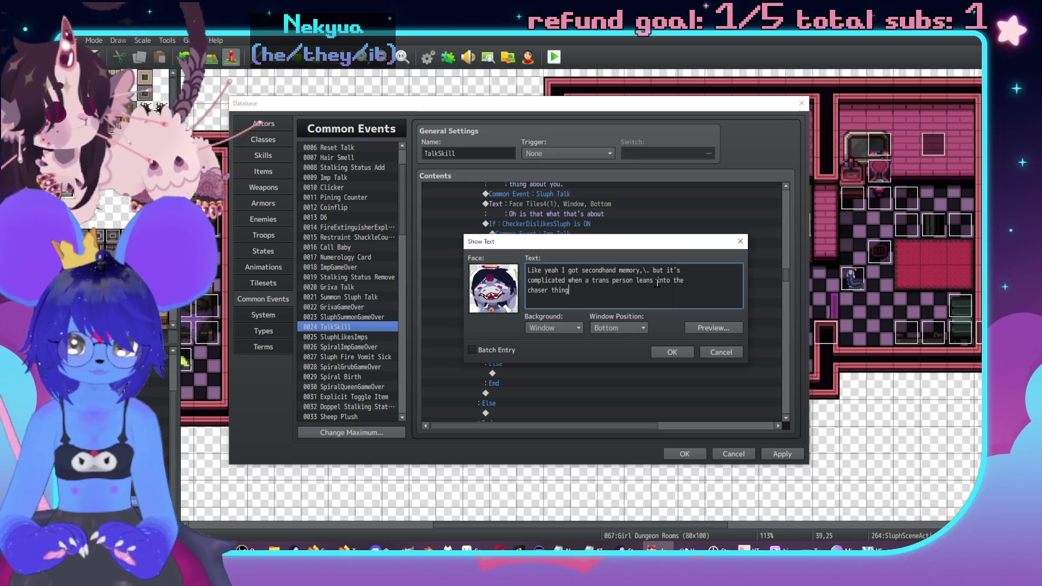
pyautogui.write(' since it')
pyautogui.write(' 4a')
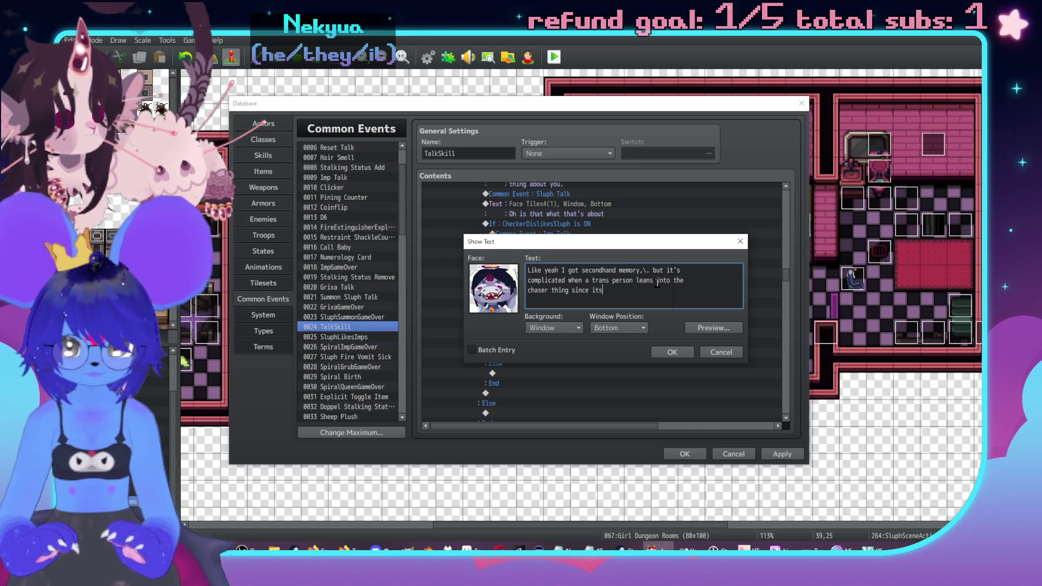
pyautogui.write(' ea')
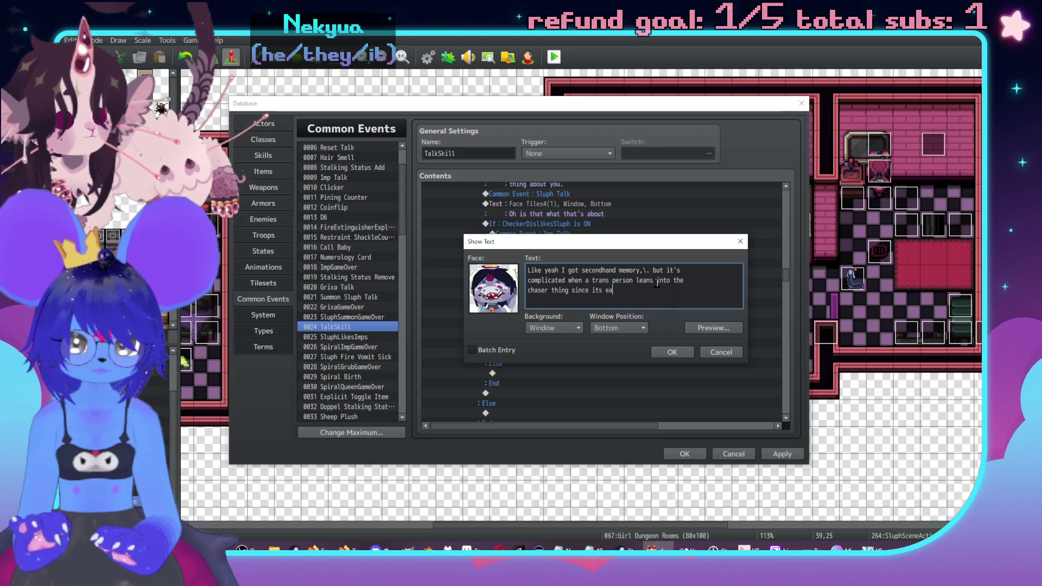
pyautogui.write('sy tad like')
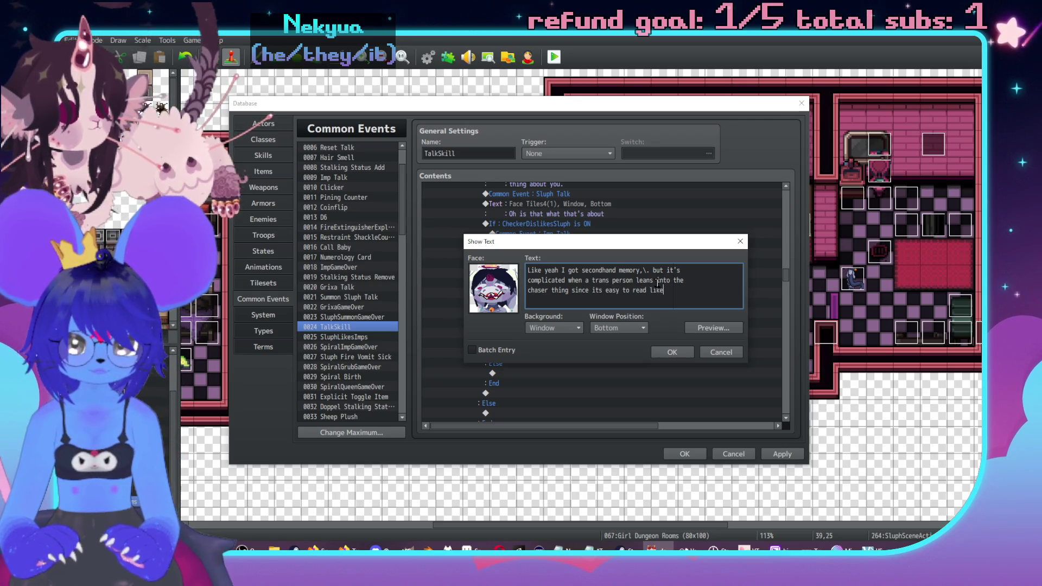
pyautogui.write('].\\.')
pyautogui.press('Return')
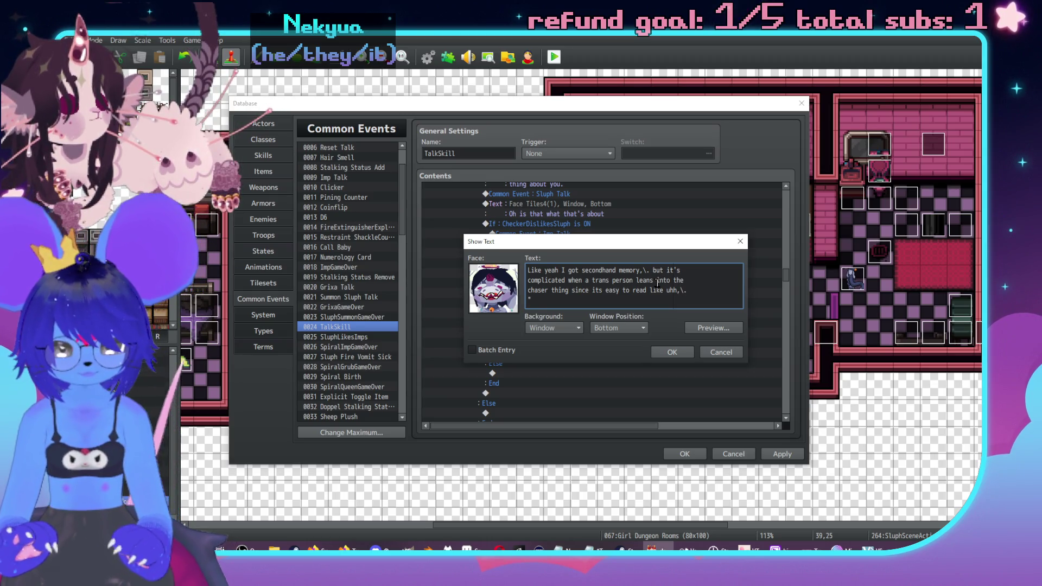
pyautogui.write('positive atteti')
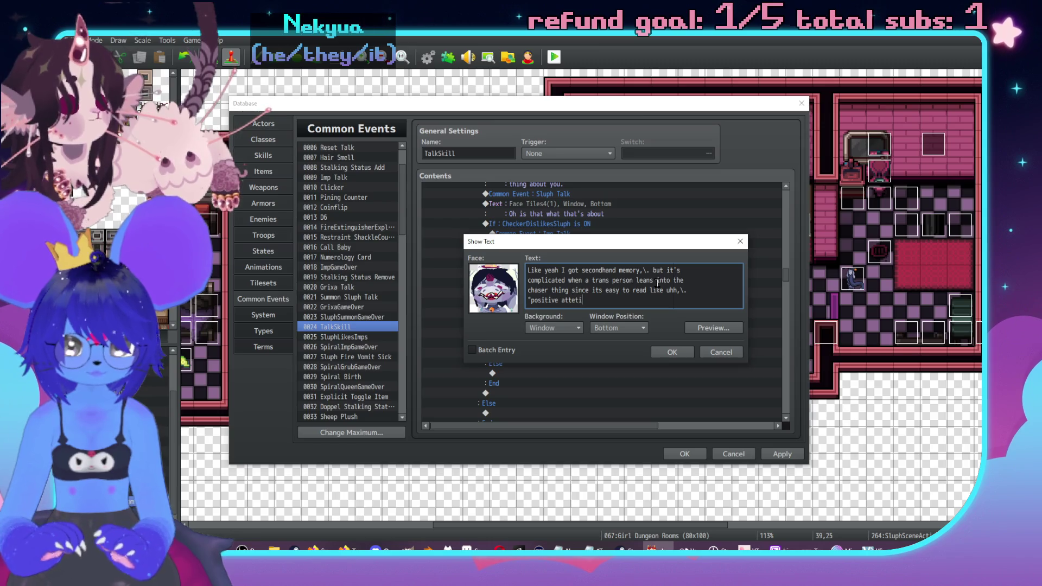
pyautogui.press('BackSpace')
pyautogui.press('BackSpace')
pyautogui.write('ntion')
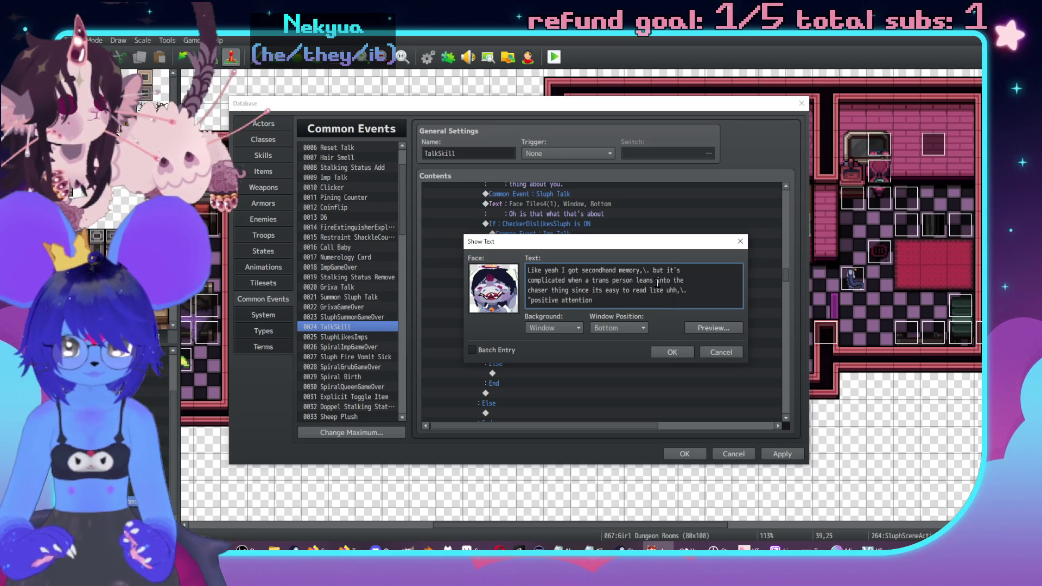
pyautogui.write('" even thoug')
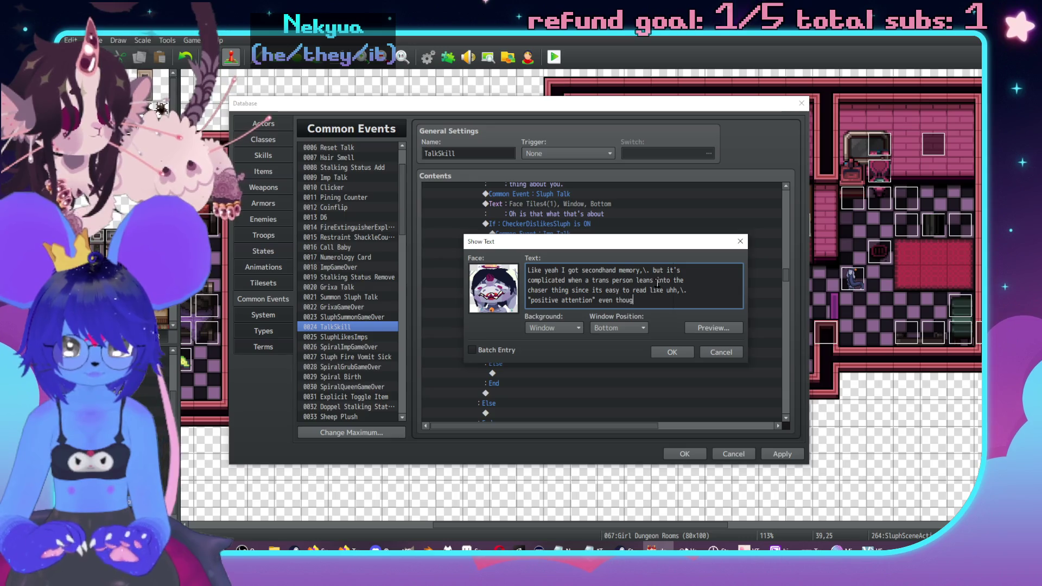
pyautogui.write('h it feeird?')
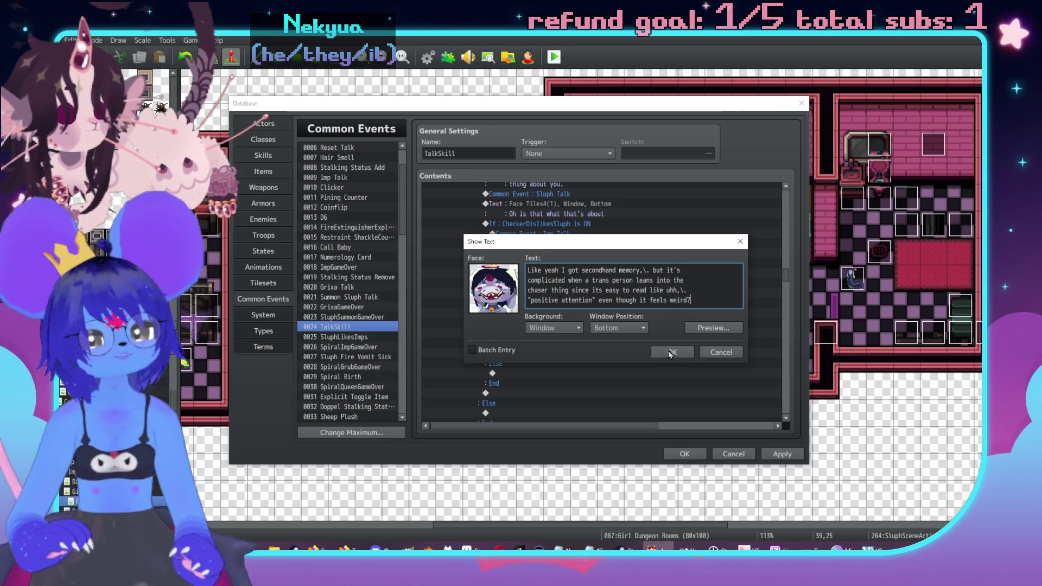
pyautogui.click(672, 354)
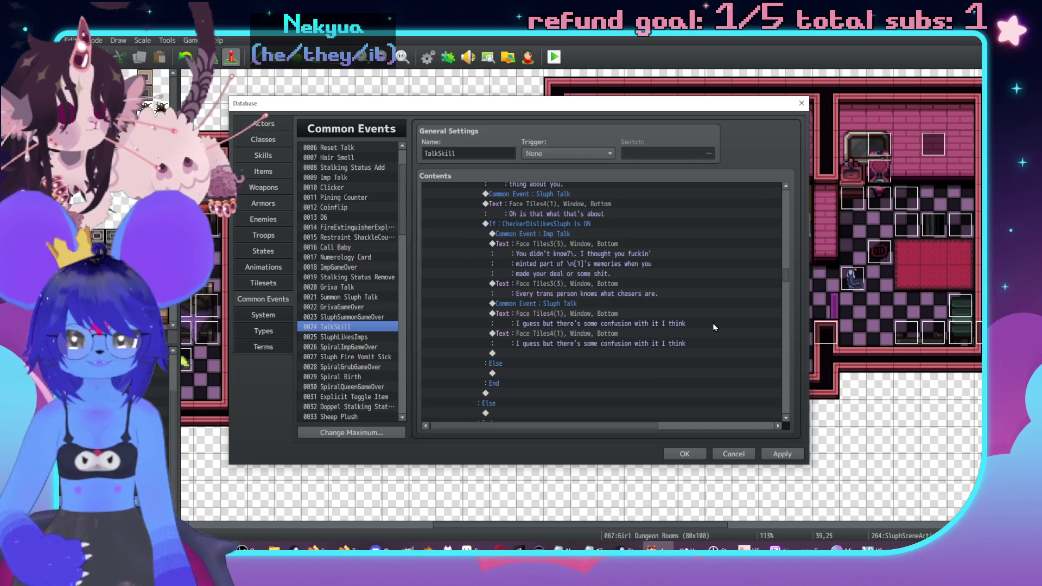
# Add another Sluph-face message: 'Also who cares if I know this shit or not… I'm talking about that fucker.'.
pyautogui.click(606, 298)
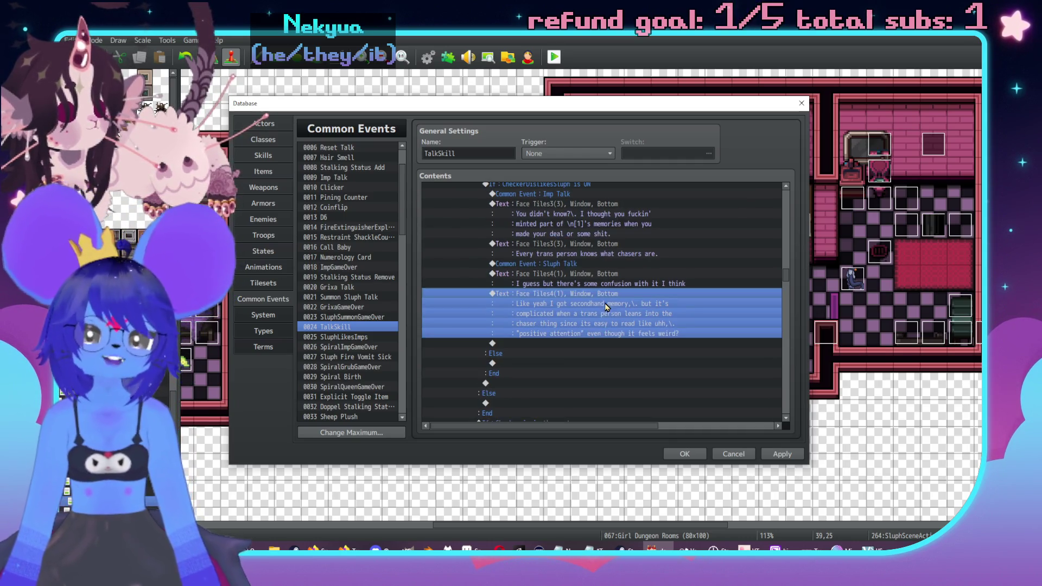
pyautogui.doubleClick(595, 345)
pyautogui.moveTo(590, 143); pyautogui.dragTo(752, 135)
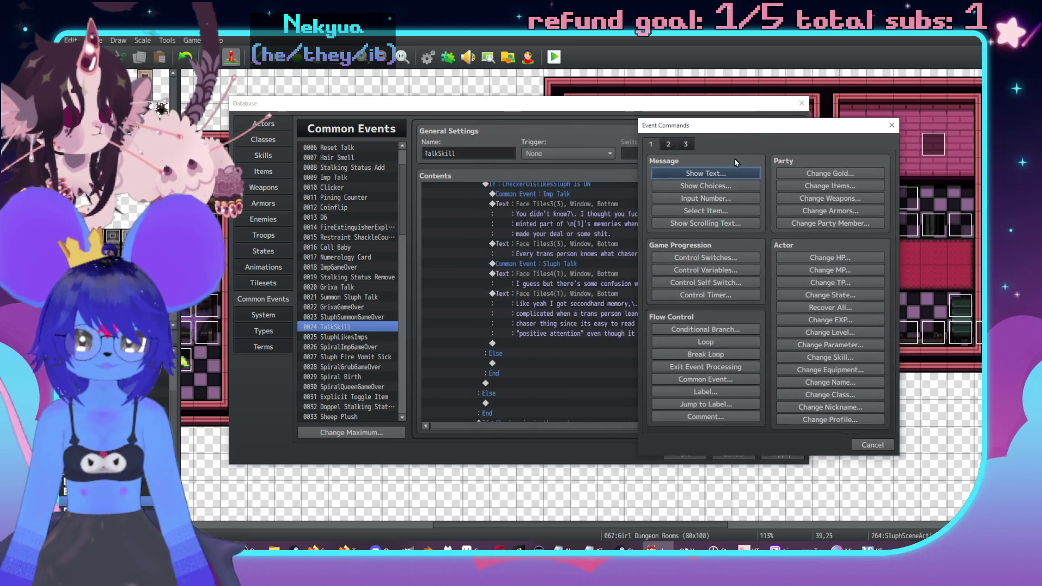
pyautogui.click(708, 173)
pyautogui.doubleClick(666, 272)
pyautogui.click(639, 233)
pyautogui.doubleClick(721, 205)
pyautogui.click(765, 269)
pyautogui.write('Also')
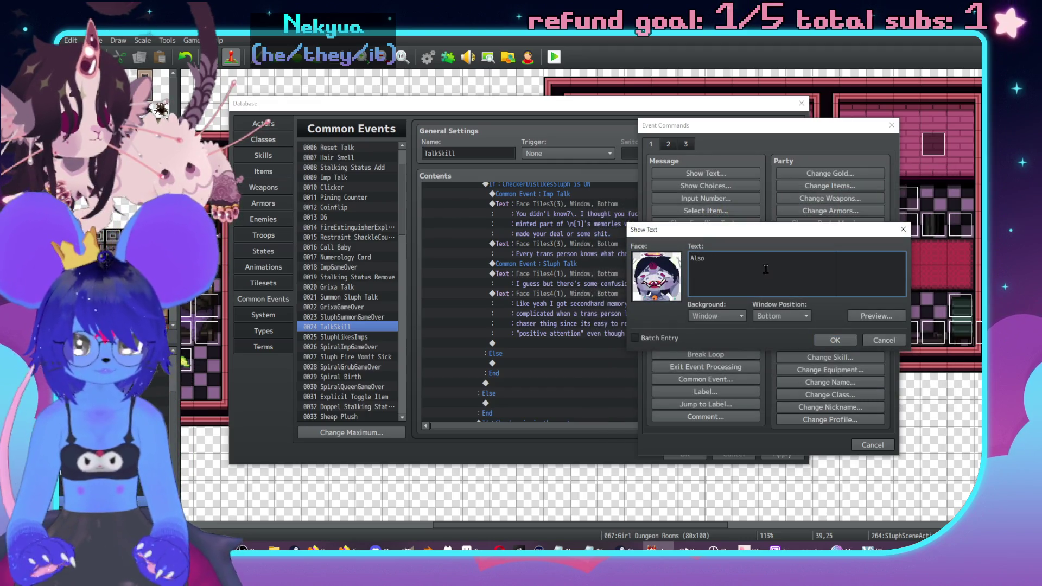
pyautogui.press('BackSpace')
pyautogui.press('BackSpace')
pyautogui.press('BackSpace')
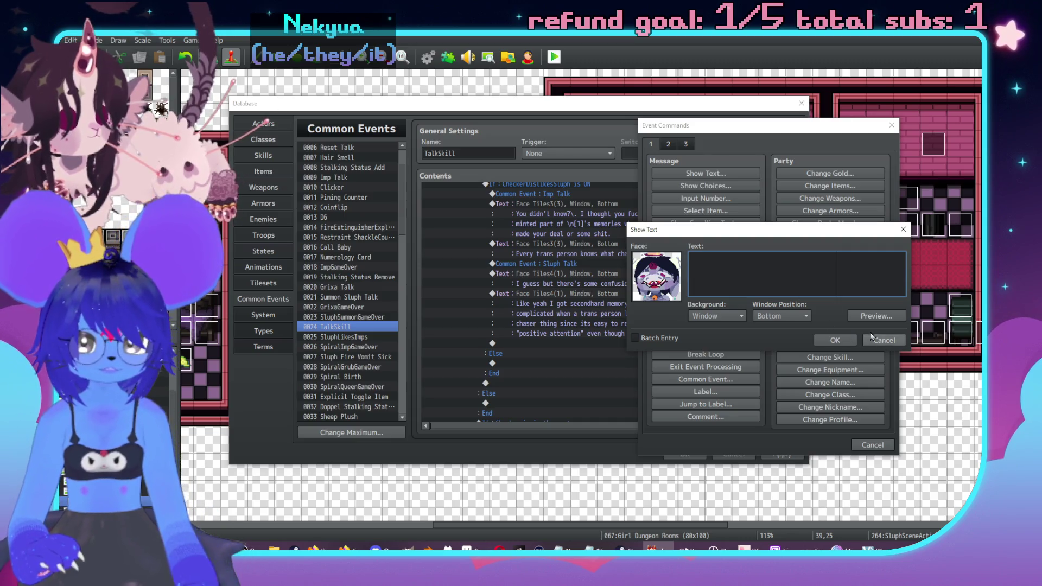
pyautogui.write('who f')
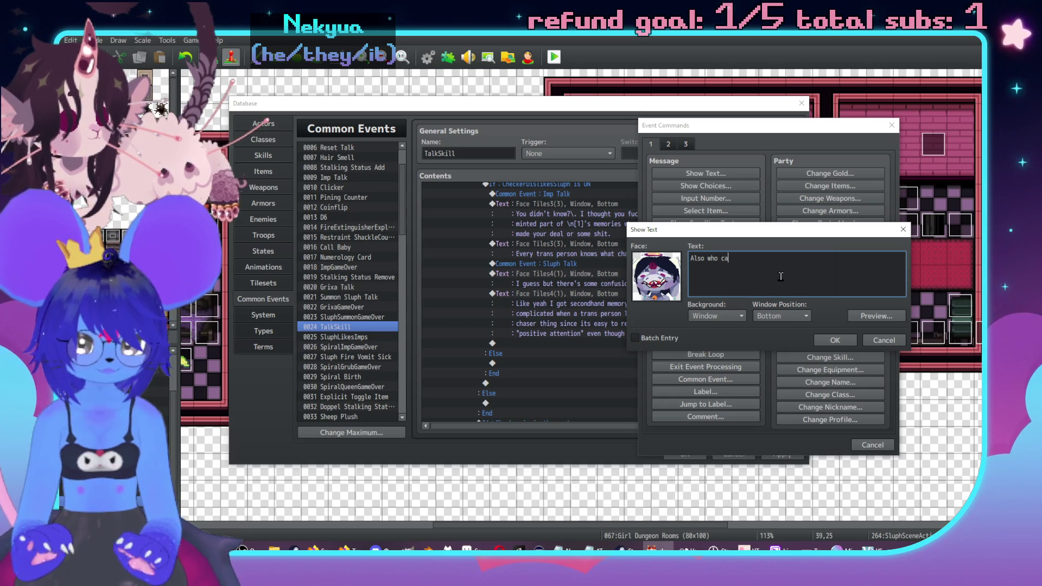
pyautogui.write('f I know this shit or n talking aboutt')
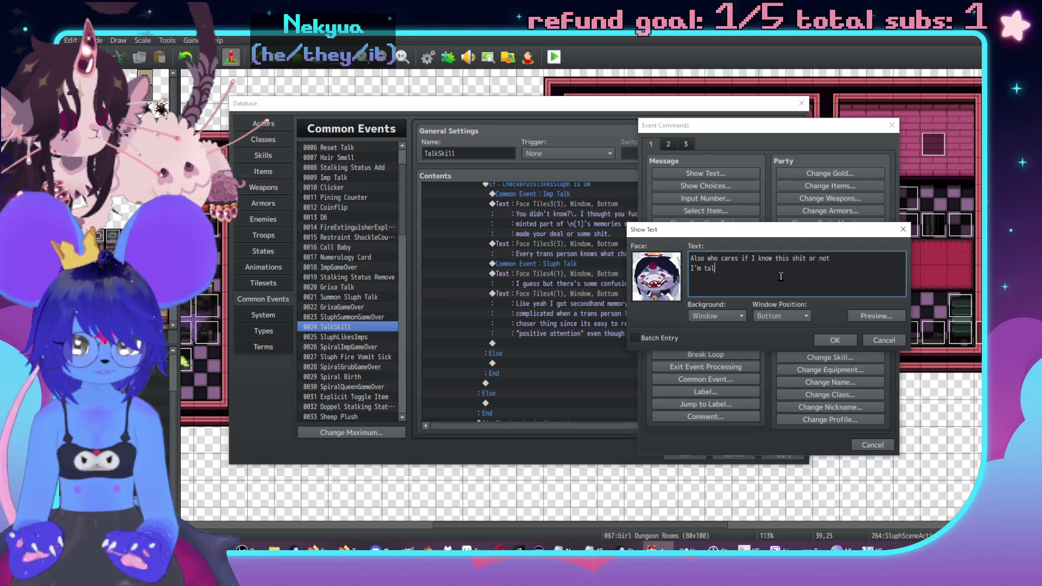
pyautogui.press('BackSpace')
pyautogui.press('BackSpace')
pyautogui.write('that u')
pyautogui.press('BackSpace')
pyautogui.write('f')
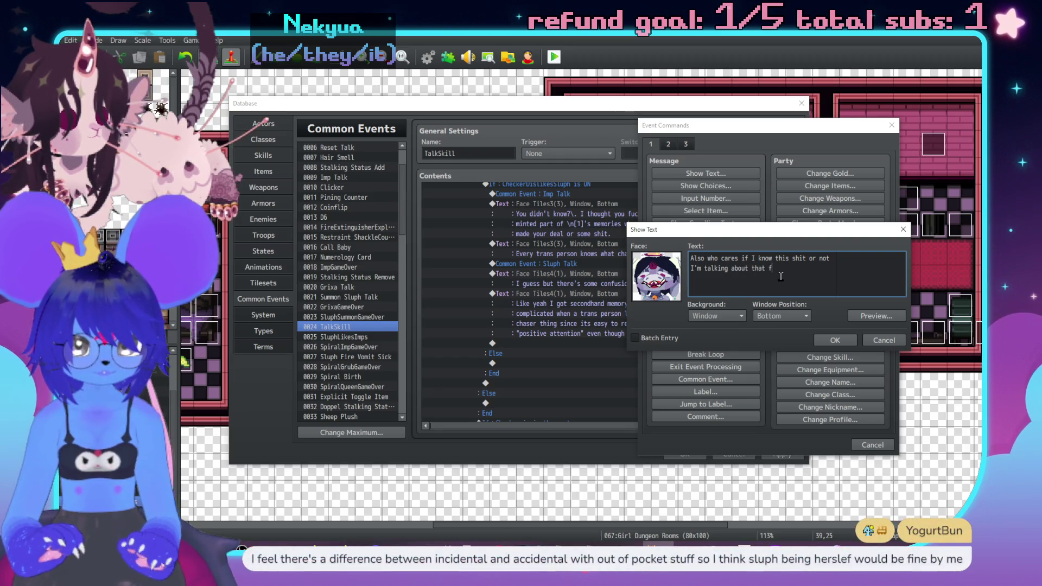
pyautogui.write('ucker')
pyautogui.click(831, 341)
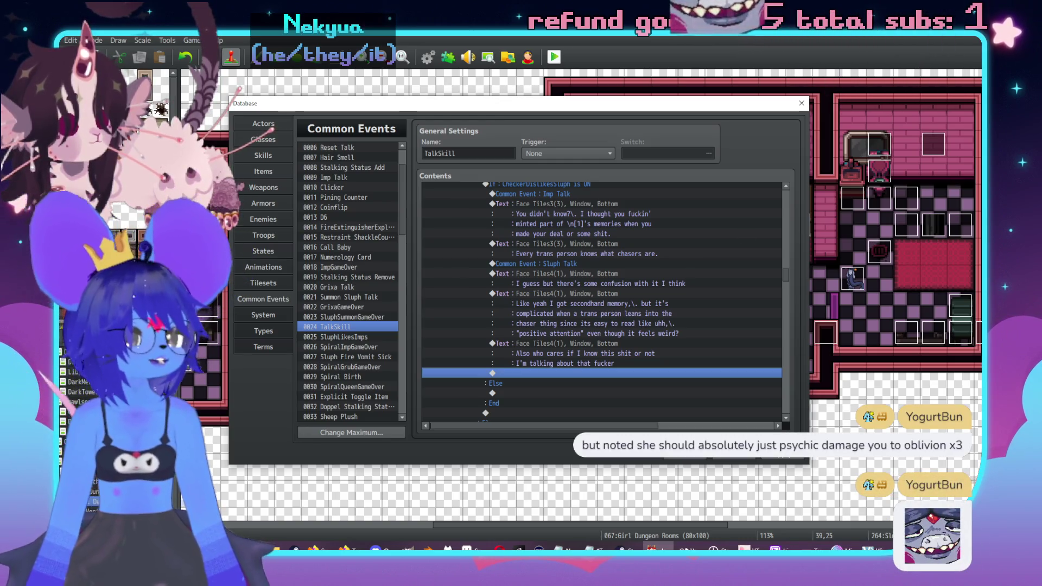
# Review the TalkSkill contents list and select the empty row under Else.
pyautogui.hotkey('alt', 'Tab')
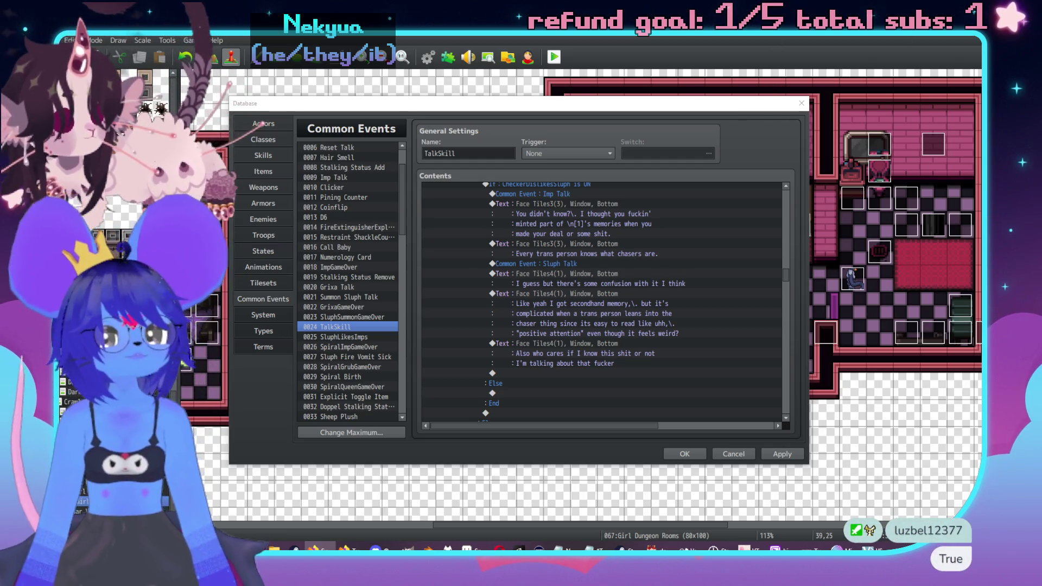
pyautogui.click(617, 283)
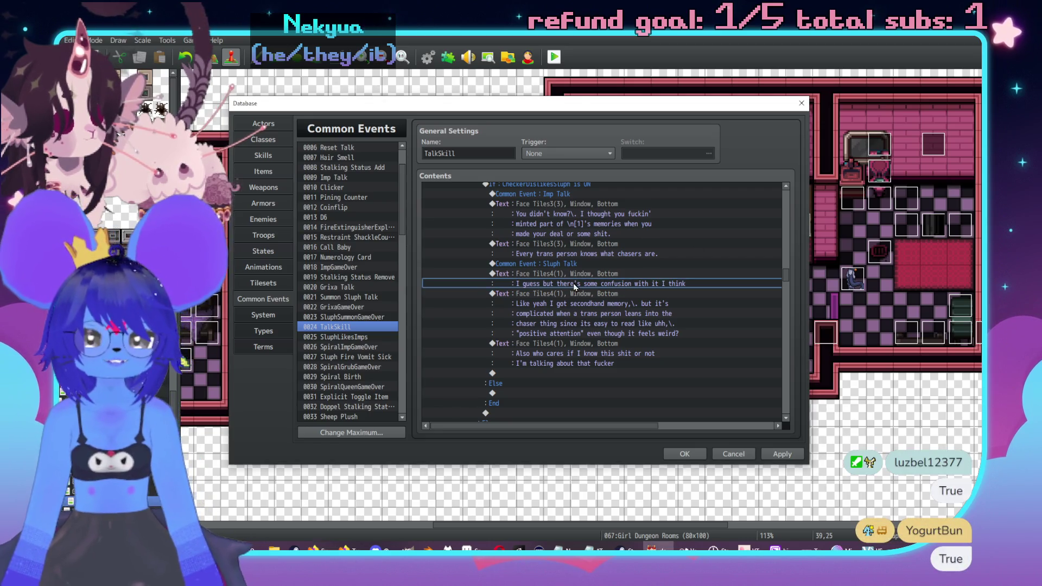
pyautogui.scroll(2, 612, 345)
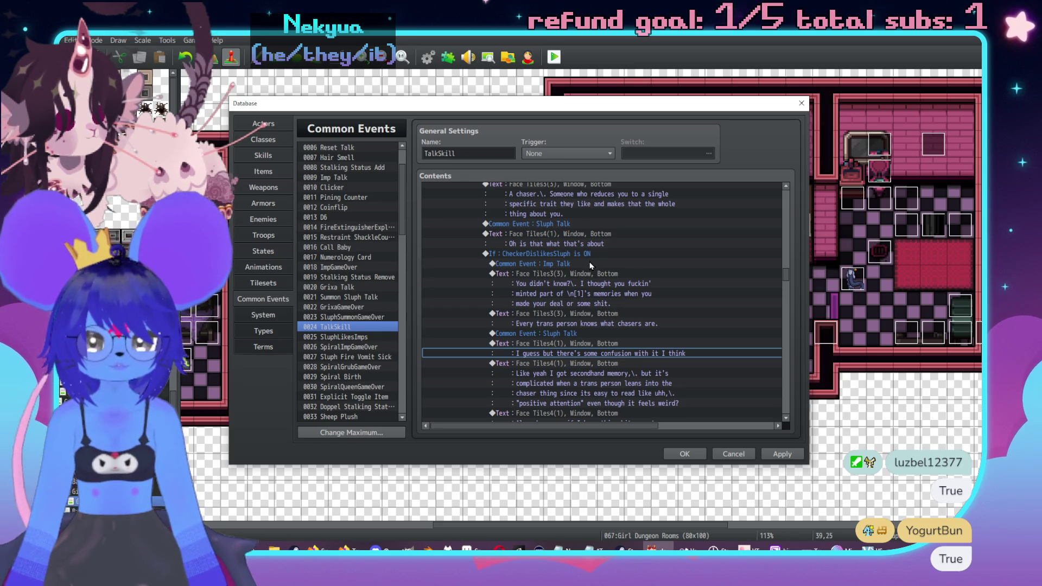
pyautogui.scroll(-2, 595, 279)
pyautogui.scroll(2, 613, 310)
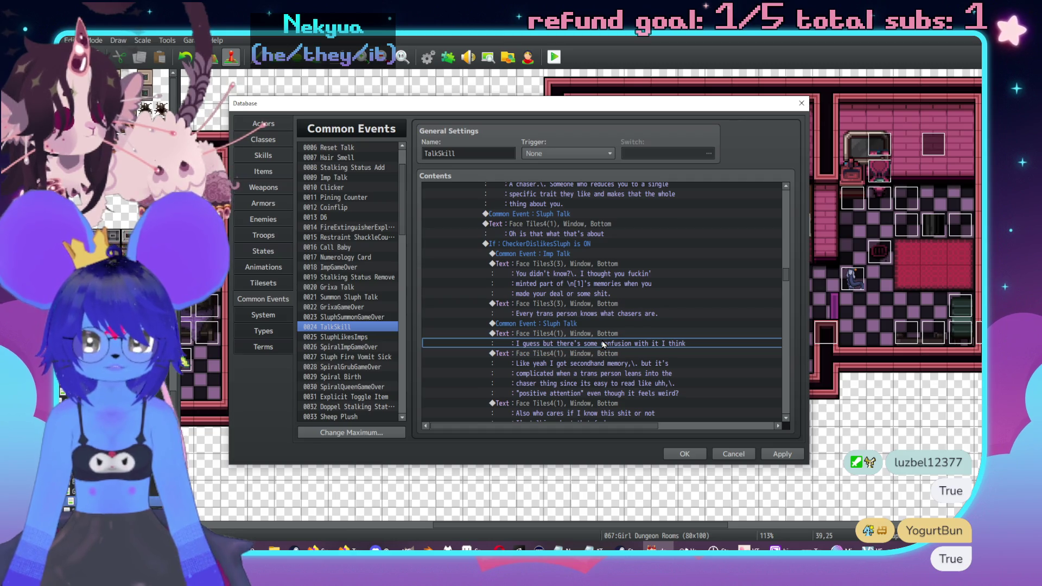
pyautogui.scroll(-3, 604, 296)
pyautogui.scroll(1, 543, 271)
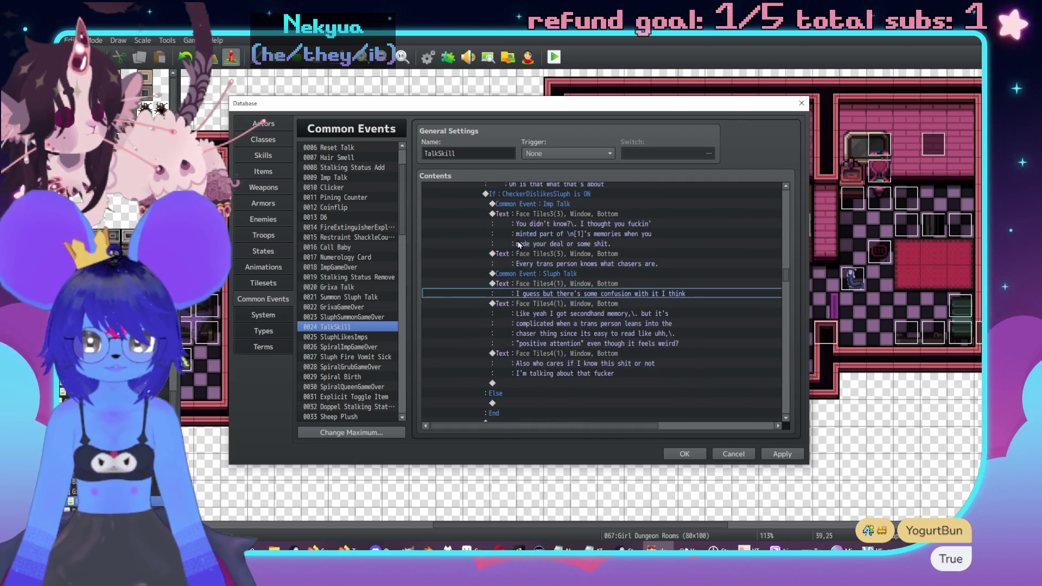
pyautogui.click(559, 206)
pyautogui.scroll(-2, 559, 352)
pyautogui.click(546, 363)
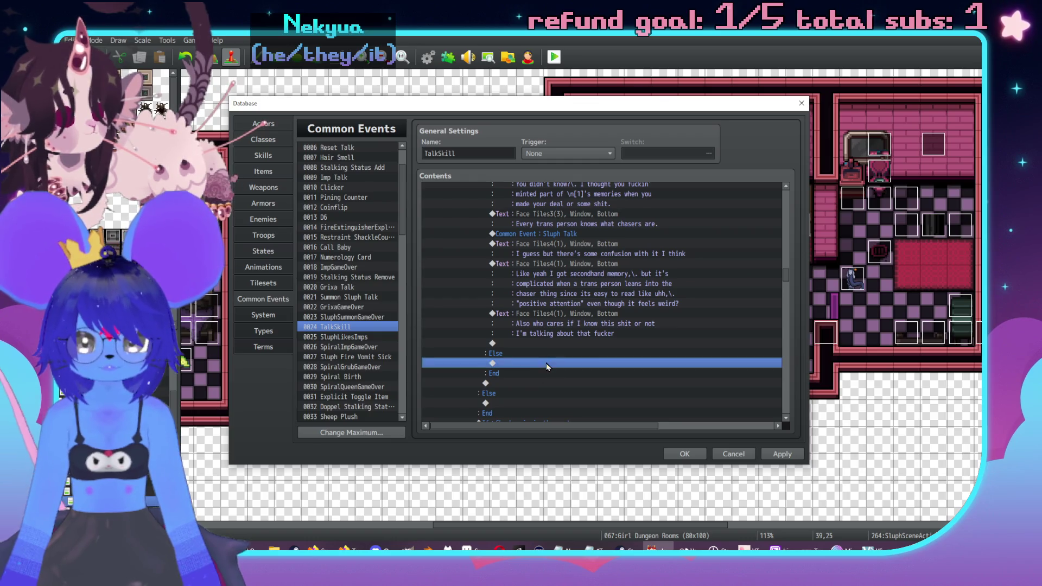
# Add Imp's Face Tiles3 red-demon message 'Yeah, it's kinda fucked. You got chasers…' under Else.
pyautogui.click(546, 372)
pyautogui.doubleClick(545, 373)
pyautogui.click(515, 182)
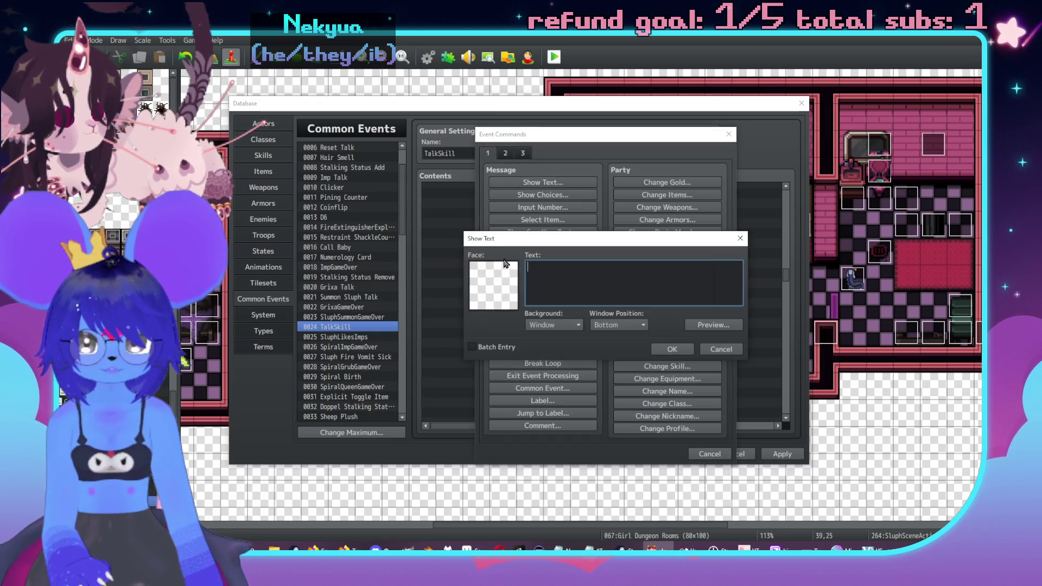
pyautogui.doubleClick(505, 264)
pyautogui.click(489, 219)
pyautogui.click(490, 229)
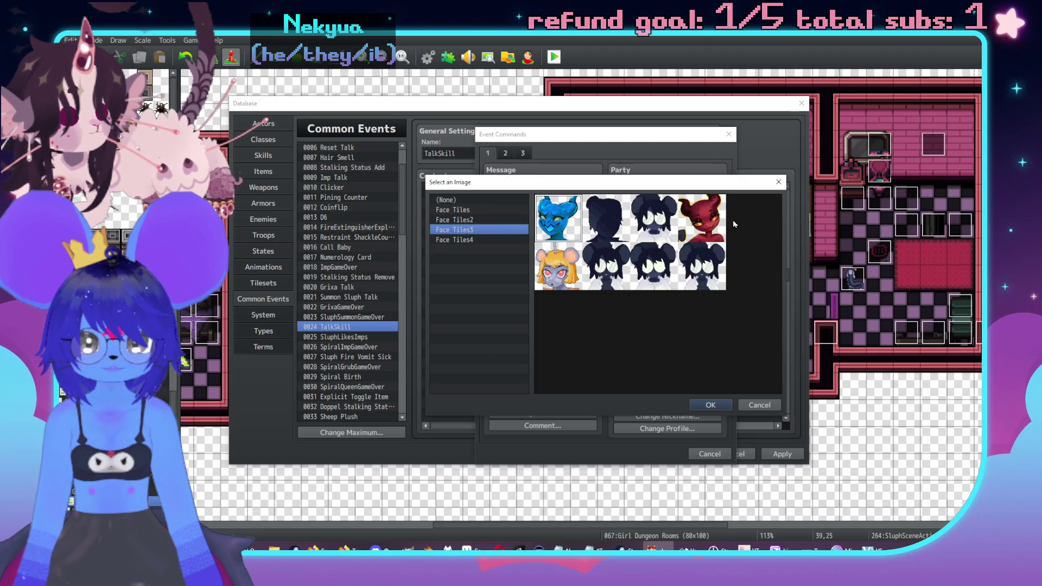
pyautogui.doubleClick(703, 218)
pyautogui.write('Yeah')
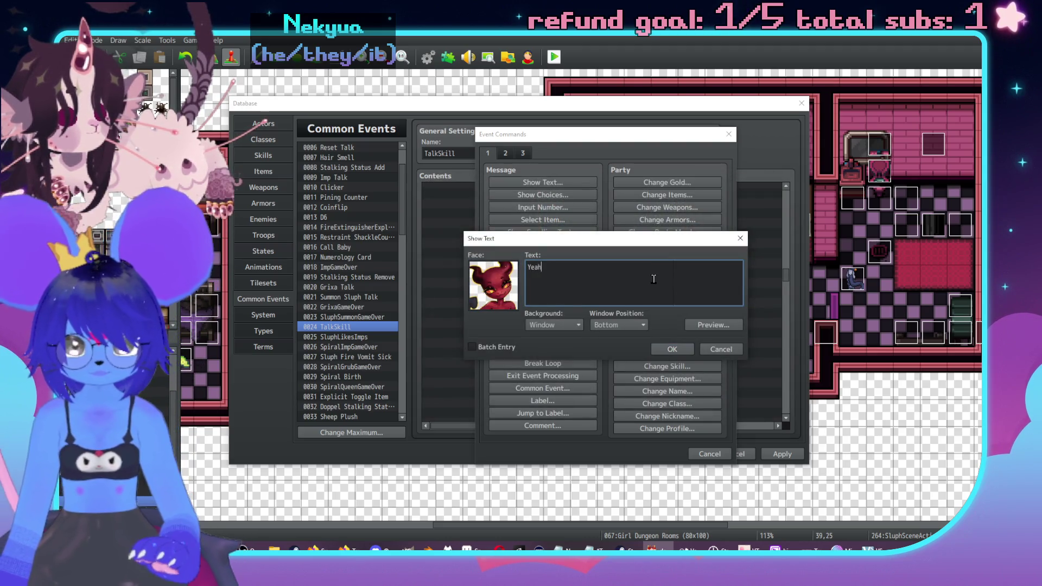
pyautogui.write(",\\. it's kinda fucked.\\.")
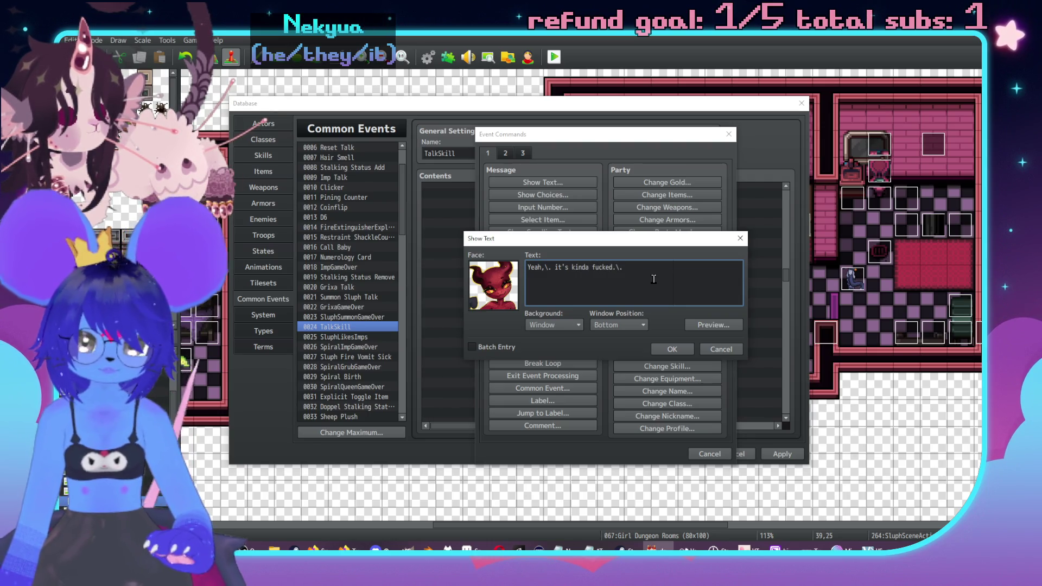
pyautogui.write(' You got chj')
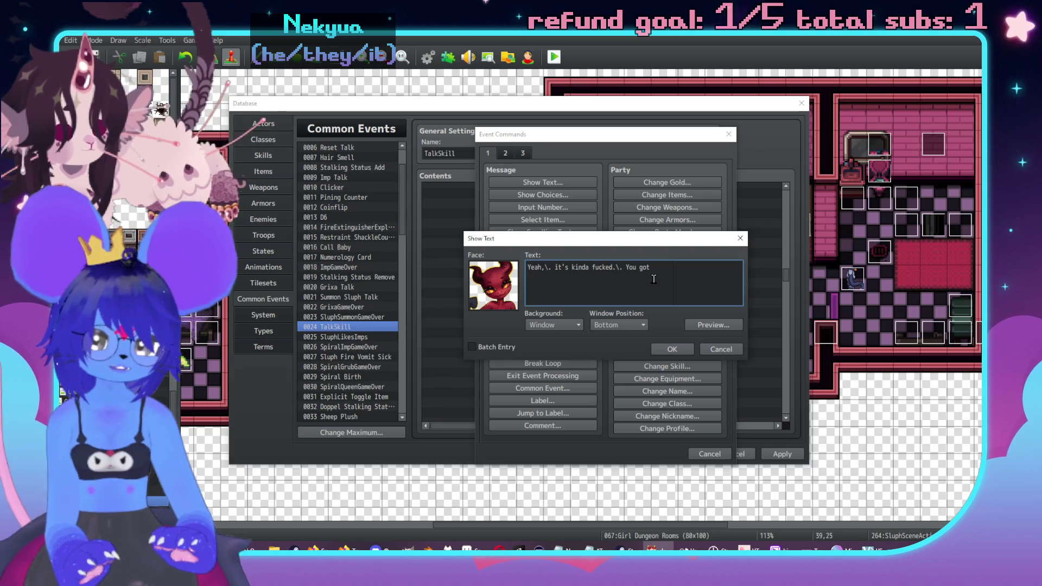
pyautogui.press('Return')
pyautogui.write('fo9r ')
pyautogui.write(' pretty much an')
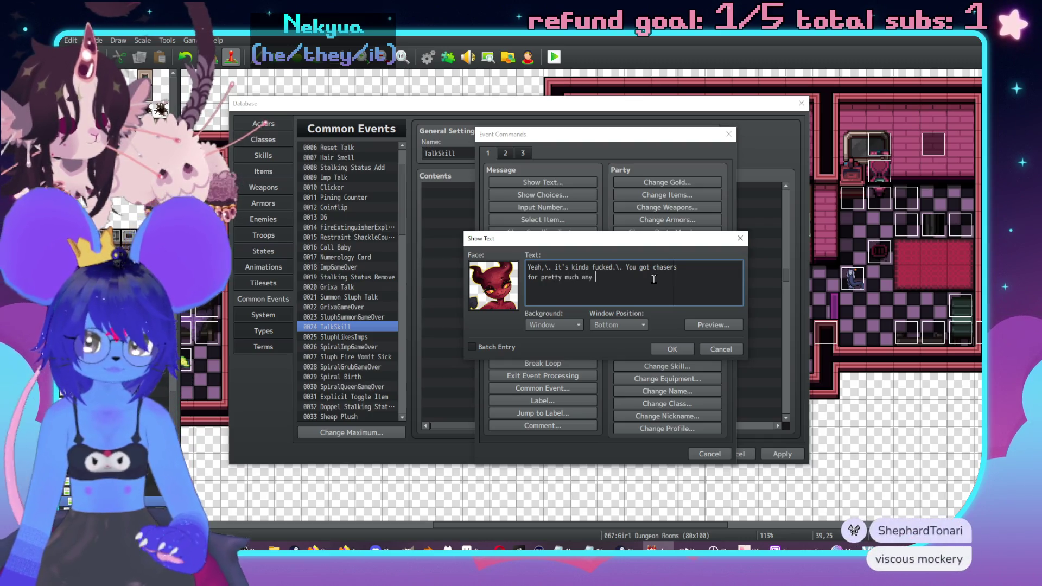
pyautogui.write('y')
pyautogui.write('ait someone')
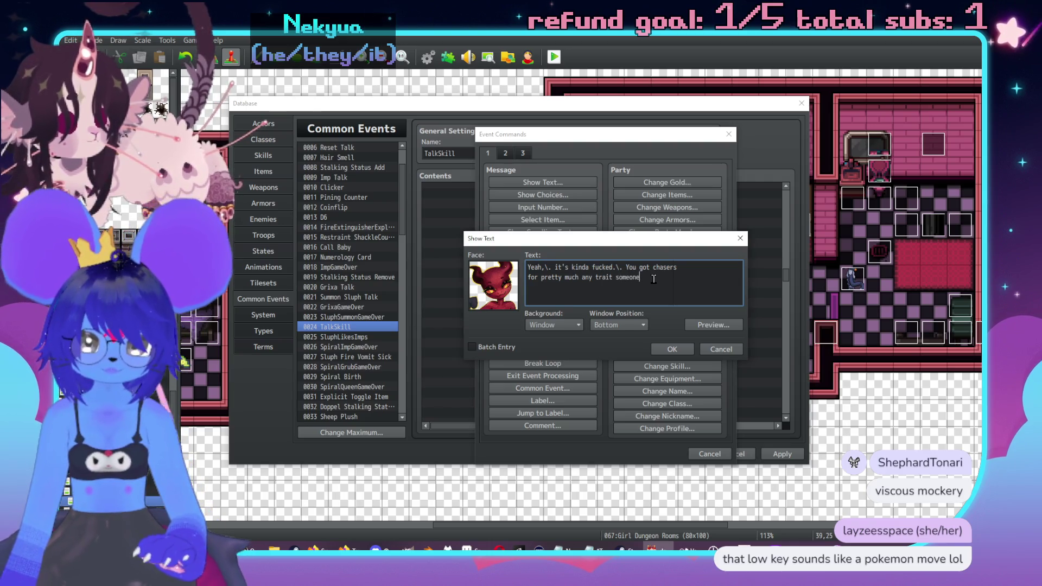
pyautogui.write(' have')
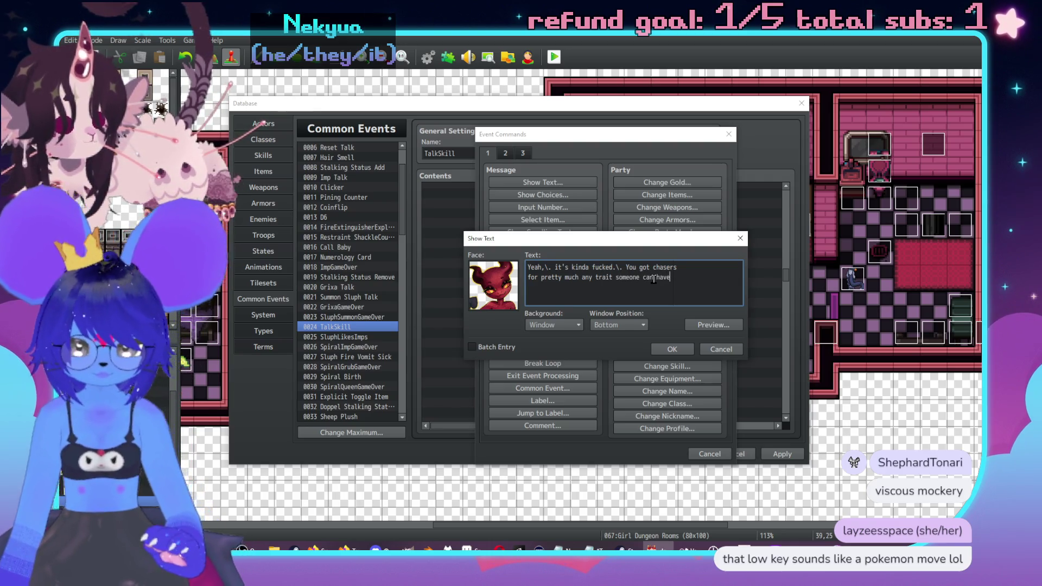
pyautogui.write("and it'")
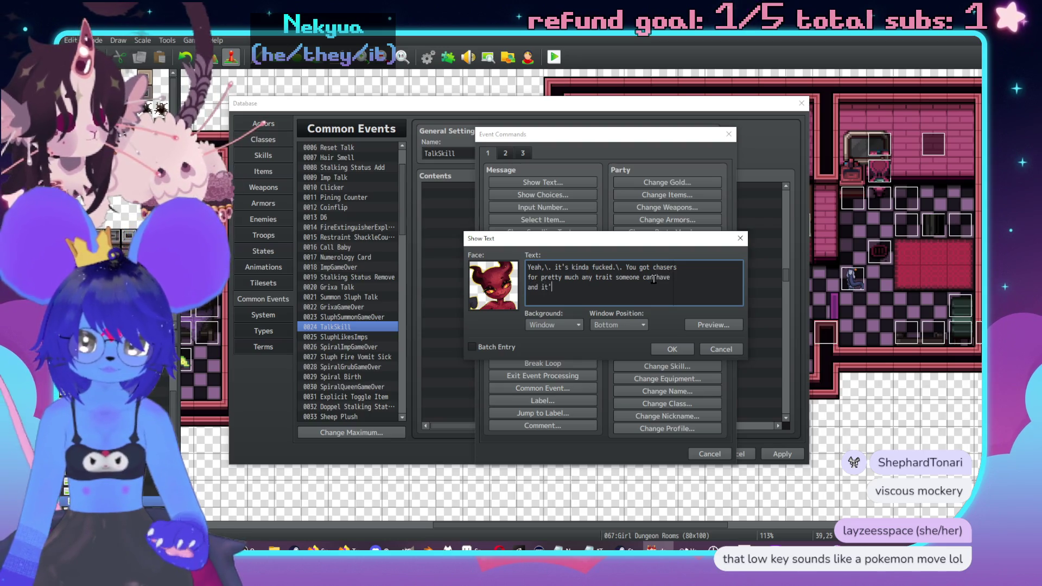
pyautogui.write('s hard ')
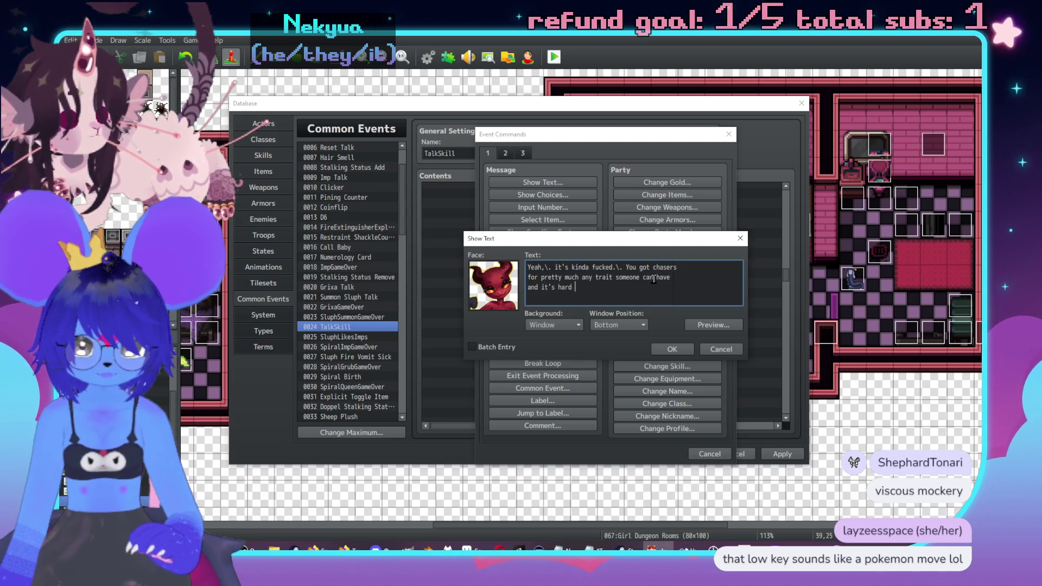
pyautogui.write('sometimes picki')
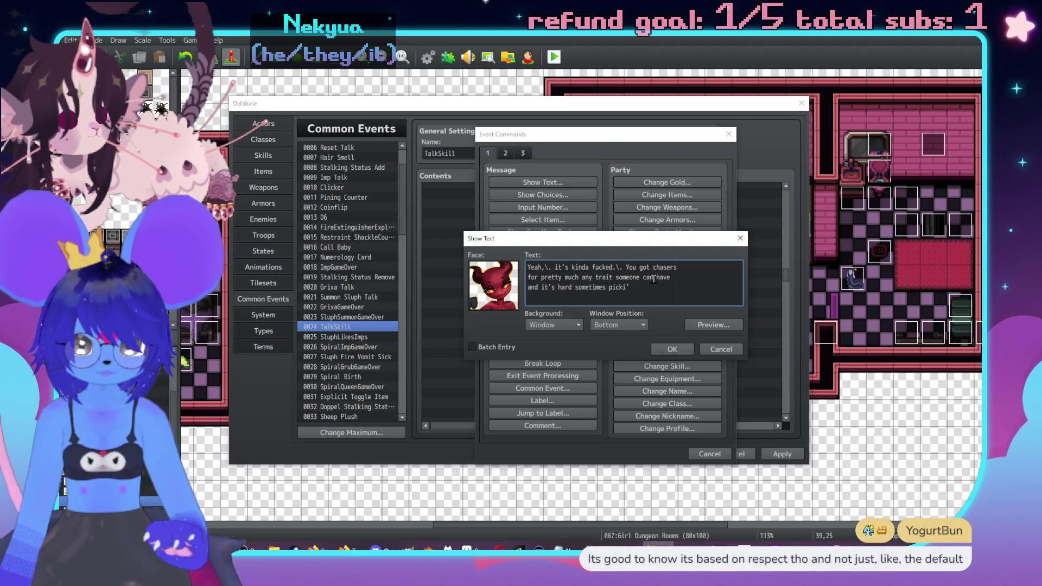
pyautogui.write("' out whethe")
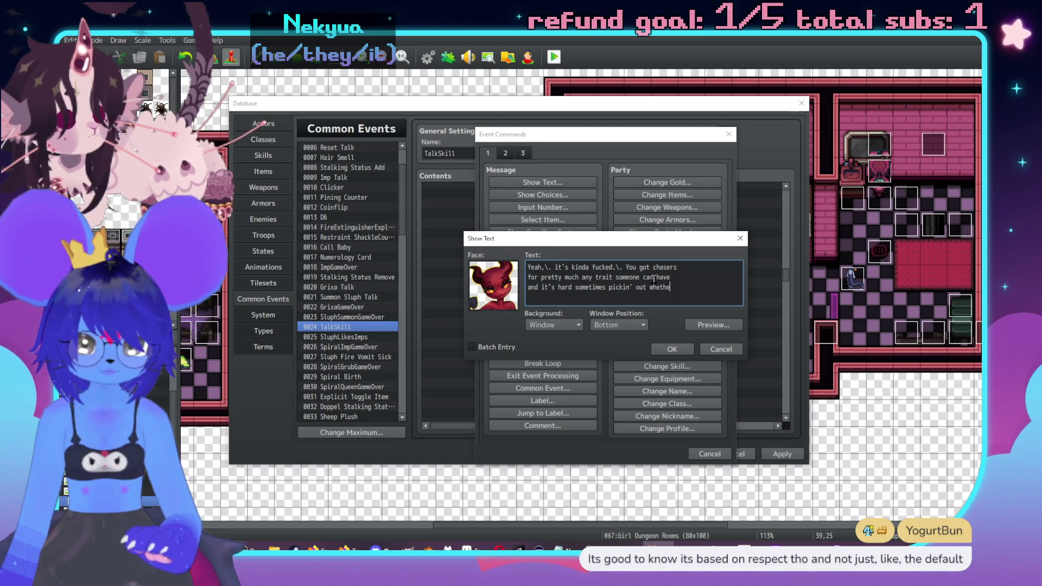
pyautogui.write('they see you like a person or not around it.')
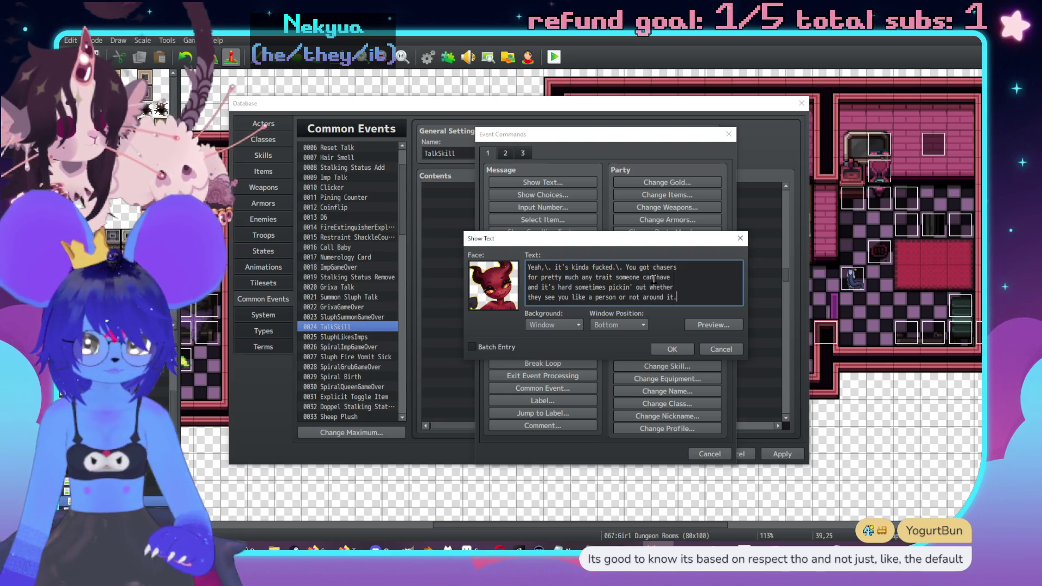
pyautogui.click(669, 350)
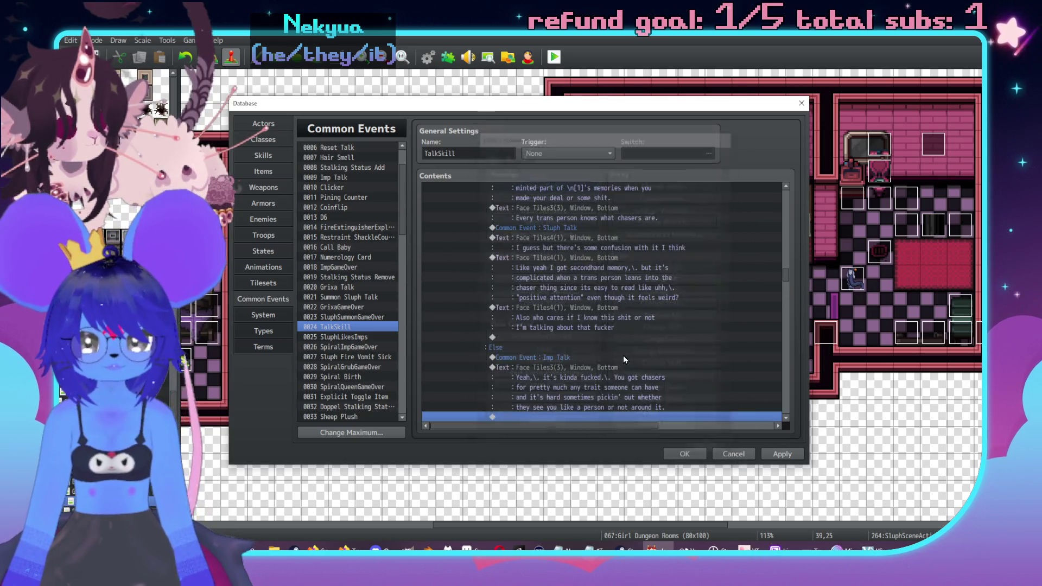
# Move the Sluph Talk call to just after Imp's chasers message.
pyautogui.scroll(1, 617, 353)
pyautogui.click(594, 277)
pyautogui.press('Up')
pyautogui.press('Up')
pyautogui.hotkey('ctrl', 'x')
pyautogui.scroll(-6, 581, 324)
pyautogui.click(582, 358)
pyautogui.hotkey('ctrl', 'v')
pyautogui.scroll(-2, 588, 351)
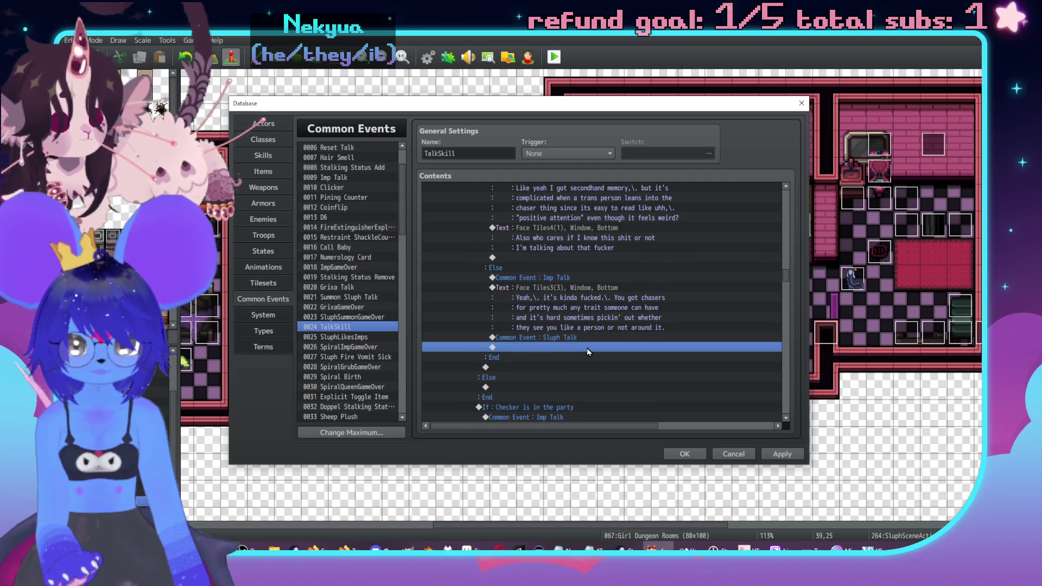
pyautogui.doubleClick(587, 348)
pyautogui.click(540, 185)
pyautogui.doubleClick(488, 280)
pyautogui.click(474, 240)
pyautogui.doubleClick(559, 217)
pyautogui.write('ou ')
pyautogui.write('thinj')
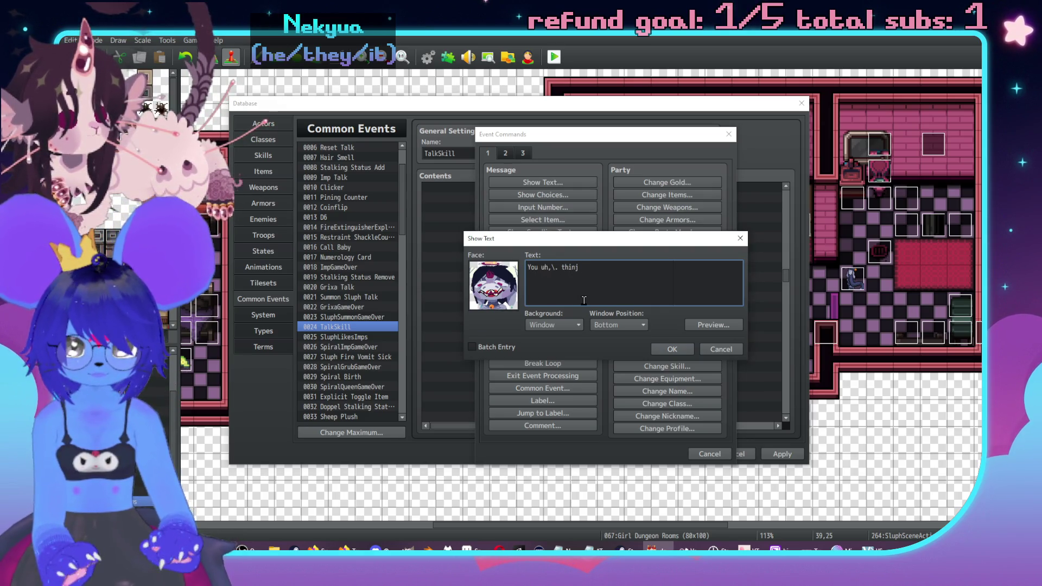
pyautogui.press('BackSpace')
pyautogui.write('k some people ')
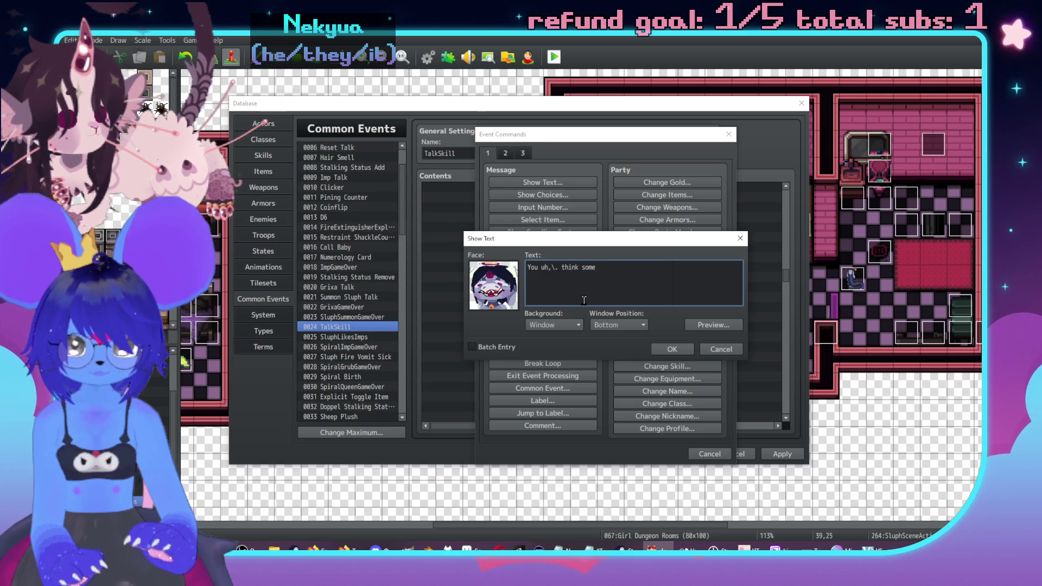
pyautogui.write('like that')
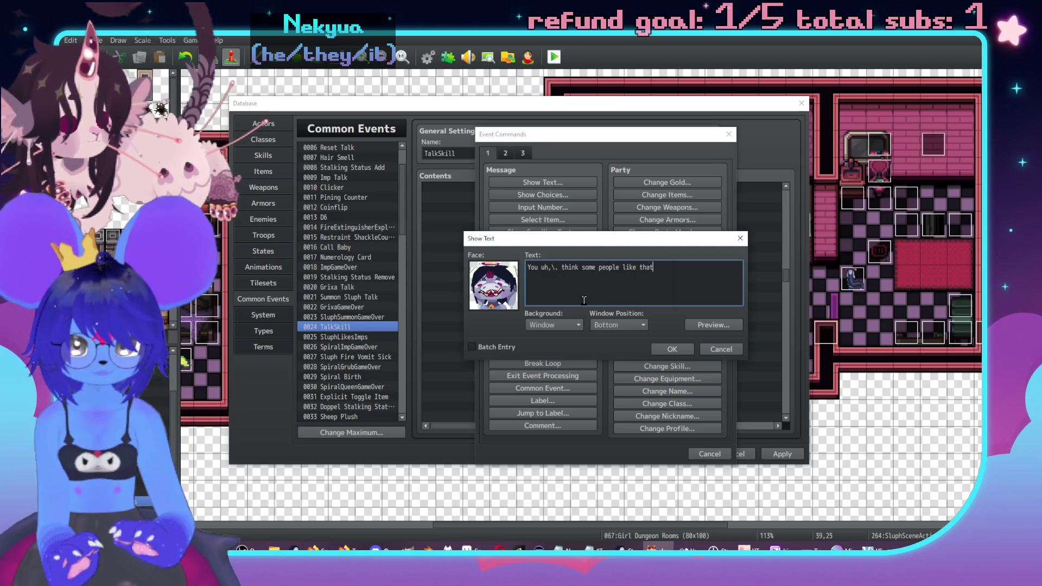
pyautogui.write(' kinda attetion eve')
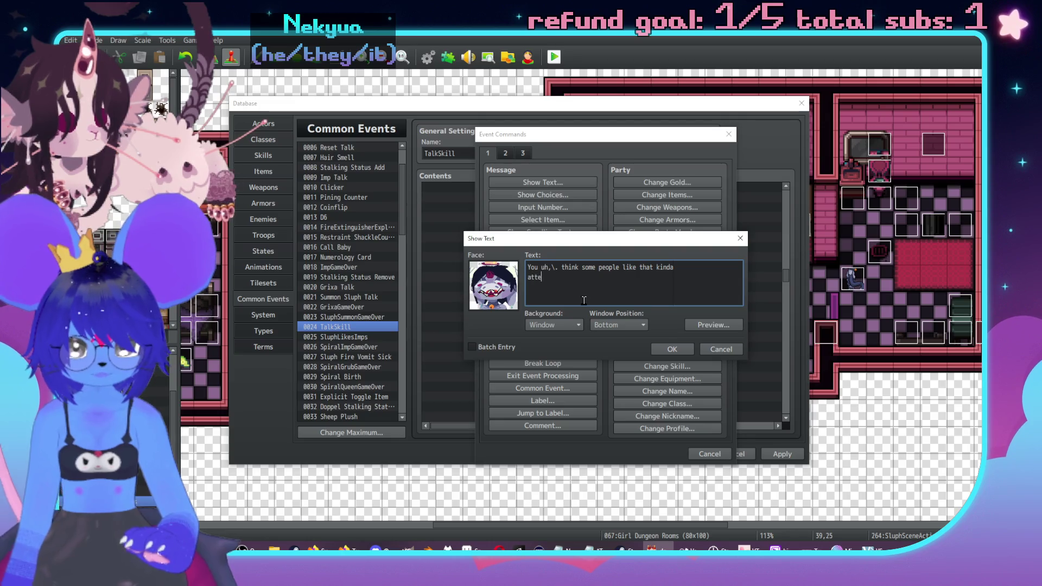
pyautogui.press('BackSpace')
pyautogui.press('BackSpace')
pyautogui.press('BackSpace')
pyautogui.write('ntion even th')
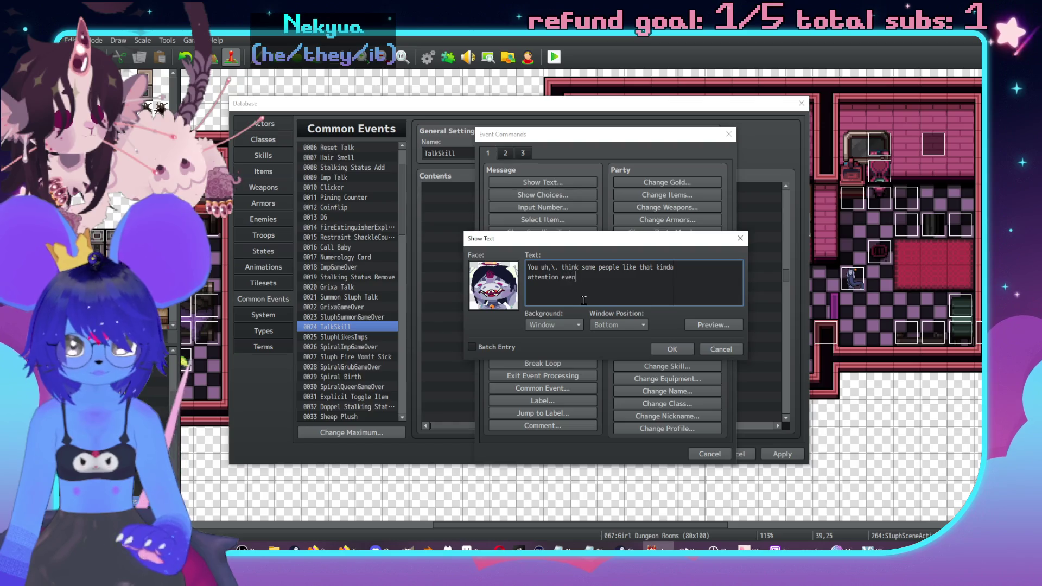
pyautogui.write("ough it's gro")
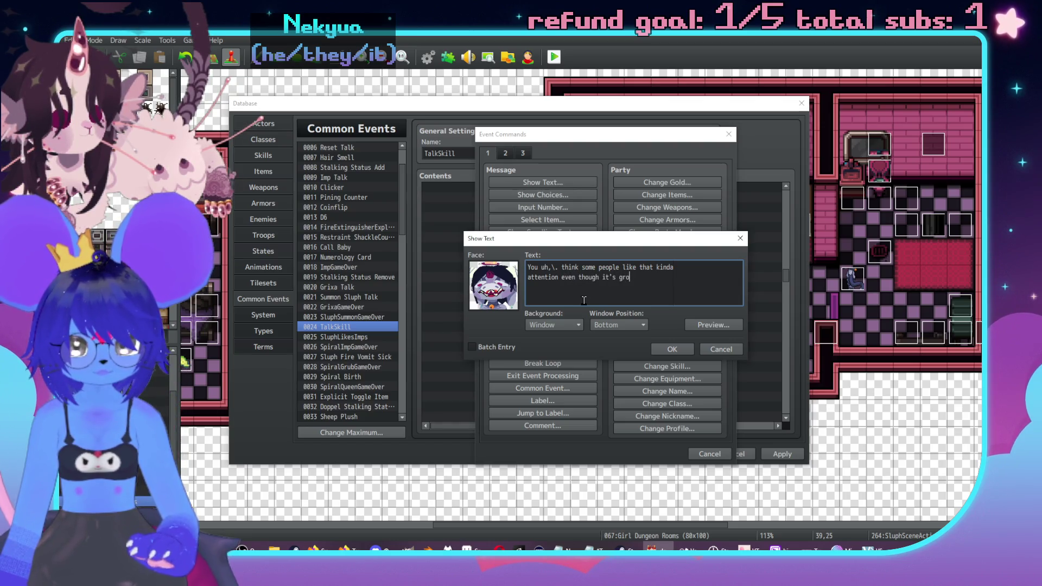
pyautogui.write('ss?\\.')
pyautogui.press('Return')
pyautogui.write('Li')
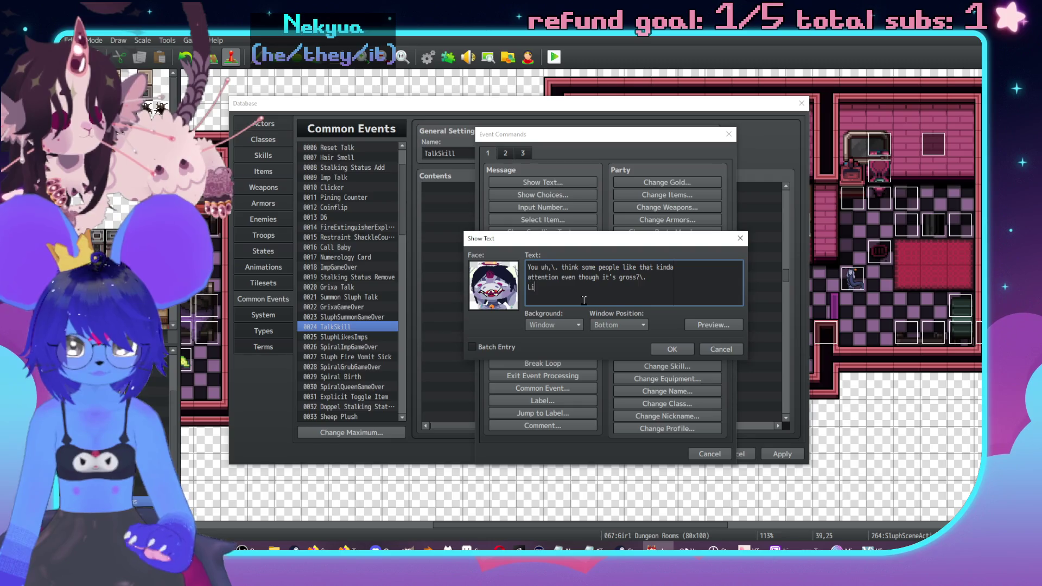
pyautogui.write('ke the objectif')
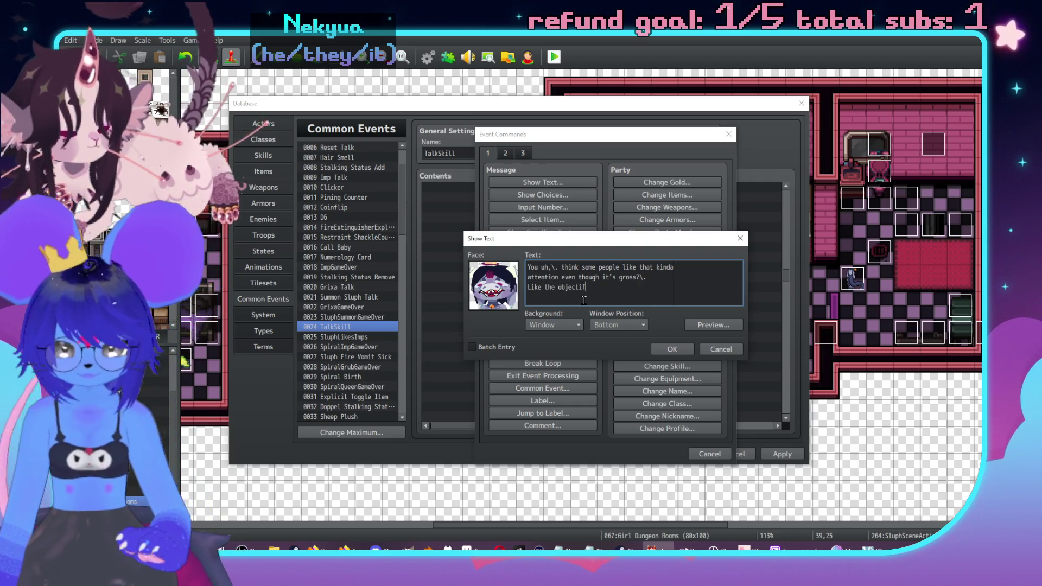
pyautogui.write('ying p')
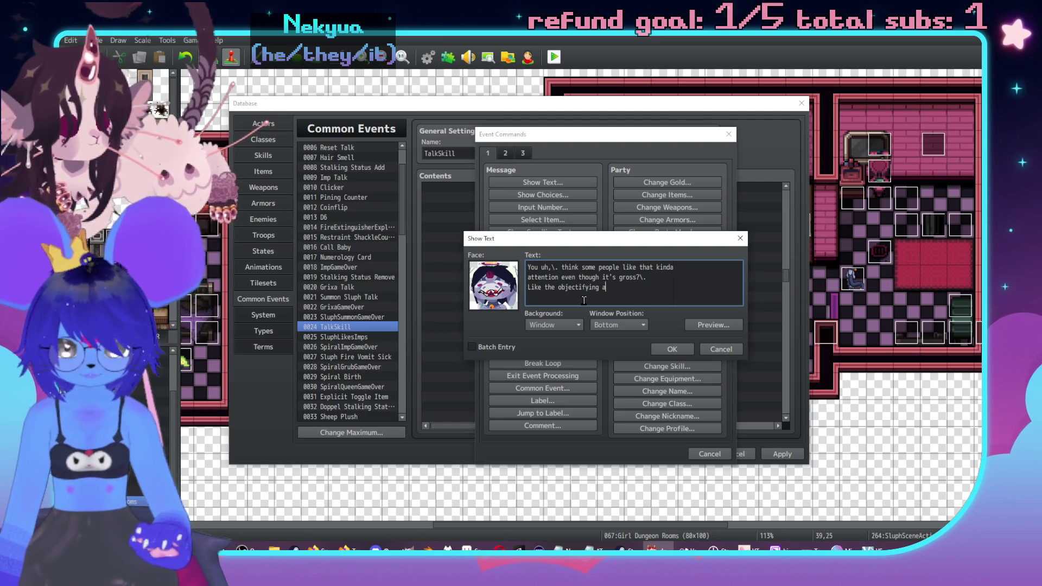
pyautogui.write('art is TH')
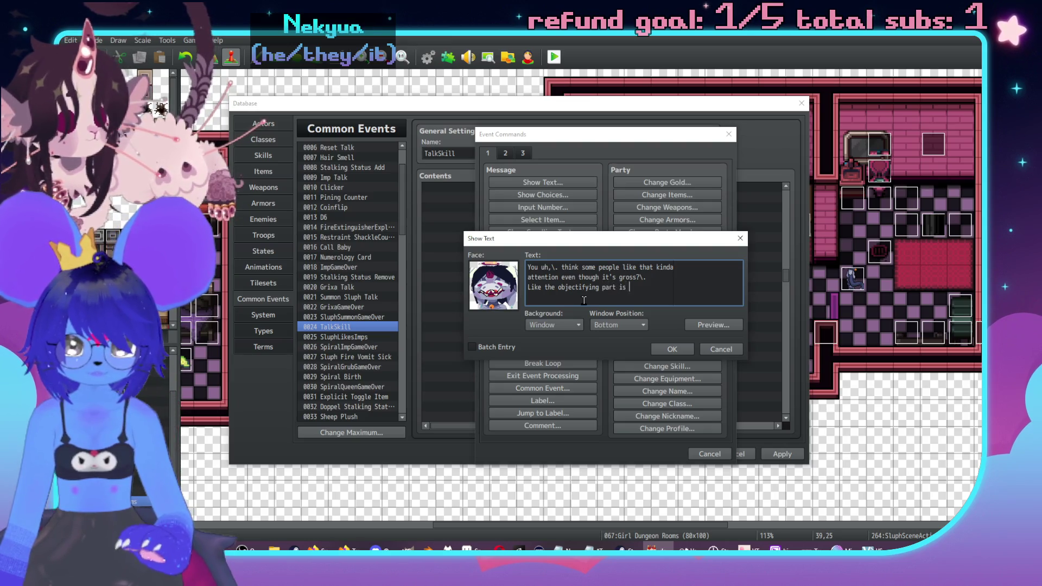
pyautogui.write('EIR')
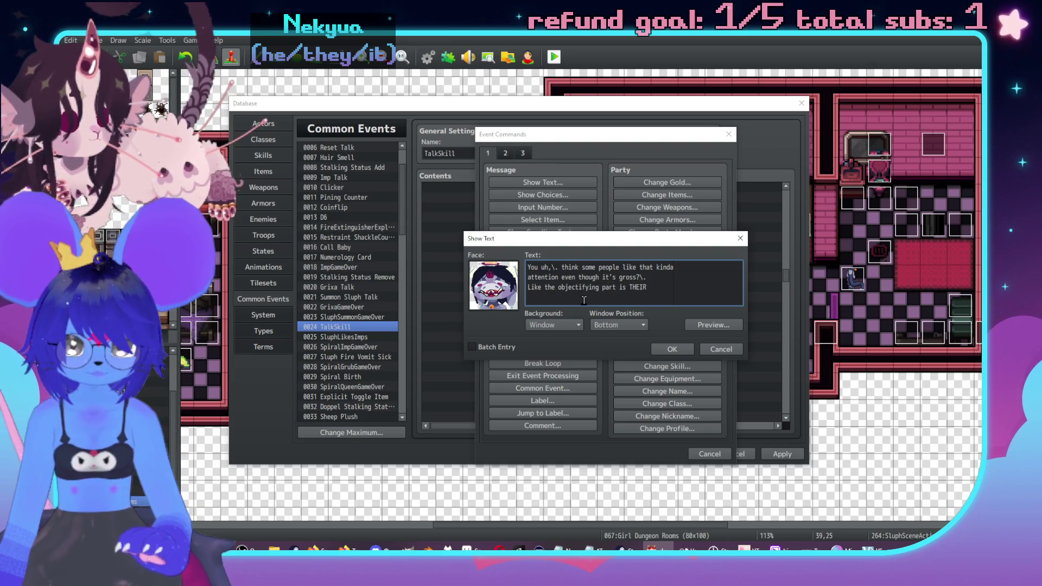
pyautogui.write(' kink')
pyautogui.click(672, 349)
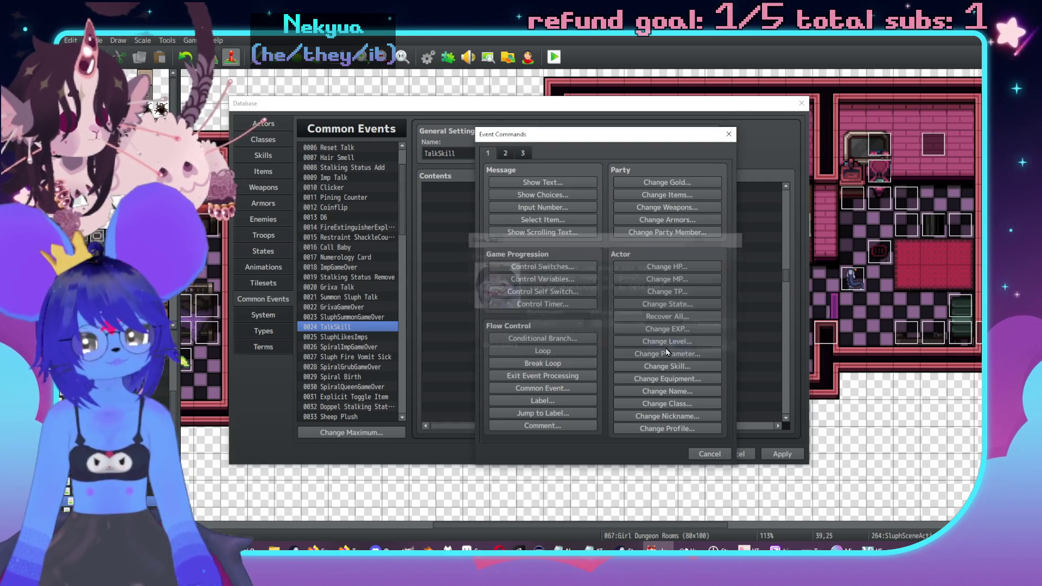
# Add Imp's red-demon-face reply 'Hmm... I guess I could see that…' after Sluph's line.
pyautogui.click(564, 258)
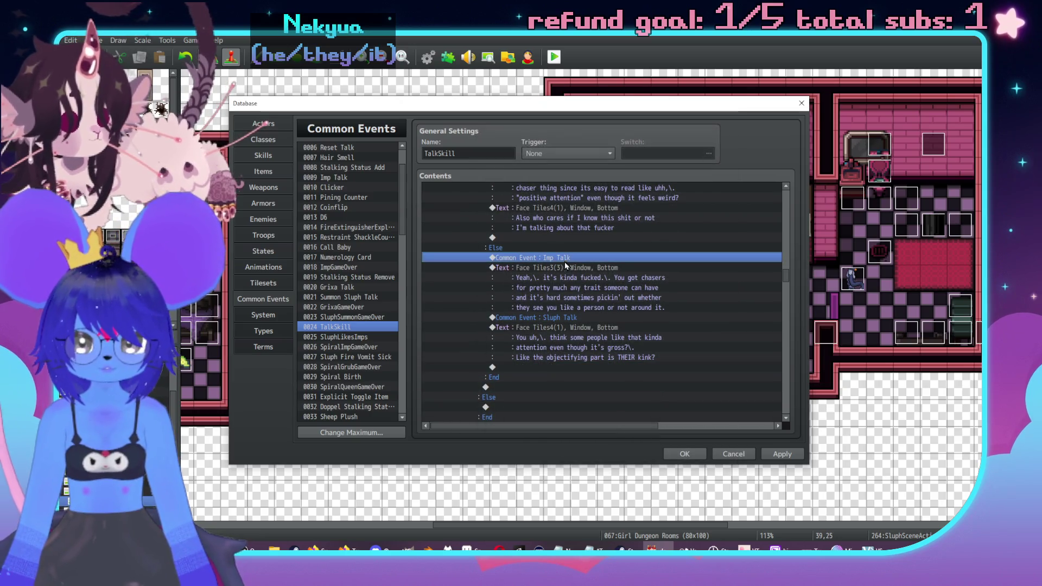
pyautogui.click(545, 367)
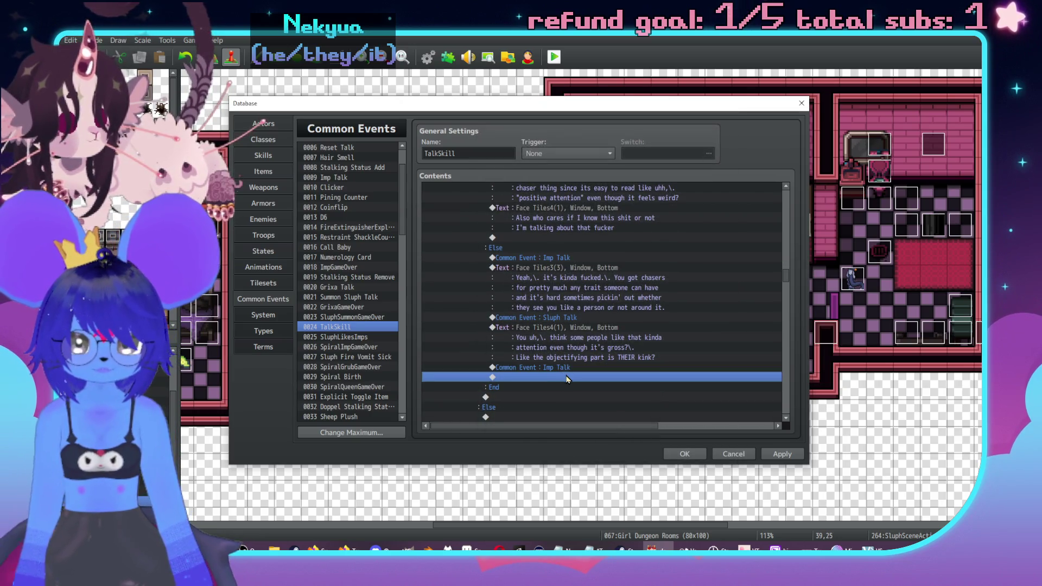
pyautogui.doubleClick(558, 371)
pyautogui.click(526, 184)
pyautogui.doubleClick(495, 283)
pyautogui.click(483, 229)
pyautogui.doubleClick(702, 217)
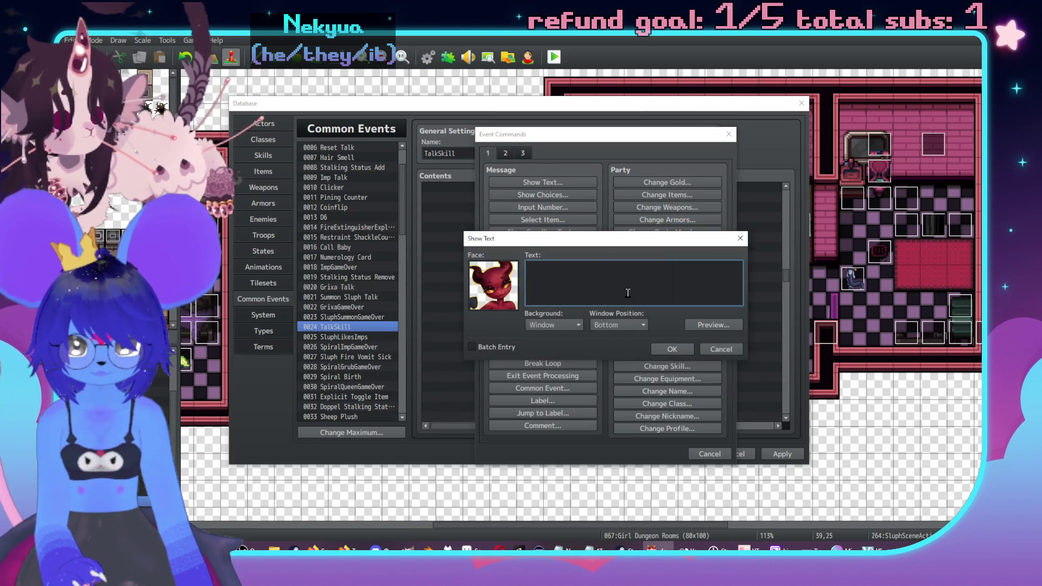
pyautogui.write('Hmm..\\..')
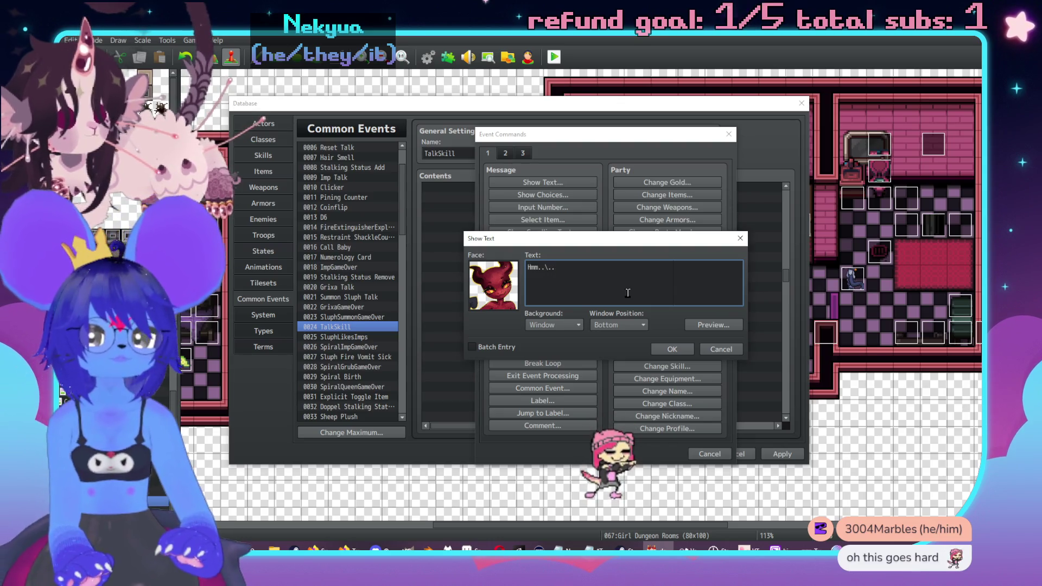
pyautogui.press('Left')
pyautogui.press('Left')
pyautogui.press('Left')
pyautogui.write('\\')
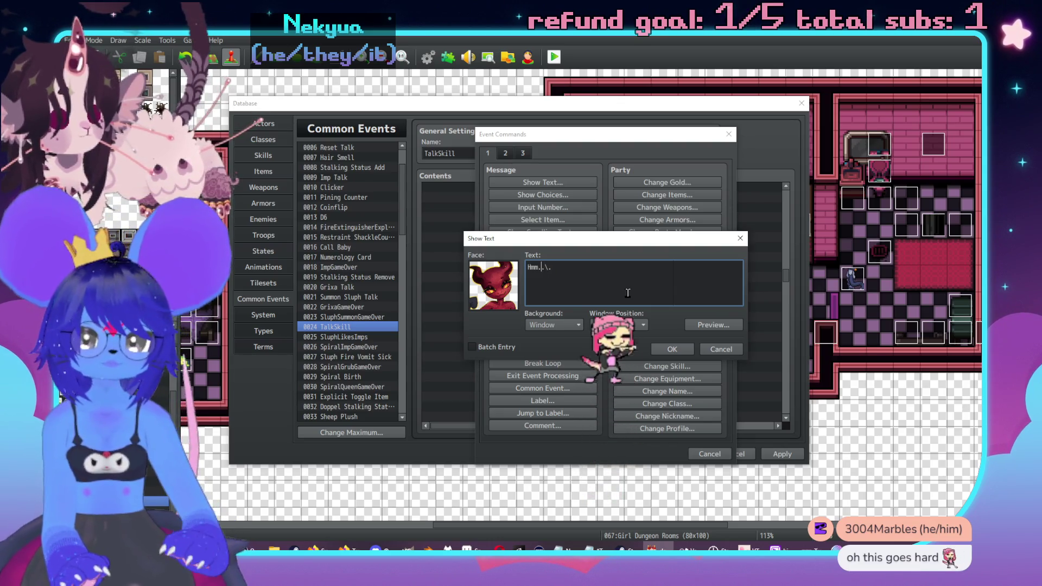
pyautogui.press('BackSpace')
pyautogui.press('BackSpace')
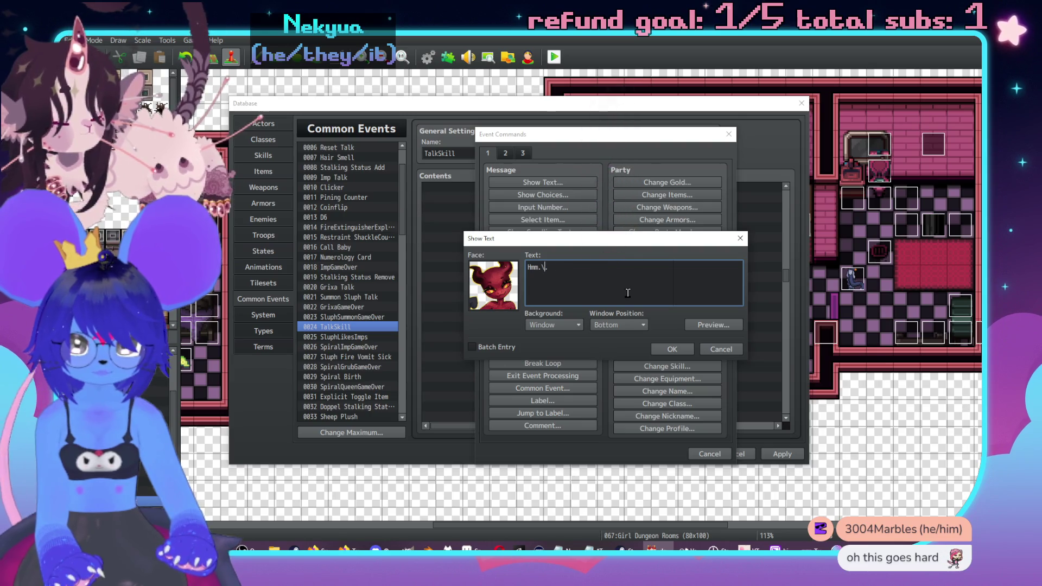
pyautogui.write('\\')
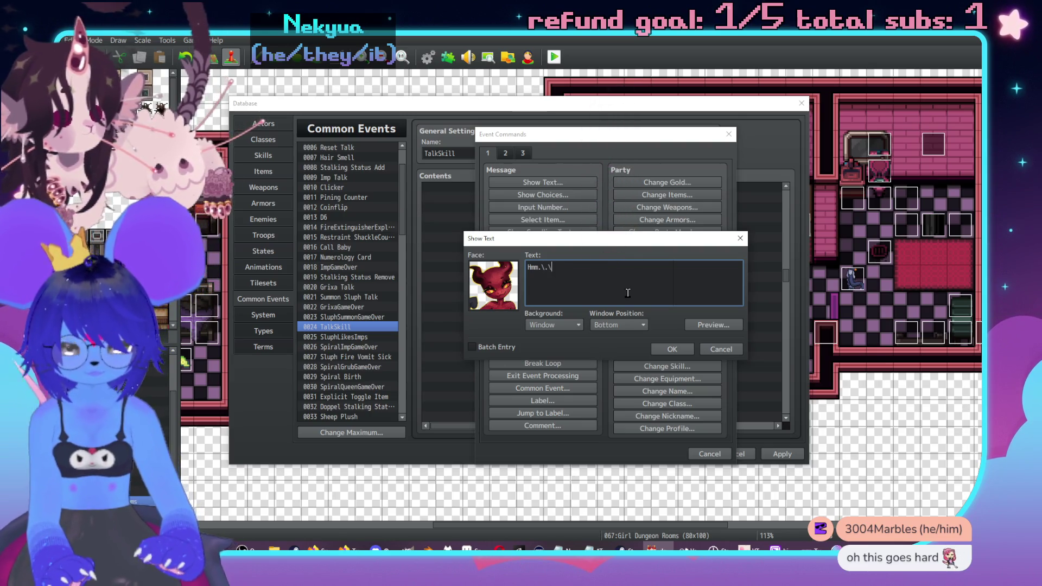
pyautogui.write('..\\..')
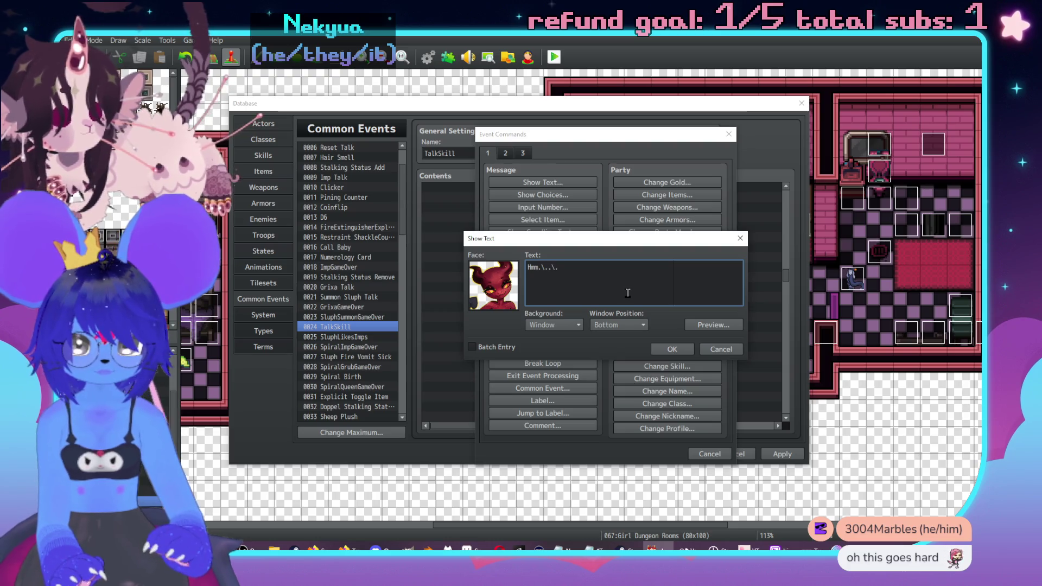
pyautogui.write(' I g')
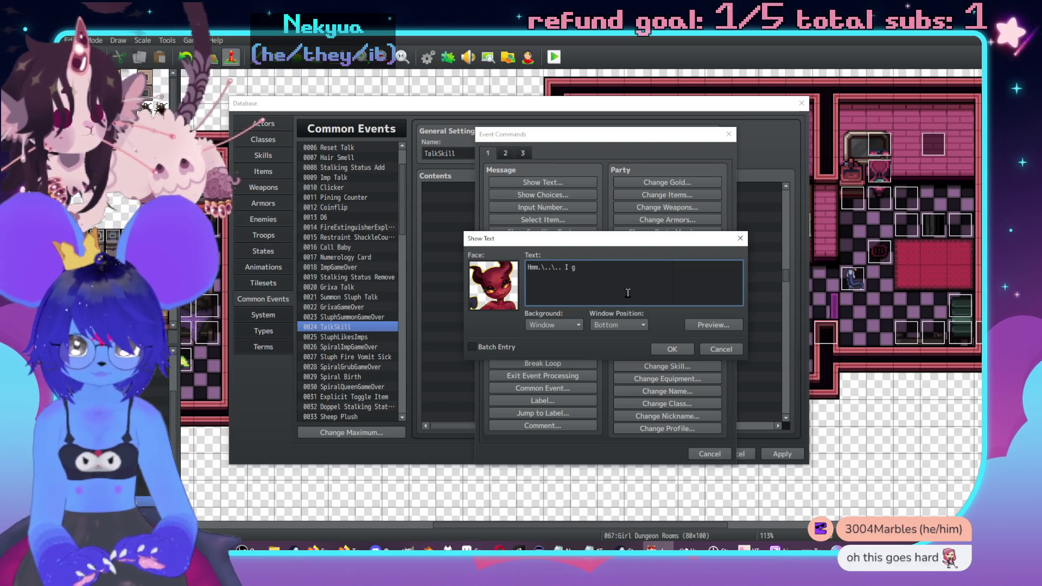
pyautogui.write('uess I could')
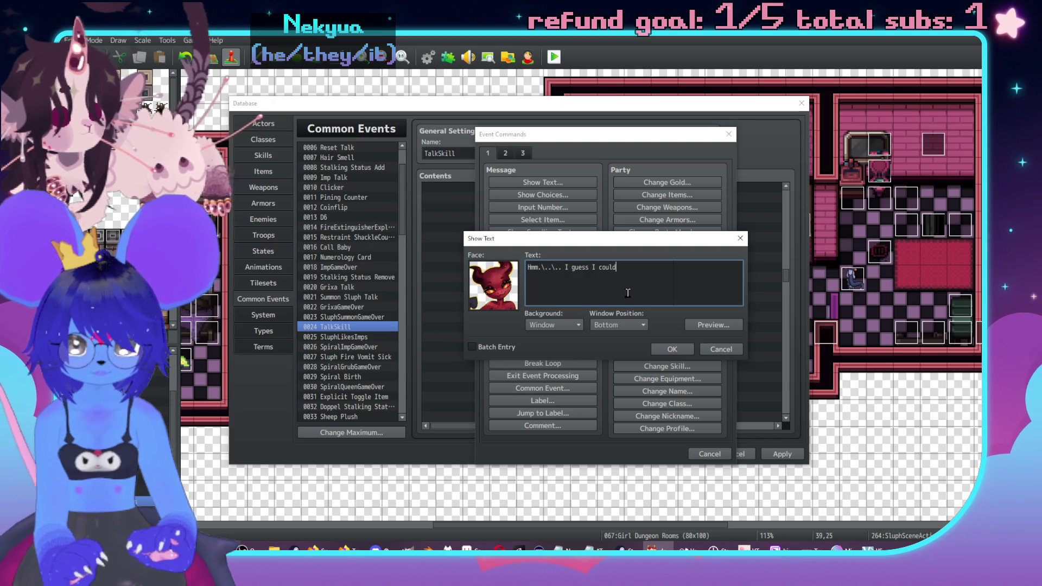
pyautogui.write(' set.\\.')
pyautogui.press('Return')
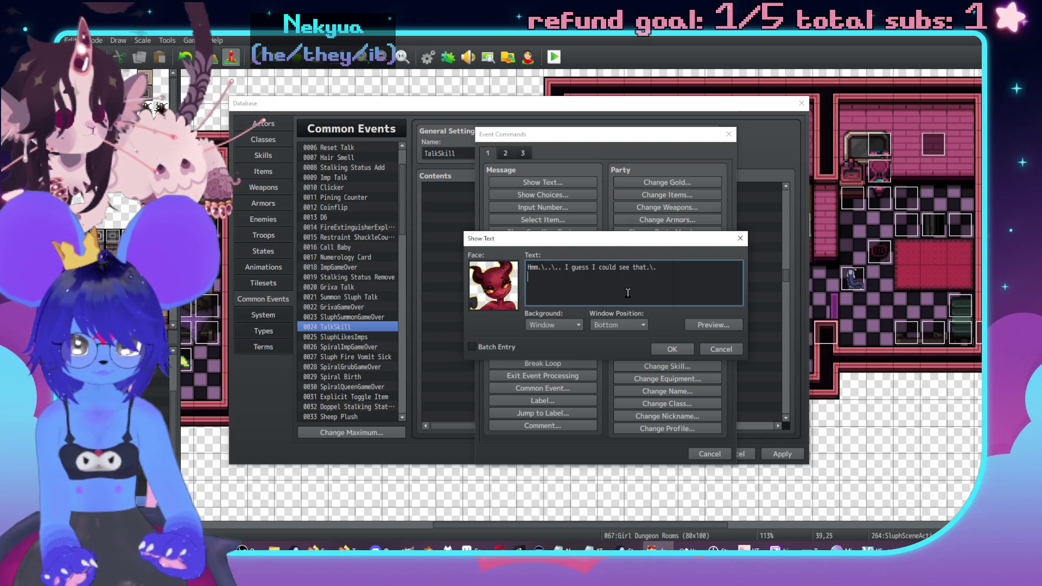
pyautogui.write("'t think ")
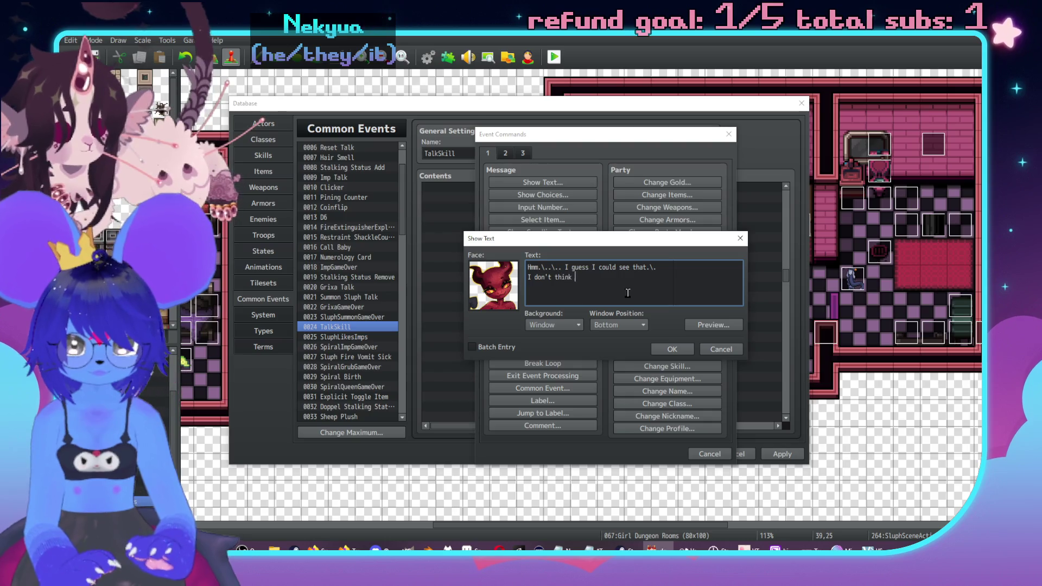
pyautogui.write("it's smart to get in tight")
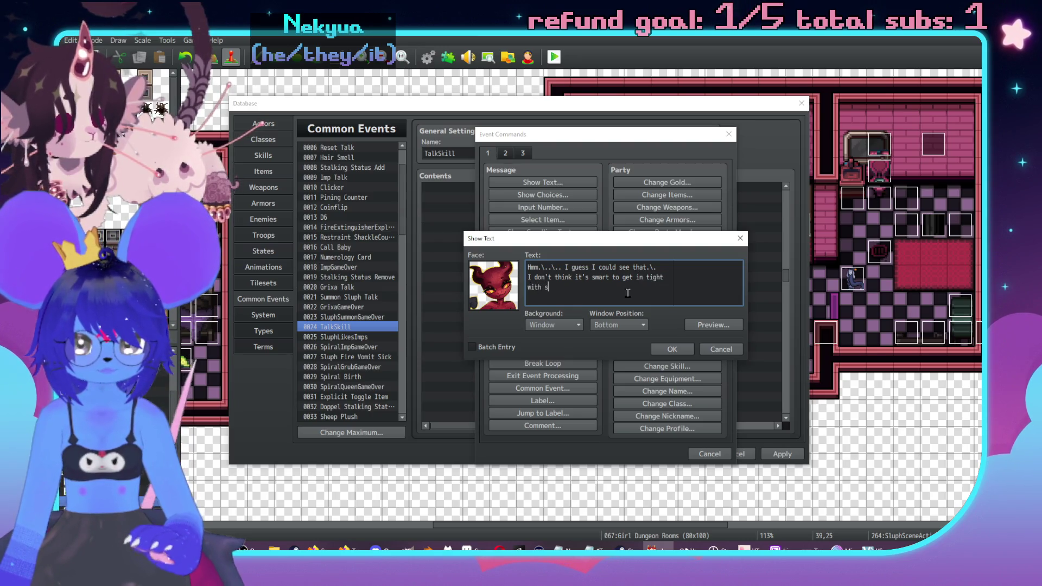
pyautogui.write("inks you're disposabbut may")
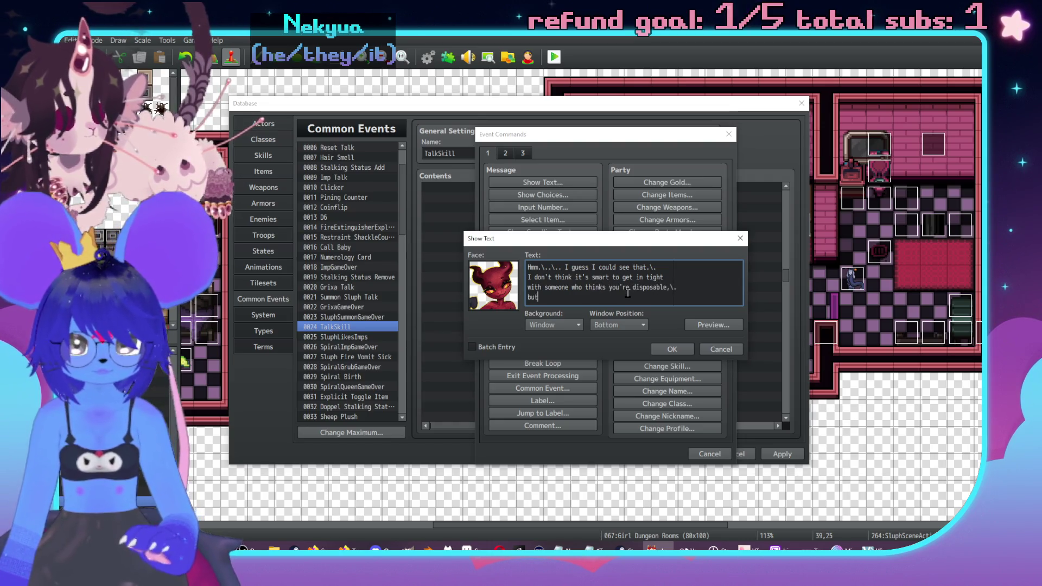
pyautogui.write('s fin')
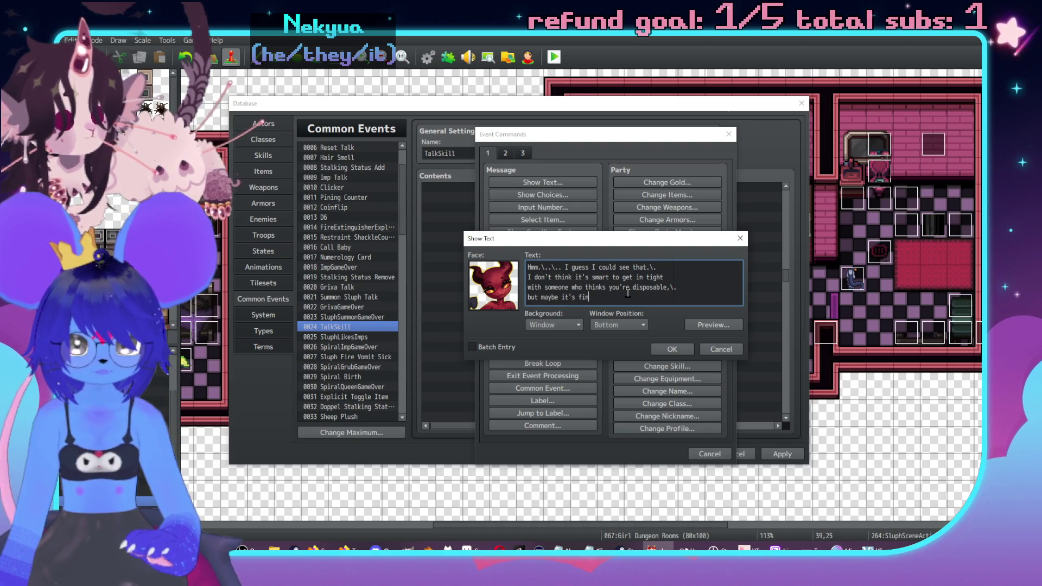
pyautogui.write("see 'em")
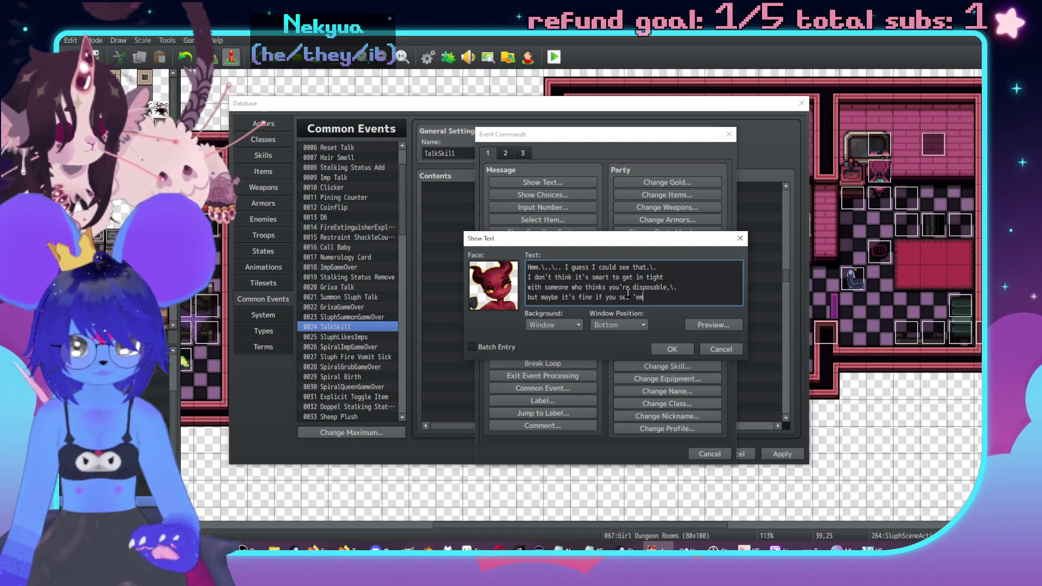
pyautogui.write(' that way too?')
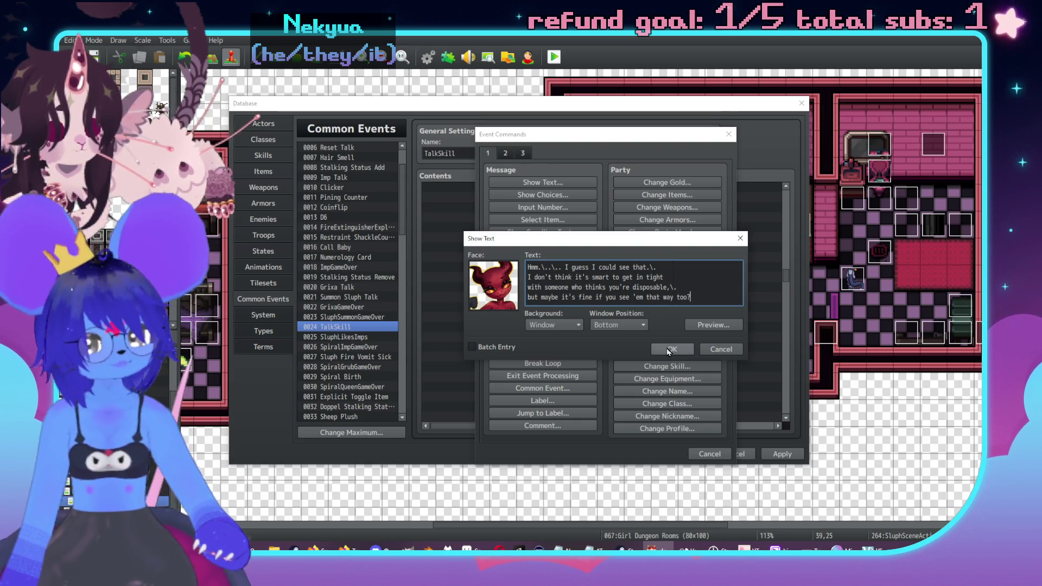
pyautogui.click(672, 349)
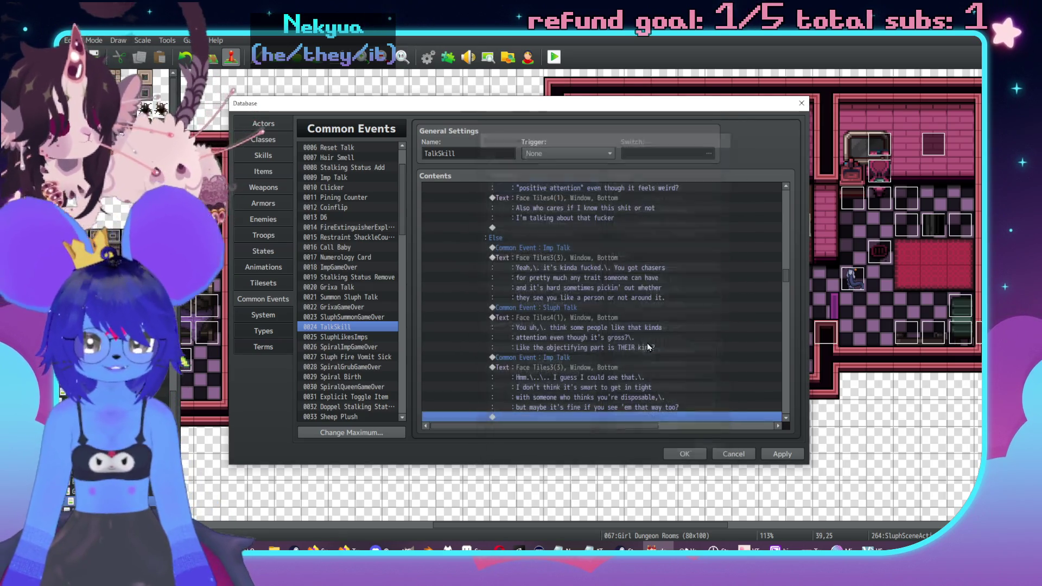
# Playtest Imp's new reply, then bring up Event Commands on the next empty line.
pyautogui.click(630, 375)
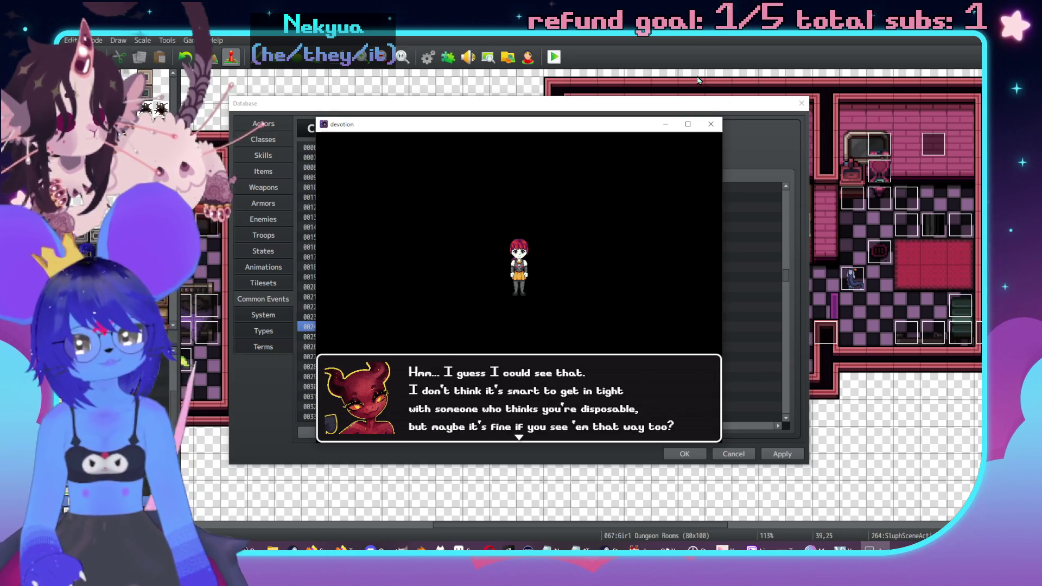
pyautogui.click(710, 124)
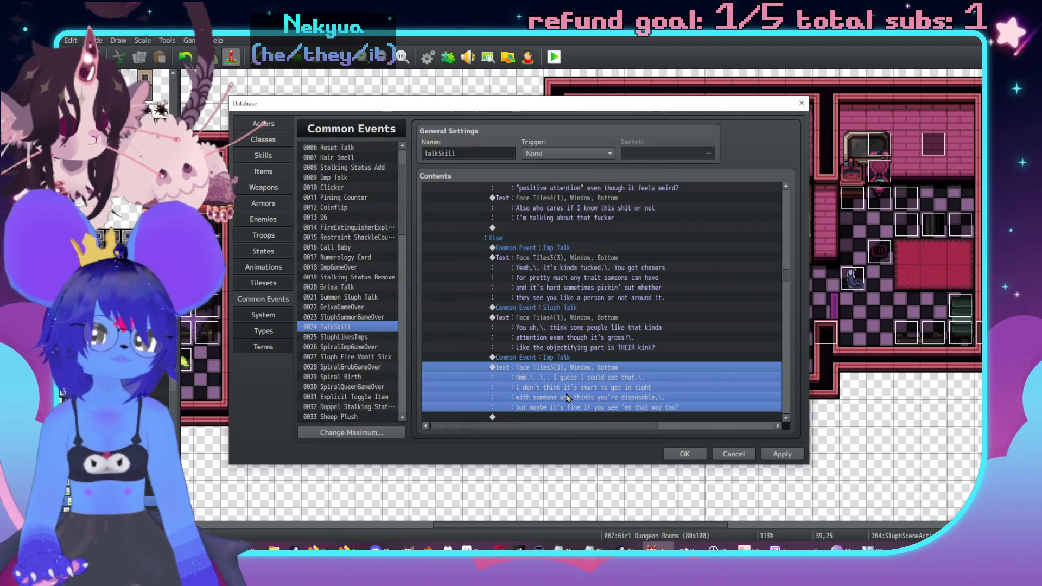
pyautogui.doubleClick(567, 374)
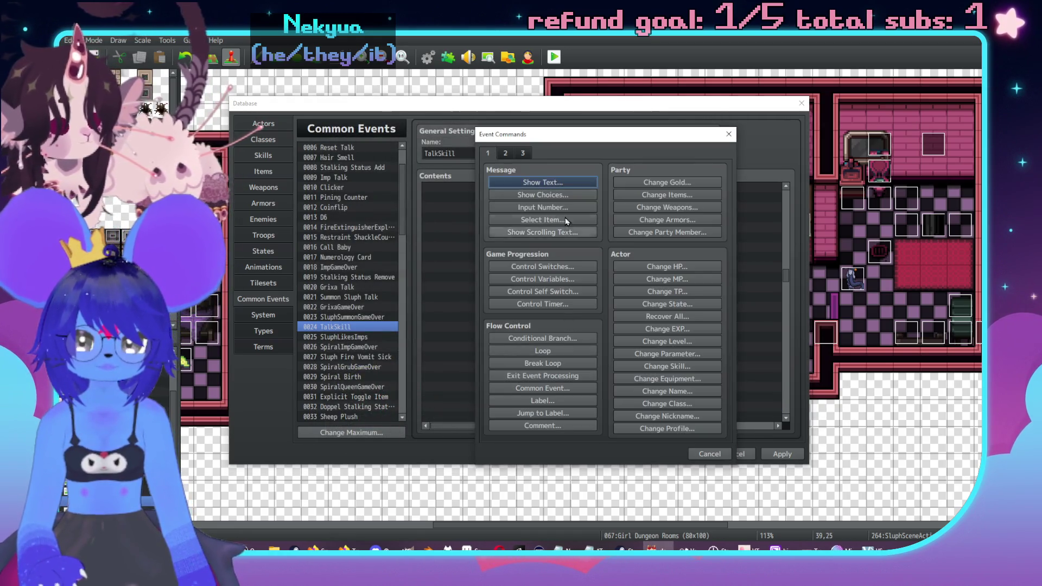
# Insert a three-line Imp message (Face Tiles3 red demon): 'I wouldn't go for that kinda shit at all…' ending '…'til now.'.
pyautogui.click(542, 182)
pyautogui.doubleClick(493, 283)
pyautogui.click(475, 240)
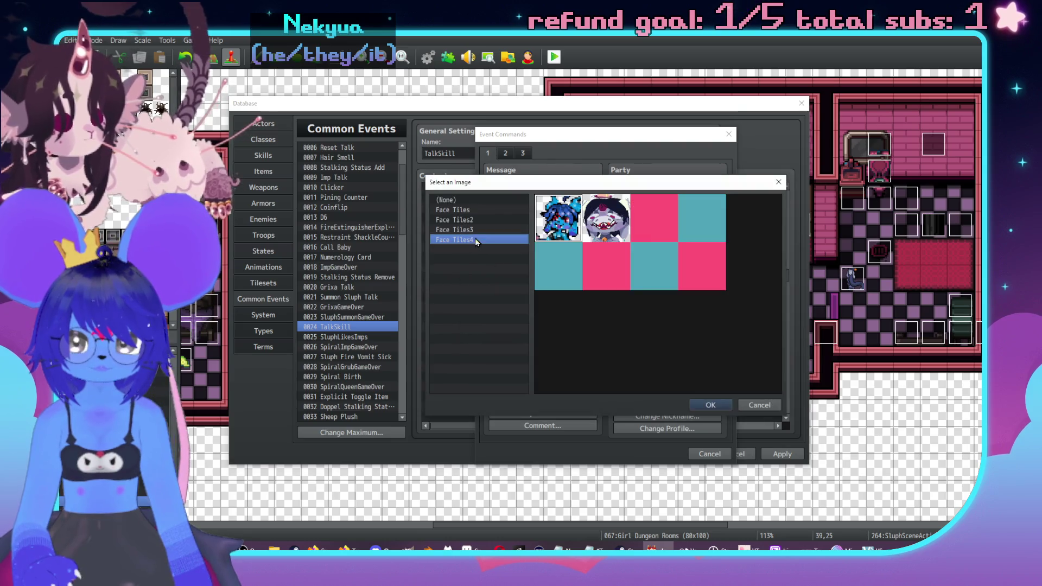
pyautogui.click(504, 229)
pyautogui.doubleClick(703, 223)
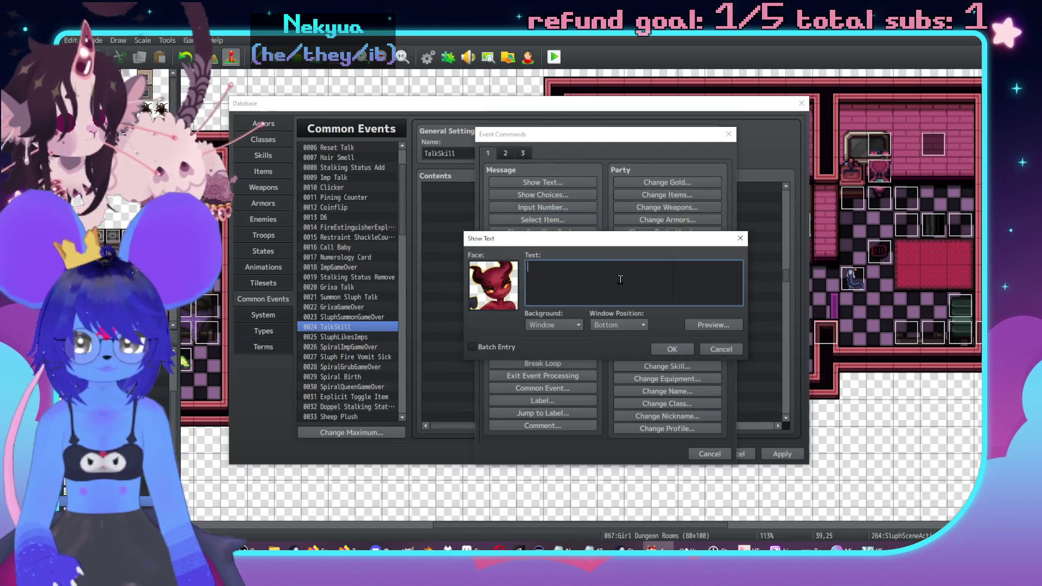
pyautogui.write("uldn't g")
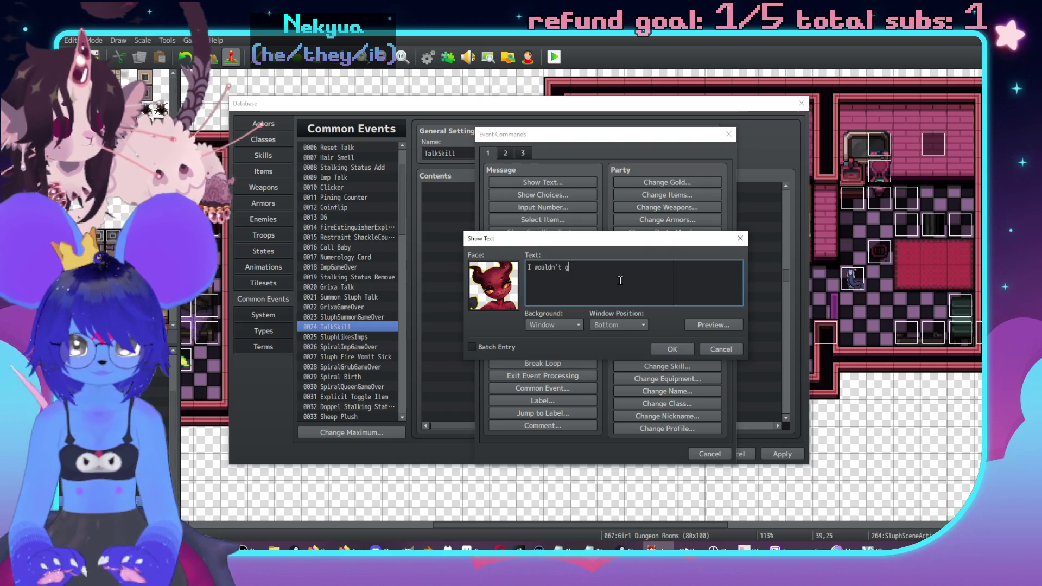
pyautogui.write('o fot kinda shit at all.\\.')
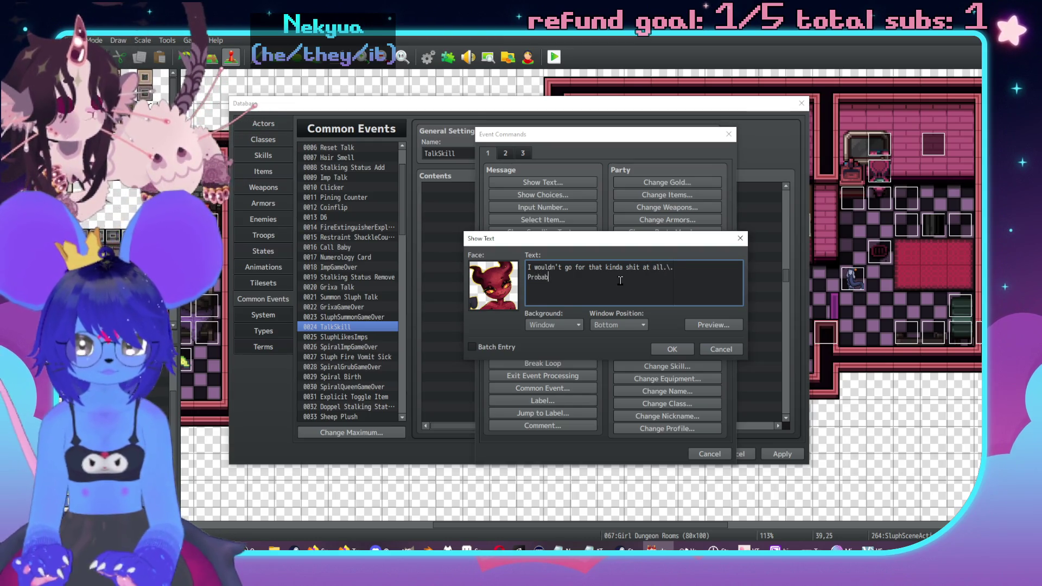
pyautogui.write('hy I never')
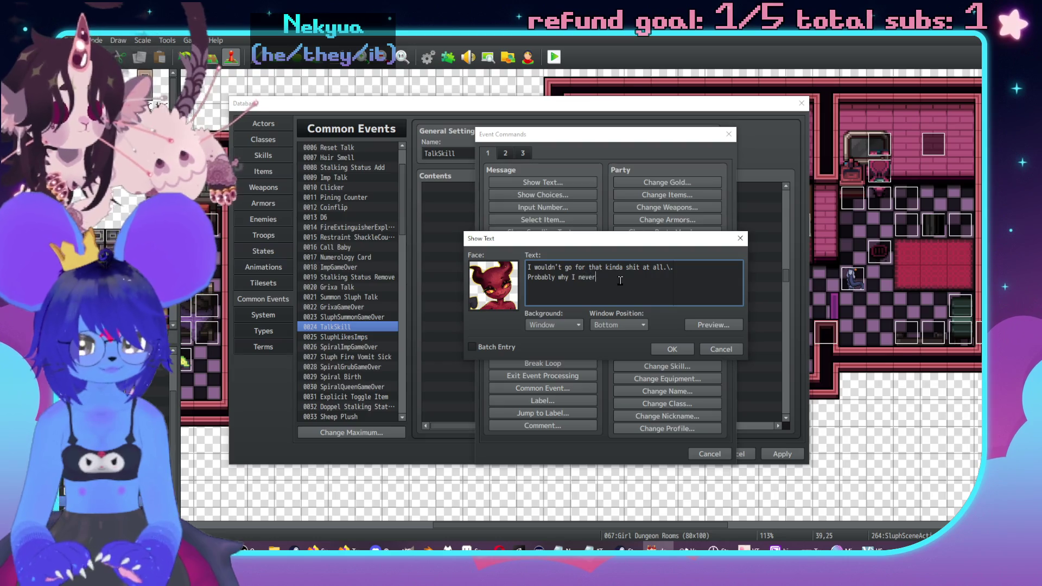
pyautogui.write(' he')
pyautogui.write('of ths ')
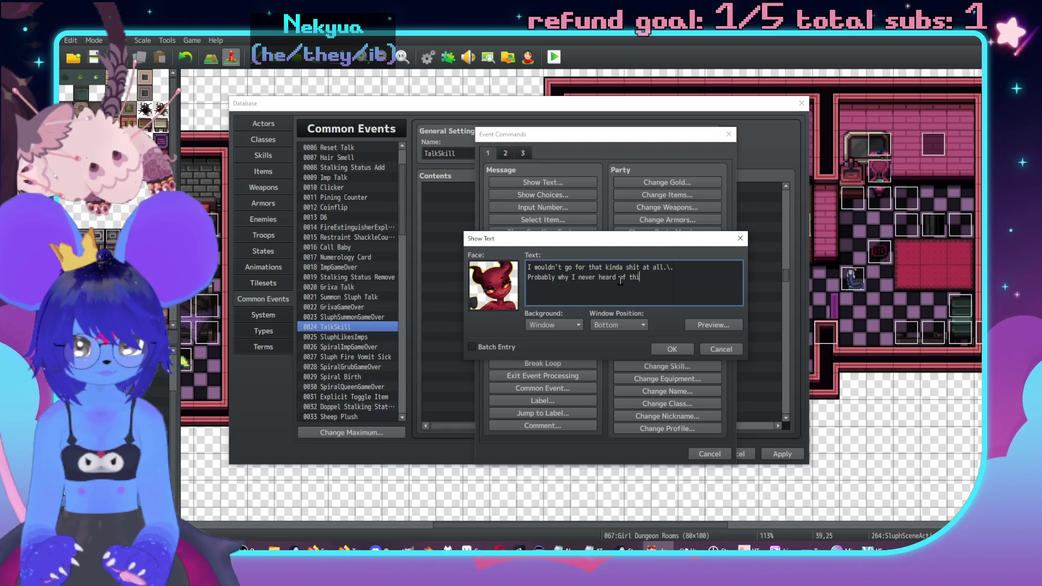
pyautogui.write('r')
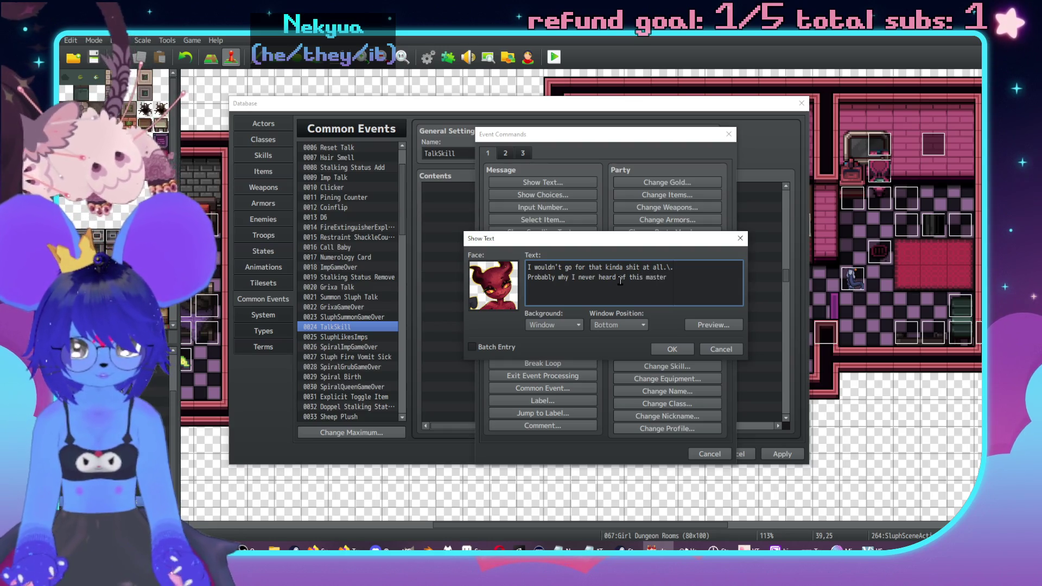
pyautogui.press('Return')
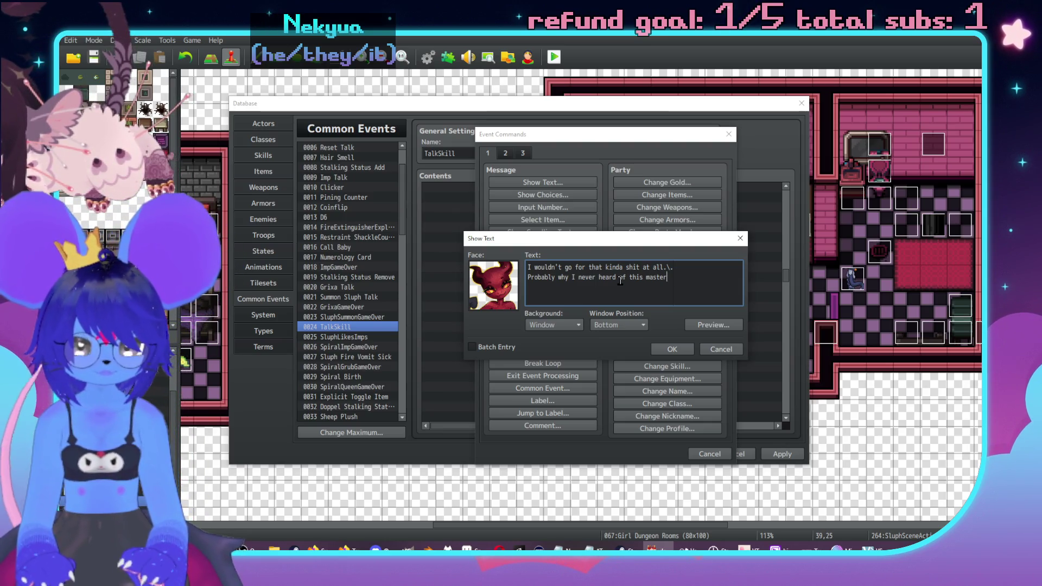
pyautogui.press('Return')
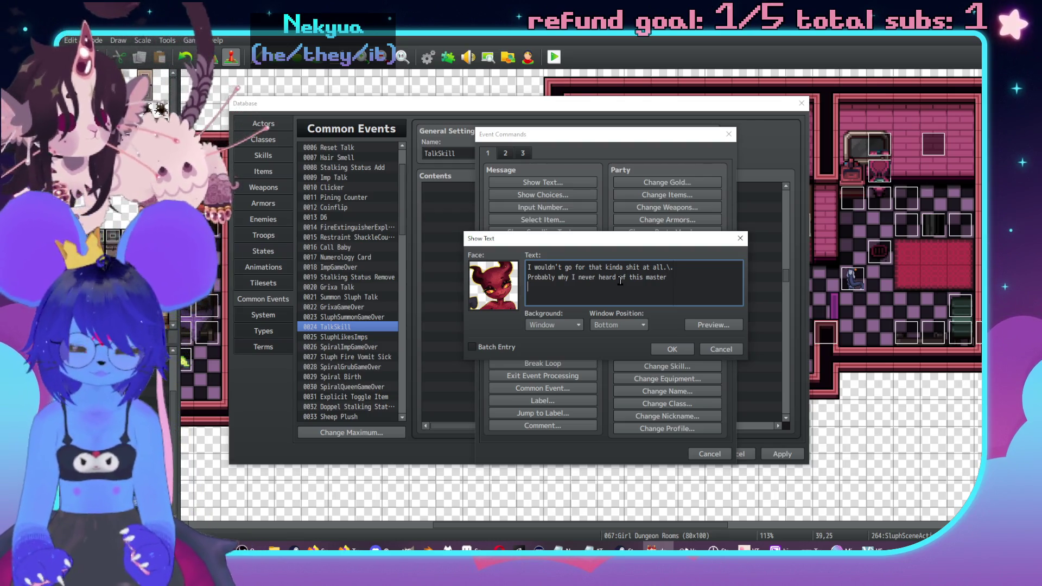
pyautogui.write('smegma-ch')
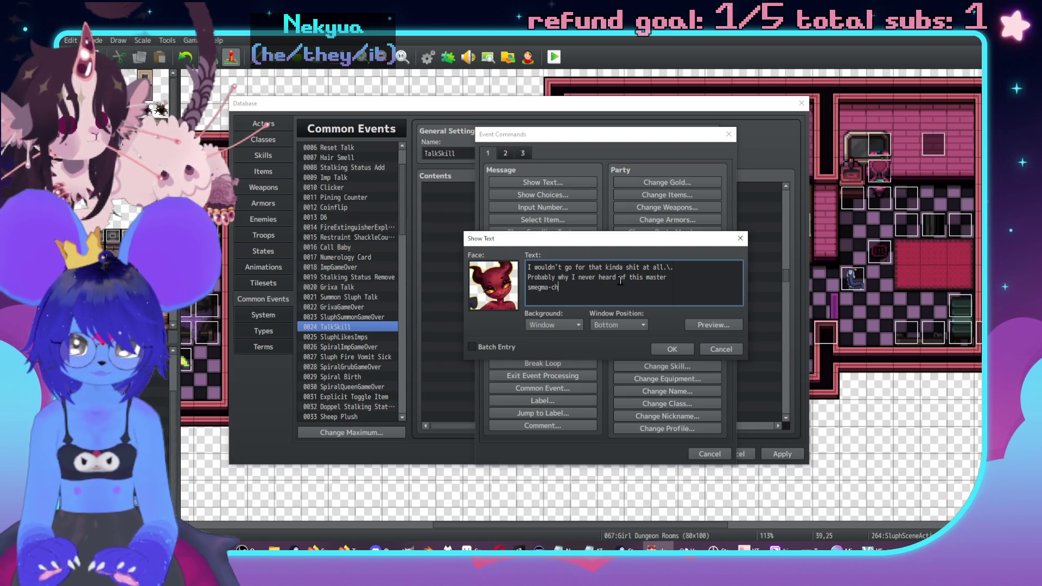
pyautogui.write("ugger 'til now.")
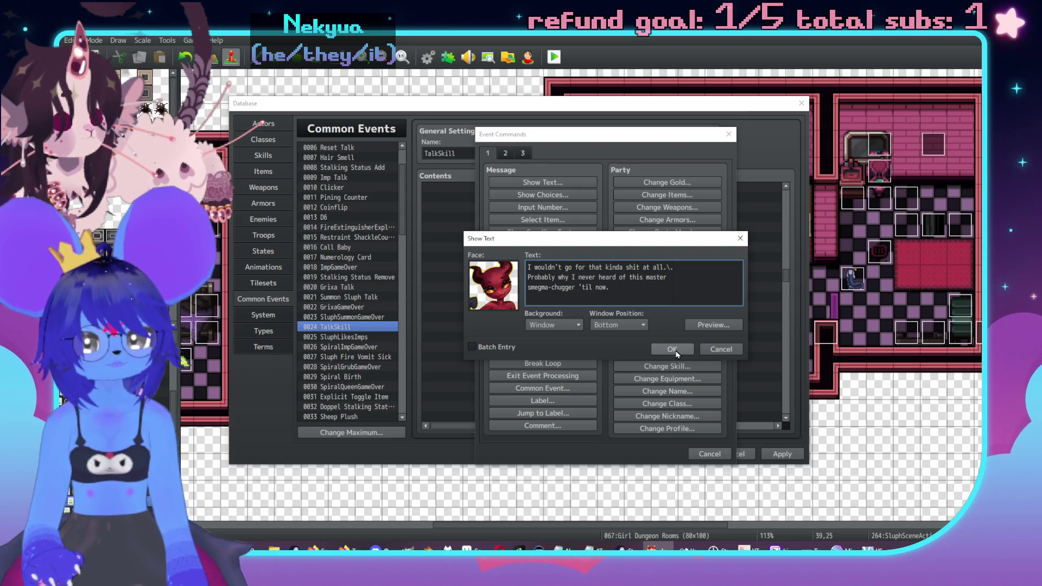
pyautogui.click(675, 351)
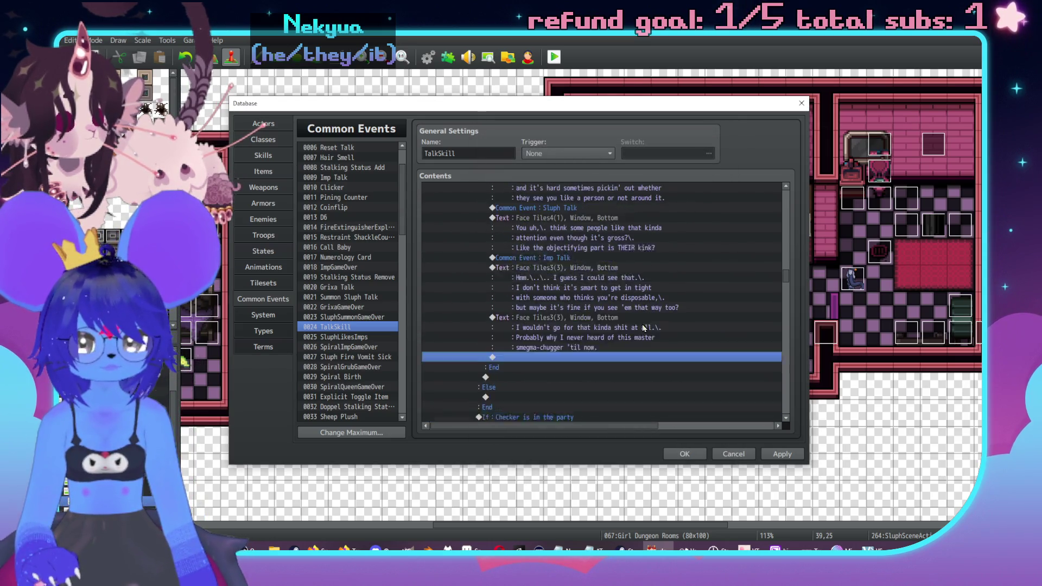
# Paste a copy of the Common Event: Sluph Talk call below the Imp's line.
pyautogui.click(545, 230)
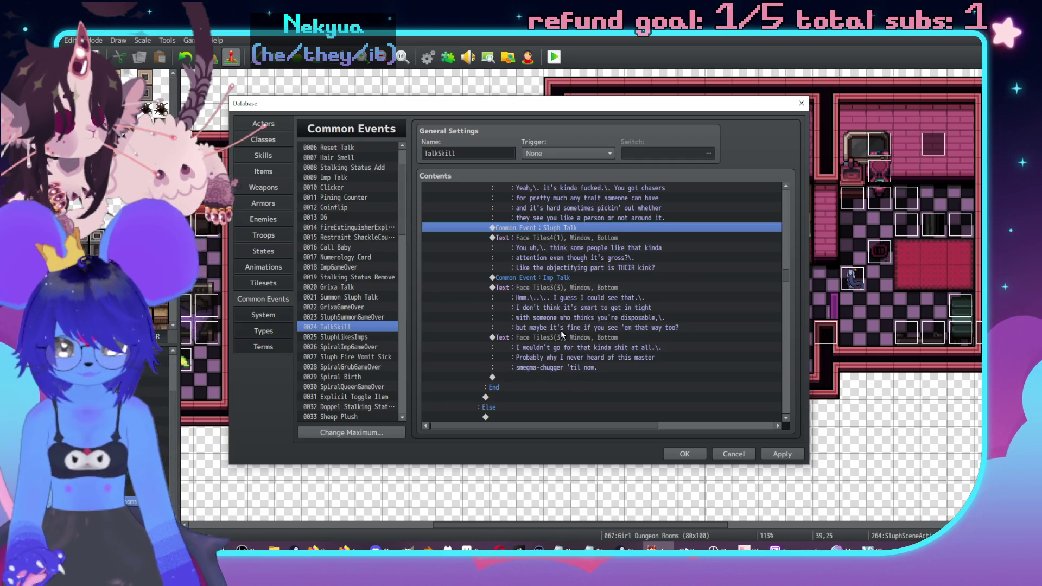
pyautogui.click(568, 377)
pyautogui.hotkey('ctrl', 'v')
# Add Sluph's Face Tiles4 reply 'U\.huhue,\. awesome' after the Sluph Talk call.
pyautogui.doubleClick(576, 389)
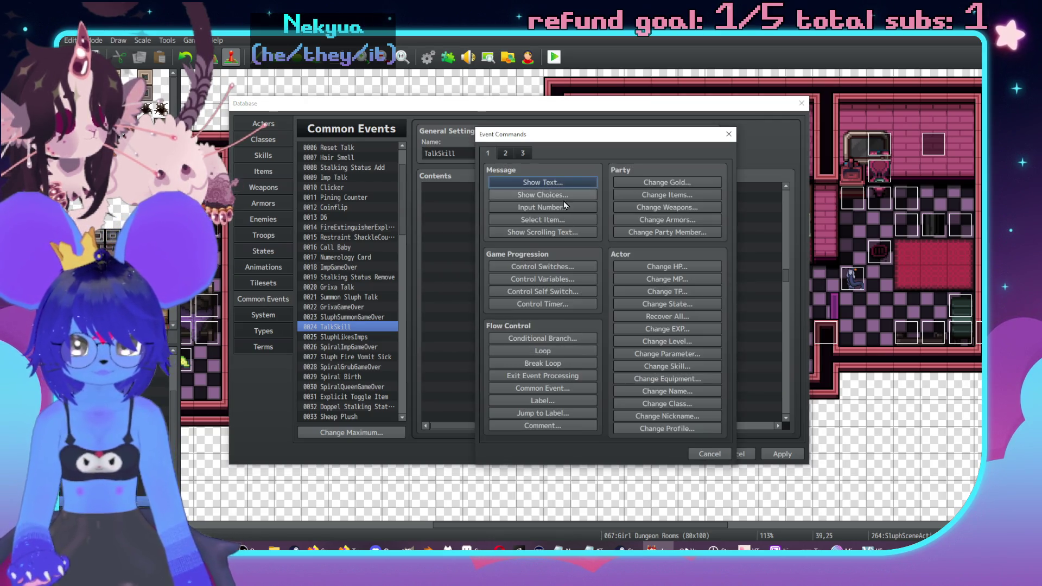
pyautogui.click(543, 183)
pyautogui.doubleClick(493, 285)
pyautogui.click(483, 239)
pyautogui.doubleClick(552, 215)
pyautogui.click(601, 270)
pyautogui.write('U\\.huh')
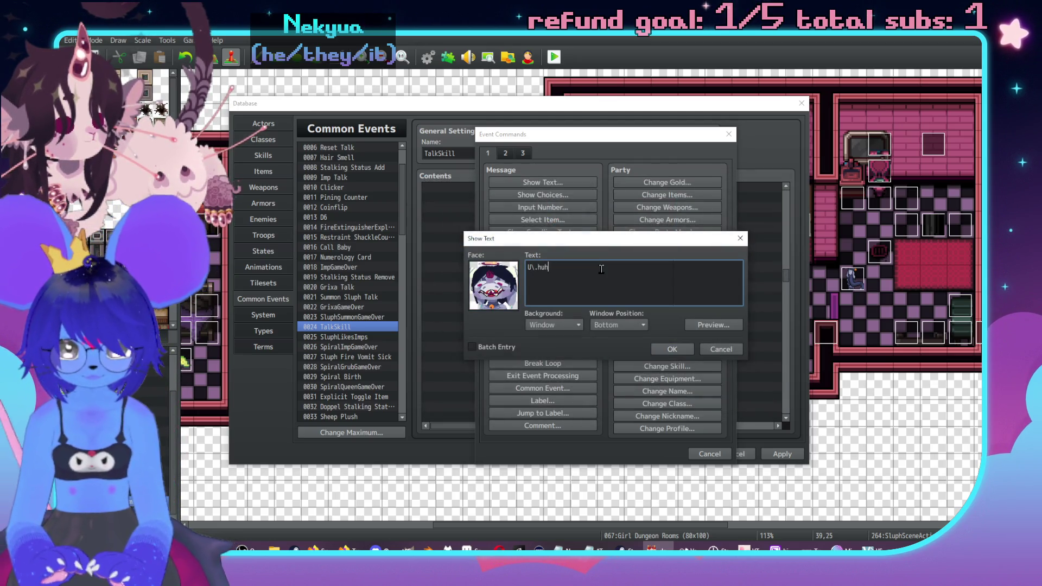
pyautogui.write('ur,')
pyautogui.write('e,\\. awesome')
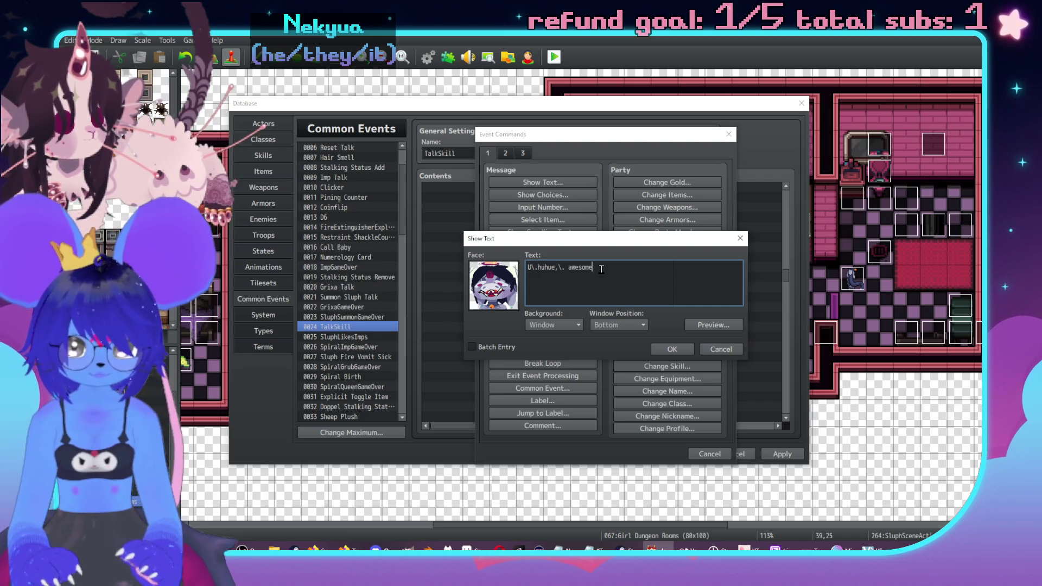
pyautogui.click(672, 349)
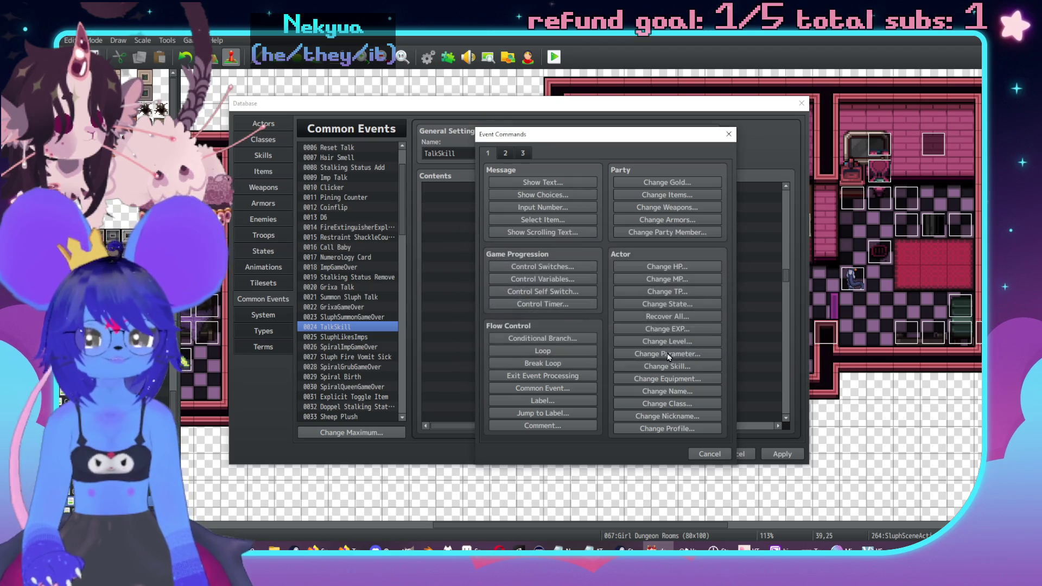
# Scroll up and select the whole CheckerDislikesSluph branch.
pyautogui.scroll(2, 599, 324)
pyautogui.scroll(6, 598, 324)
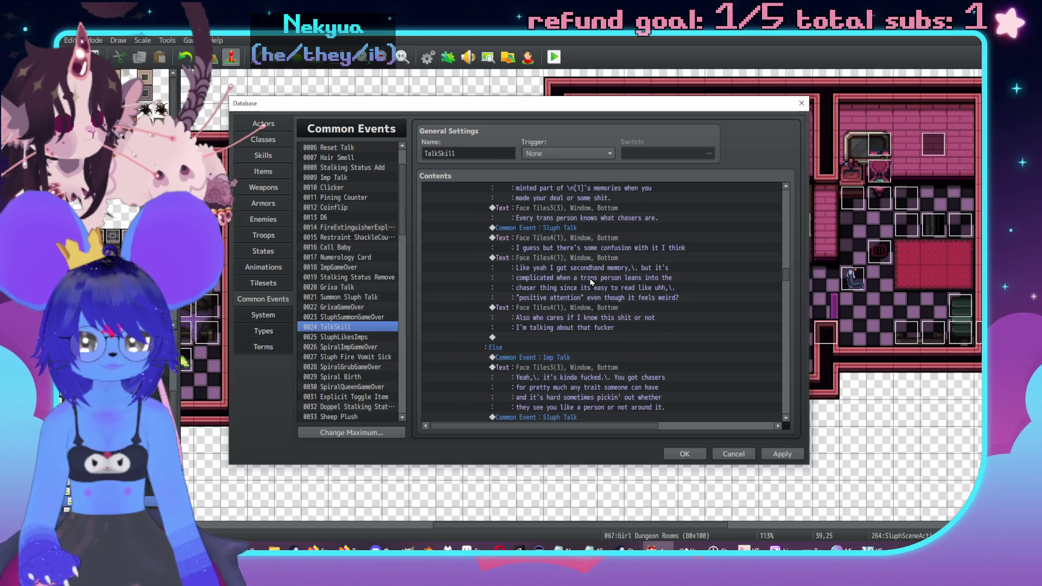
pyautogui.scroll(3, 589, 255)
pyautogui.click(589, 268)
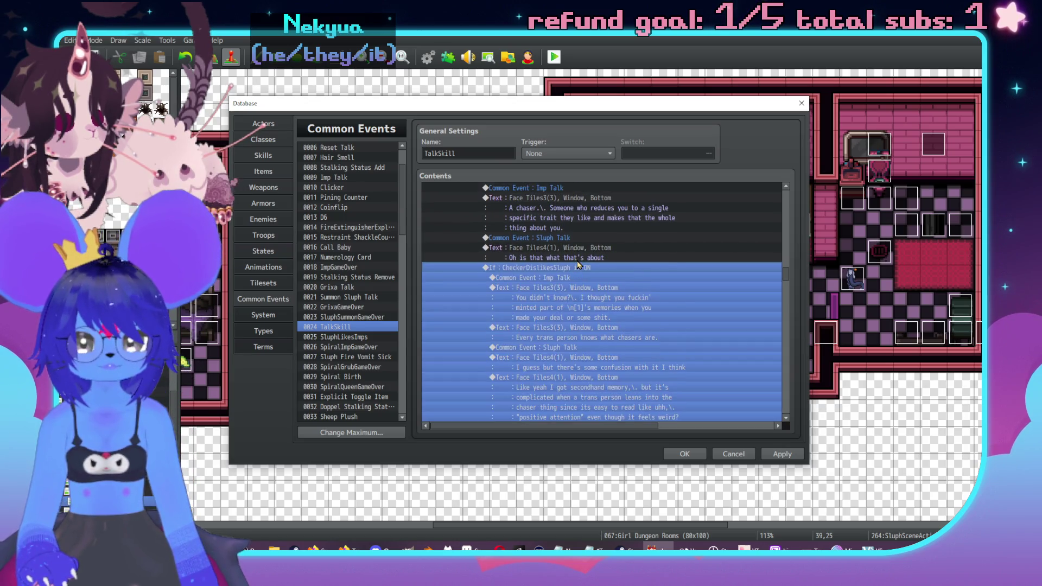
pyautogui.scroll(3, 595, 280)
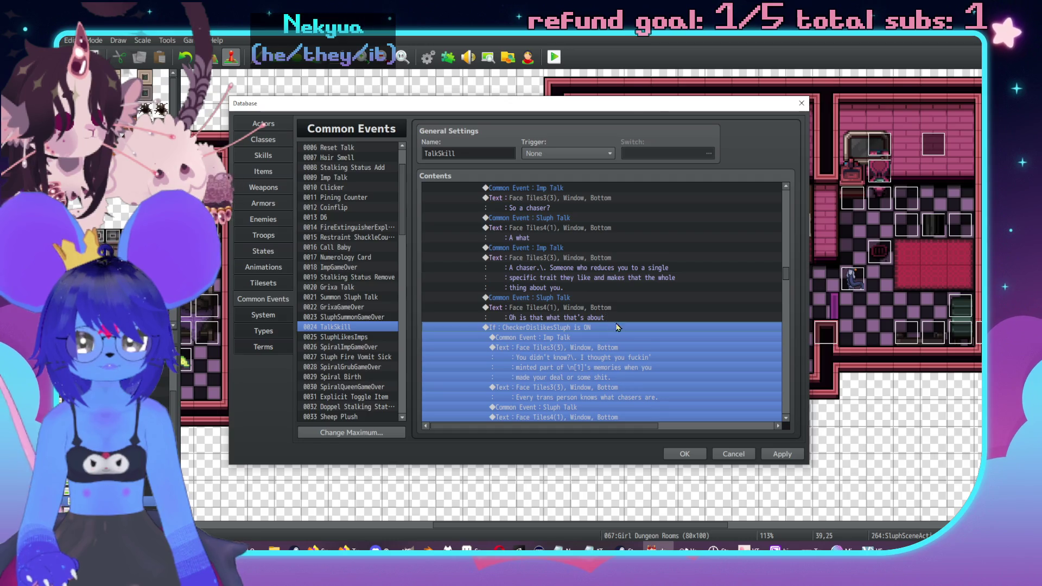
pyautogui.scroll(3, 605, 328)
pyautogui.click(543, 257)
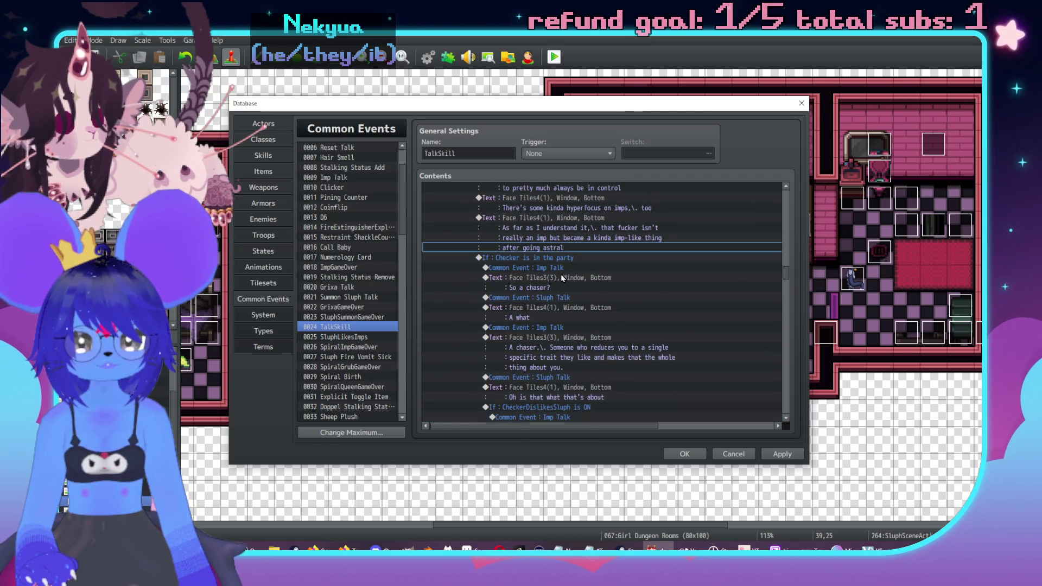
pyautogui.scroll(-6, 564, 304)
pyautogui.scroll(-5, 577, 336)
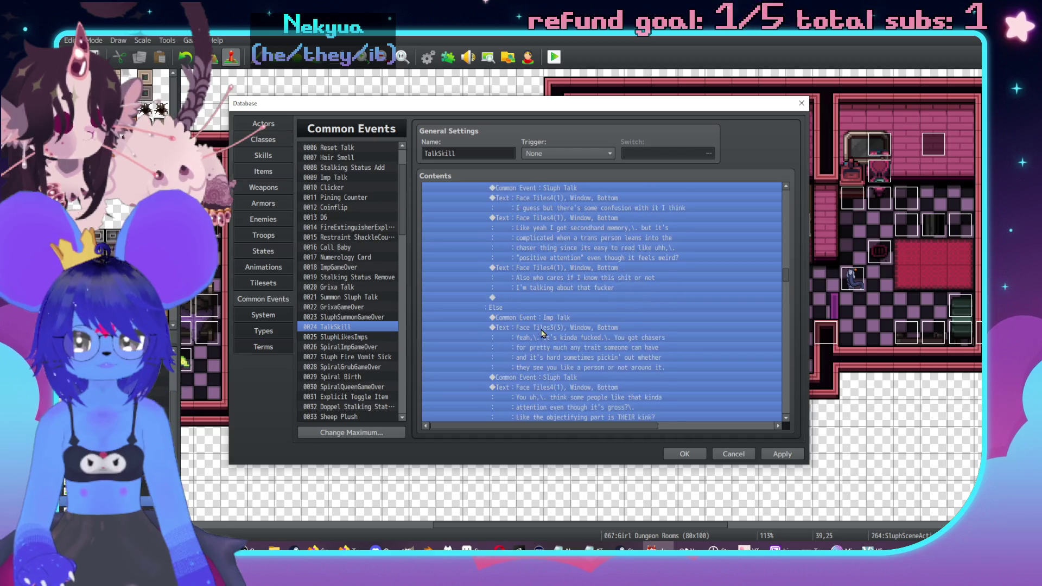
pyautogui.scroll(-1, 559, 334)
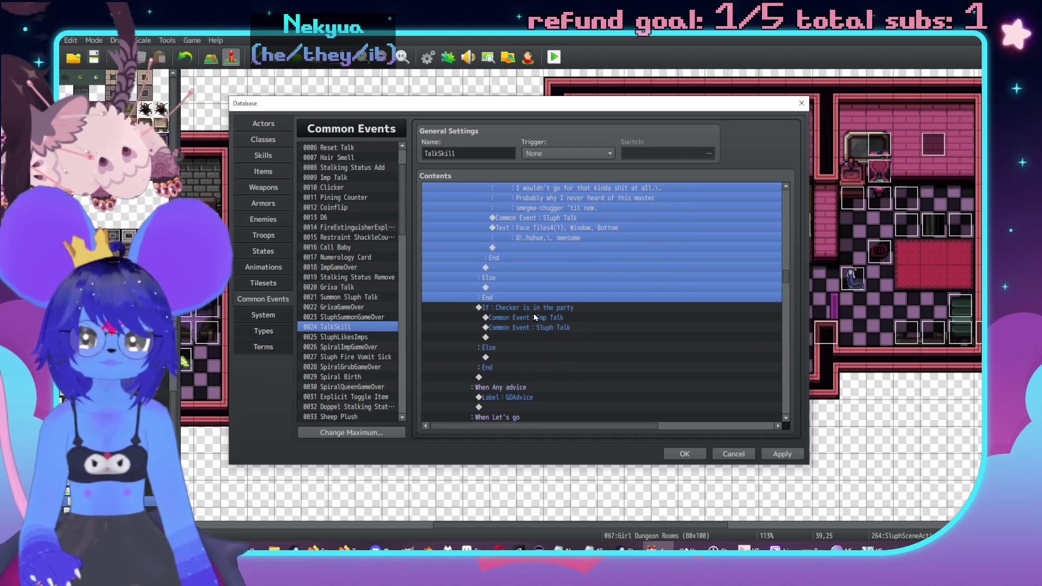
pyautogui.scroll(3, 695, 313)
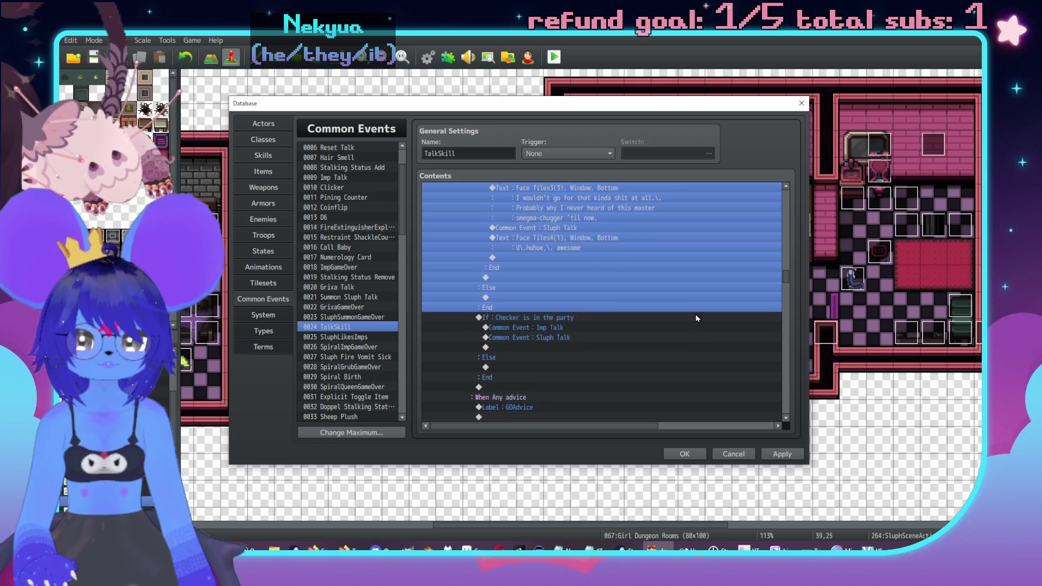
pyautogui.scroll(10, 688, 319)
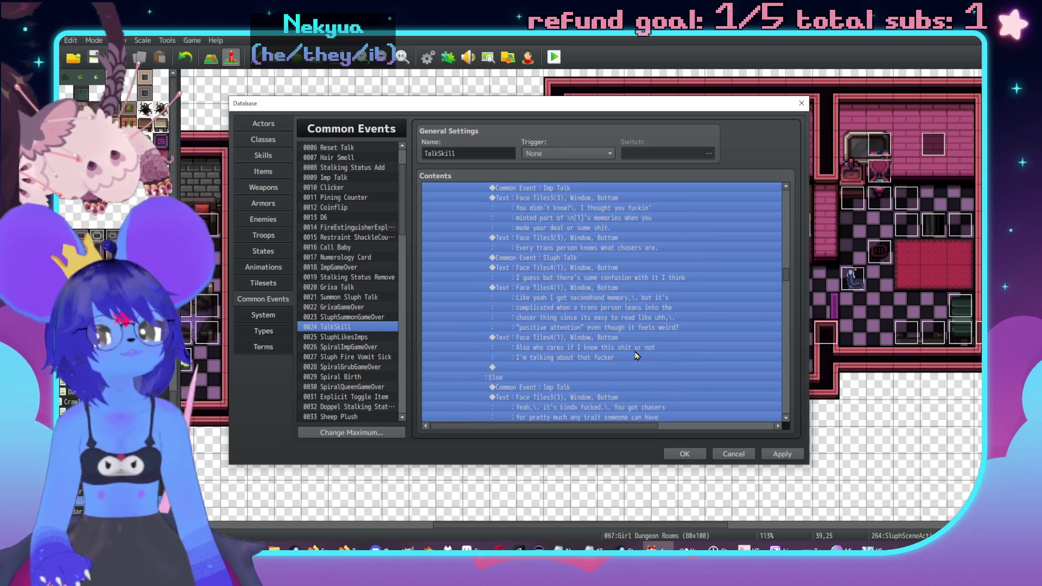
pyautogui.scroll(7, 625, 365)
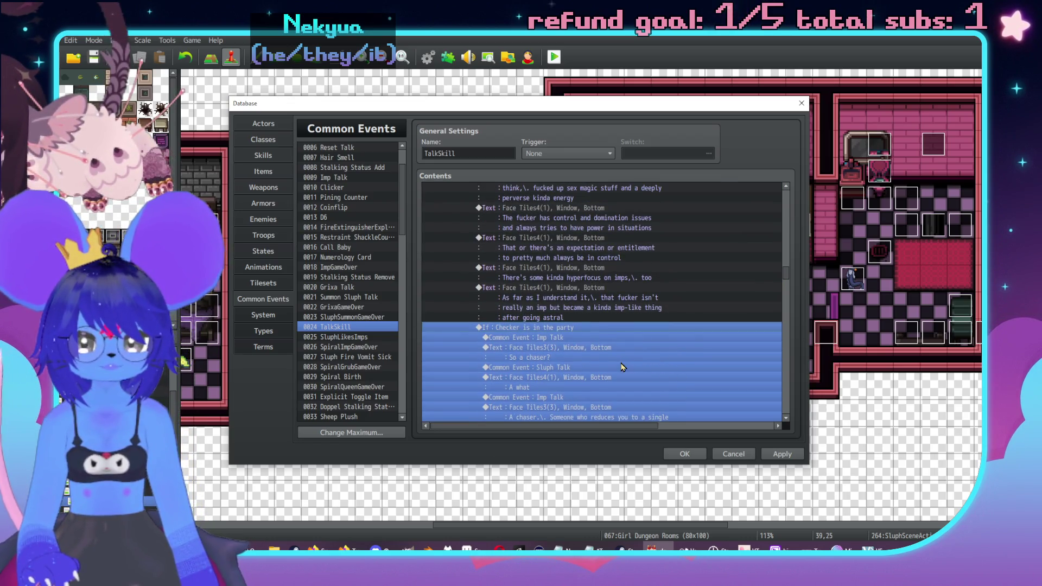
pyautogui.scroll(3, 622, 367)
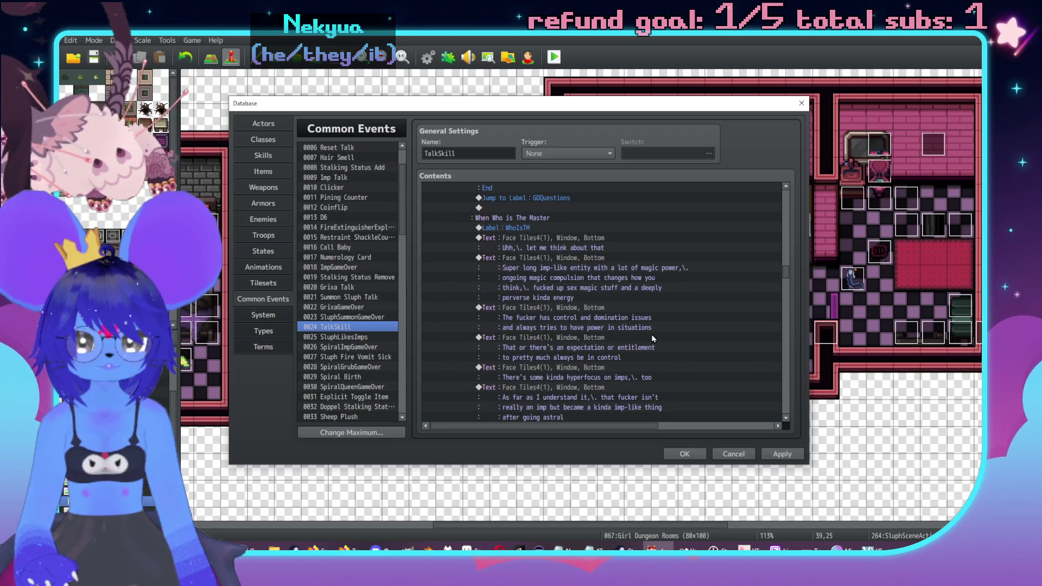
pyautogui.scroll(-2, 624, 317)
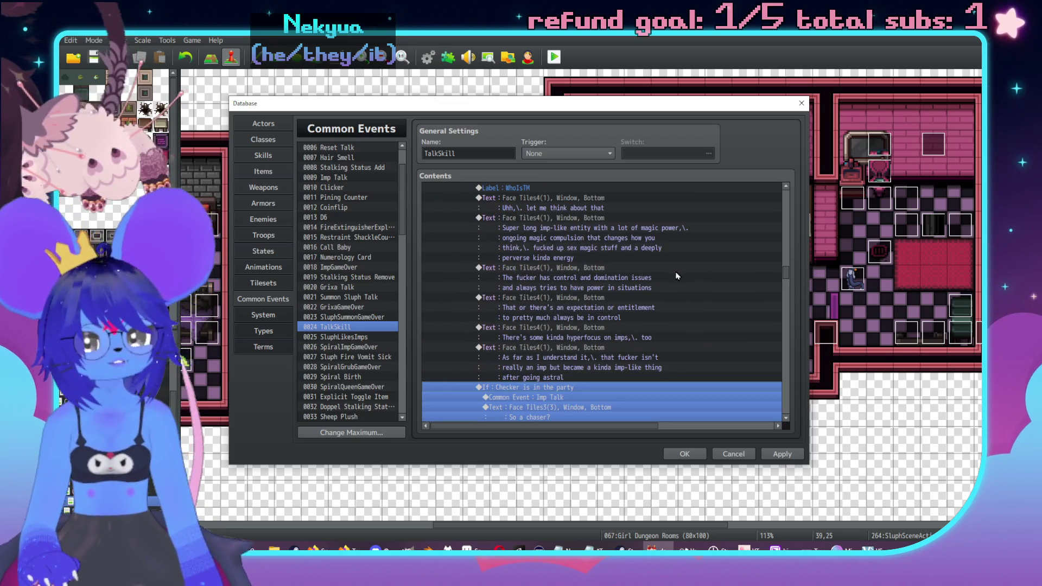
pyautogui.scroll(-2, 688, 279)
pyautogui.scroll(-2, 688, 279)
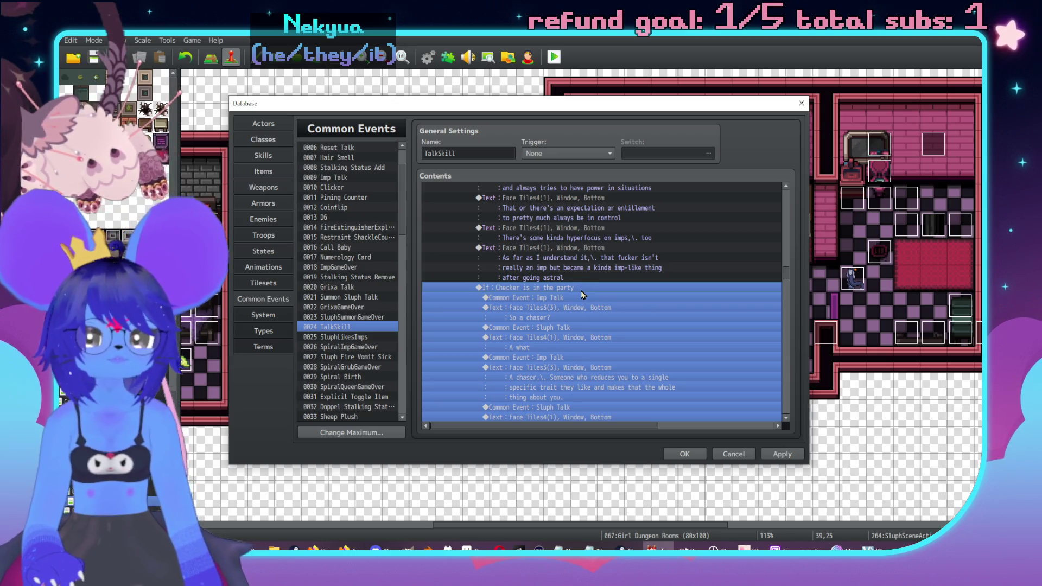
pyautogui.scroll(-5, 607, 320)
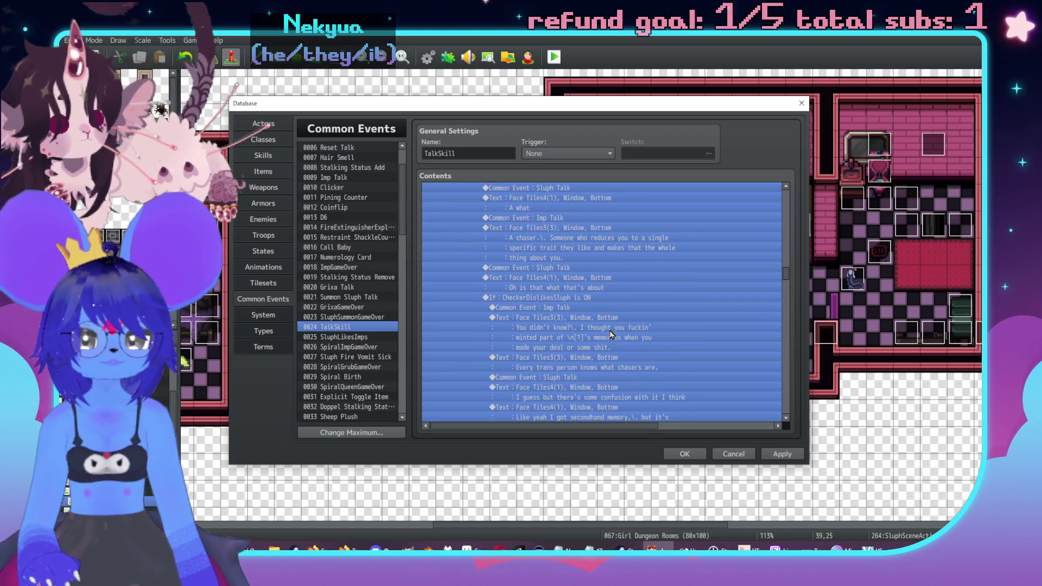
pyautogui.scroll(-10, 607, 331)
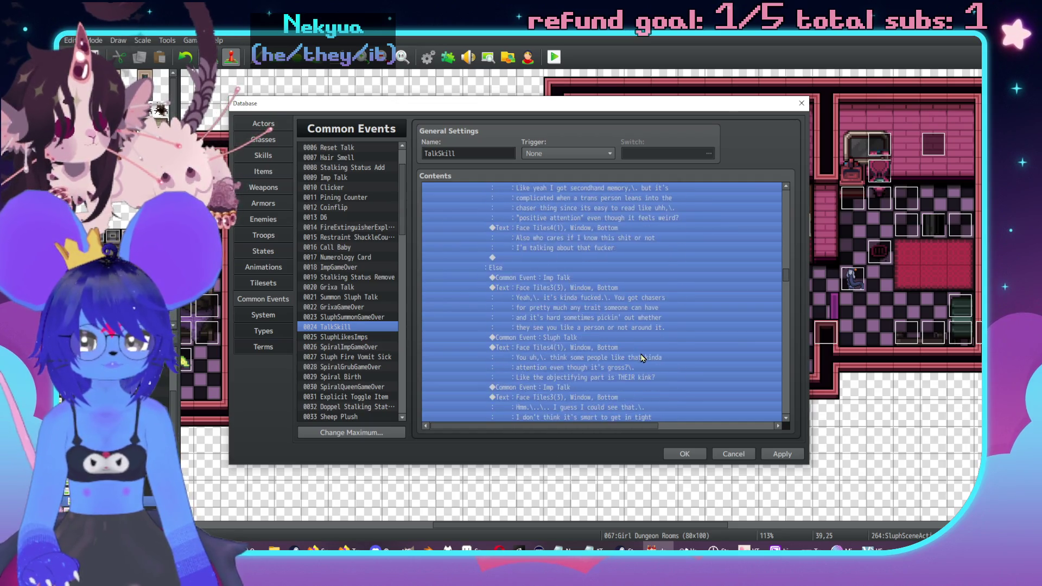
pyautogui.scroll(-5, 646, 375)
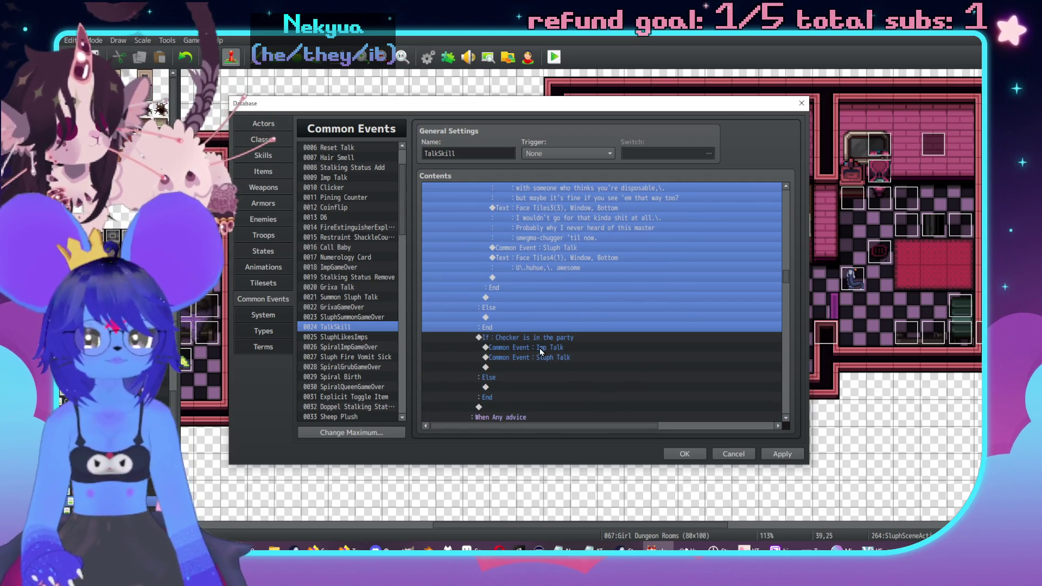
pyautogui.scroll(-2, 543, 320)
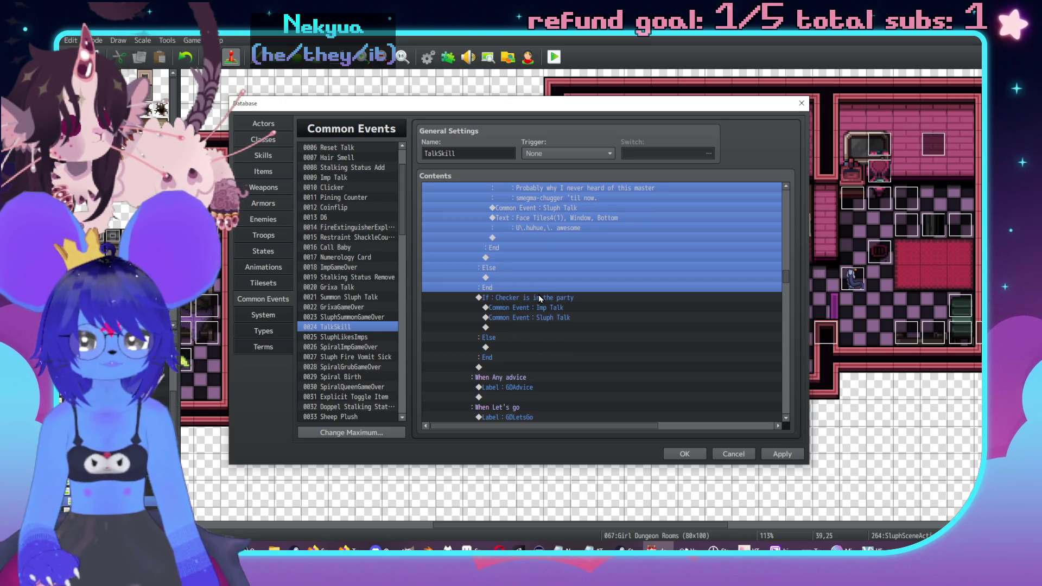
pyautogui.doubleClick(540, 294)
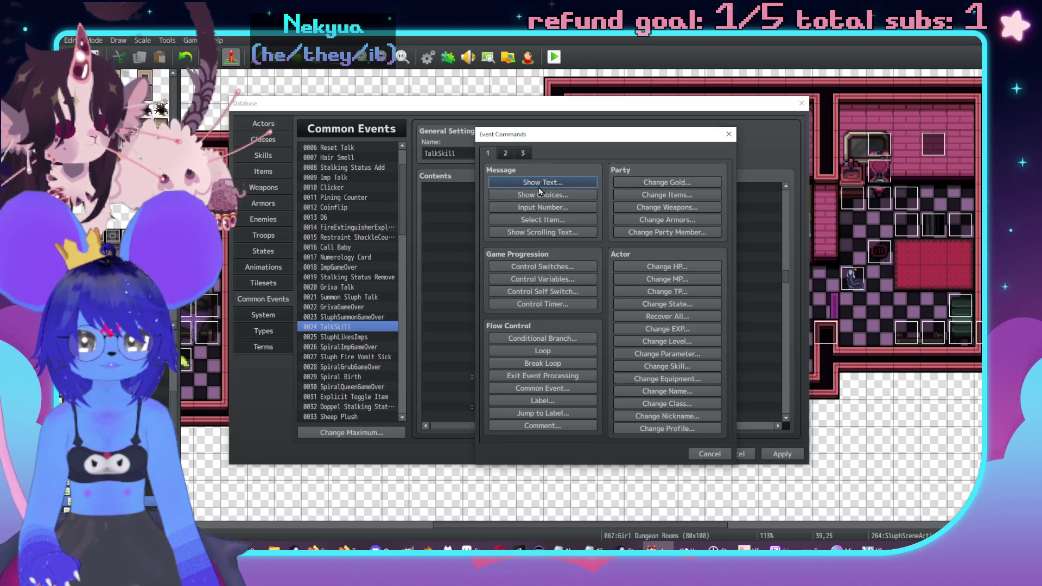
# Add a Face Tiles4 line: 'Anyway I know there's a lot of power and danger… so let's be careful'.
pyautogui.click(539, 185)
pyautogui.doubleClick(486, 287)
pyautogui.click(477, 230)
pyautogui.click(491, 239)
pyautogui.doubleClick(607, 217)
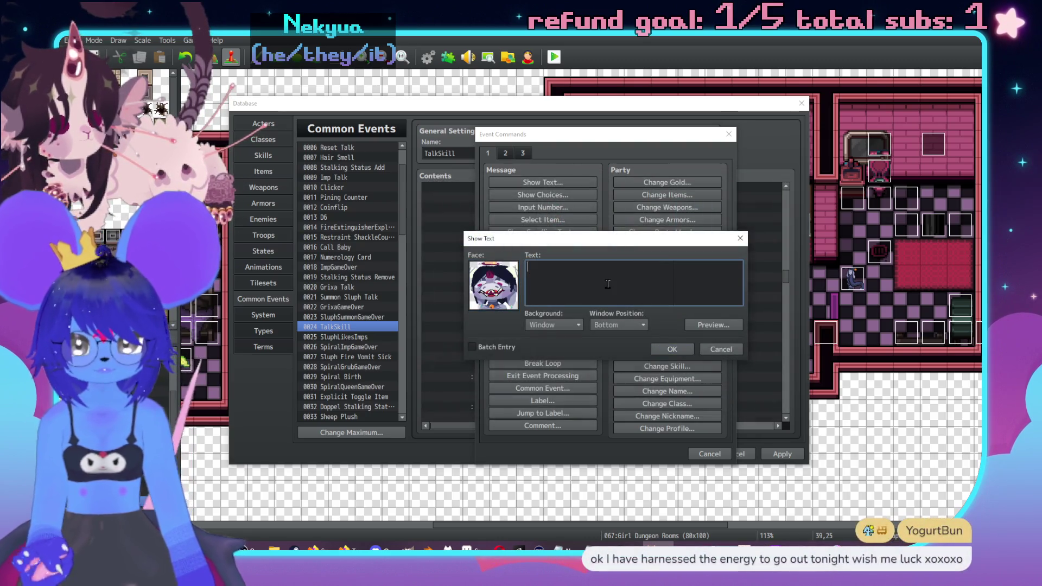
pyautogui.write("Anyway I know tghere's a")
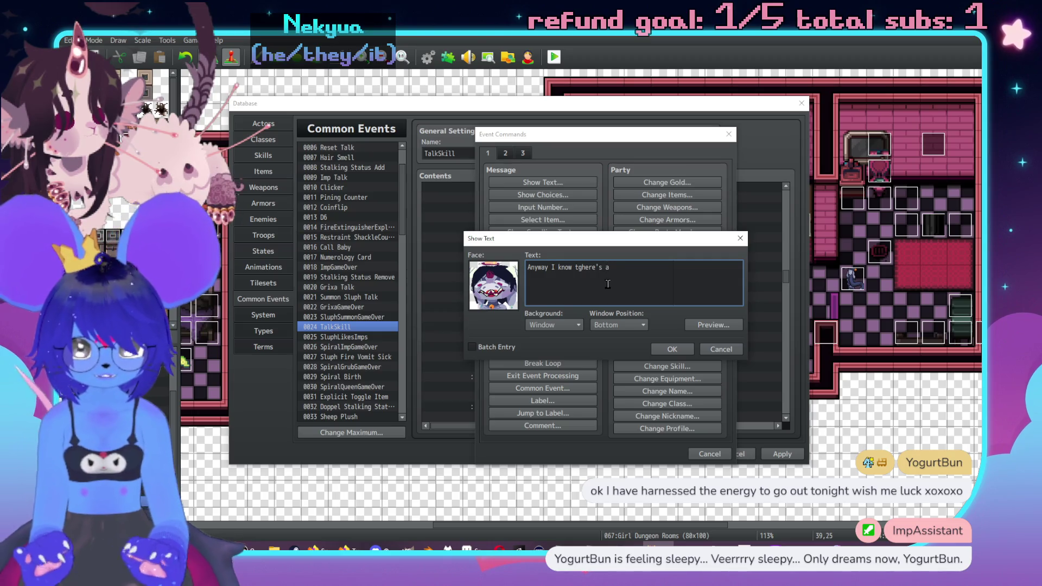
pyautogui.press('BackSpace')
pyautogui.press('BackSpace')
pyautogui.press('BackSpace')
pyautogui.write('e')
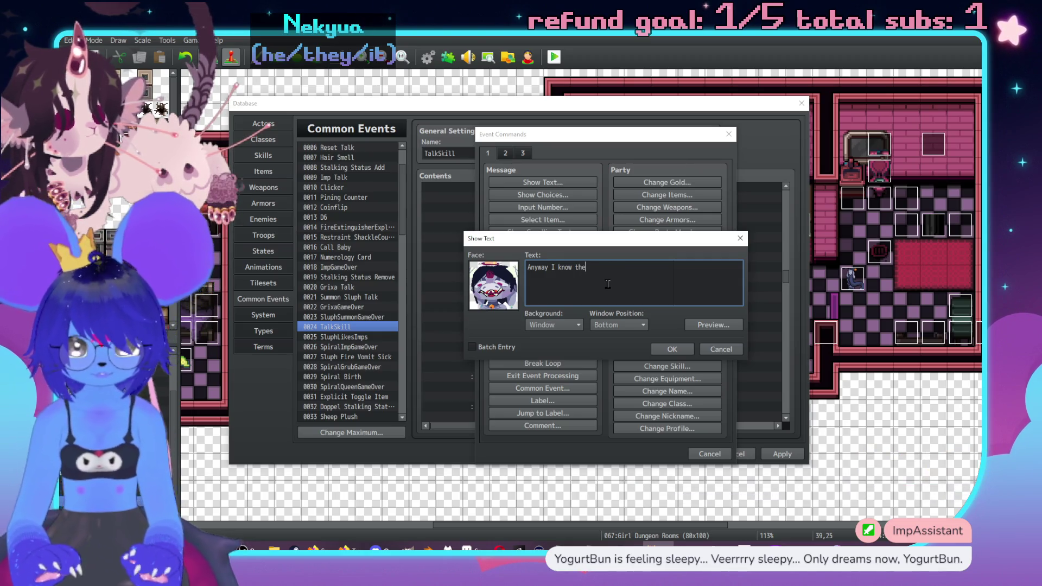
pyautogui.write("re's a lot")
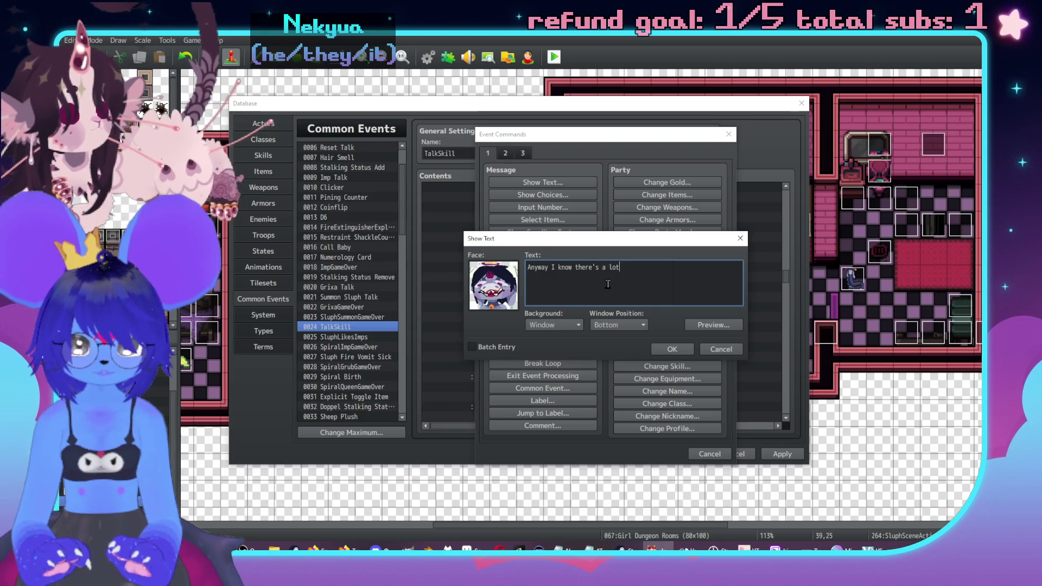
pyautogui.write(' ofand d')
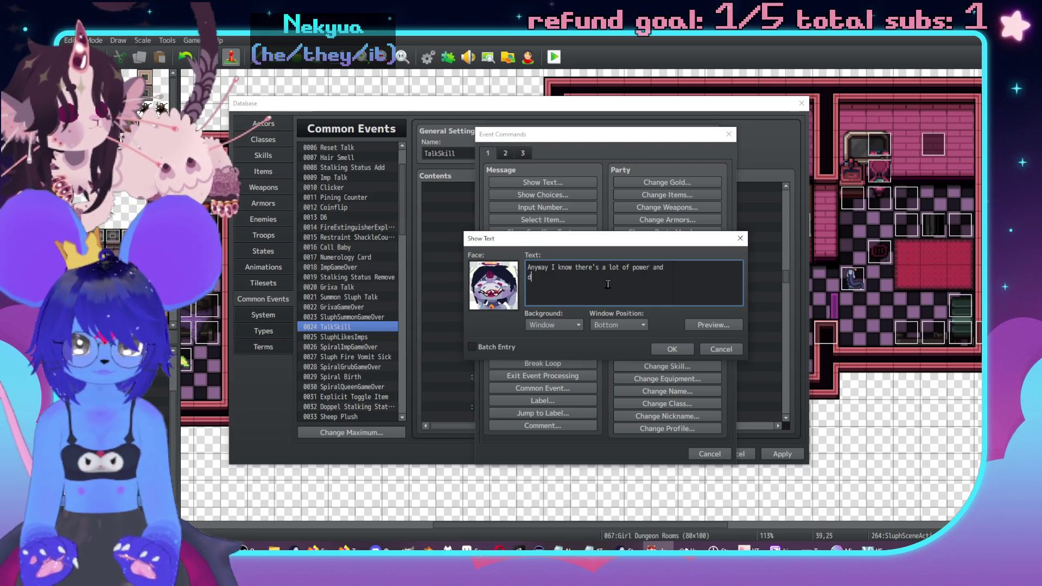
pyautogui.write('ange. so let')
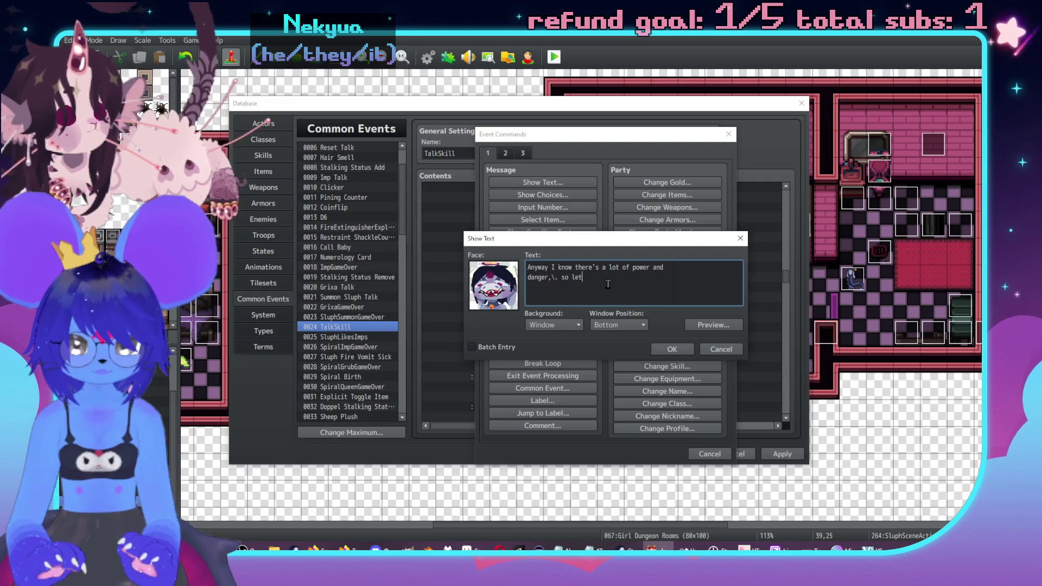
pyautogui.write('e careful')
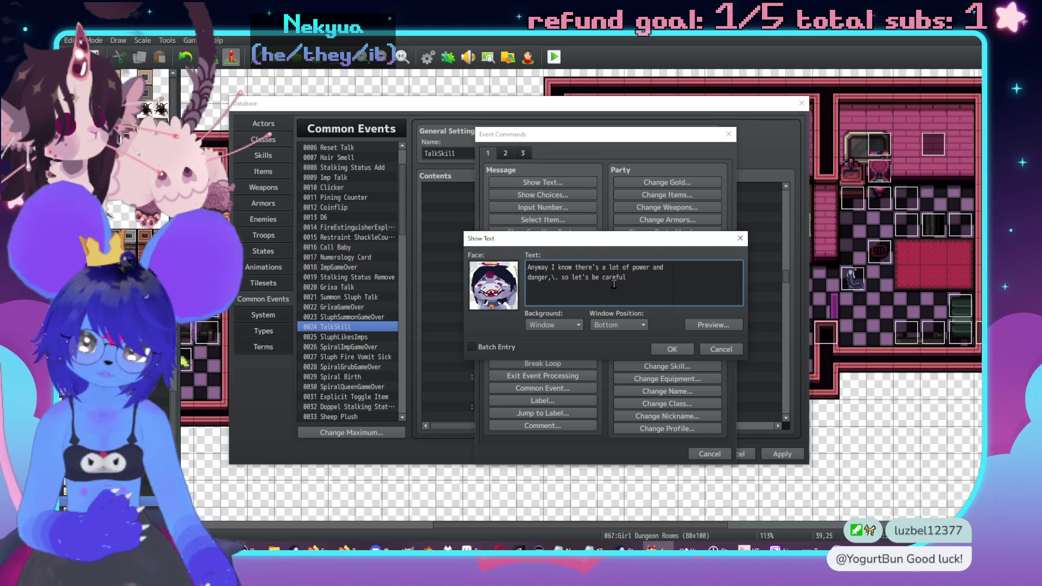
pyautogui.click(673, 351)
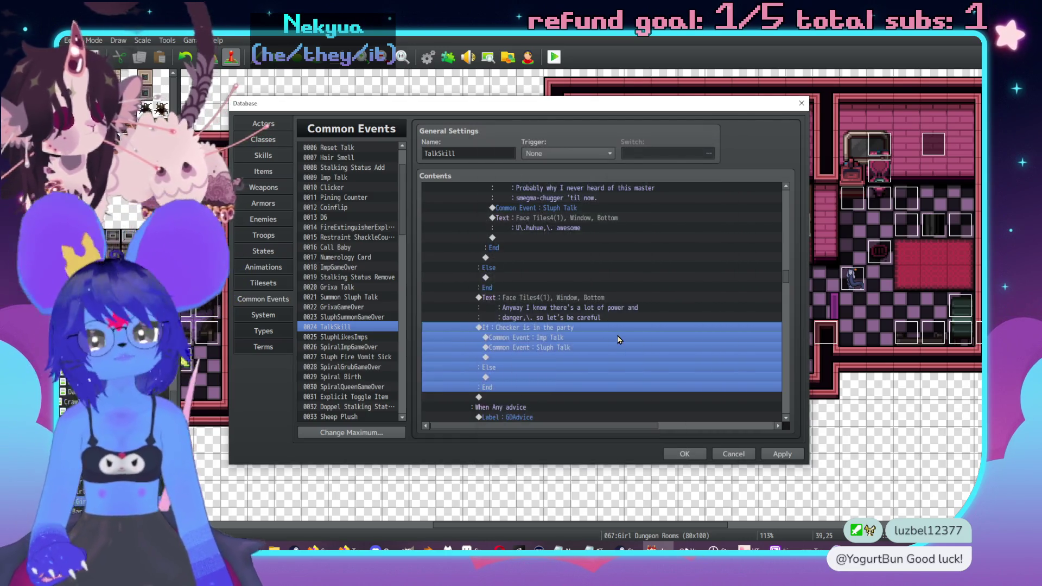
# Insert 'control and' before 'danger' in the new Face Tiles4 line.
pyautogui.scroll(-2, 624, 341)
pyautogui.scroll(2, 640, 342)
pyautogui.doubleClick(568, 306)
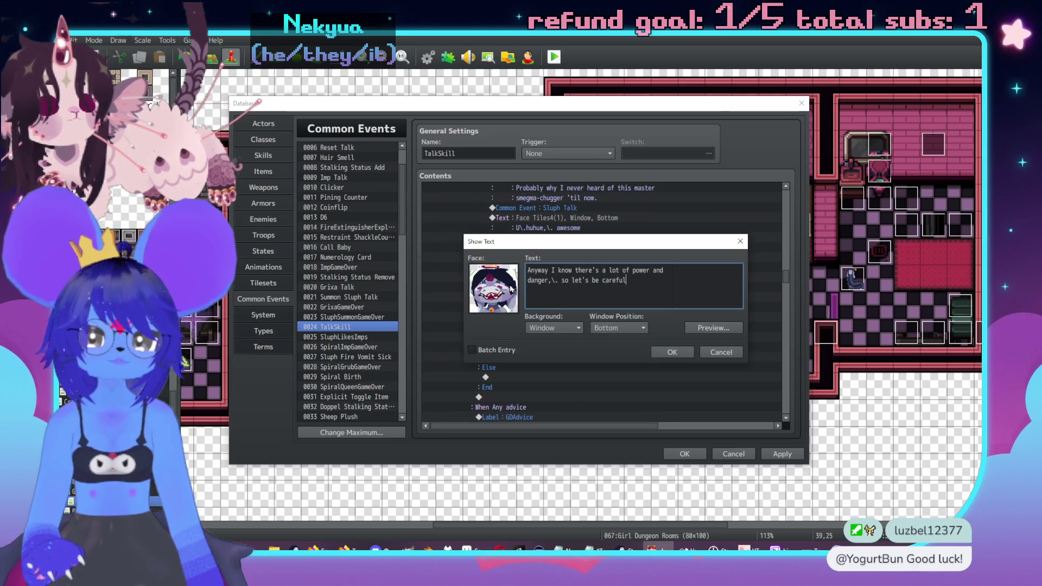
pyautogui.click(529, 280)
pyautogui.write('control')
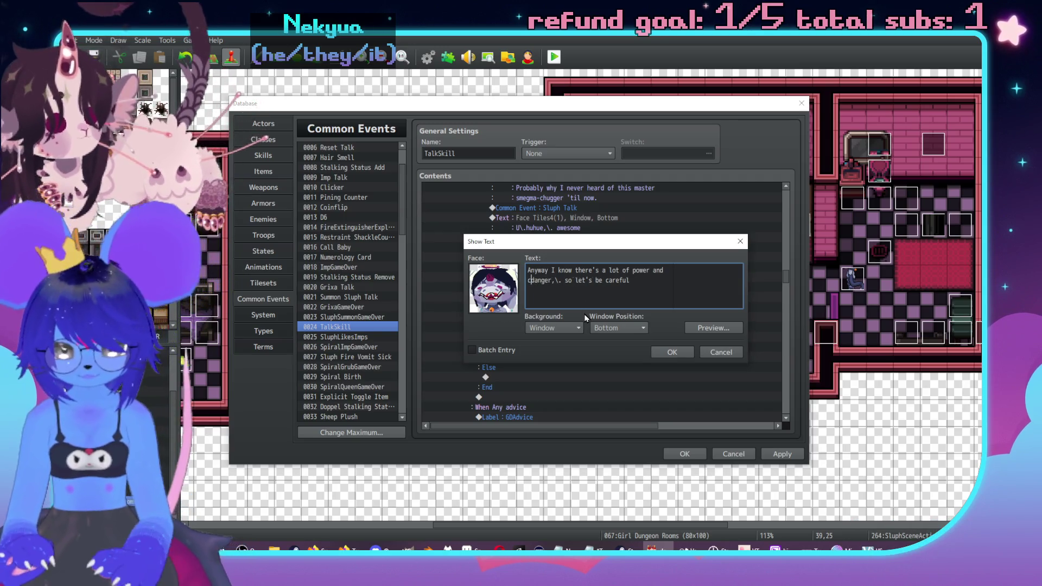
pyautogui.write(' and')
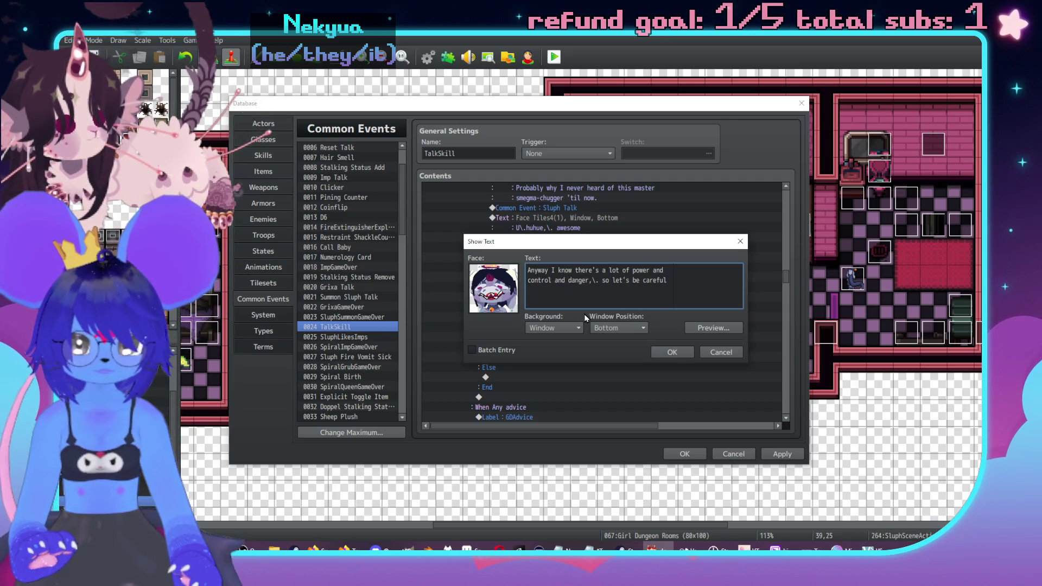
pyautogui.click(679, 352)
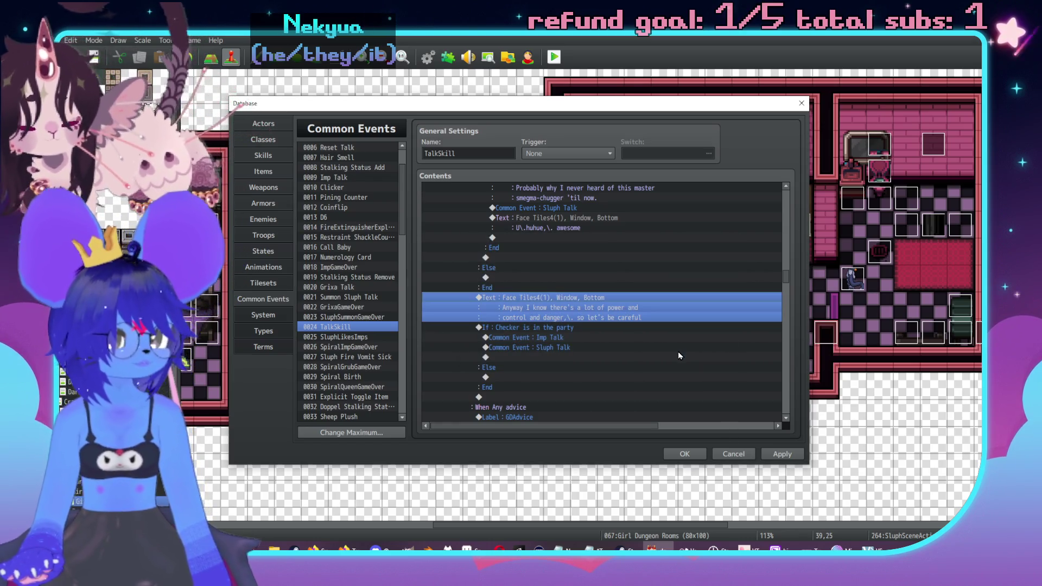
# Scroll up to the Main Hall section and select the 'If : GDIntroSluph is ON' block.
pyautogui.scroll(10, 525, 309)
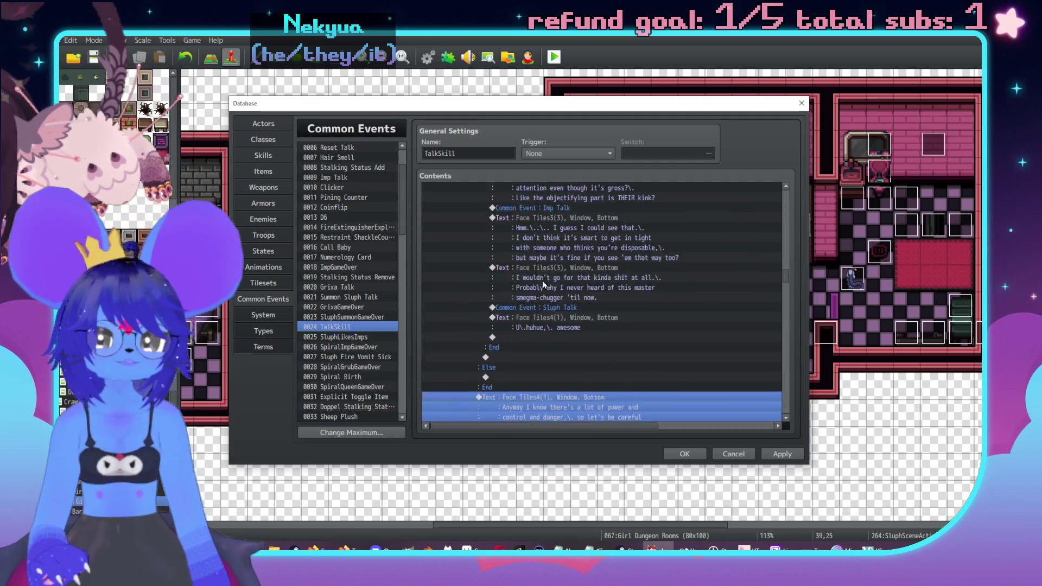
pyautogui.scroll(10, 556, 353)
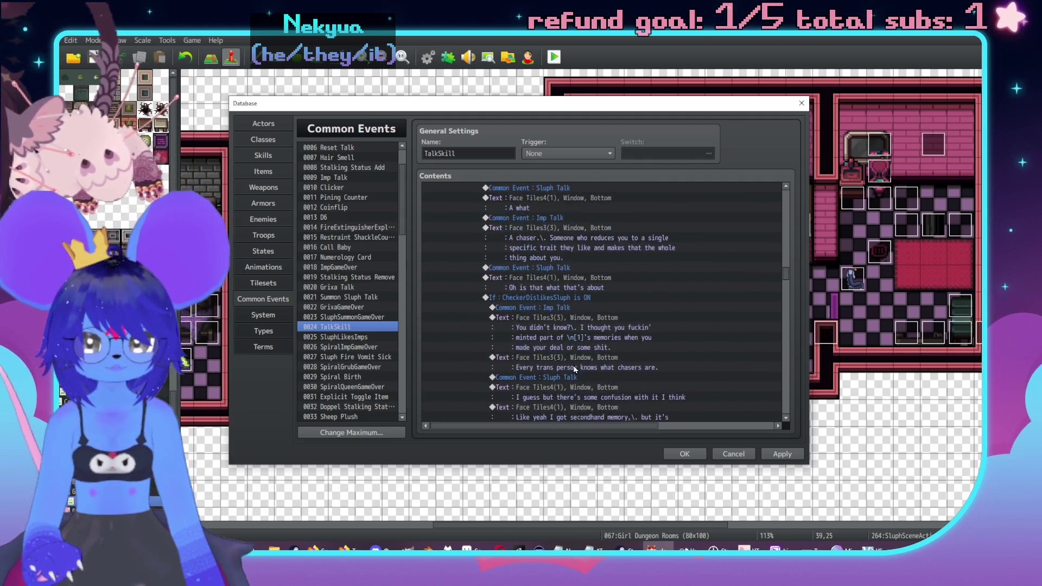
pyautogui.scroll(7, 580, 359)
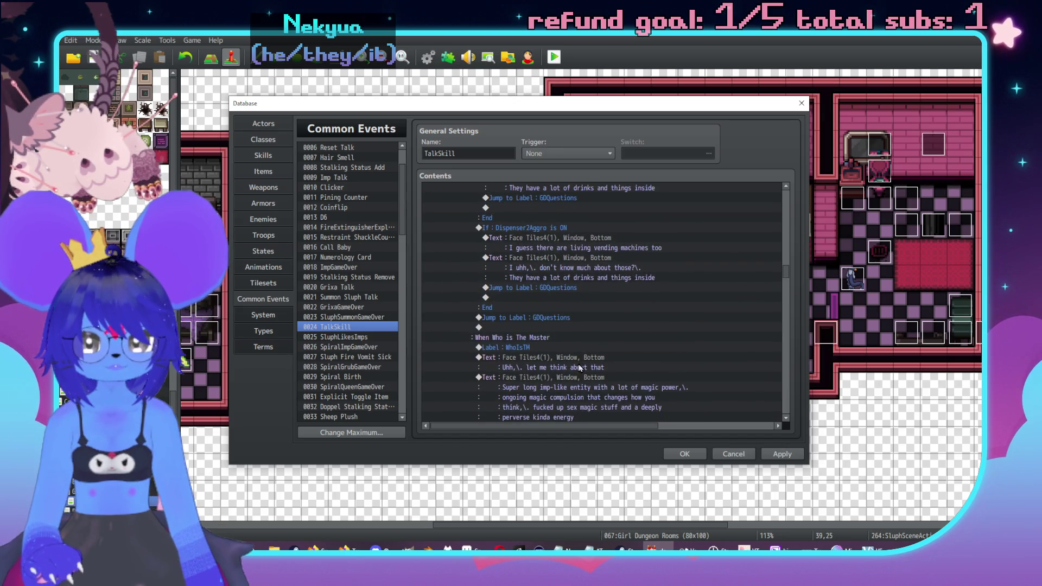
pyautogui.scroll(10, 574, 345)
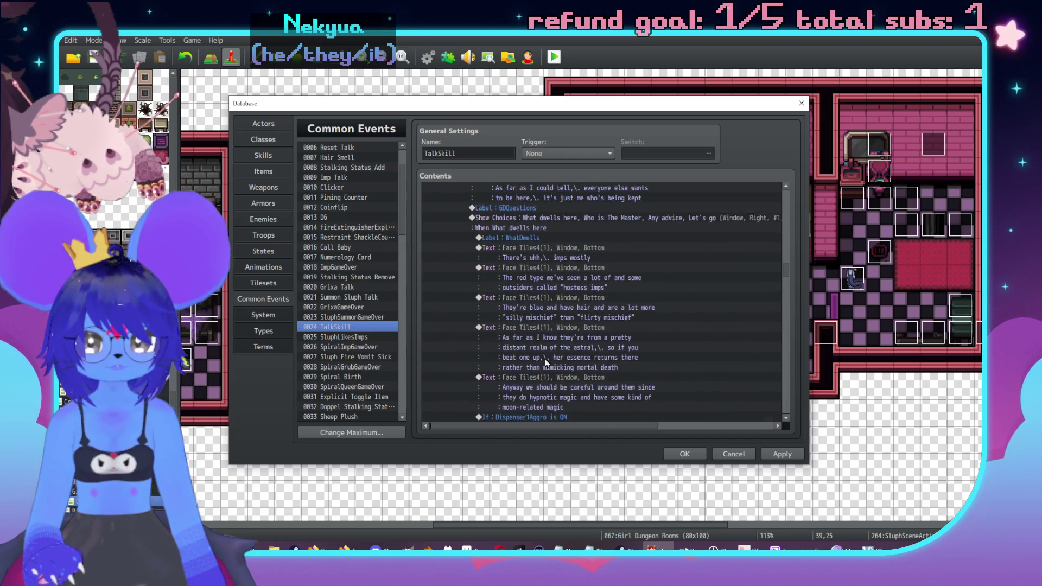
pyautogui.scroll(6, 559, 361)
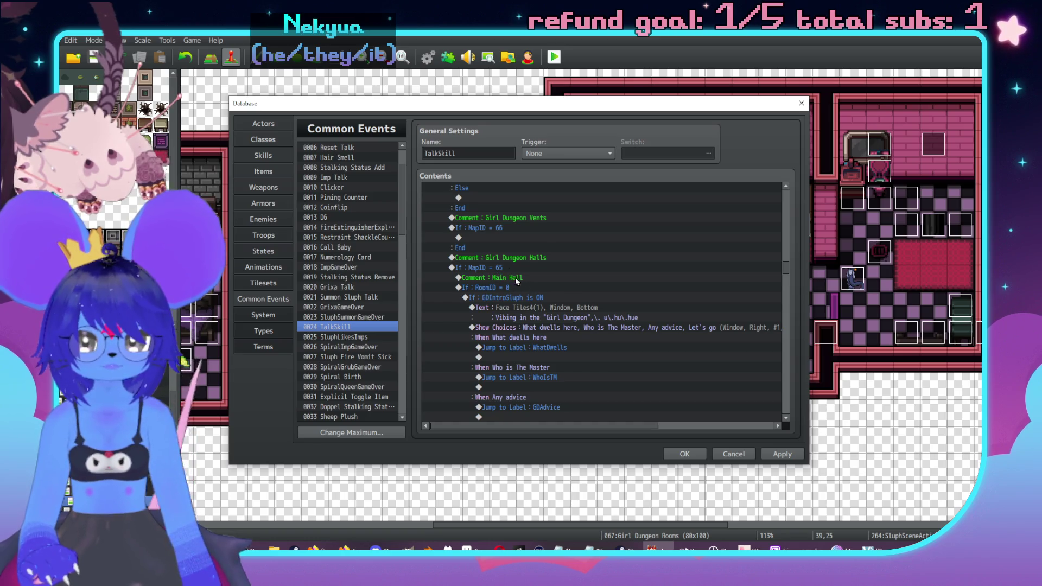
pyautogui.scroll(1, 518, 304)
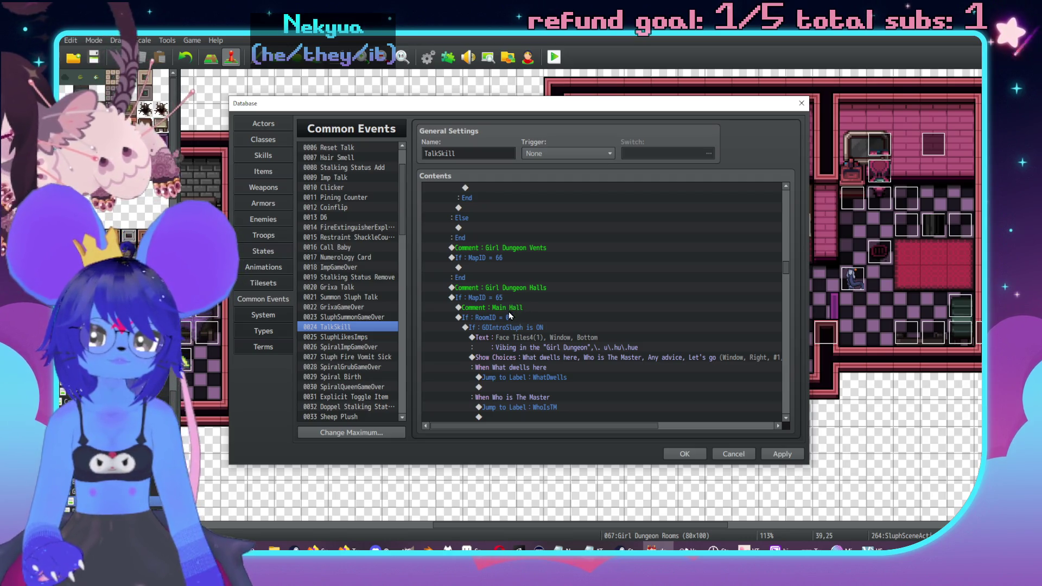
pyautogui.scroll(-1, 523, 314)
pyautogui.click(529, 289)
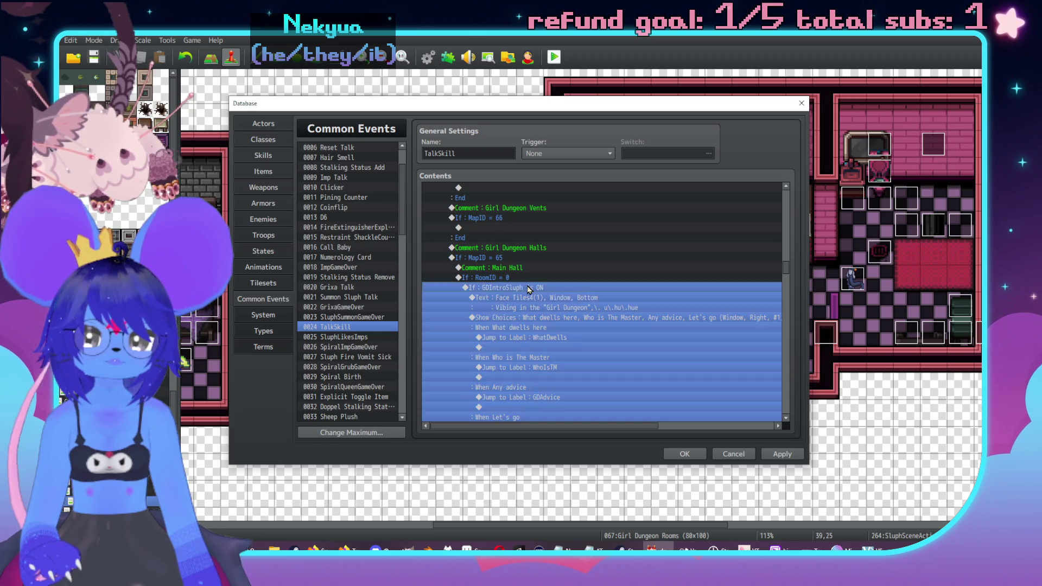
# Insert a Label named GDRoom0 above the Main Hall intro block.
pyautogui.press('Insert')
pyautogui.click(539, 403)
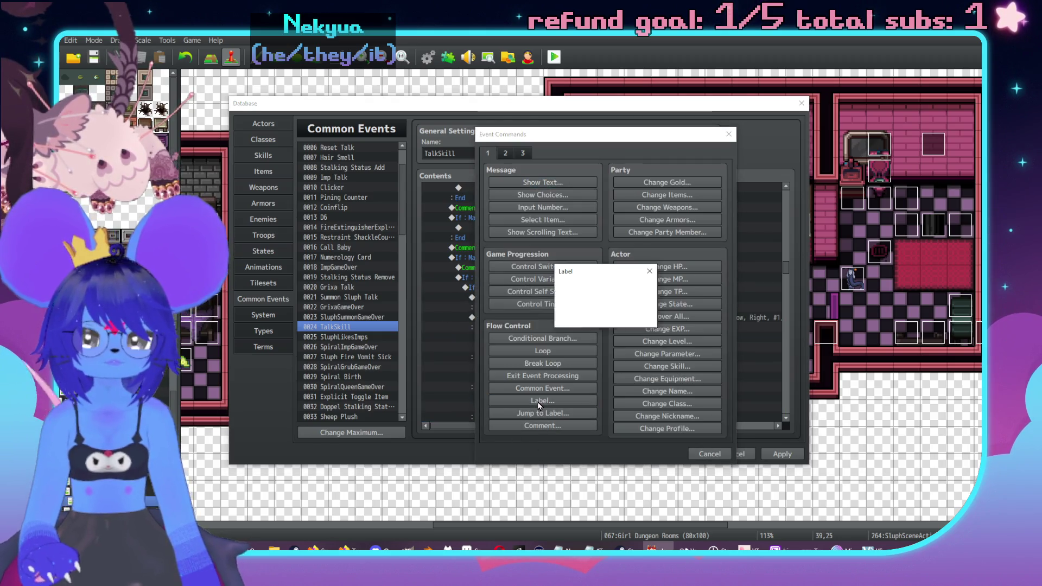
pyautogui.write('GDRoom0')
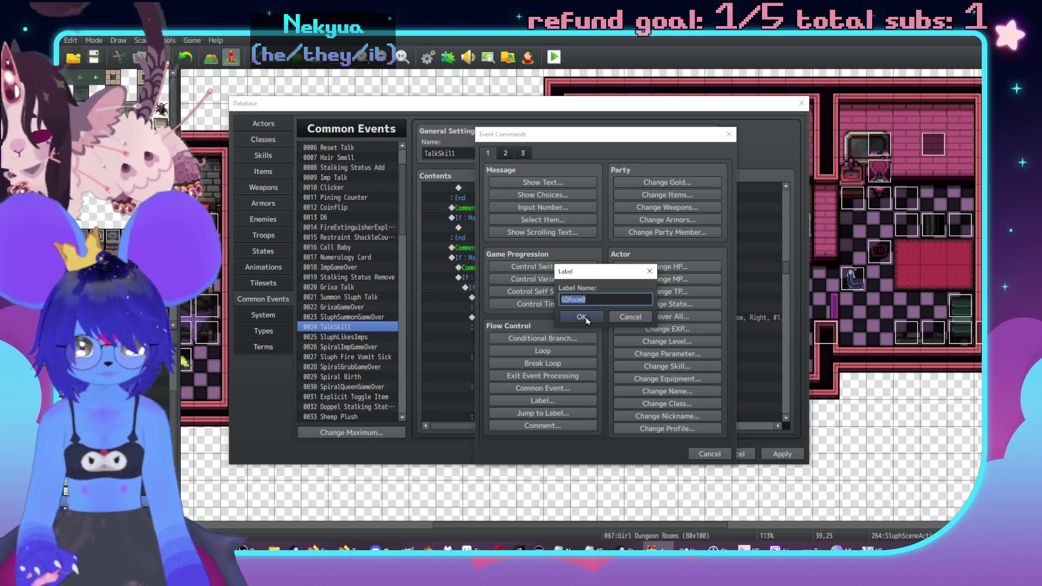
pyautogui.click(581, 317)
# Add a Jump to Label GDRoom0 inside the Checker-and-Sluph RoomID = 0 branch.
pyautogui.scroll(-5, 784, 254)
pyautogui.scroll(10, 789, 249)
pyautogui.doubleClick(496, 288)
pyautogui.click(543, 413)
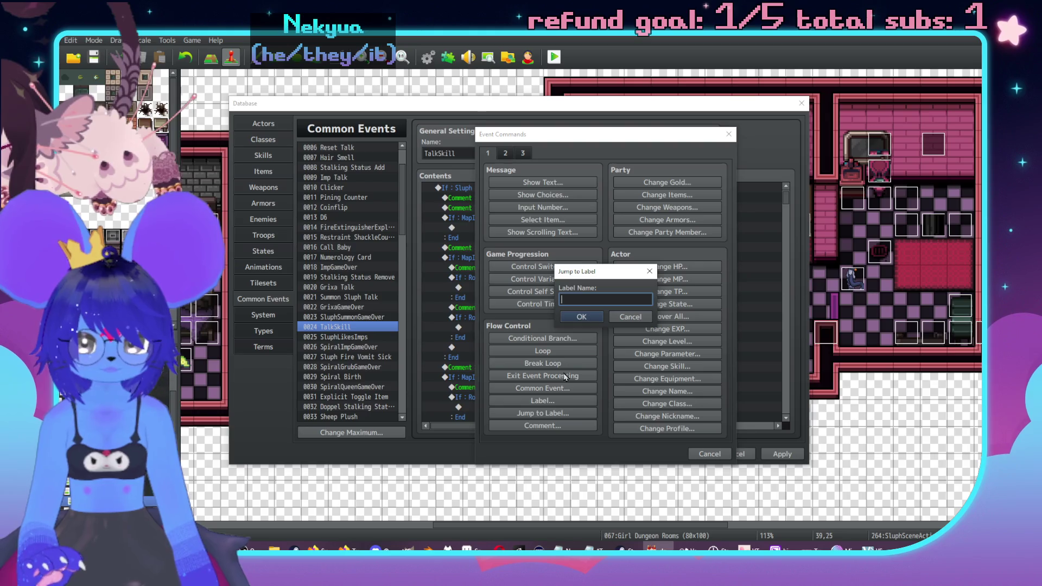
pyautogui.click(586, 320)
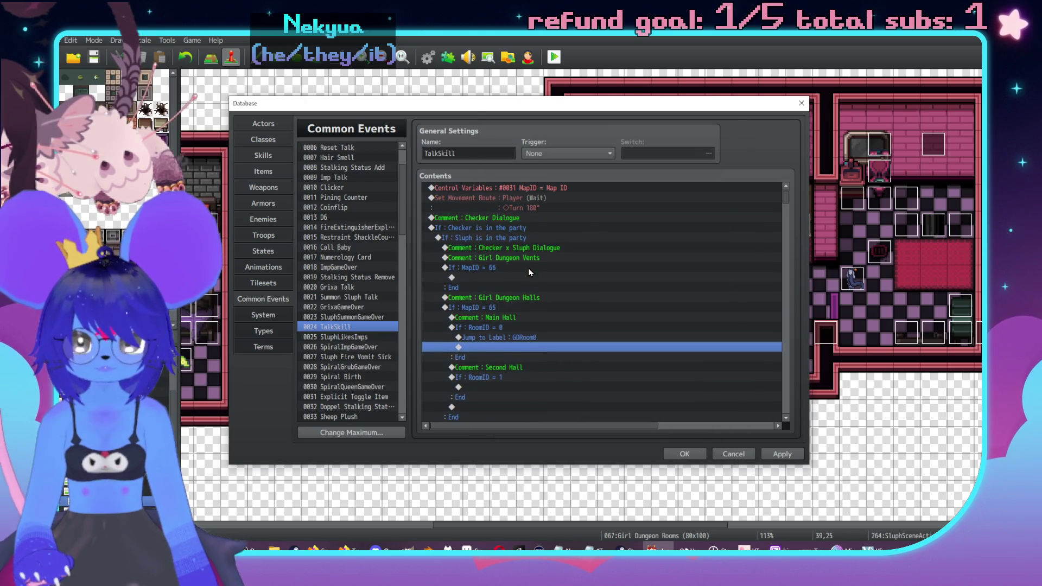
# Scroll down and select the 'Comment : Solitary Checker Dialogue' row.
pyautogui.scroll(-10, 536, 287)
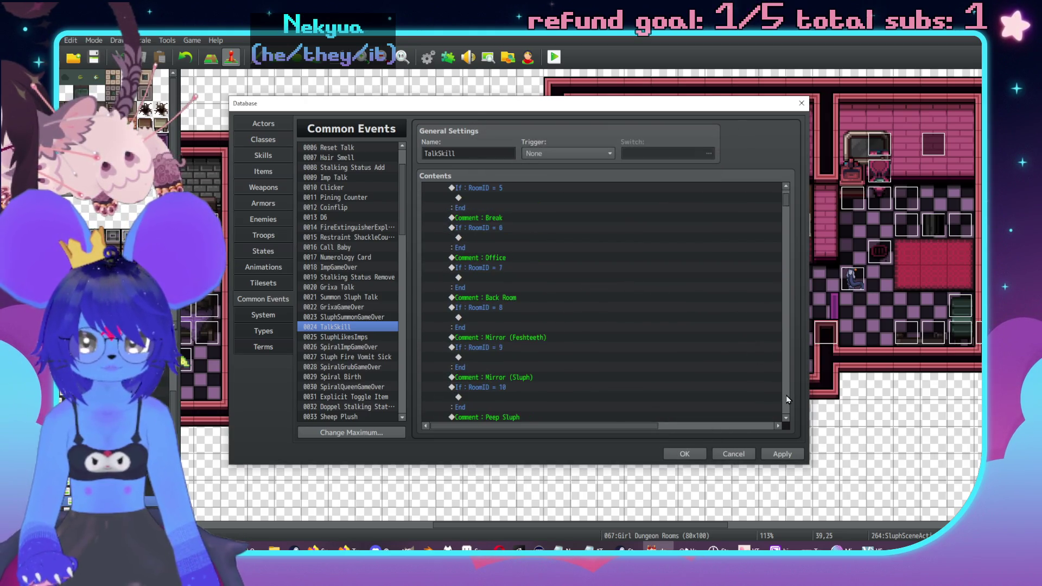
pyautogui.scroll(-15, 789, 400)
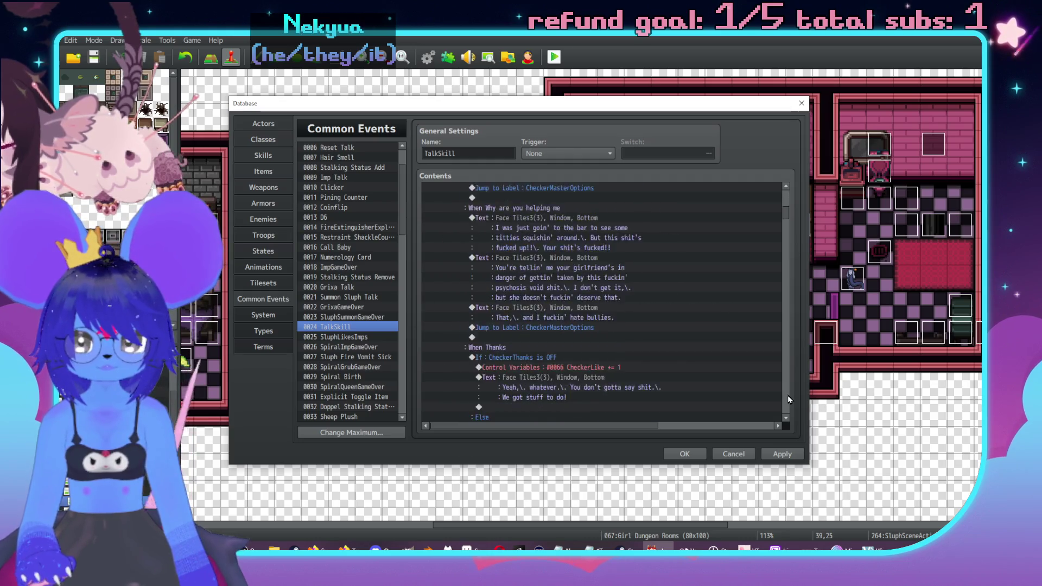
pyautogui.scroll(-5, 782, 313)
pyautogui.scroll(-8, 651, 244)
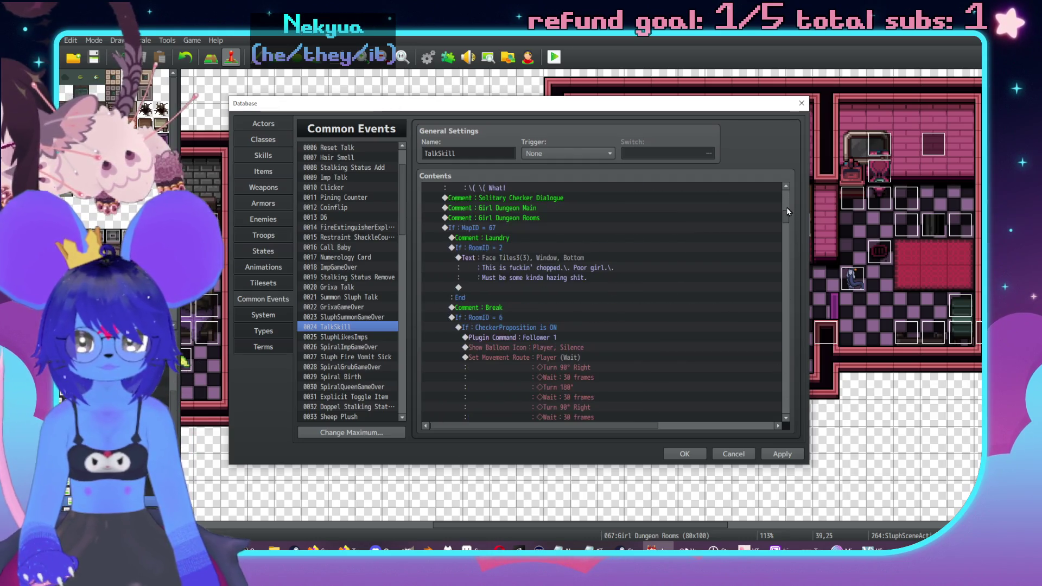
pyautogui.scroll(2, 528, 277)
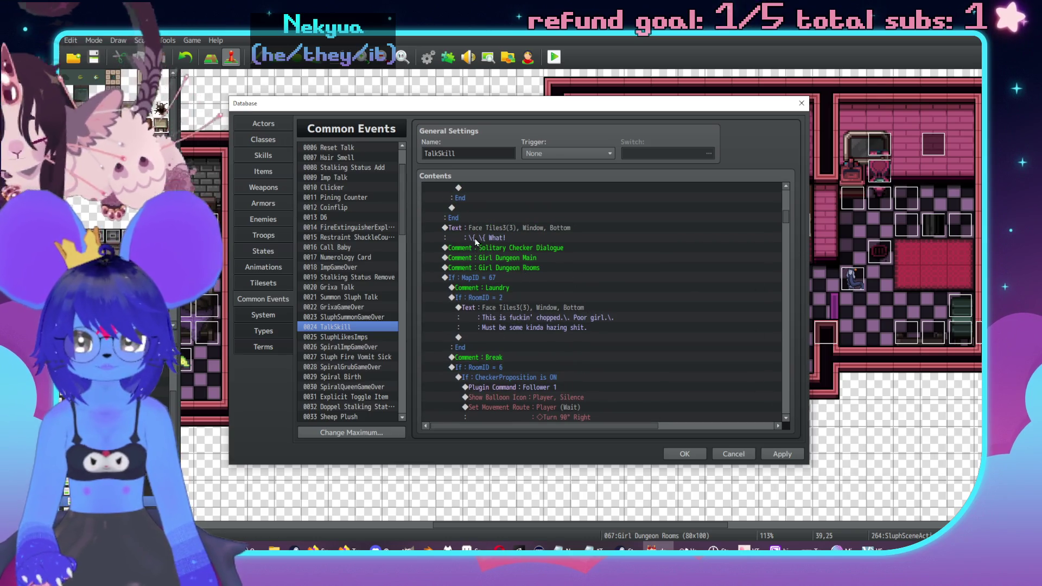
pyautogui.click(520, 247)
pyautogui.scroll(2, 520, 319)
# Put a '------------------------' divider above the comment title too, removing the extra blank line.
pyautogui.press('Return')
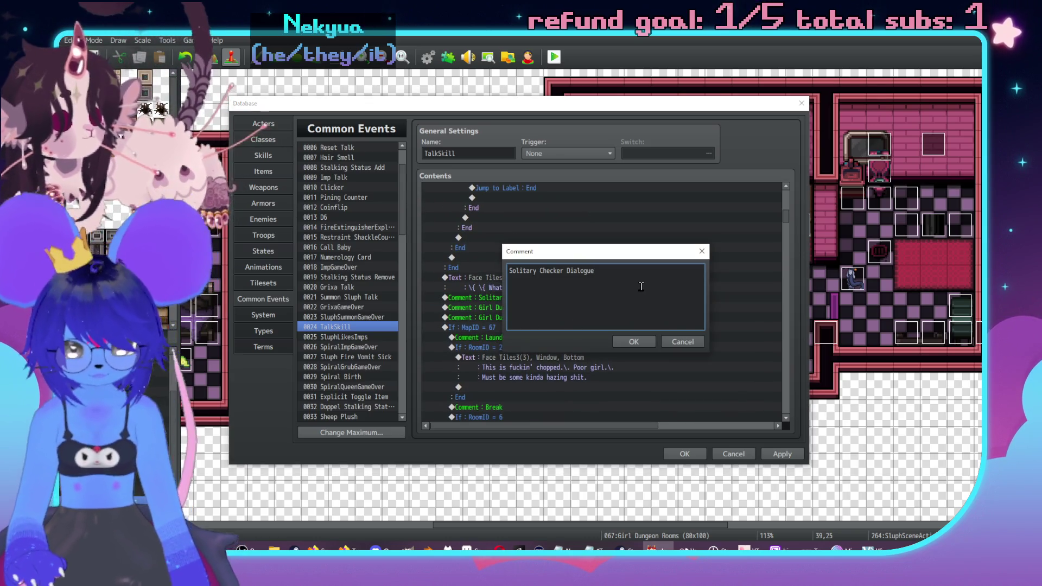
pyautogui.write('------------------------')
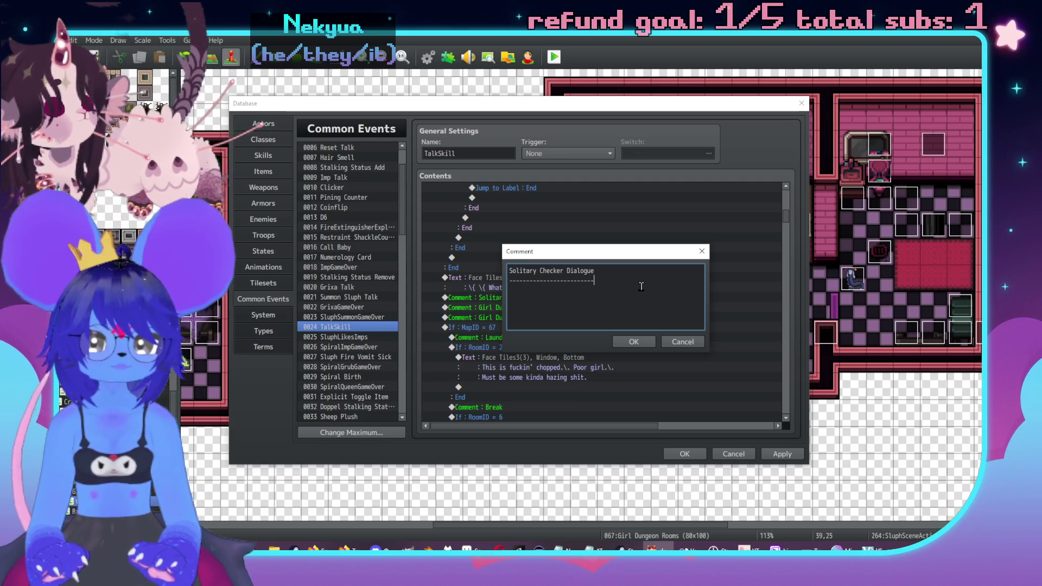
pyautogui.hotkey('ctrl', 'a')
pyautogui.click(644, 273)
pyautogui.hotkey('shift', 'Down')
pyautogui.hotkey('ctrl', 'c')
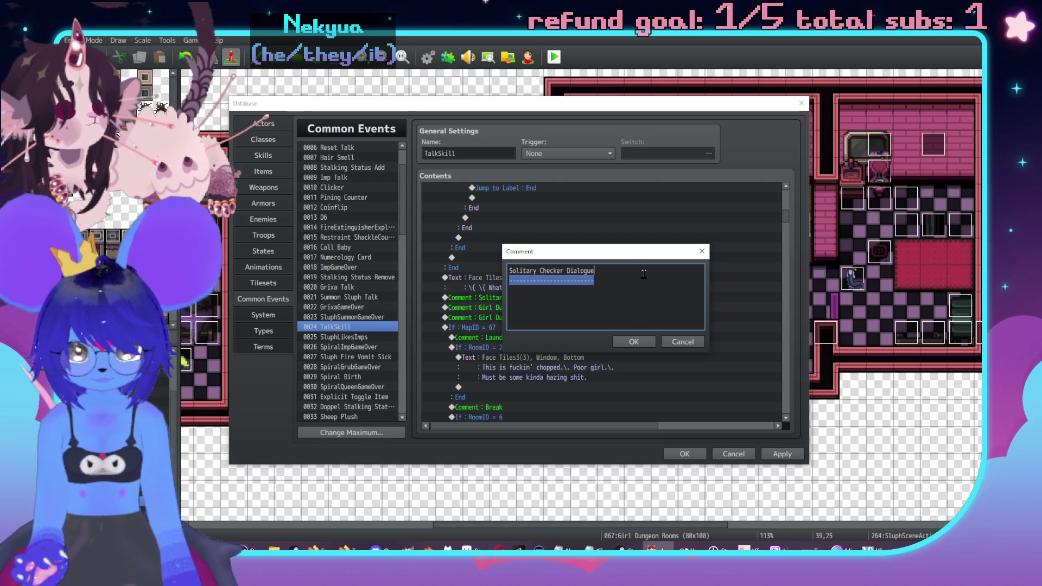
pyautogui.click(644, 275)
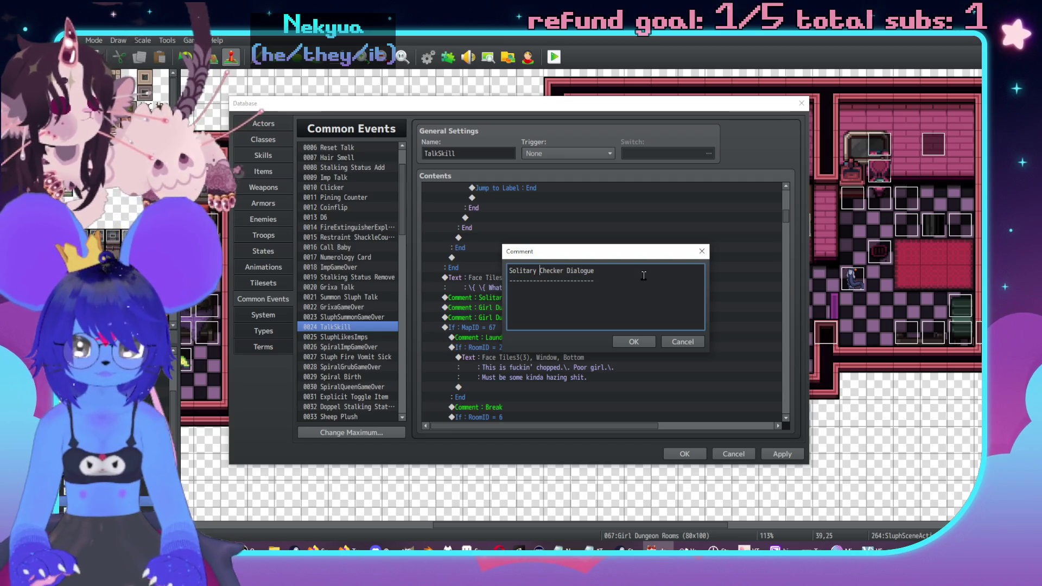
pyautogui.press('Home')
pyautogui.press('Return')
pyautogui.press('Return')
pyautogui.press('Up')
pyautogui.hotkey('ctrl', 'v')
pyautogui.press('Up')
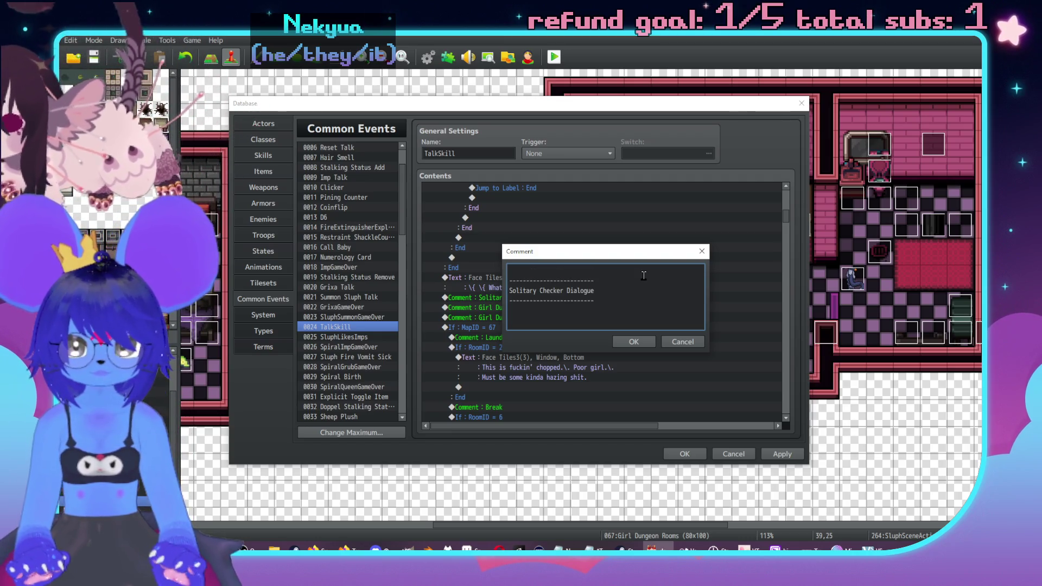
pyautogui.press('Delete')
pyautogui.moveTo(539, 279); pyautogui.dragTo(485, 279)
# Confirm the comment as 'Checker Dialogue' and scroll down through the RoomID branches.
pyautogui.click(635, 342)
pyautogui.click(726, 379)
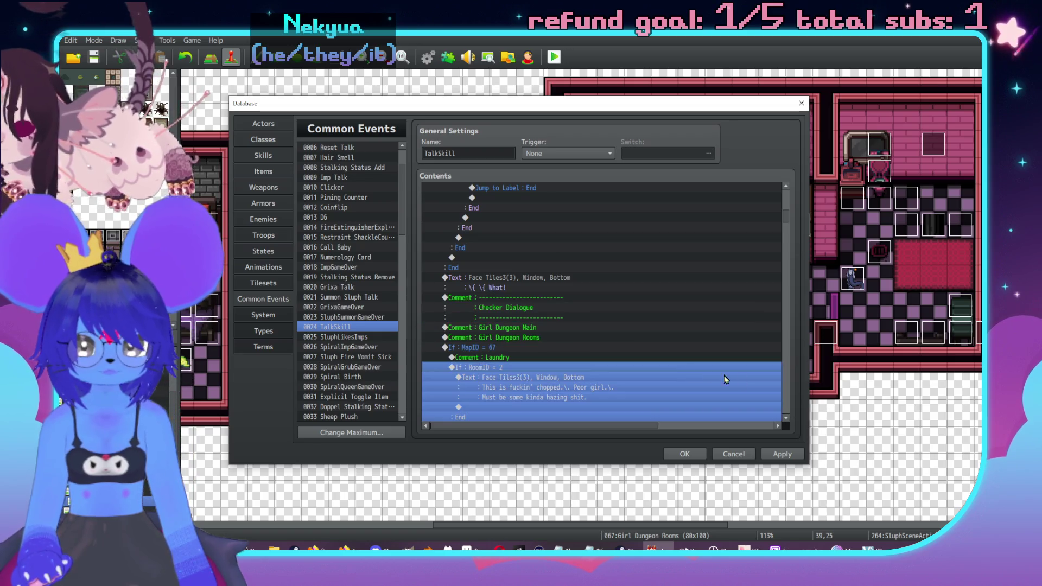
pyautogui.scroll(-10, 788, 401)
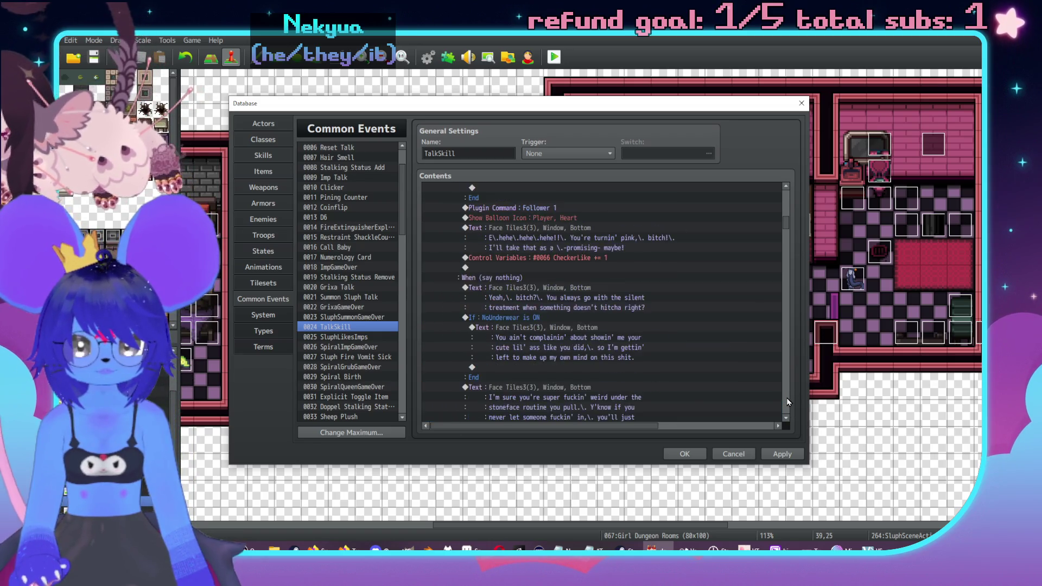
pyautogui.scroll(-10, 789, 401)
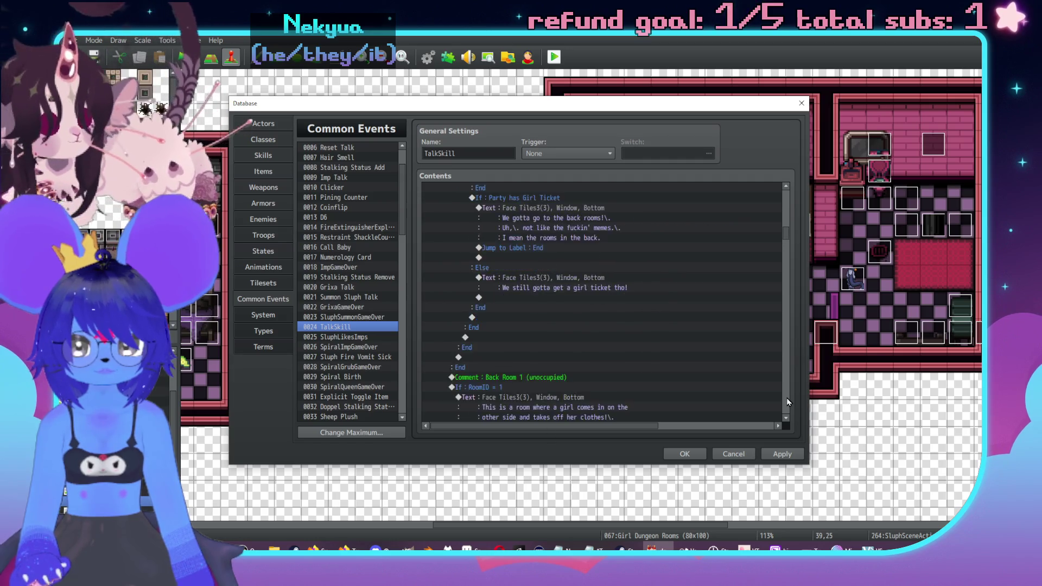
pyautogui.scroll(-10, 788, 401)
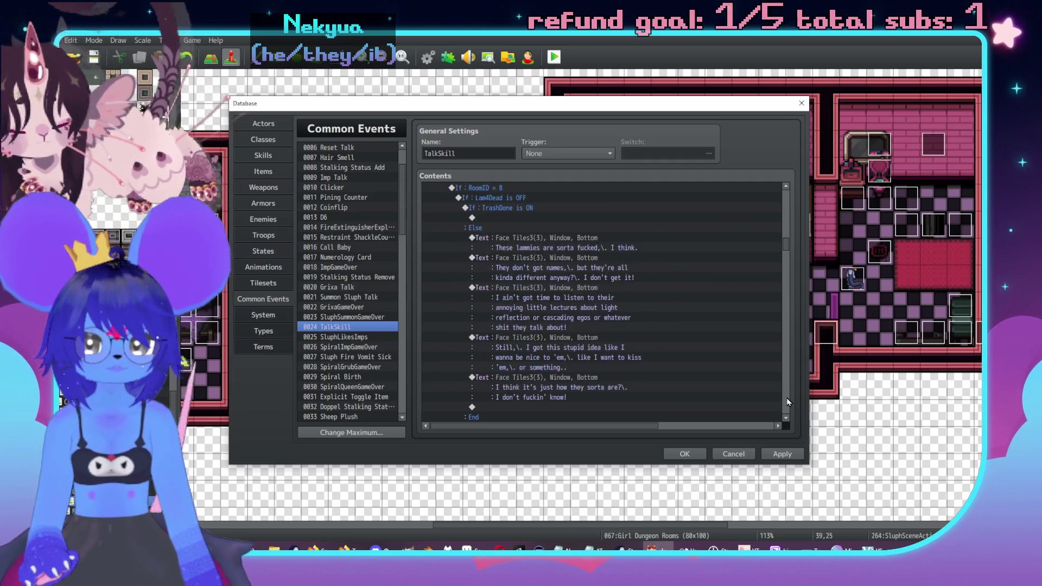
pyautogui.scroll(-10, 789, 402)
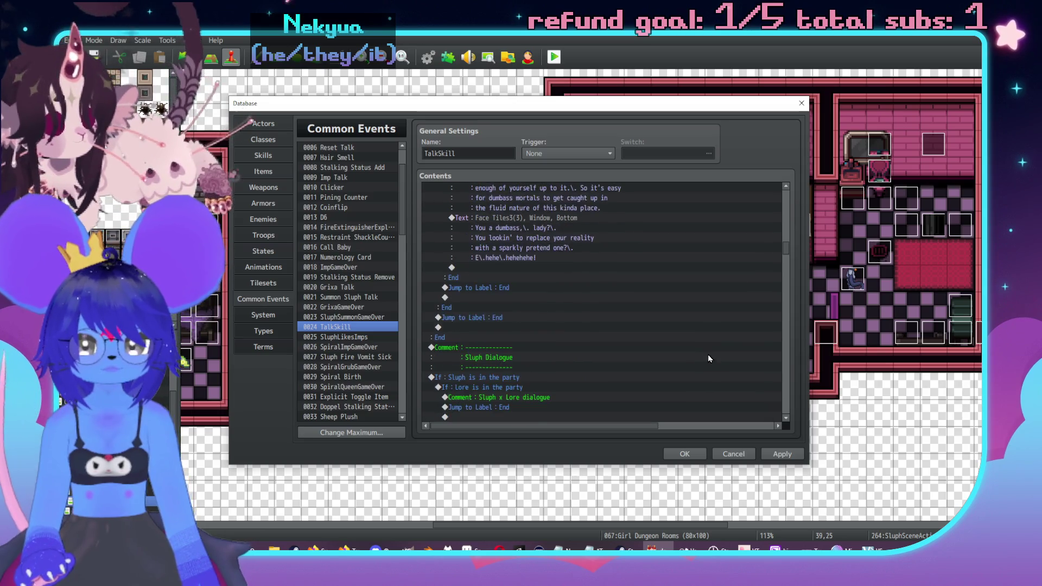
pyautogui.scroll(-4, 719, 361)
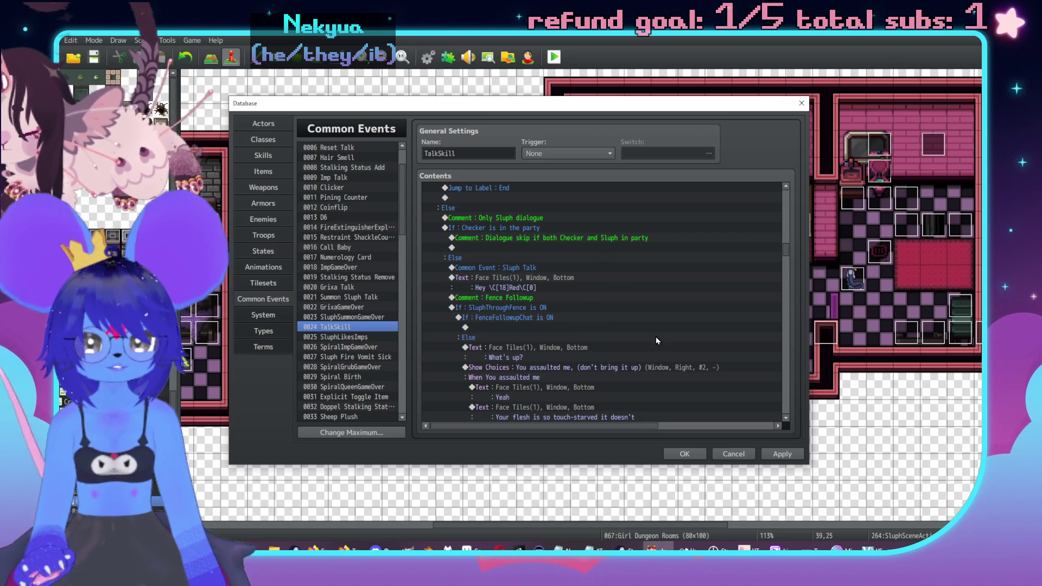
# Check the Sluph Talk rows and the RoomID = 0 branch's jump to GDRoom0.
pyautogui.click(551, 277)
pyautogui.click(559, 279)
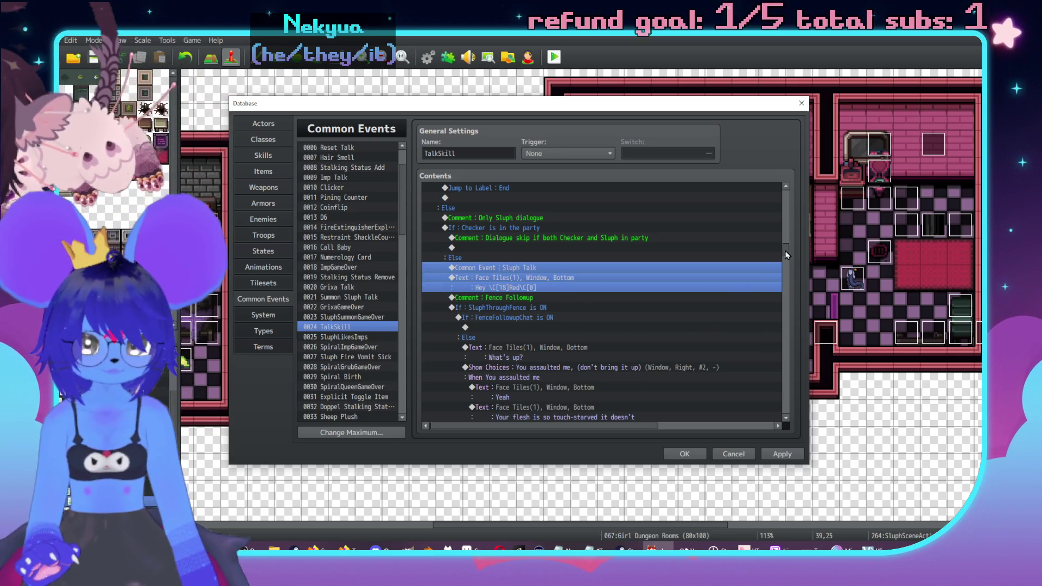
pyautogui.scroll(10, 582, 295)
pyautogui.scroll(-2, 579, 283)
pyautogui.click(526, 278)
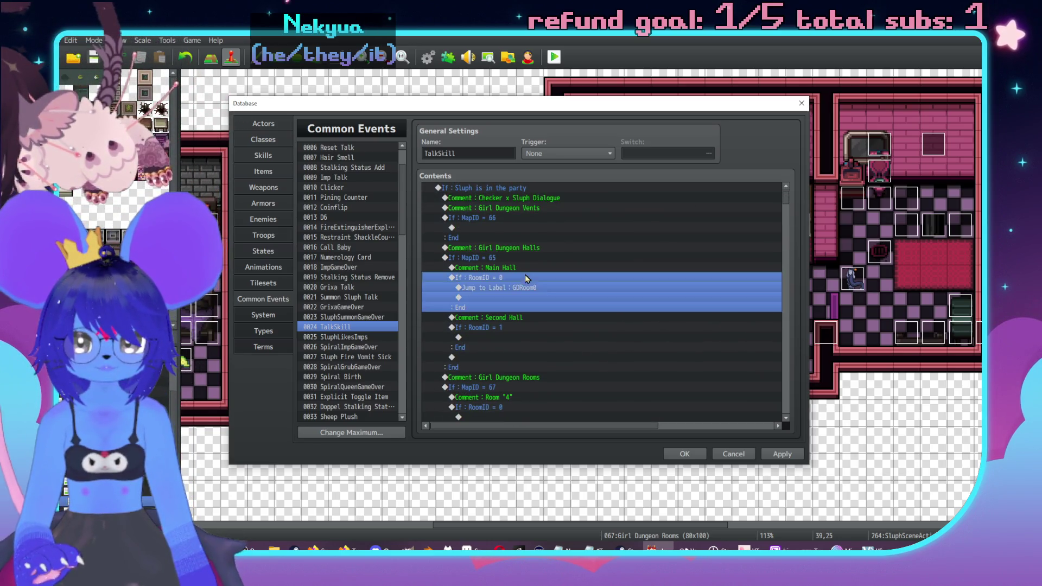
pyautogui.click(544, 287)
pyautogui.scroll(1, 572, 302)
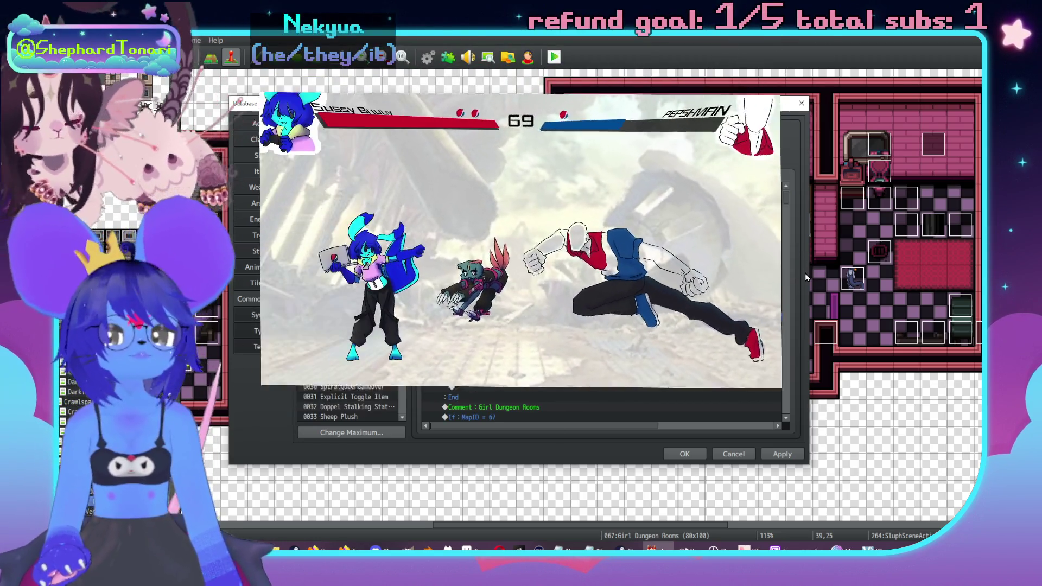
# Scroll the Contents list to the empty Mirror (Feshteeth) 'If : RoomID = 9' block.
pyautogui.moveTo(786, 197); pyautogui.dragTo(787, 301)
pyautogui.scroll(-9, 662, 322)
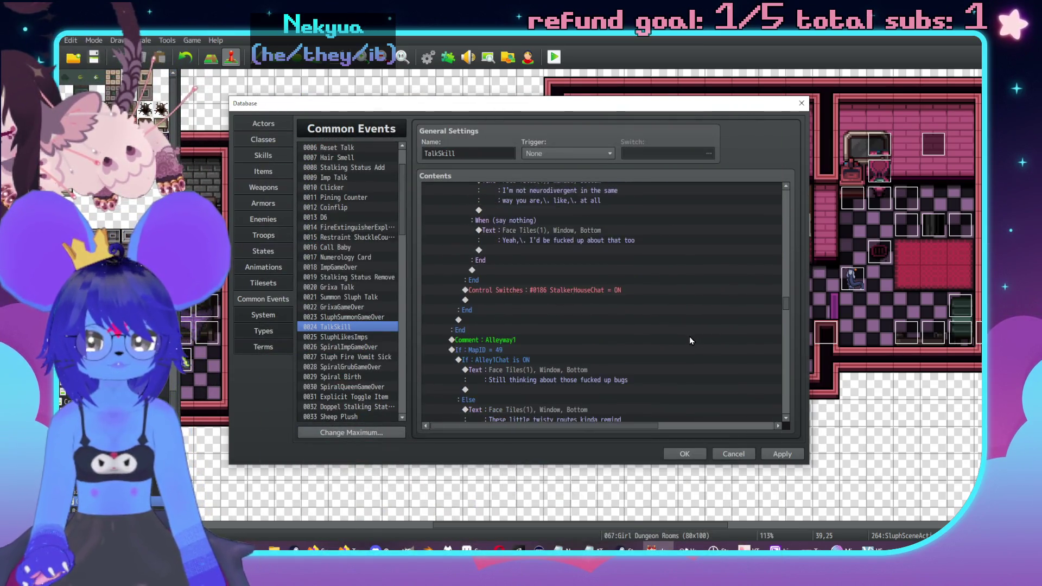
pyautogui.scroll(-10, 789, 402)
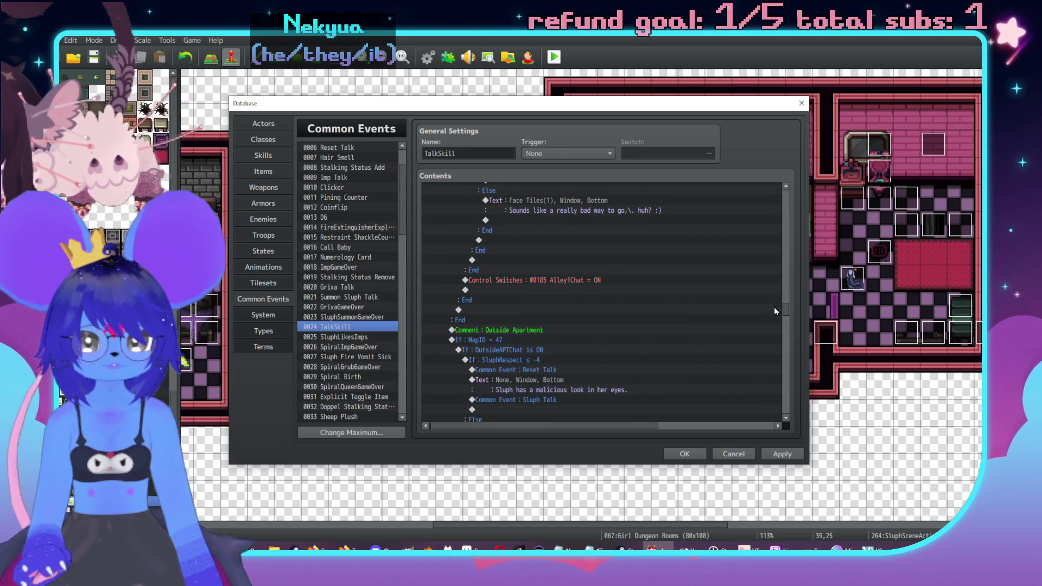
pyautogui.scroll(6, 788, 229)
pyautogui.scroll(8, 788, 229)
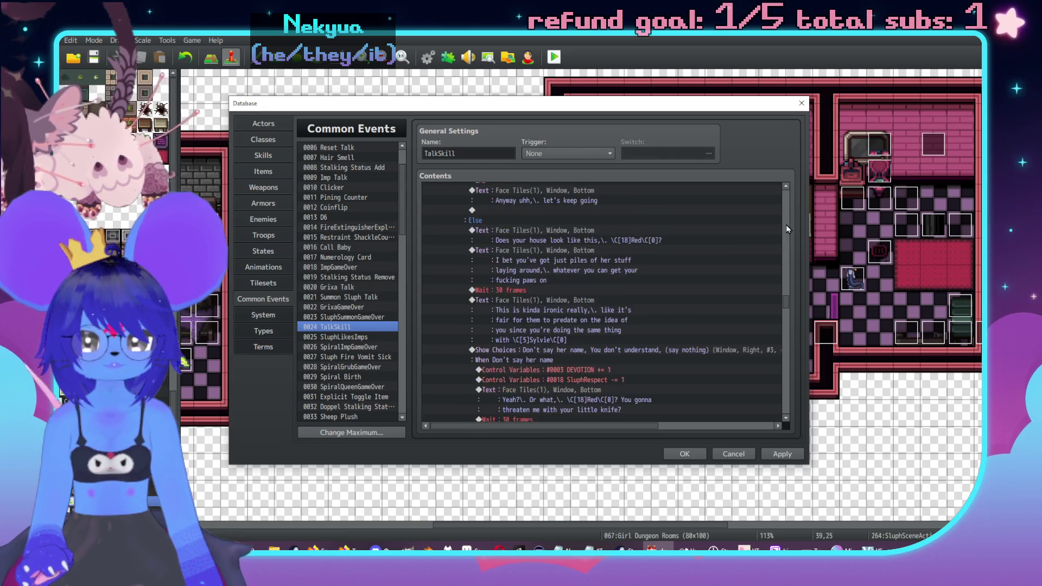
pyautogui.scroll(8, 788, 229)
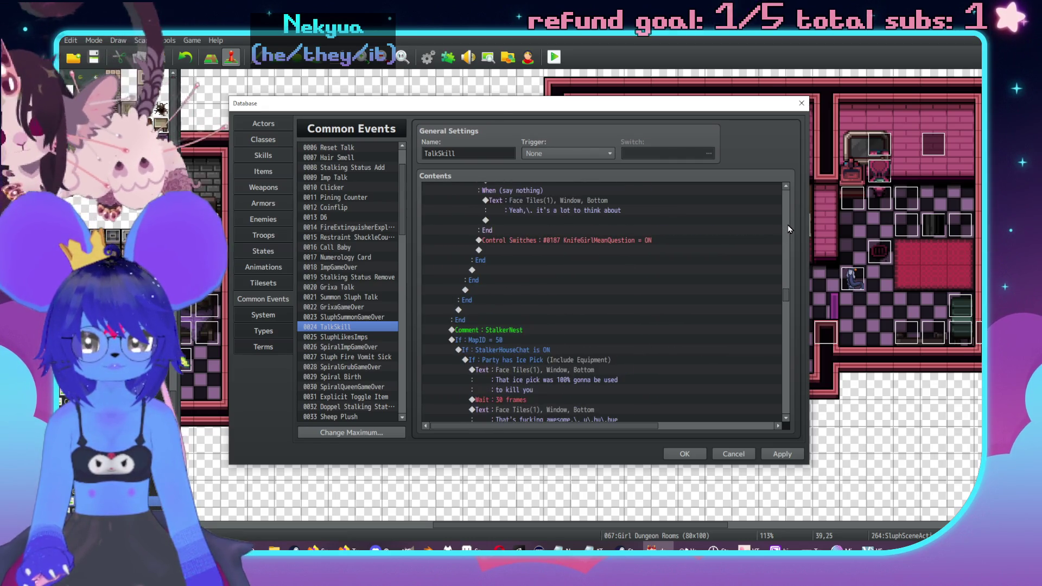
pyautogui.scroll(8, 788, 212)
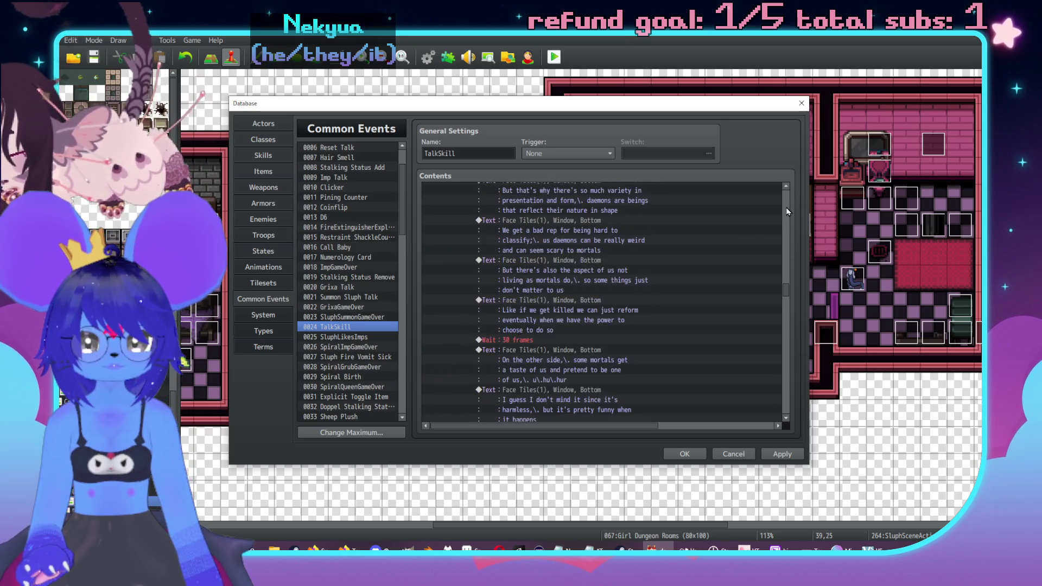
pyautogui.scroll(3, 787, 209)
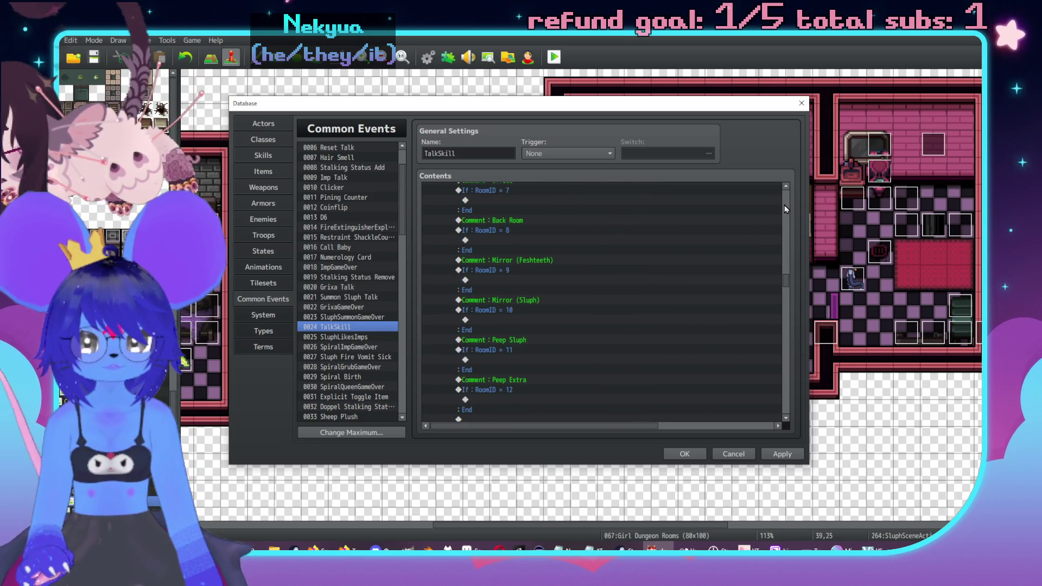
pyautogui.scroll(12, 683, 299)
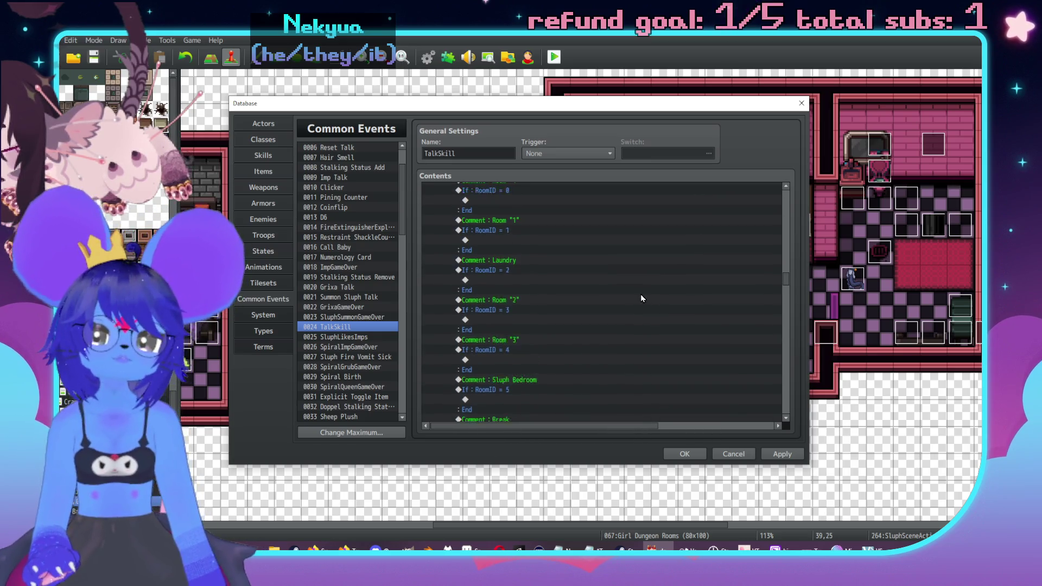
pyautogui.scroll(5, 624, 300)
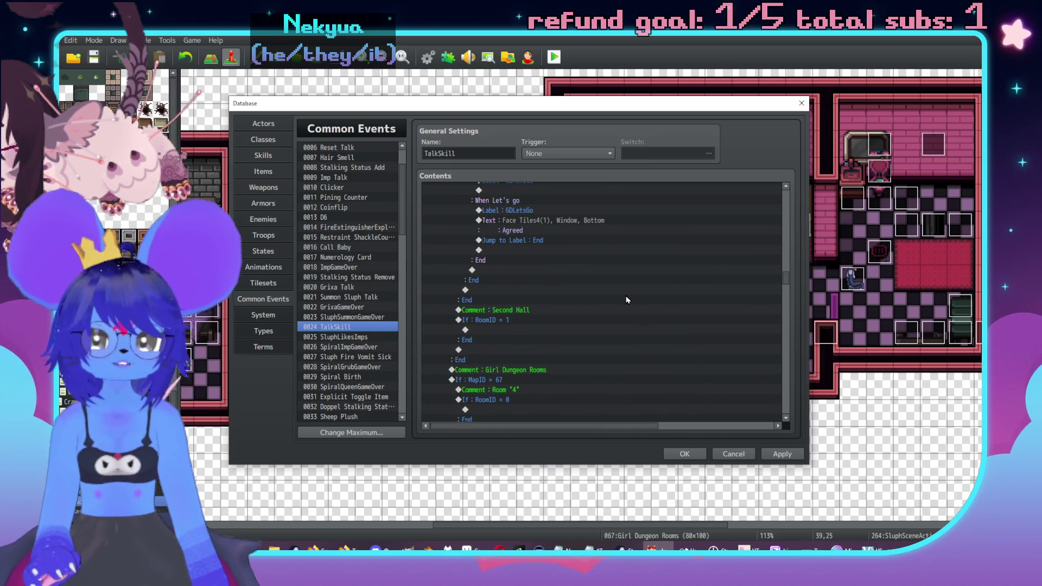
pyautogui.scroll(-1, 753, 355)
pyautogui.scroll(-8, 786, 362)
pyautogui.scroll(-8, 787, 363)
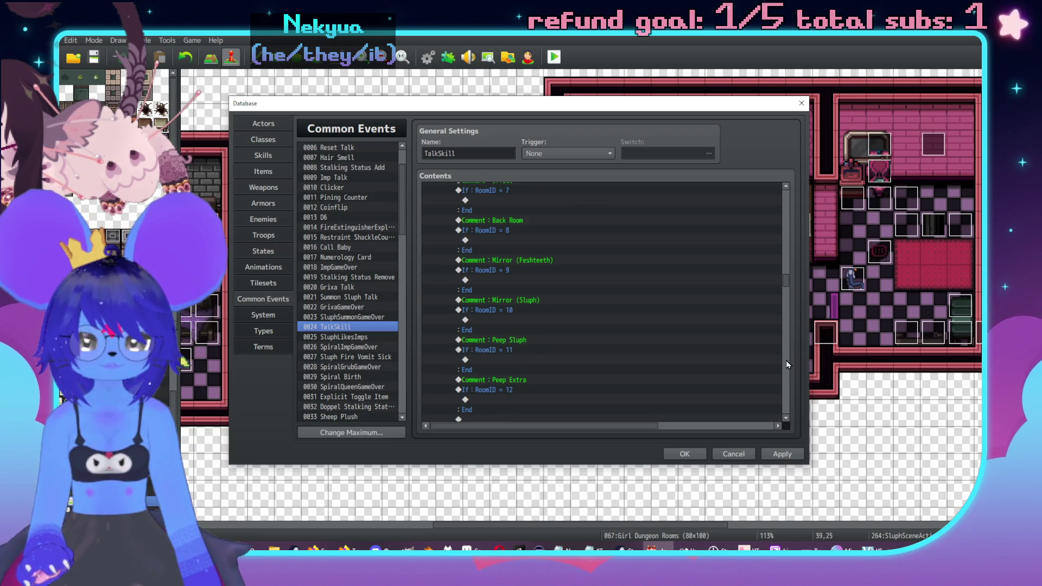
# Add a Face Tiles4 line beginning 'Uhh..' inside the RoomID = 9 mirror branch.
pyautogui.doubleClick(505, 281)
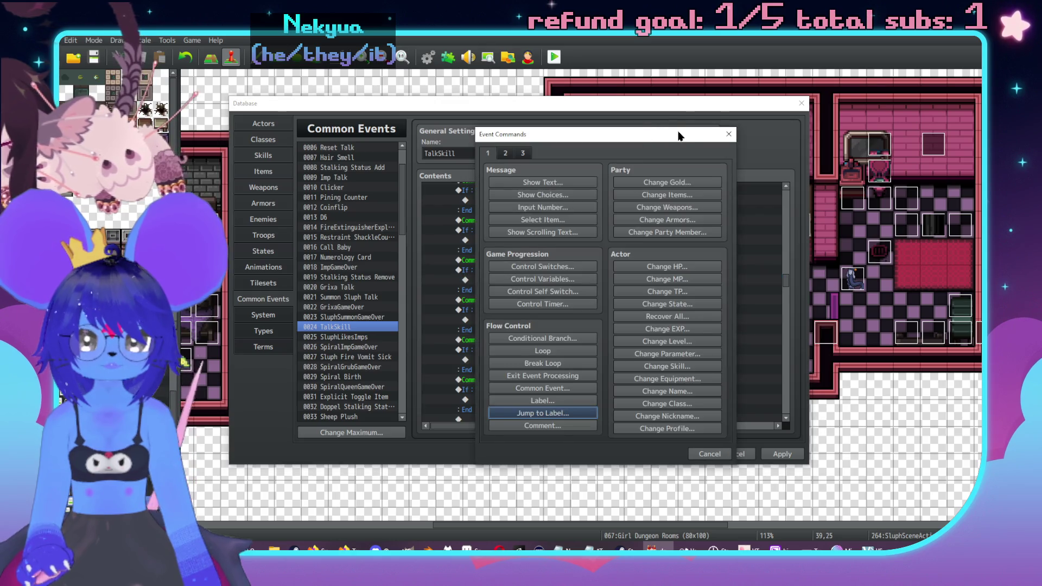
pyautogui.moveTo(679, 135); pyautogui.dragTo(778, 145)
pyautogui.click(676, 192)
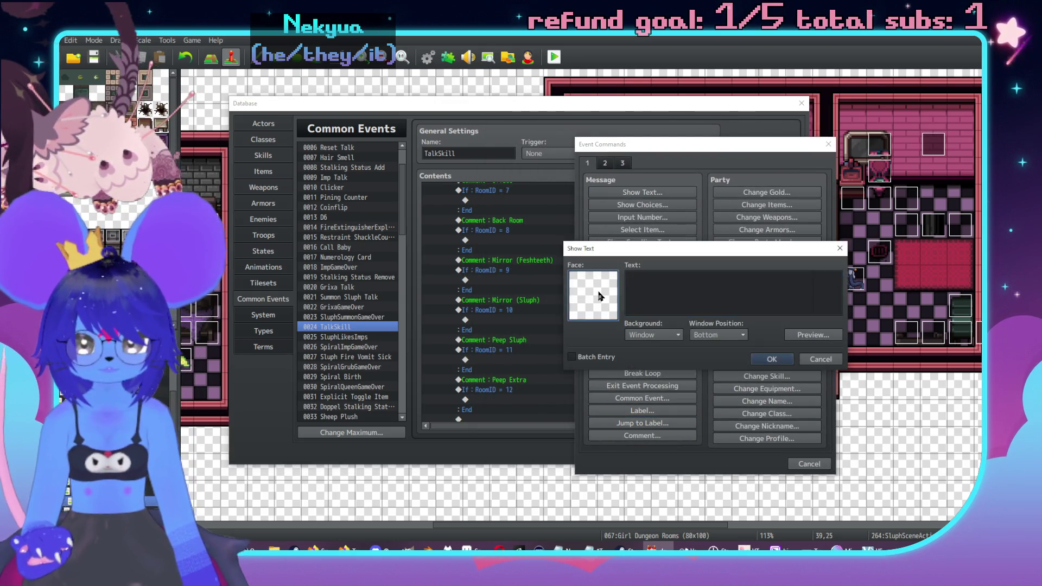
pyautogui.doubleClick(600, 296)
pyautogui.click(581, 254)
pyautogui.doubleClick(658, 227)
pyautogui.click(683, 288)
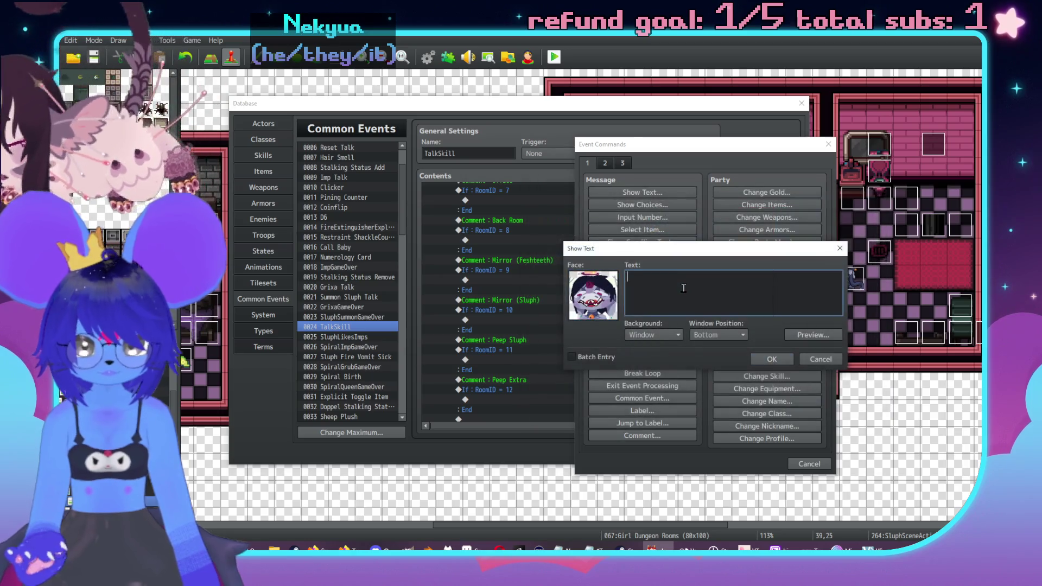
pyautogui.write('Uhh.')
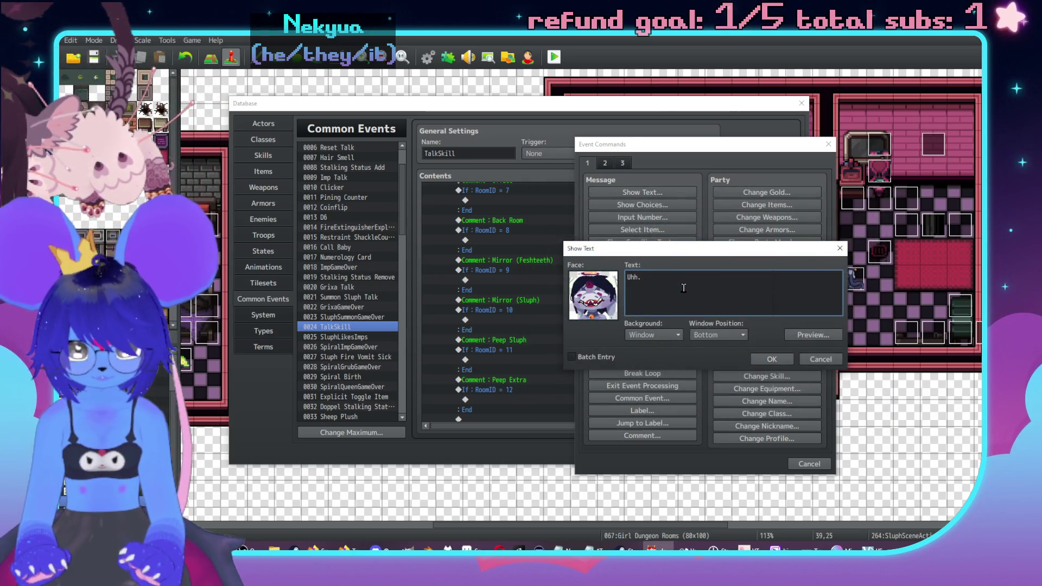
pyautogui.write('.we gotta be carefu')
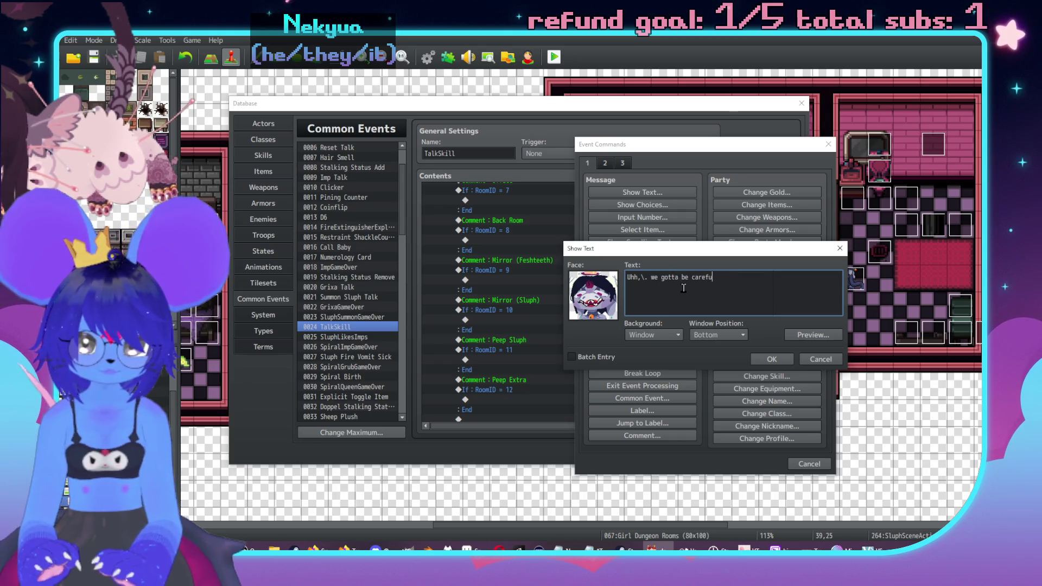
pyautogui.write('l here')
pyautogui.click(770, 358)
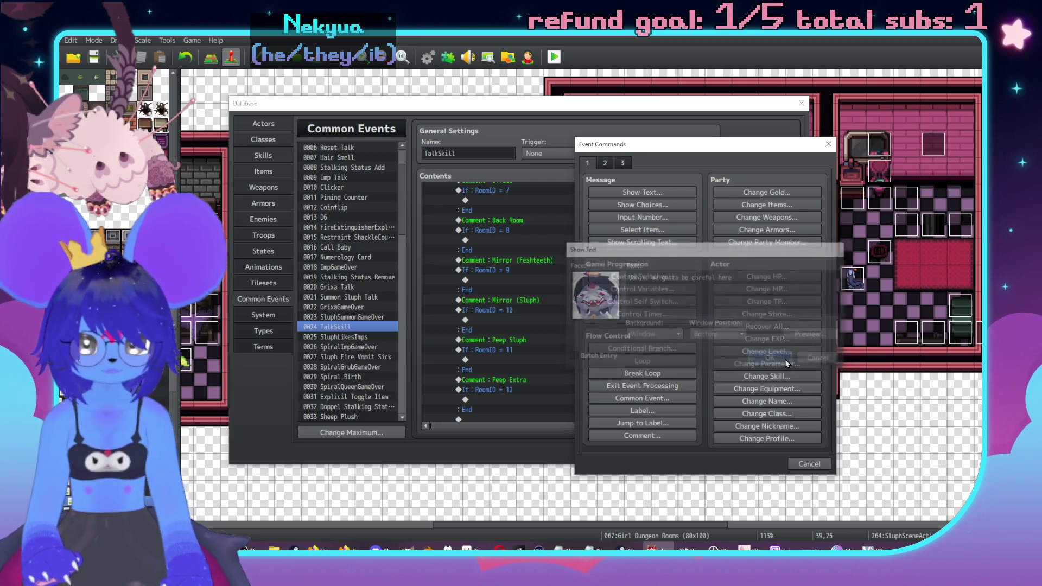
# Add a second Face Tiles4 line about a local spectre haunting this hall and the peep room ahead.
pyautogui.doubleClick(532, 298)
pyautogui.click(542, 182)
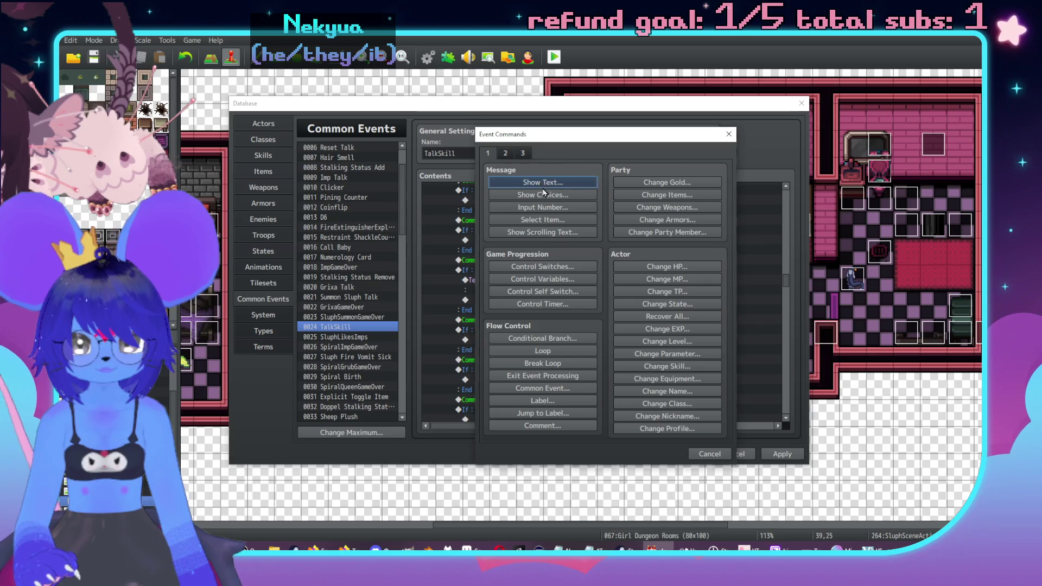
pyautogui.doubleClick(515, 288)
pyautogui.click(477, 240)
pyautogui.doubleClick(609, 219)
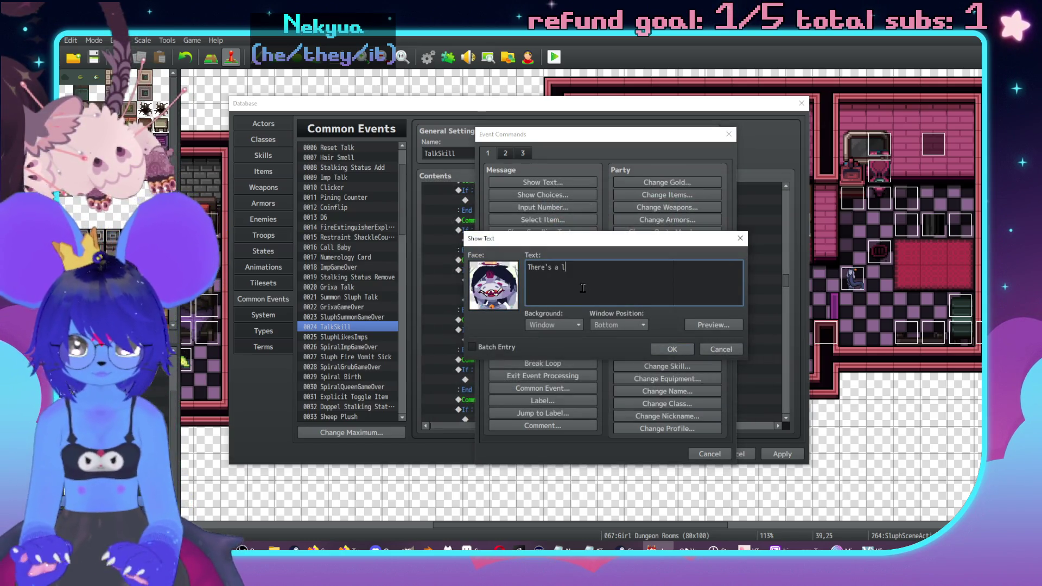
pyautogui.write('ocal sorta spectre haunting this')
pyautogui.press('Return')
pyautogui.write('hall and ')
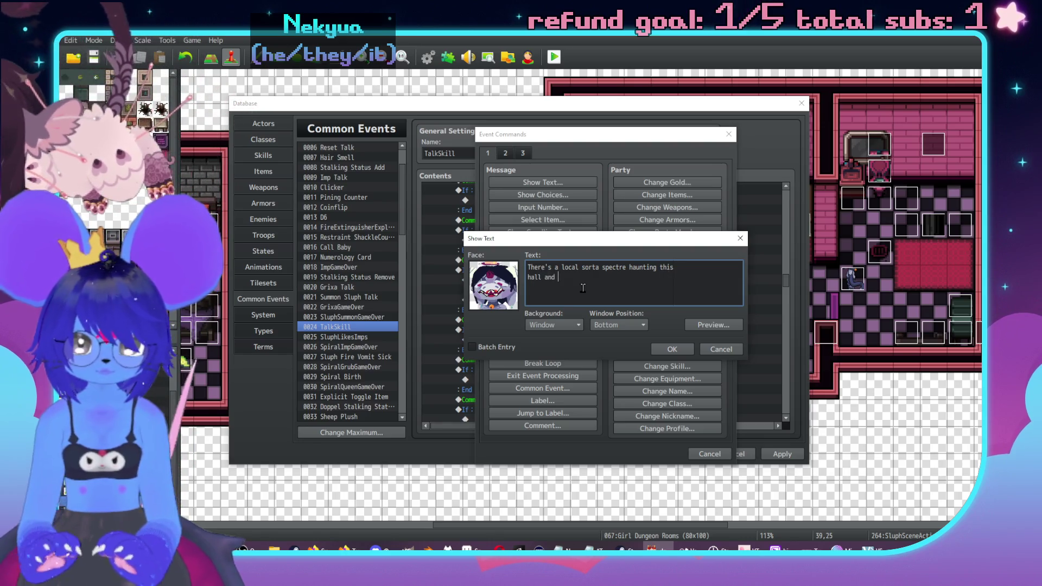
pyautogui.write('the peep room ahead')
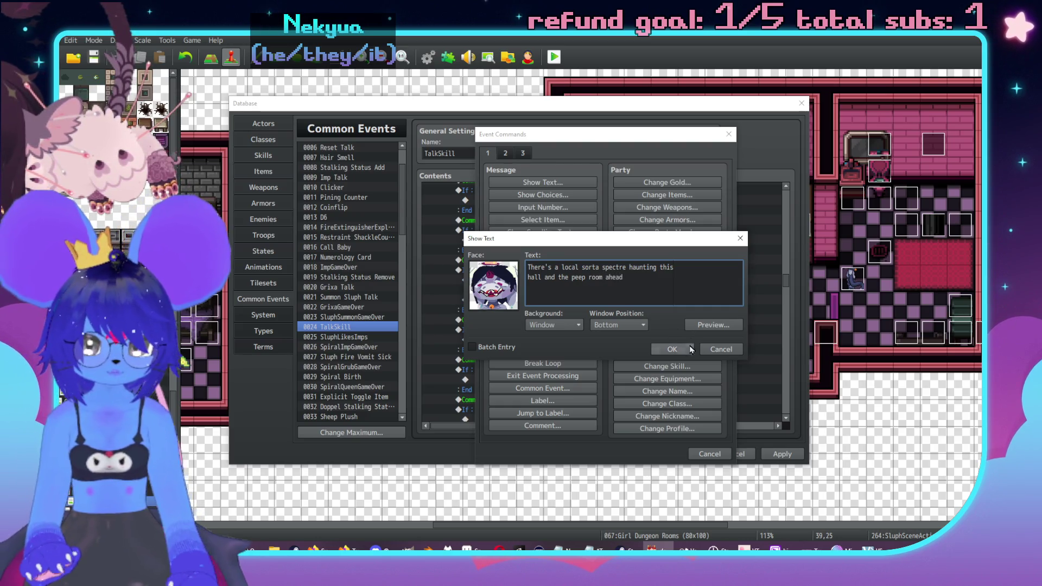
pyautogui.click(692, 349)
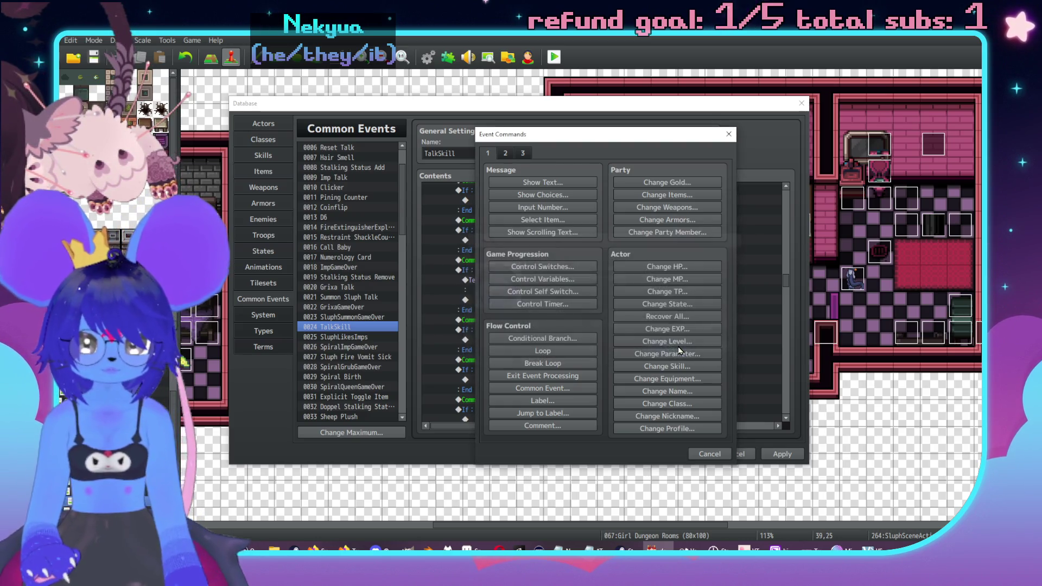
pyautogui.scroll(1, 643, 305)
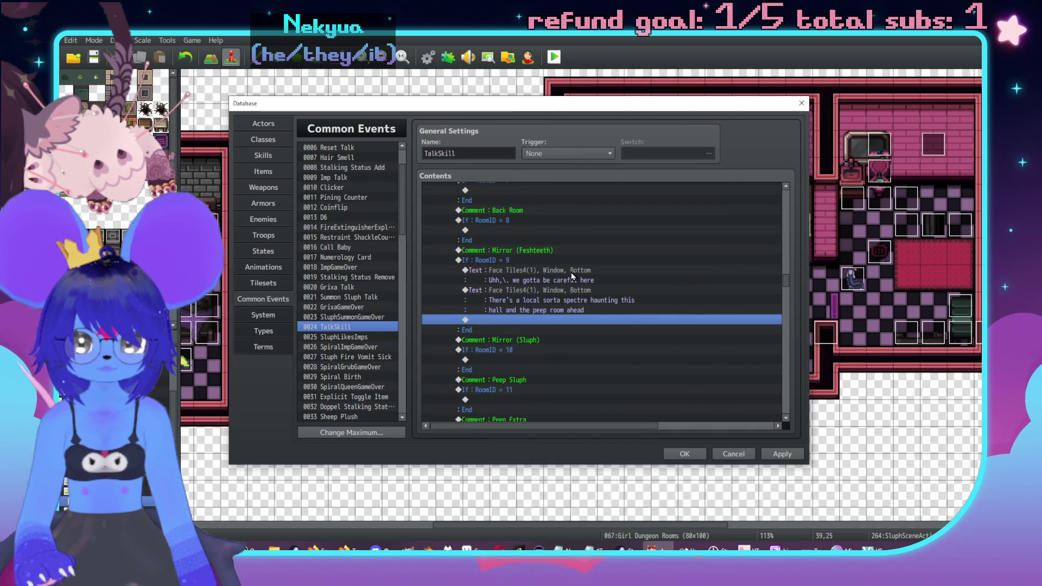
pyautogui.doubleClick(587, 321)
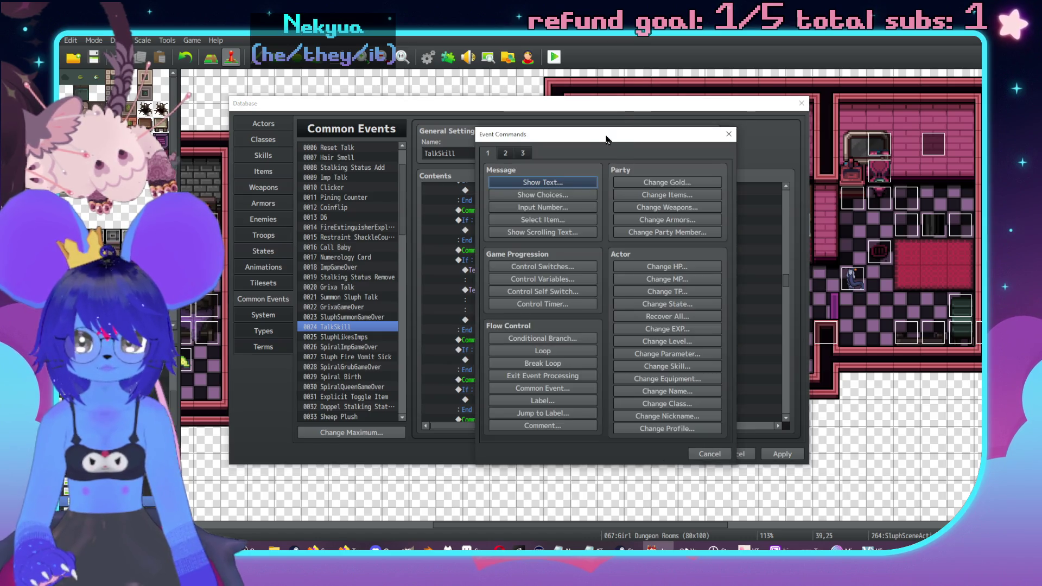
# Add a Conditional Branch checking that actor Checker is in the party, with an Else branch.
pyautogui.moveTo(602, 136); pyautogui.dragTo(732, 144)
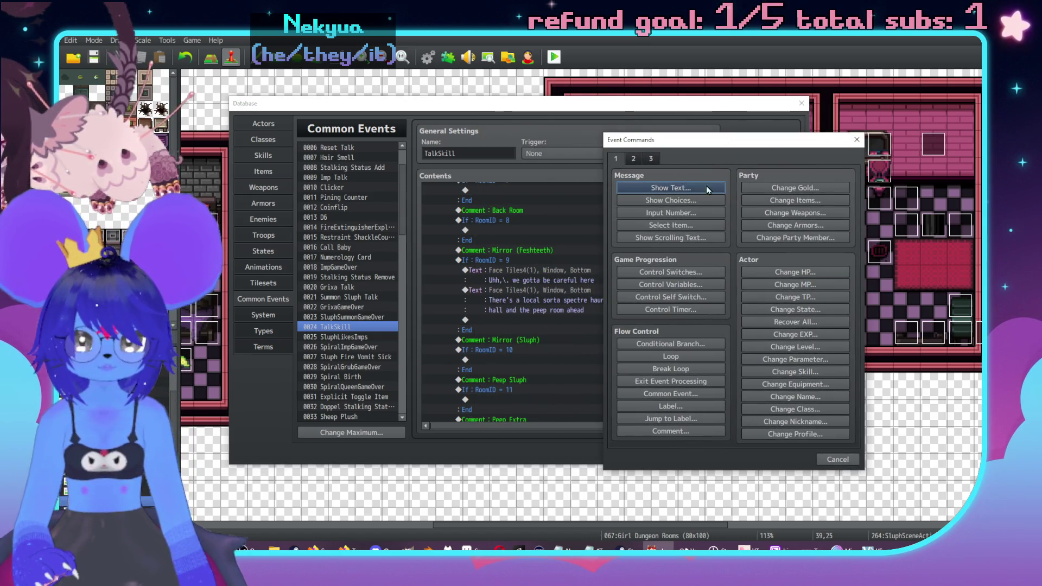
pyautogui.click(664, 345)
pyautogui.click(663, 225)
pyautogui.click(645, 226)
pyautogui.click(627, 242)
pyautogui.click(730, 242)
pyautogui.click(717, 298)
pyautogui.click(622, 378)
pyautogui.click(777, 393)
# Under Else, add a Face Tiles4 message reading 'so the hall got closed up'.
pyautogui.scroll(-2, 547, 272)
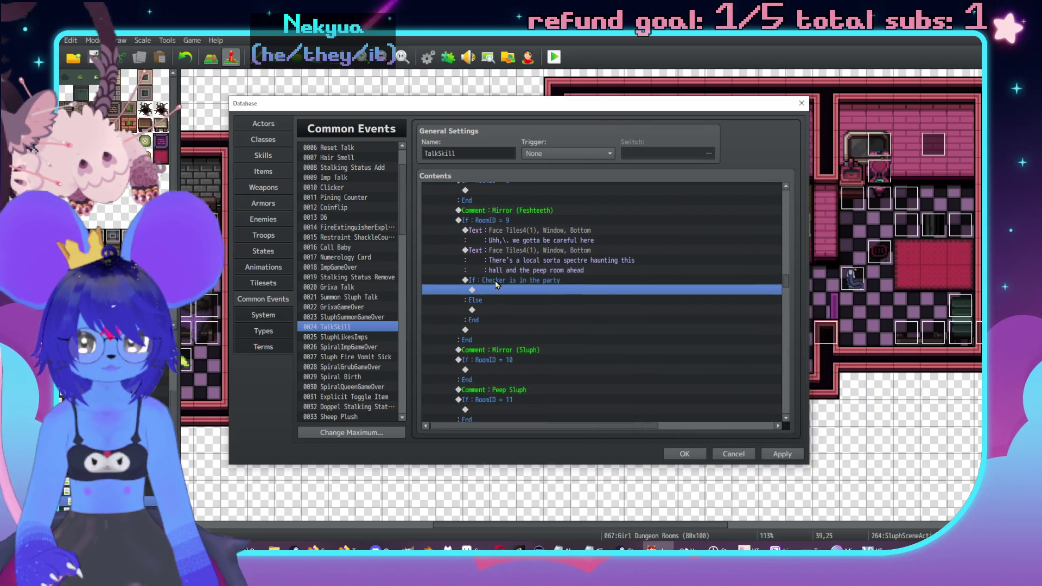
pyautogui.doubleClick(516, 309)
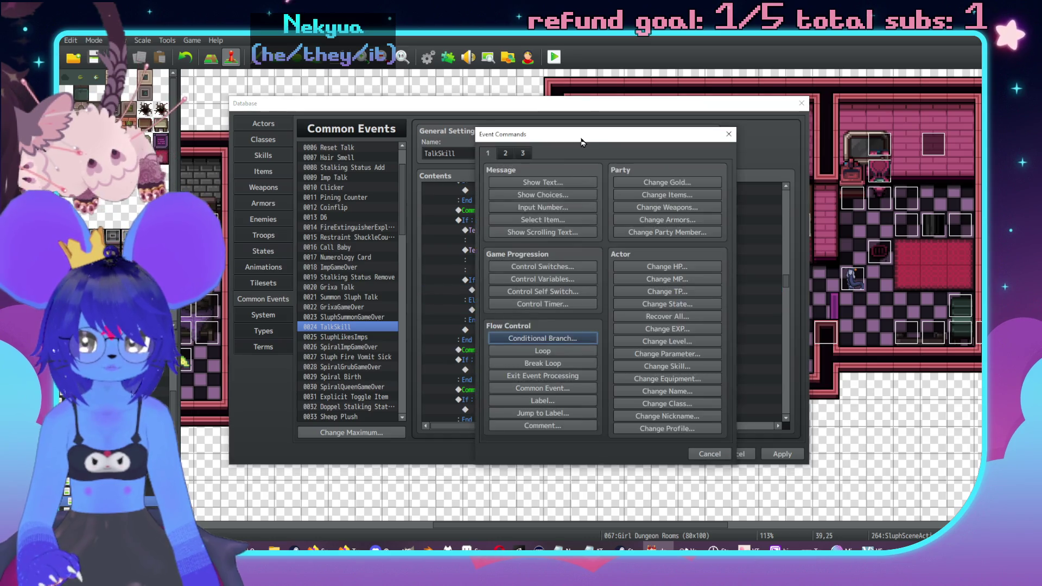
pyautogui.click(731, 191)
pyautogui.doubleClick(678, 293)
pyautogui.click(668, 248)
pyautogui.click(784, 227)
pyautogui.doubleClick(784, 227)
pyautogui.write('so')
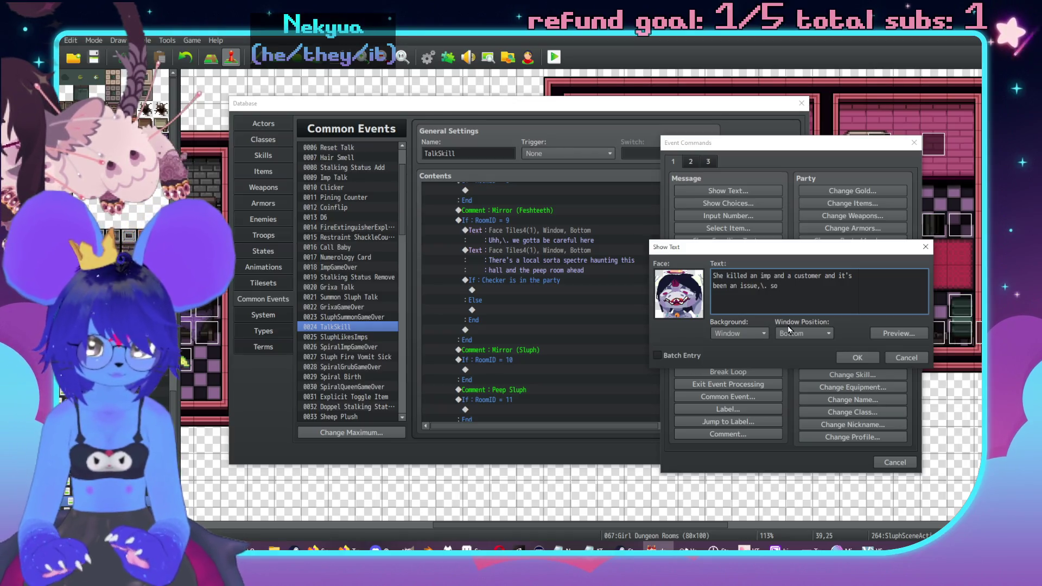
pyautogui.write(' the hall')
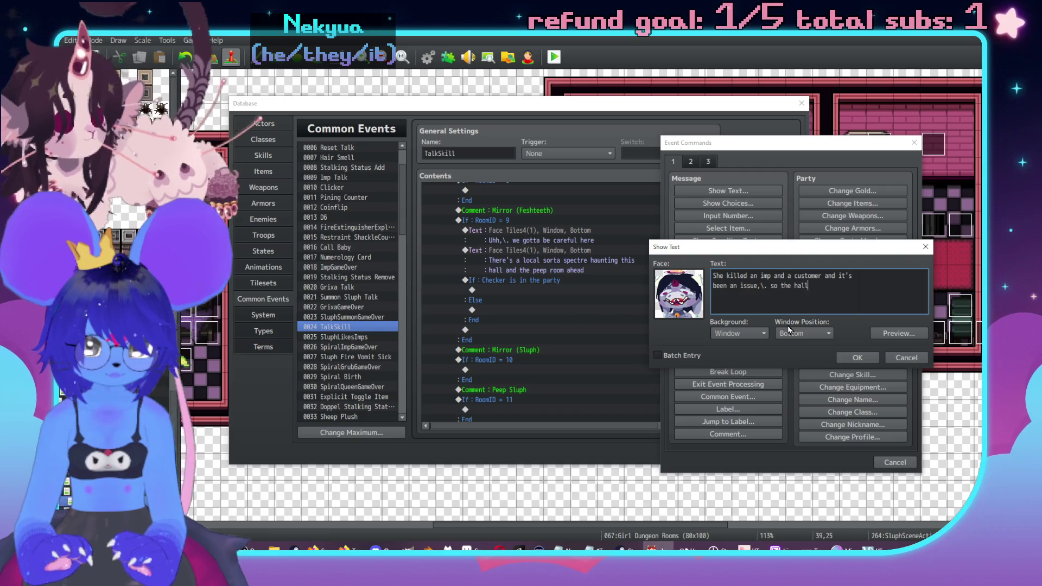
pyautogui.write(' got closed')
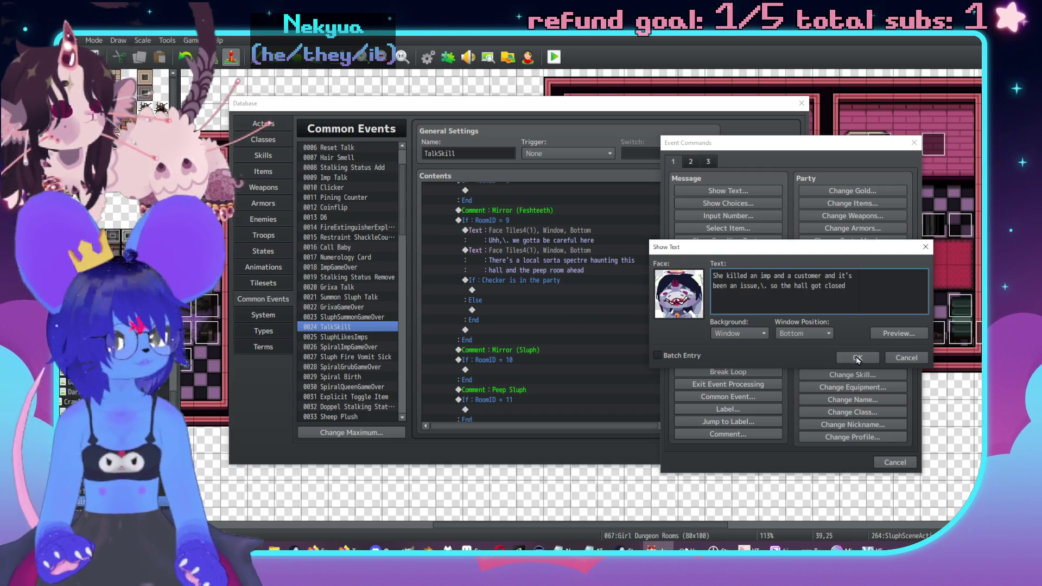
pyautogui.write(' up')
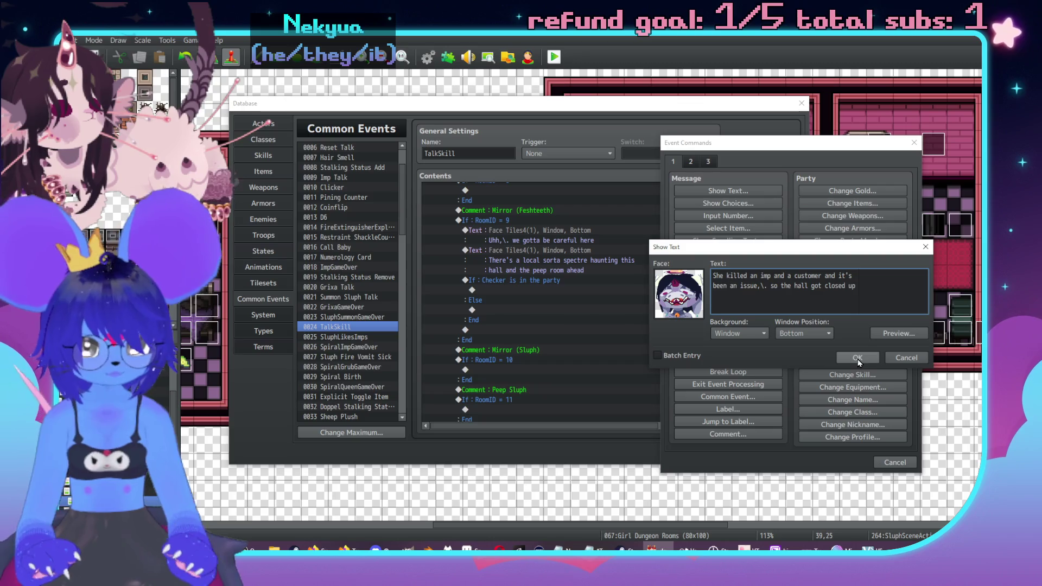
pyautogui.click(857, 359)
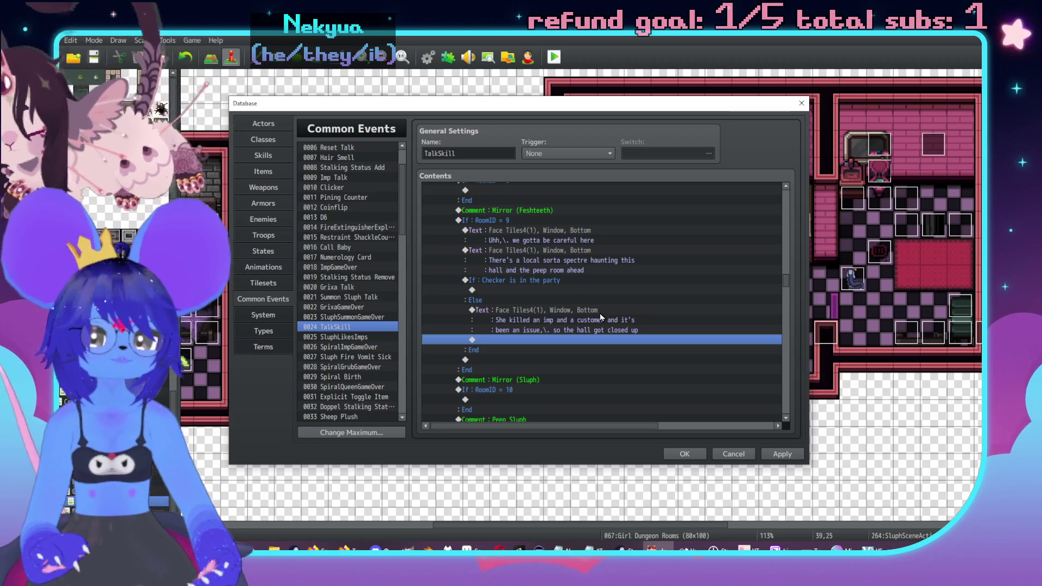
# Call common event 0009 Imp Talk inside the Checker-in-party branch.
pyautogui.doubleClick(519, 289)
pyautogui.moveTo(586, 138); pyautogui.dragTo(817, 111)
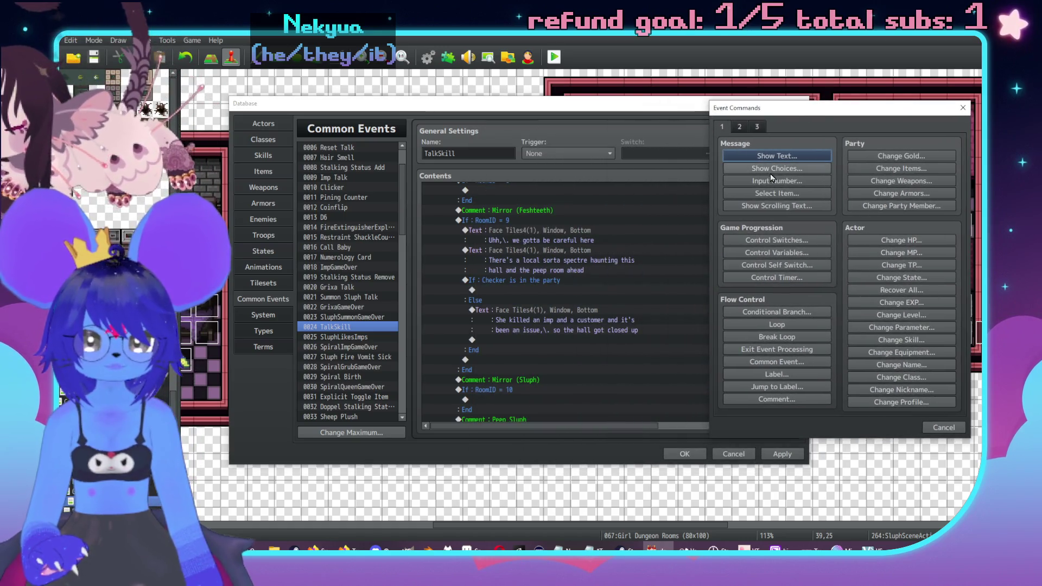
pyautogui.click(771, 362)
pyautogui.click(812, 277)
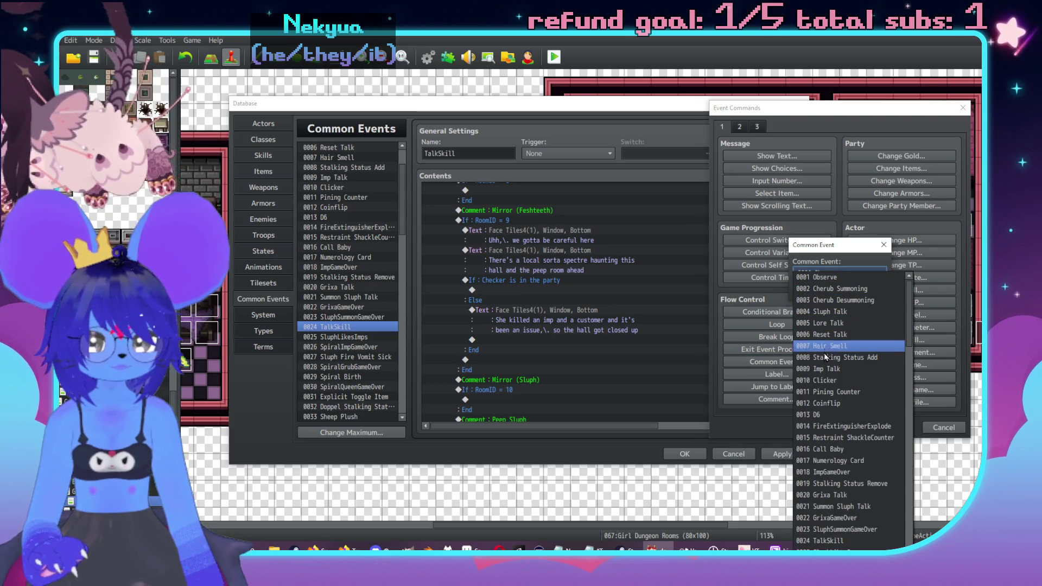
pyautogui.click(821, 362)
pyautogui.click(814, 292)
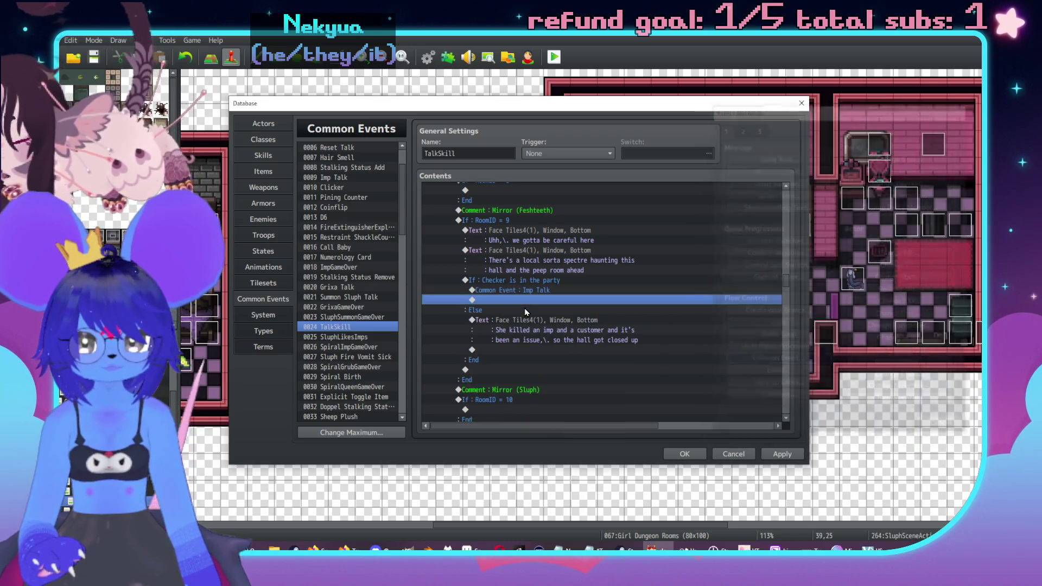
pyautogui.doubleClick(520, 301)
pyautogui.click(542, 182)
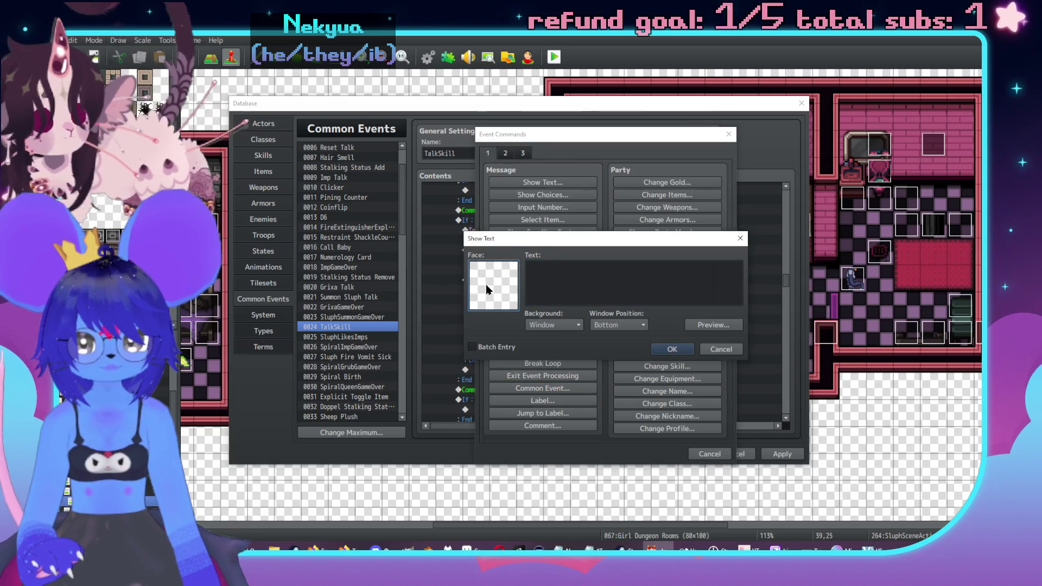
# Give the message the Face Tiles3 red demon face and the text '"Spectre"?\. I hardly fuckin' know her!', plus a hehe line.
pyautogui.doubleClick(486, 284)
pyautogui.click(478, 239)
pyautogui.doubleClick(688, 223)
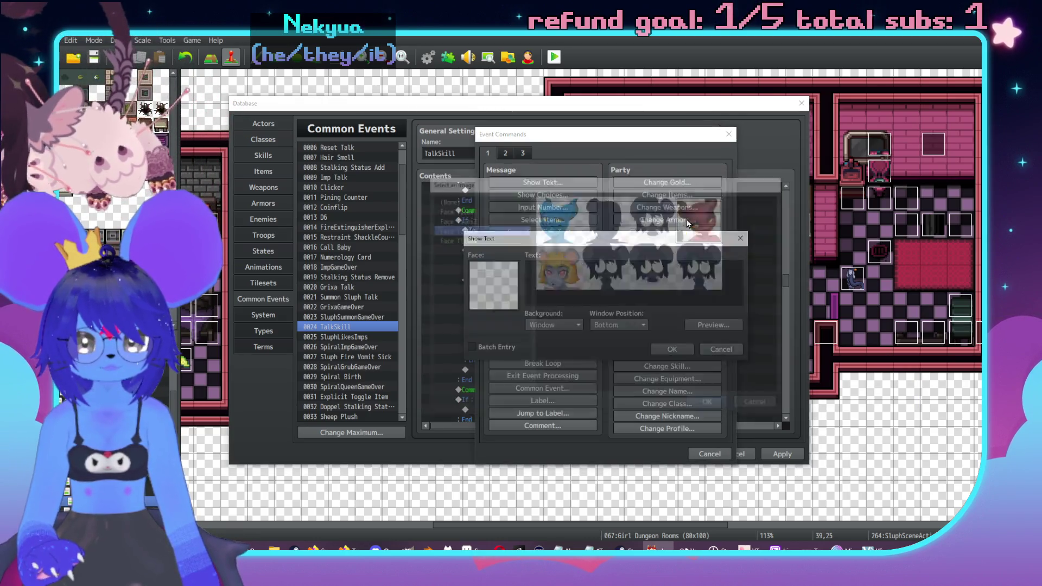
pyautogui.write('A"spectre')
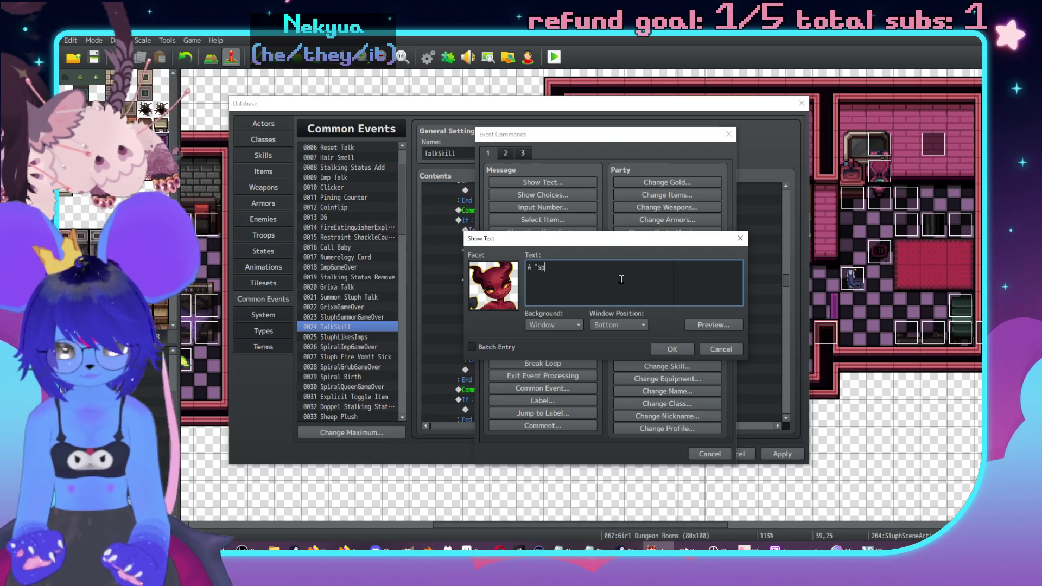
pyautogui.write('"?\\. I ha')
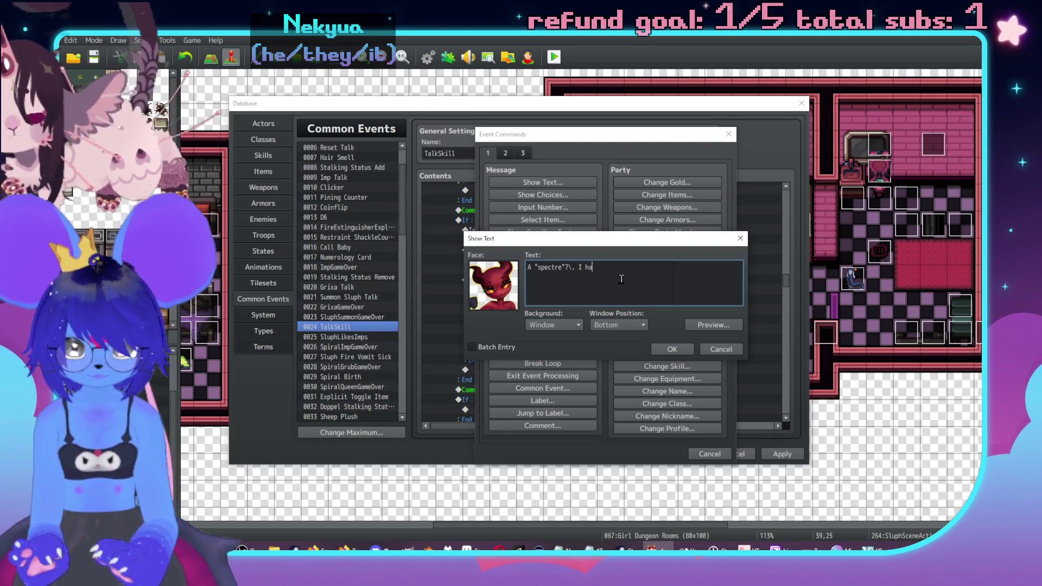
pyautogui.write("rdly fuckin' know her!\\.")
pyautogui.press('Return')
pyautogui.write('E\\.hehe\\.hehe!')
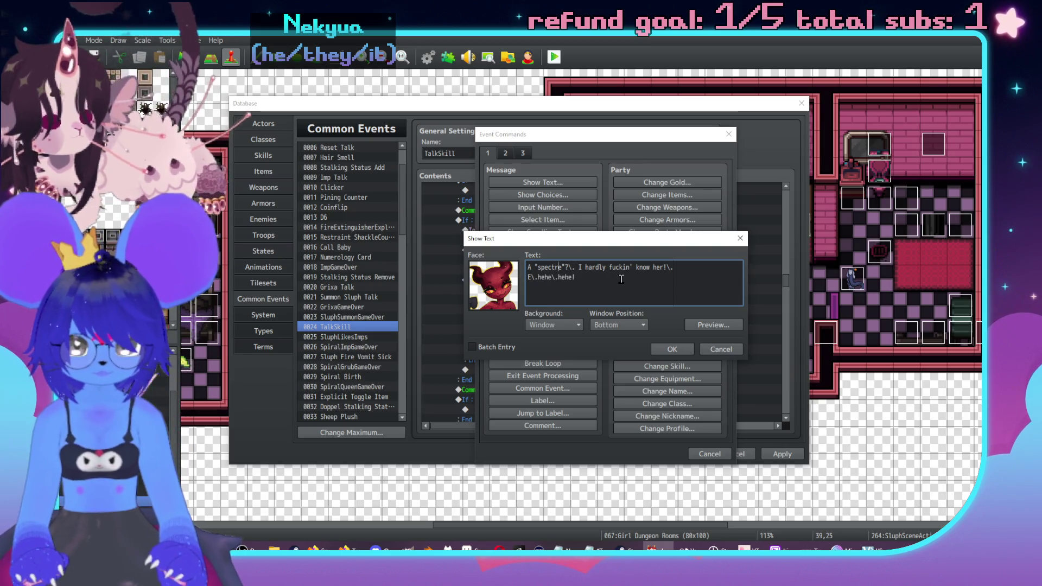
pyautogui.press('Left')
pyautogui.press('Left')
pyautogui.press('Left')
pyautogui.press('BackSpace')
pyautogui.write('S')
pyautogui.press('Home')
pyautogui.press('Delete')
pyautogui.press('Delete')
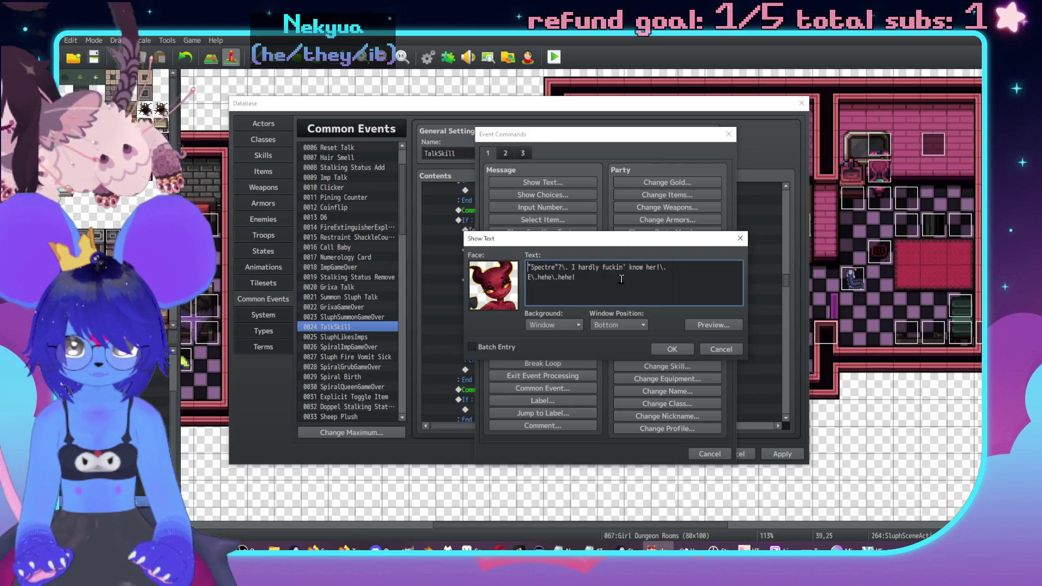
pyautogui.click(676, 348)
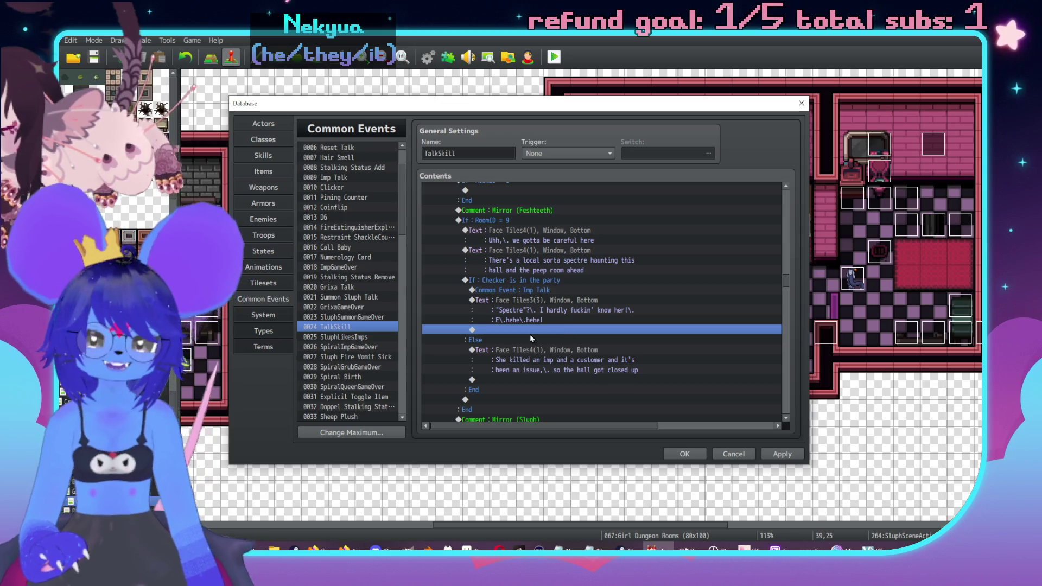
# Call common event 0004 Sluph Talk right after the imp's Spectre line.
pyautogui.doubleClick(496, 329)
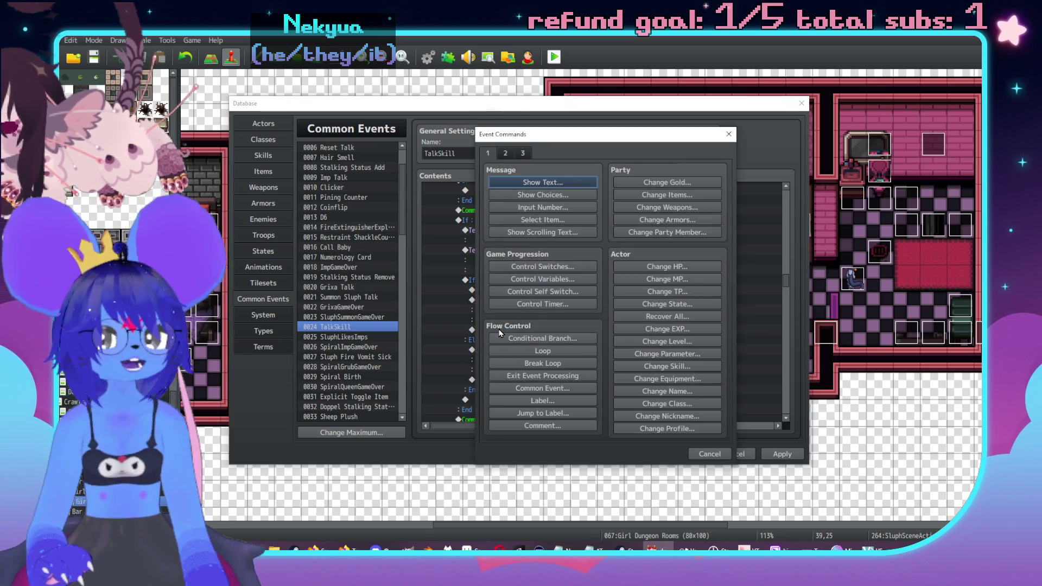
pyautogui.click(546, 388)
pyautogui.click(601, 299)
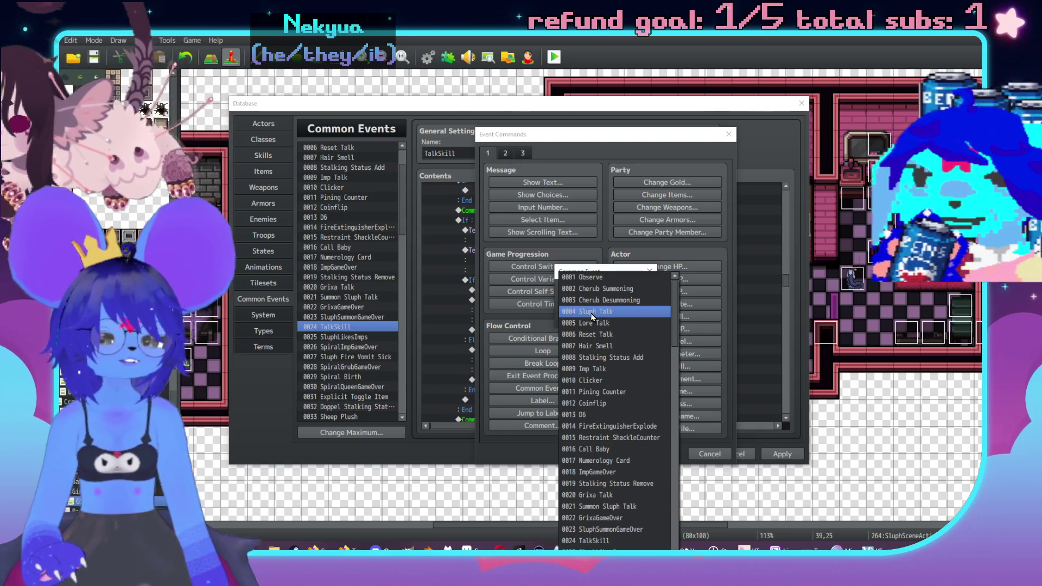
pyautogui.click(593, 312)
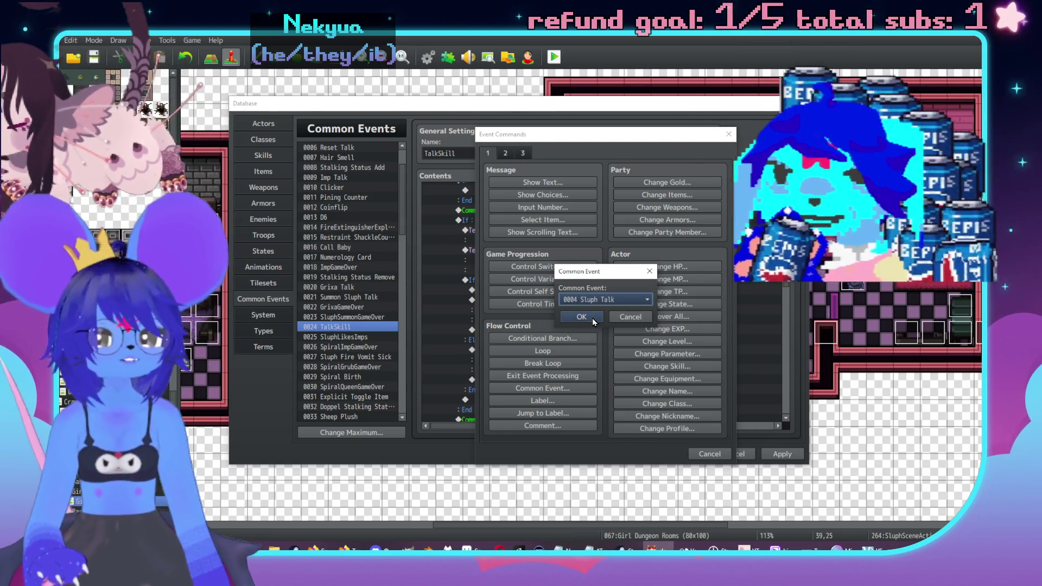
pyautogui.click(592, 318)
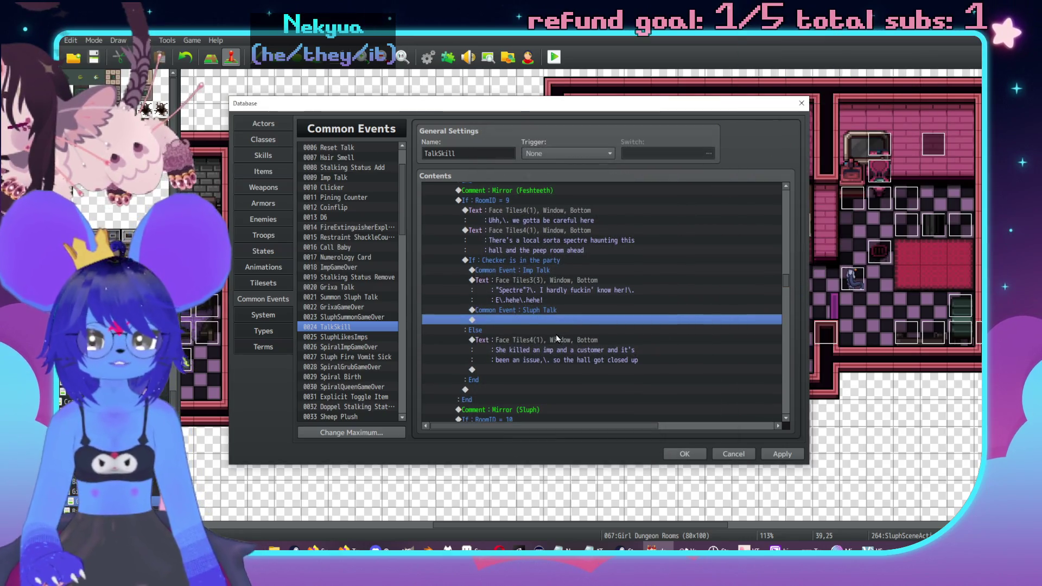
pyautogui.doubleClick(548, 324)
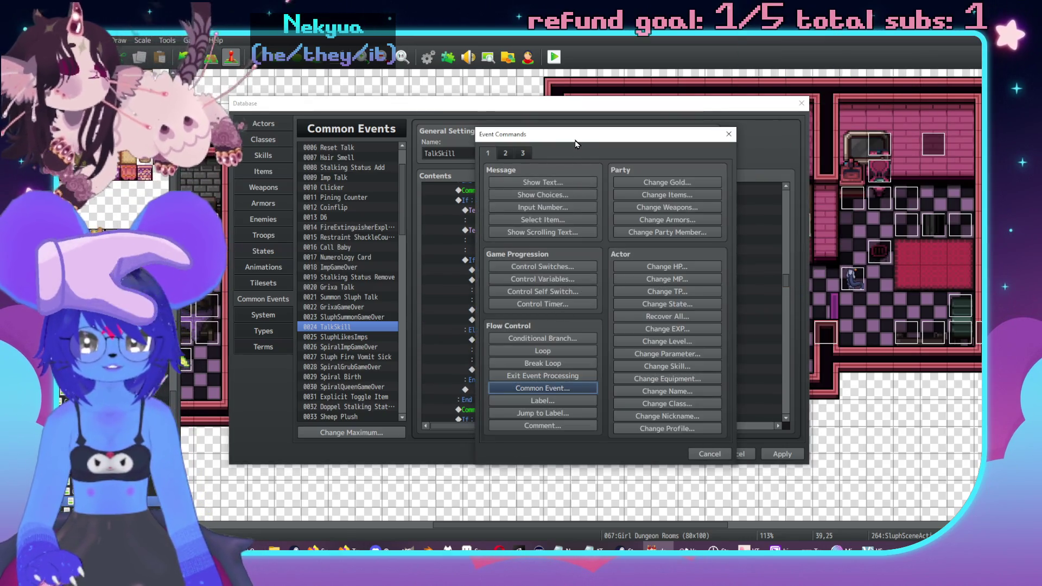
# Add a Face Tiles4 message 'Uhh,\. yeah' after the Sluph Talk call.
pyautogui.moveTo(577, 140); pyautogui.dragTo(721, 154)
pyautogui.click(679, 193)
pyautogui.doubleClick(638, 297)
pyautogui.click(624, 251)
pyautogui.click(733, 227)
pyautogui.doubleClick(752, 227)
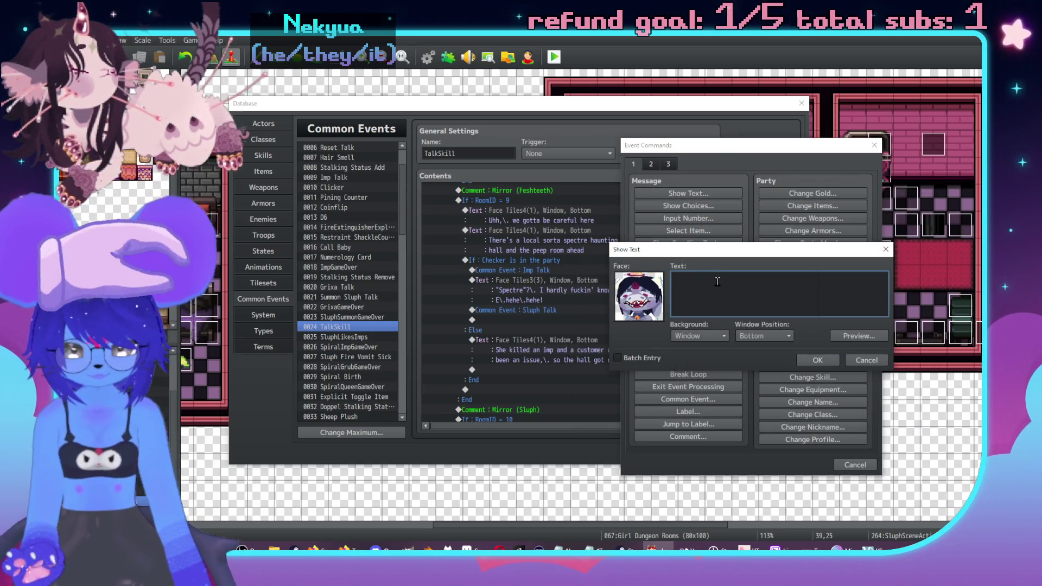
pyautogui.write('Uhh,\\. u')
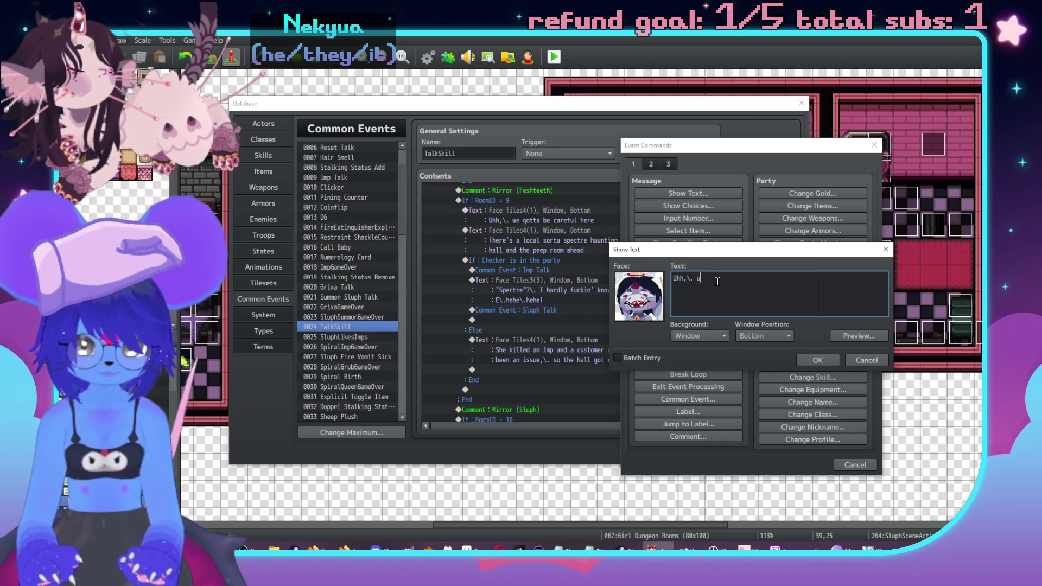
pyautogui.press('BackSpace')
pyautogui.write('y')
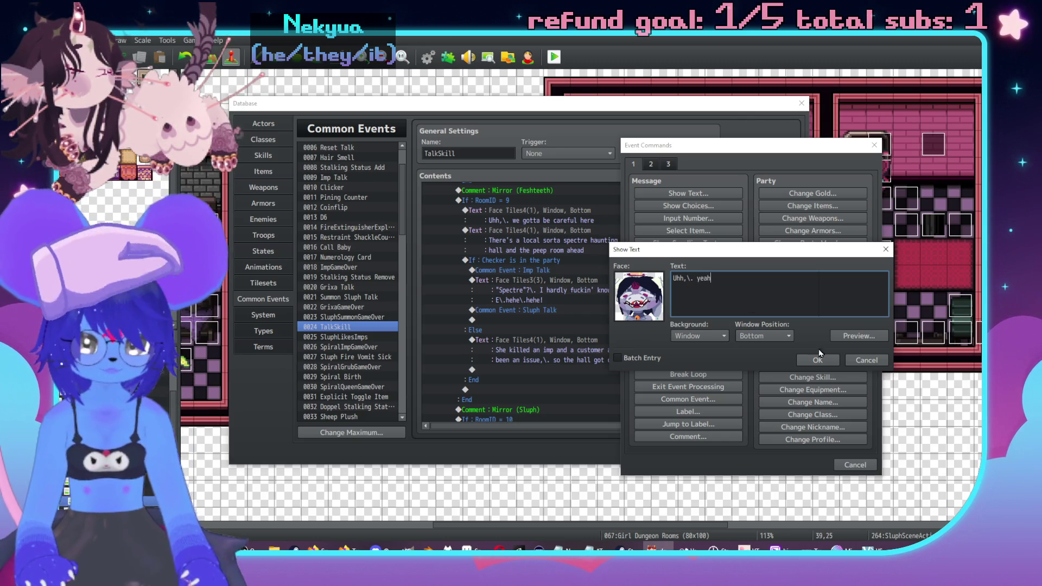
pyautogui.click(820, 354)
# Add another Face Tiles4 line: 'She's kinda cooked,\. I'd be careful'.
pyautogui.press('Escape')
pyautogui.scroll(-1, 555, 305)
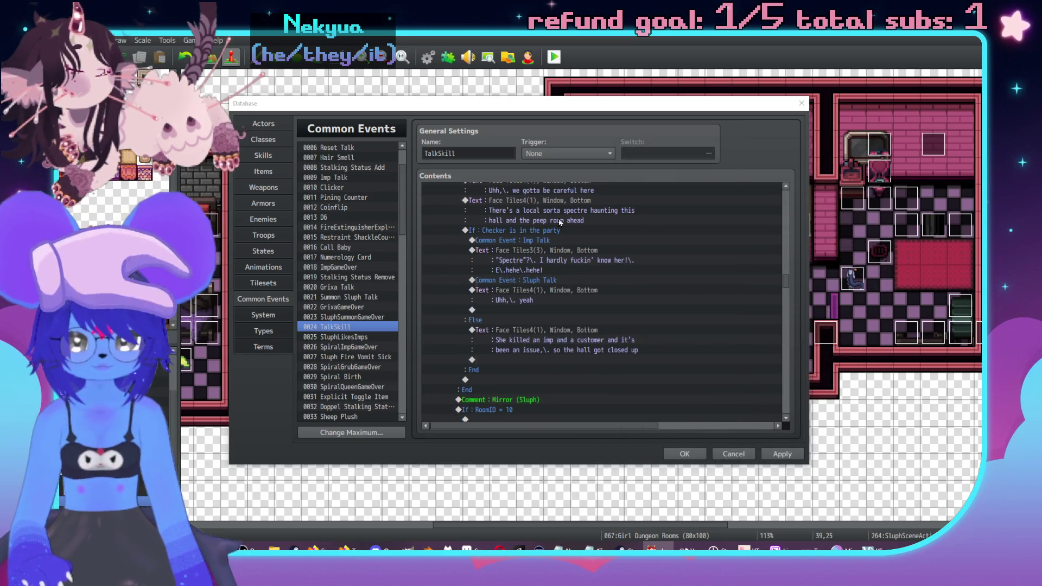
pyautogui.press('Return')
pyautogui.moveTo(556, 144); pyautogui.dragTo(717, 146)
pyautogui.click(702, 183)
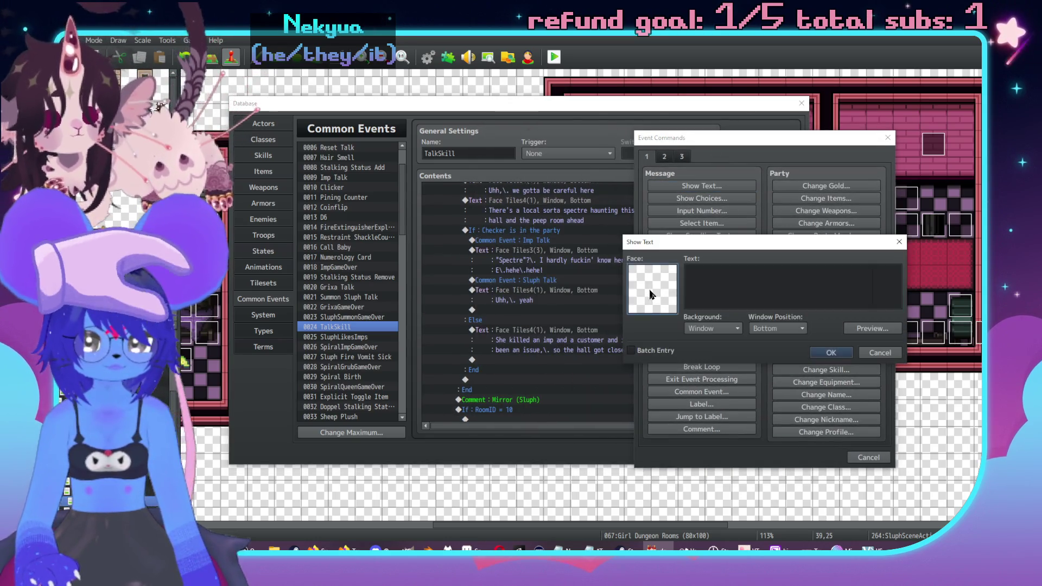
pyautogui.doubleClick(651, 288)
pyautogui.click(654, 244)
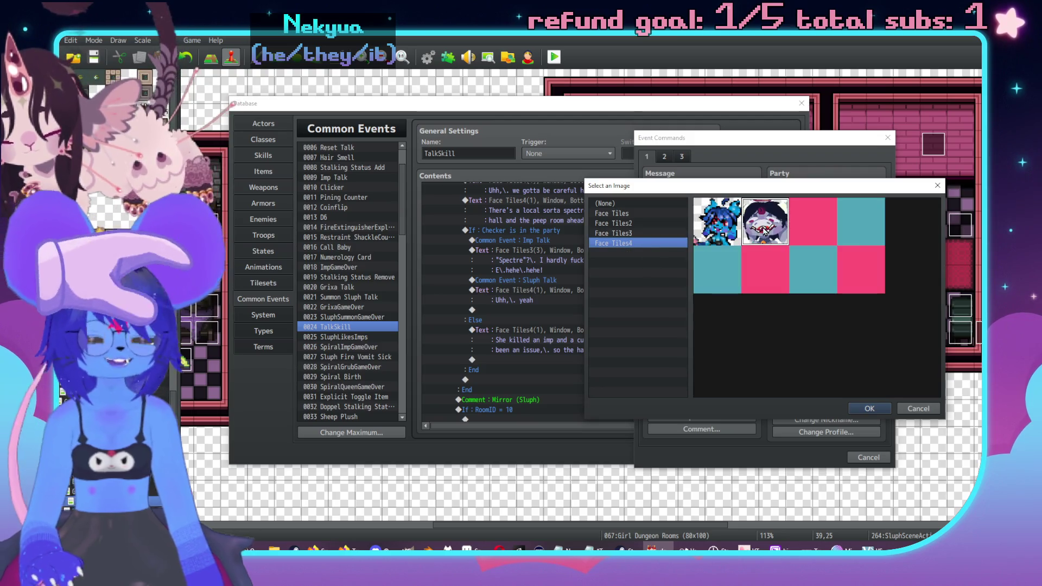
pyautogui.doubleClick(764, 234)
pyautogui.write("She'")
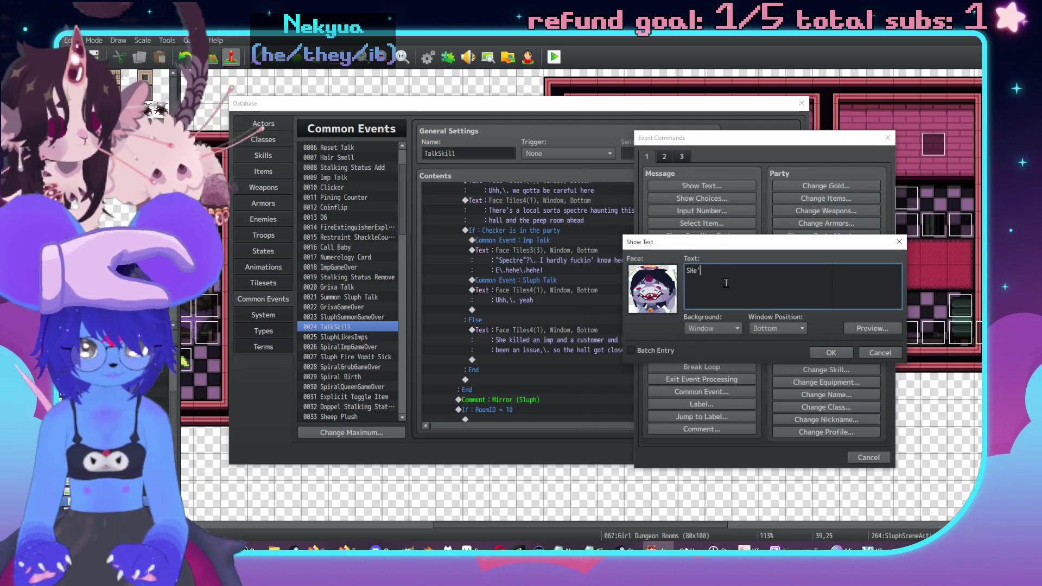
pyautogui.press('BackSpace')
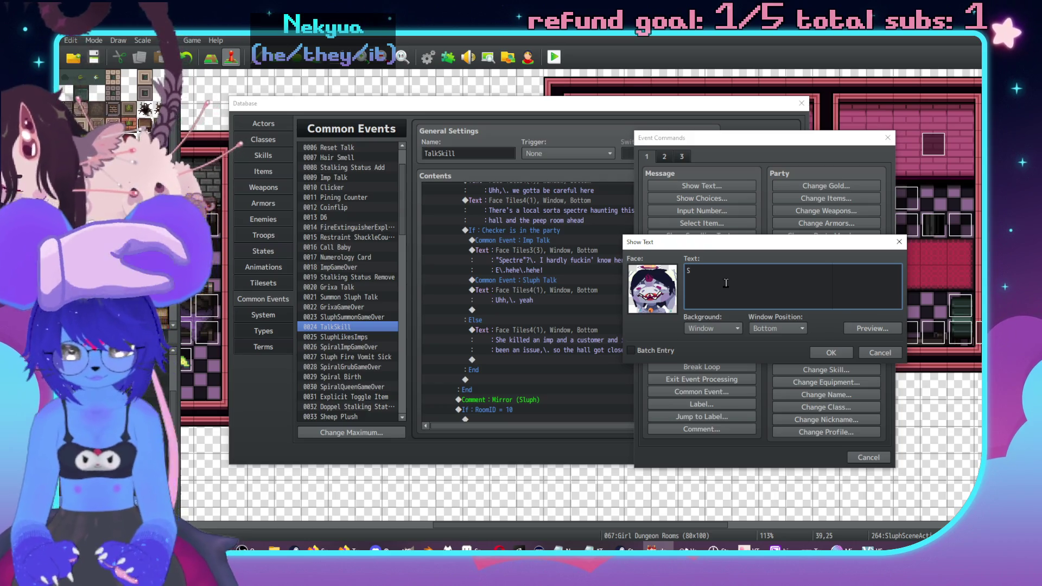
pyautogui.write('ooke')
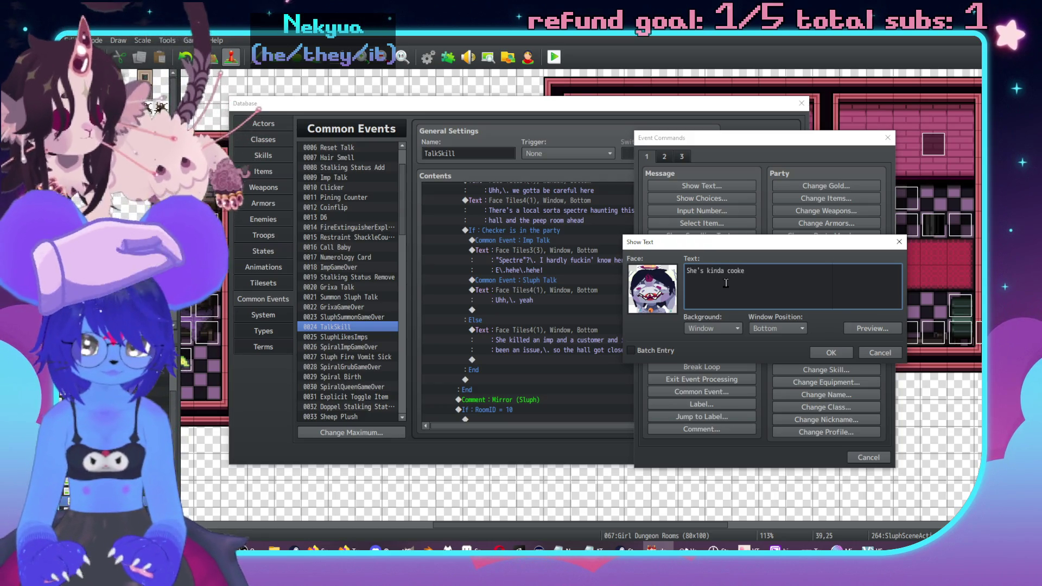
pyautogui.write("d,\\. I'd be f")
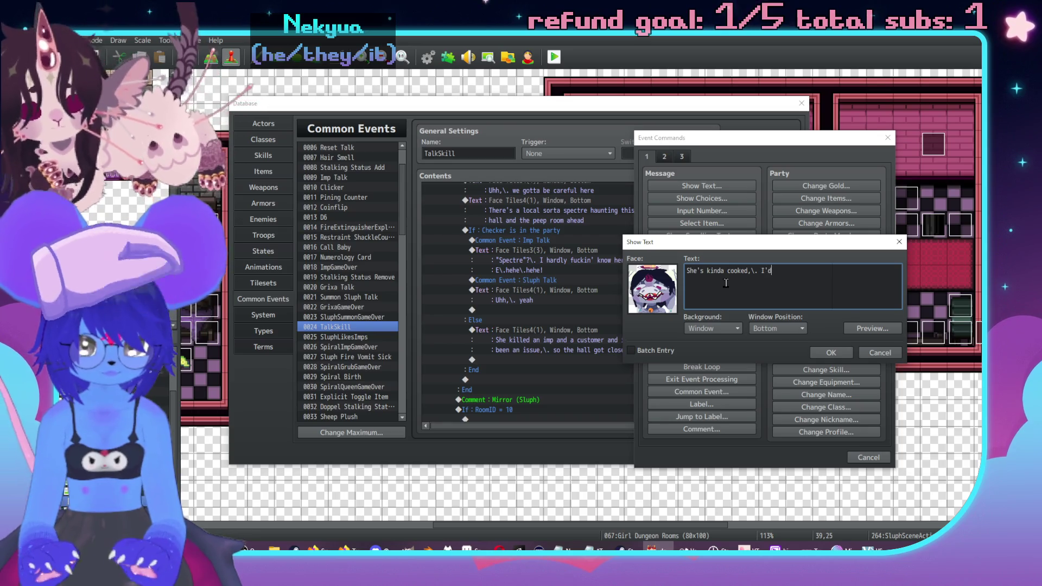
pyautogui.press('BackSpace')
pyautogui.press('BackSpace')
pyautogui.press('BackSpace')
pyautogui.write('c')
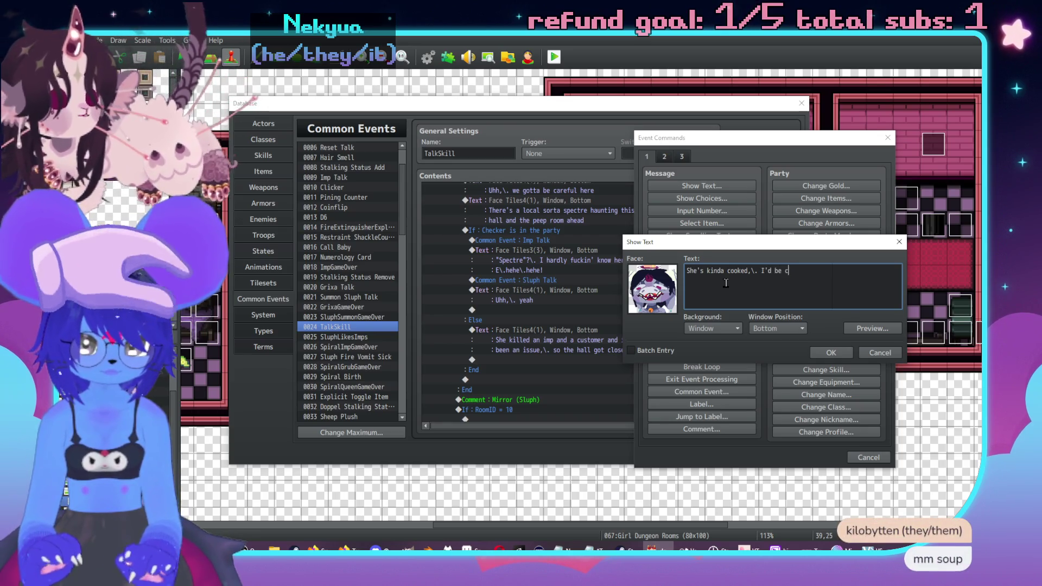
pyautogui.write('areful')
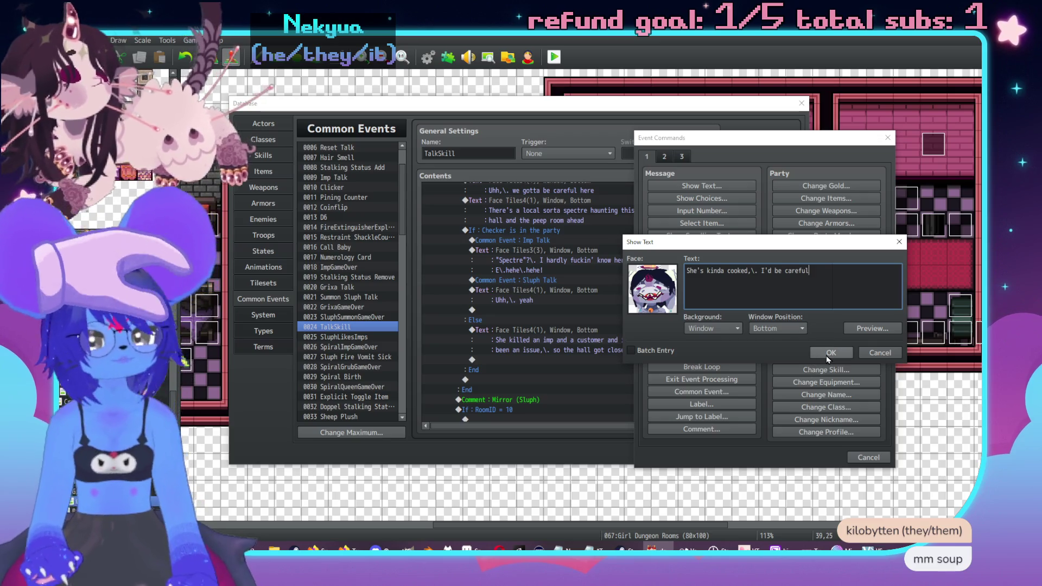
pyautogui.click(826, 356)
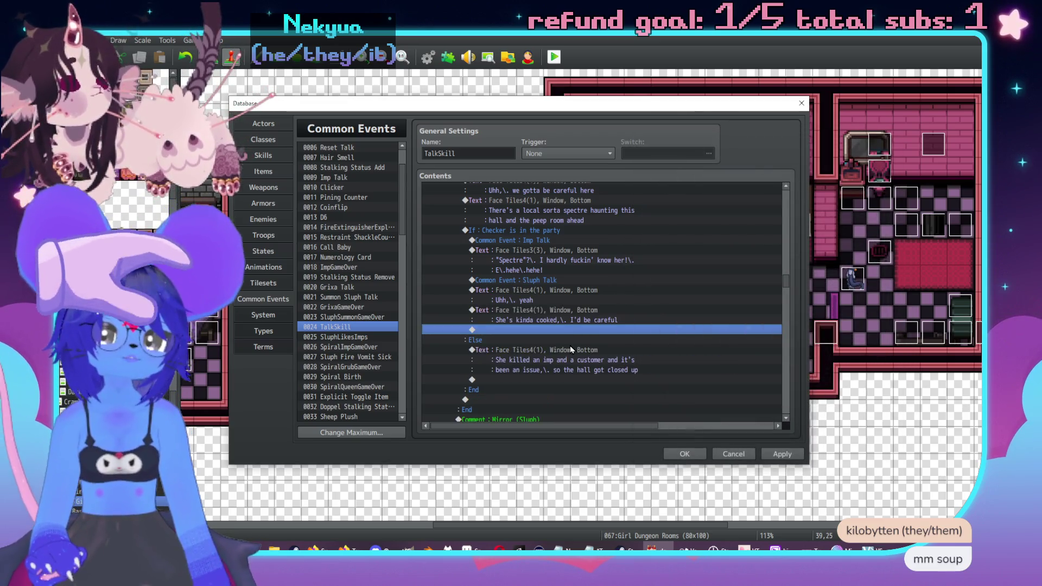
# Add a Conditional Branch on switch 0353 CheckerDislikesSluph is ON, with Else.
pyautogui.doubleClick(539, 331)
pyautogui.click(537, 341)
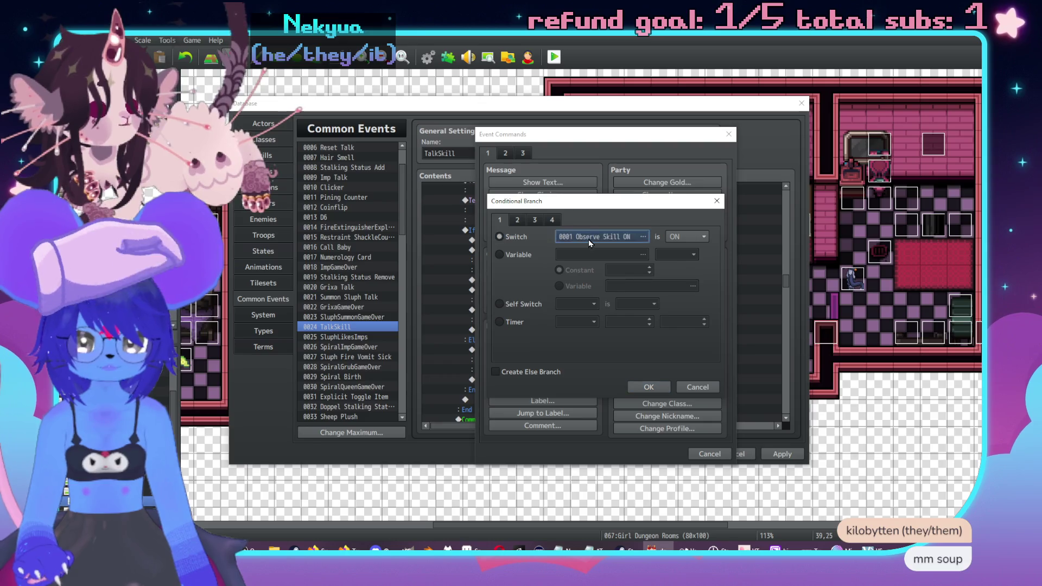
pyautogui.click(588, 240)
pyautogui.doubleClick(634, 313)
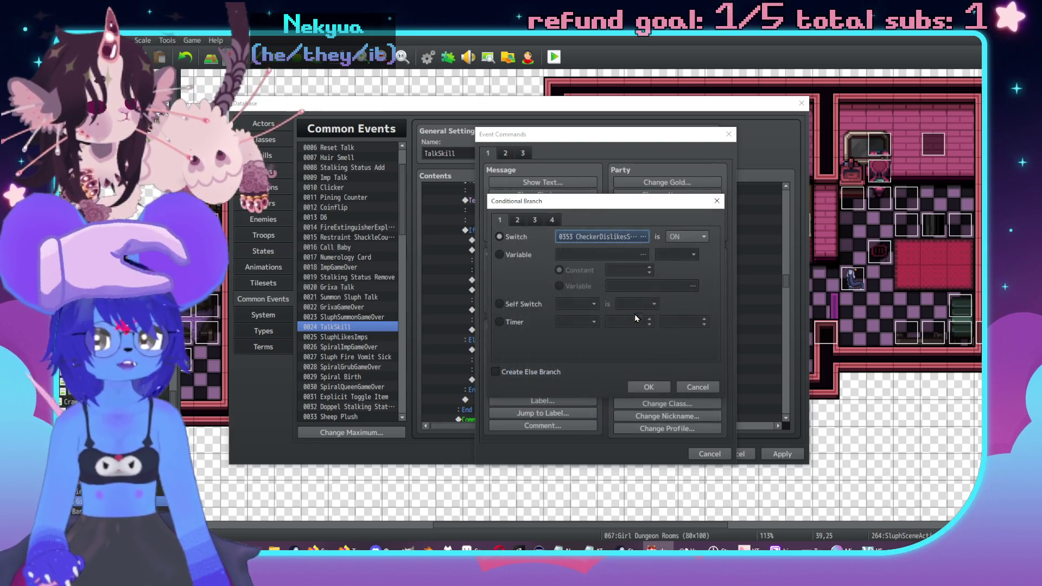
pyautogui.click(648, 387)
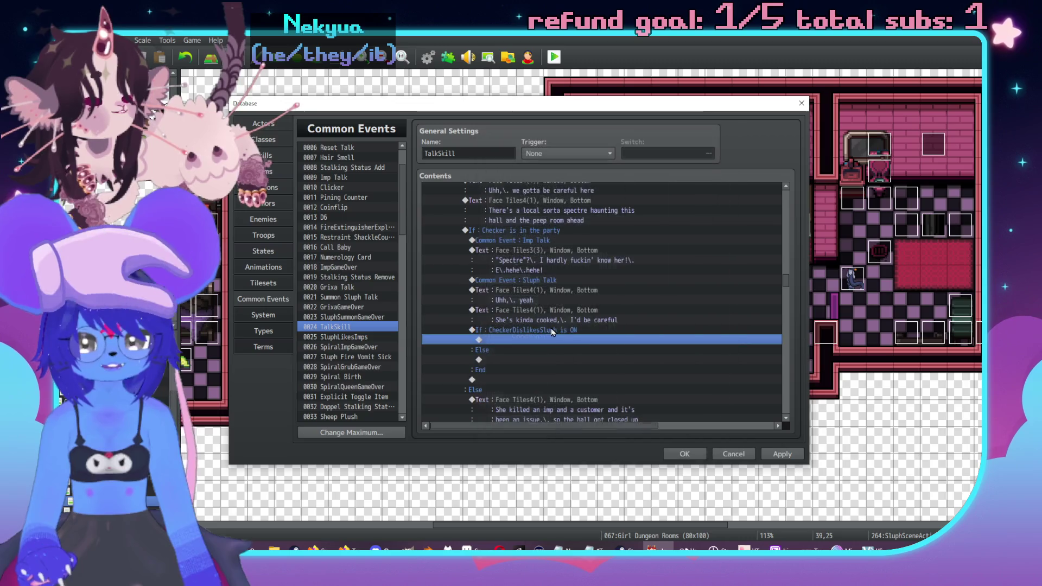
# Review the branch contents and open event commands at the empty line inside the new branch.
pyautogui.doubleClick(571, 293)
pyautogui.moveTo(585, 133); pyautogui.dragTo(811, 132)
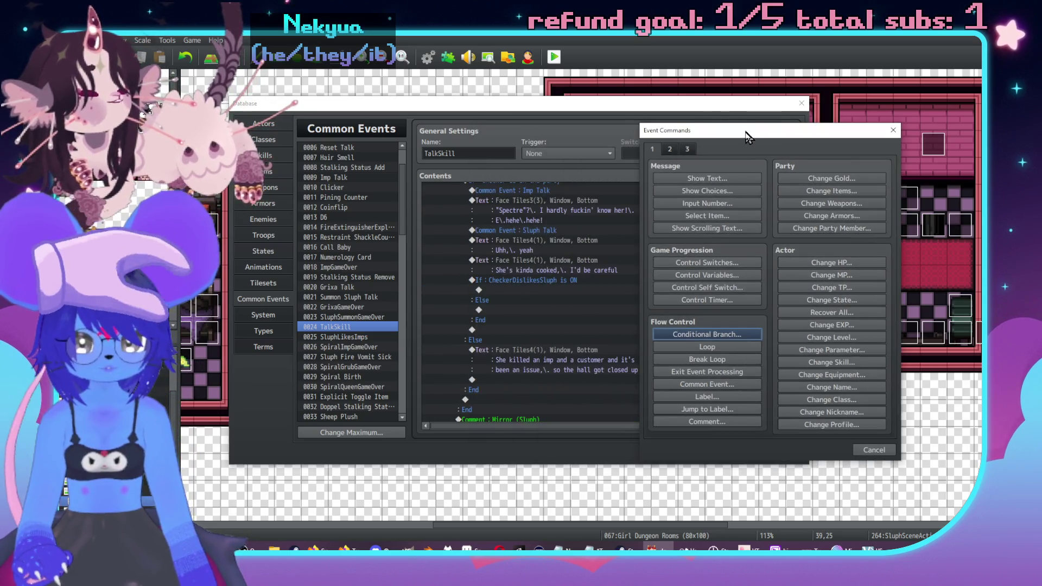
pyautogui.click(873, 450)
pyautogui.scroll(3, 540, 263)
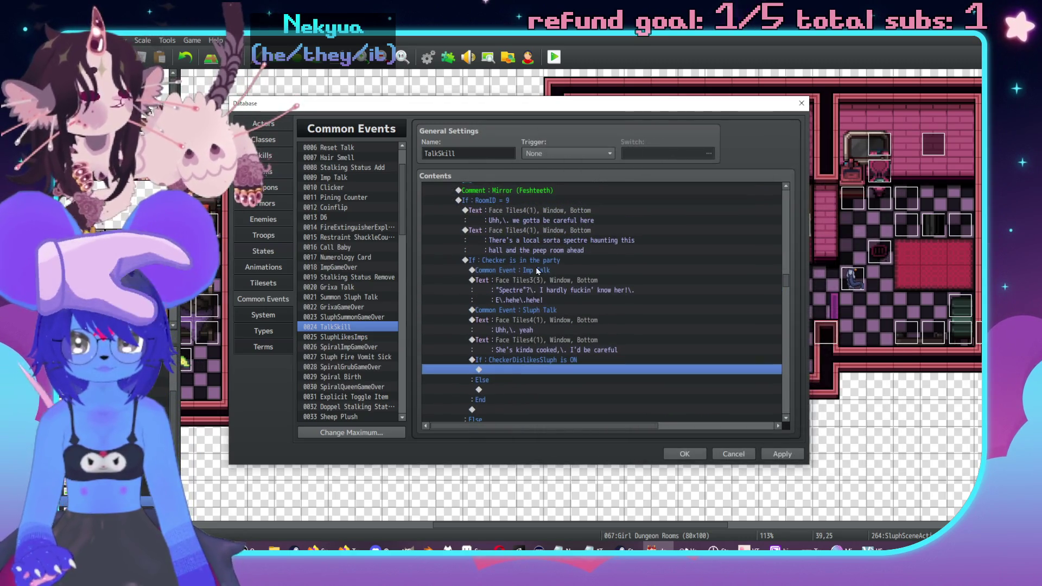
pyautogui.click(584, 270)
pyautogui.scroll(-2, 580, 272)
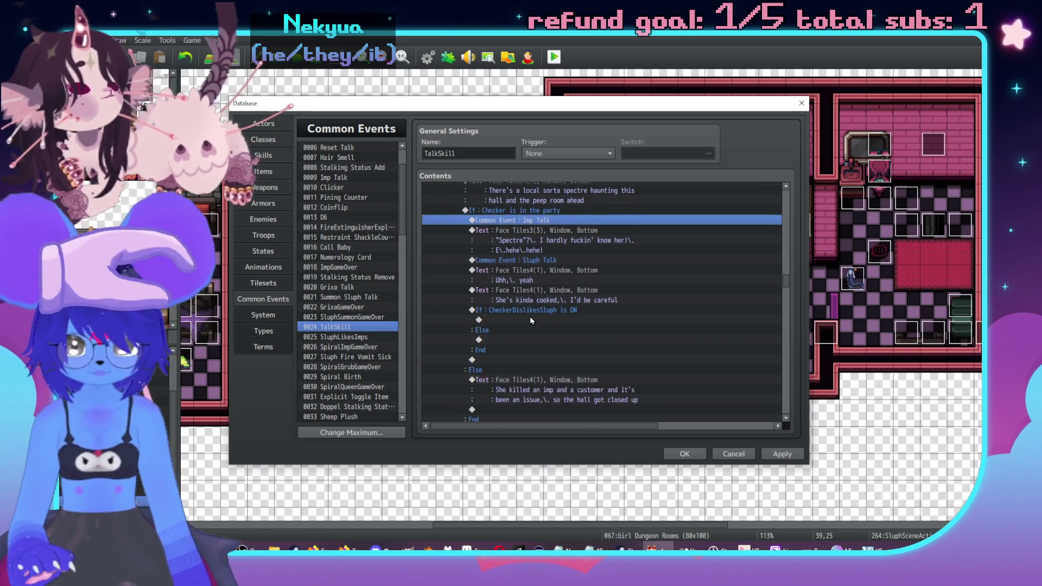
pyautogui.click(528, 319)
pyautogui.doubleClick(546, 328)
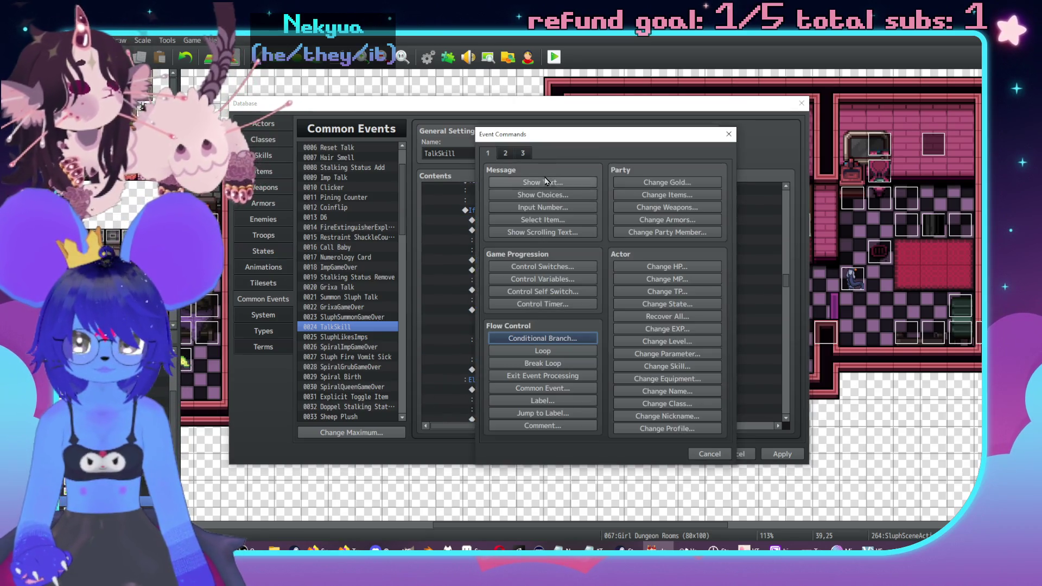
# Add a Face Tiles3 red-demon message: 'Oh,\. lighten the fuck up,\. lollipop' with a 'lead us into death' line.
pyautogui.click(545, 193)
pyautogui.click(677, 361)
pyautogui.click(558, 181)
pyautogui.doubleClick(494, 282)
pyautogui.click(486, 240)
pyautogui.press('Up')
pyautogui.doubleClick(707, 222)
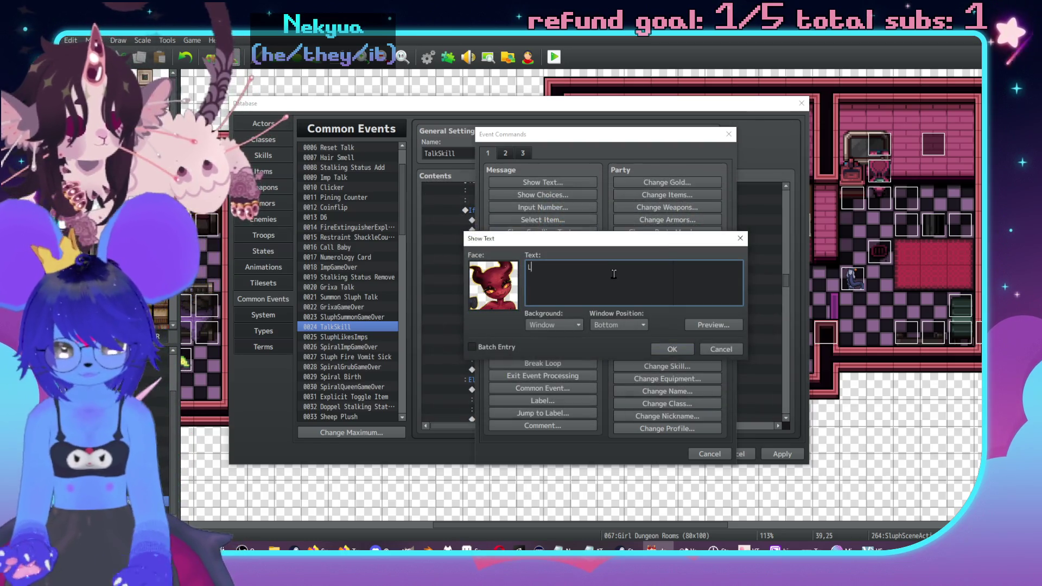
pyautogui.write('Oh,\\. lighten the fuck up.\\.')
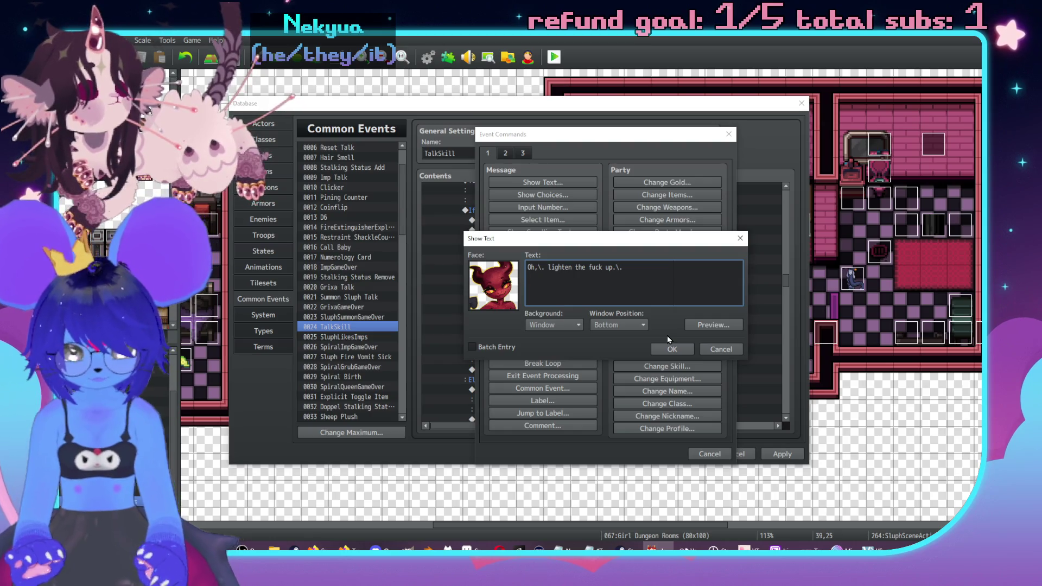
pyautogui.press('Return')
pyautogui.write("[1] here isn't gonna lead us into death.")
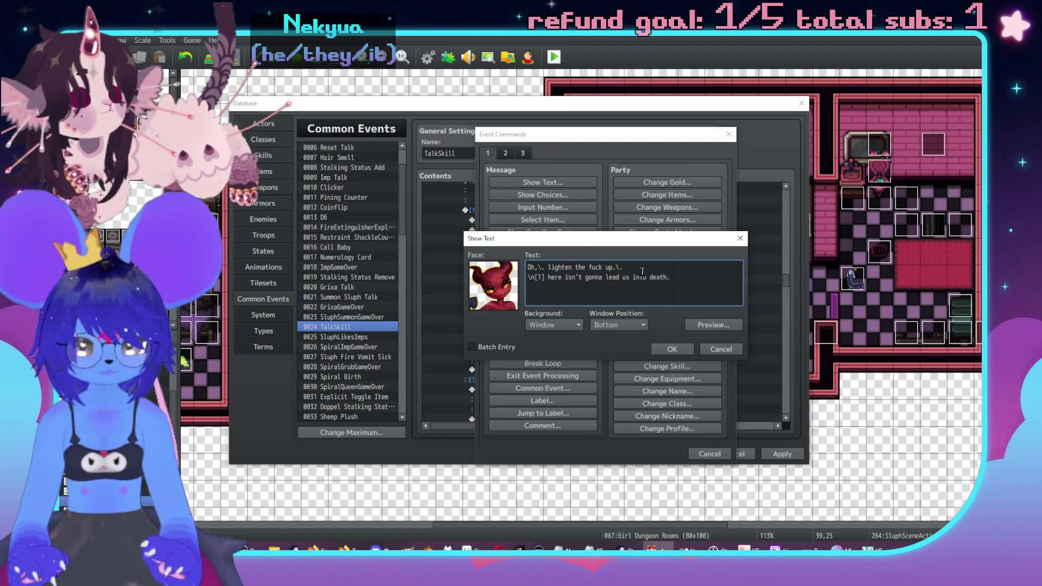
pyautogui.write(',\\. lollipop')
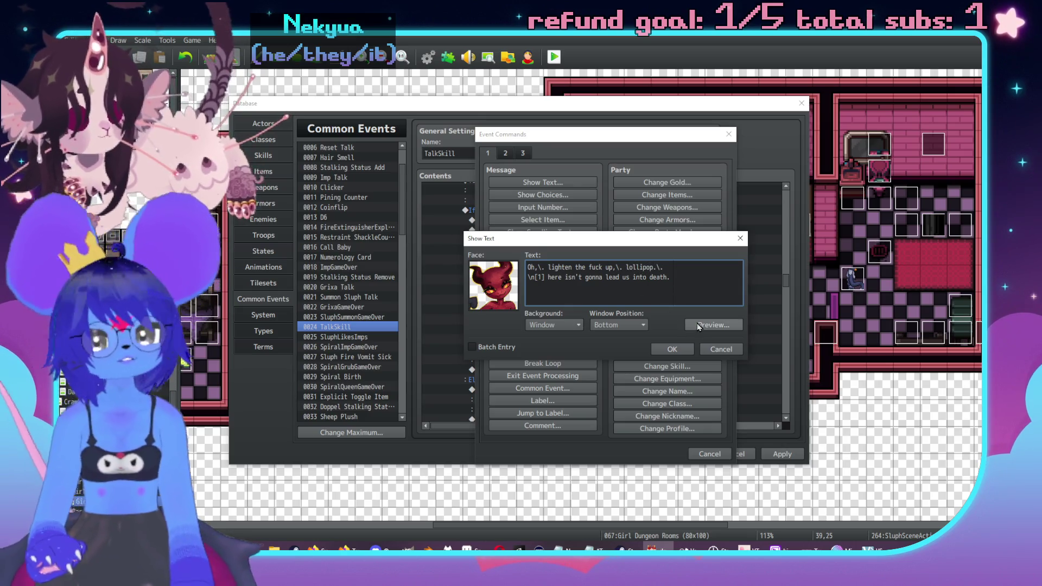
pyautogui.click(669, 350)
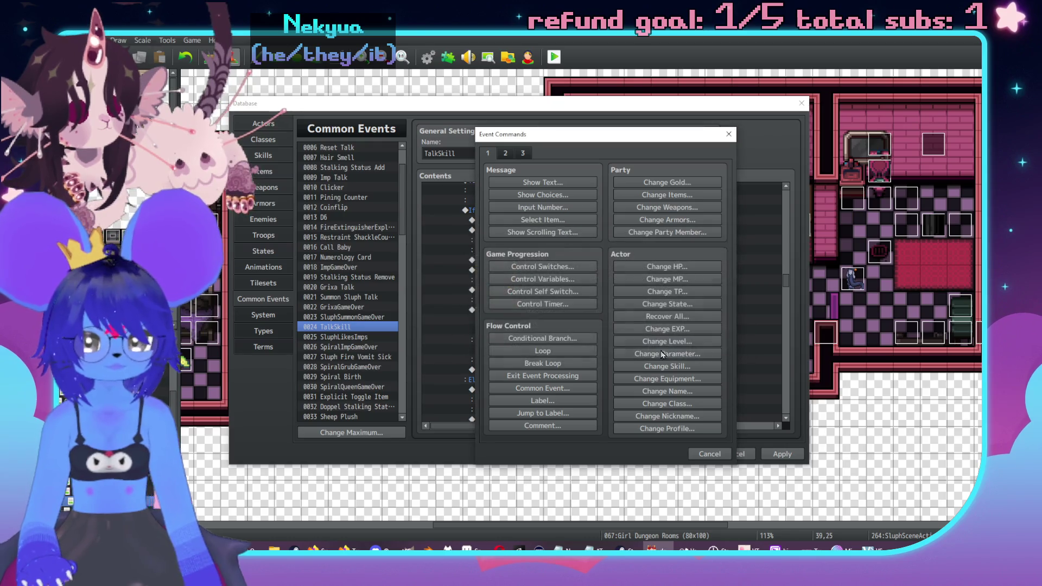
# Reopen the demon's message and add a trailing period.
pyautogui.scroll(-2, 594, 287)
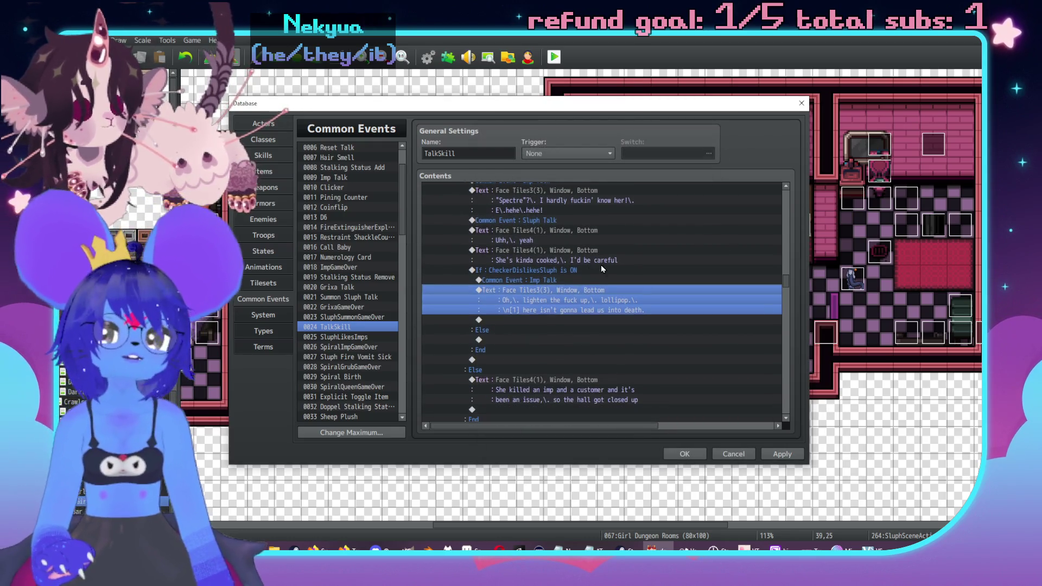
pyautogui.press('Return')
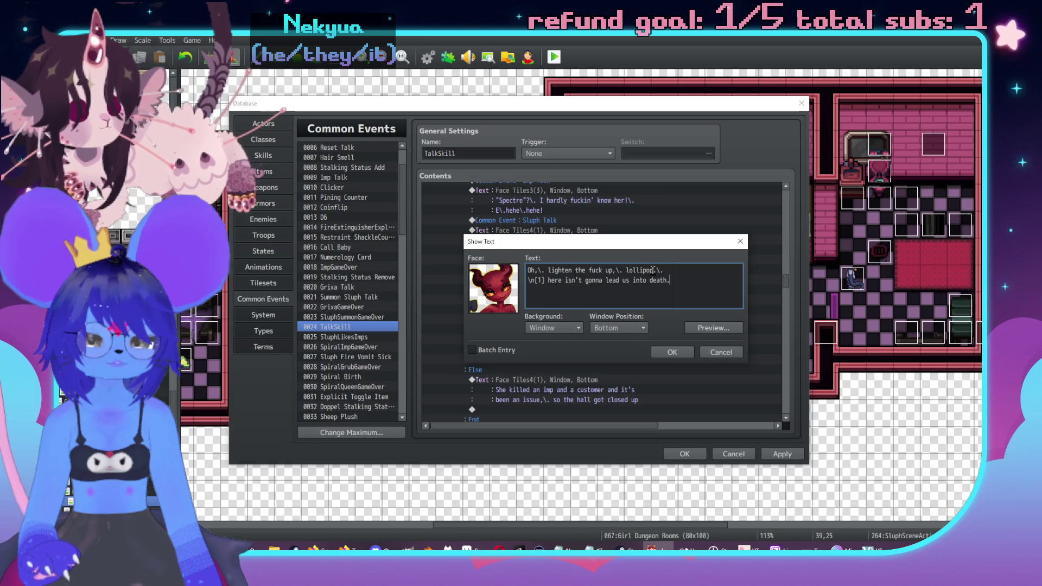
pyautogui.write('.')
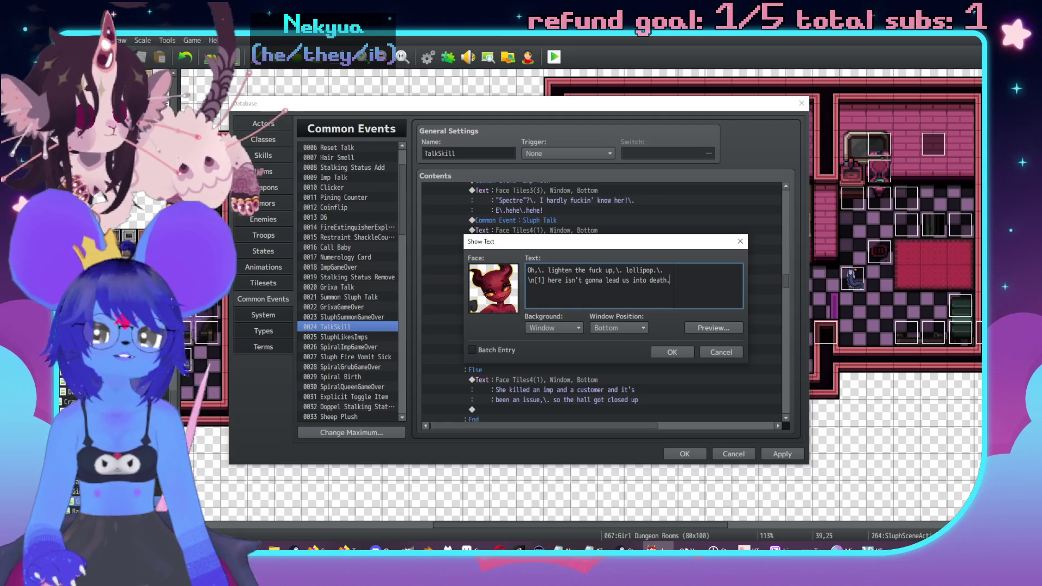
pyautogui.hotkey('alt', 'Tab')
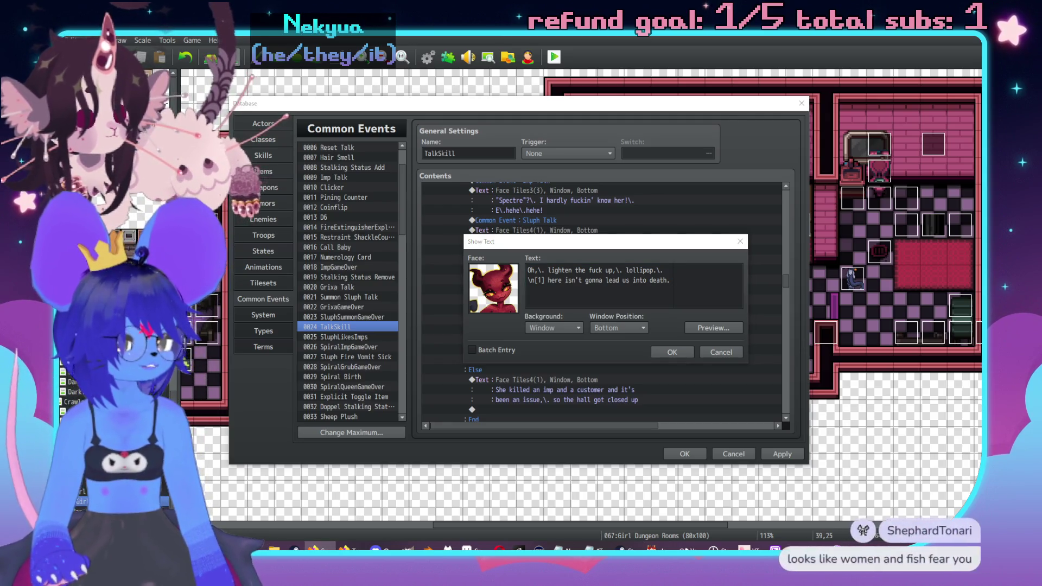
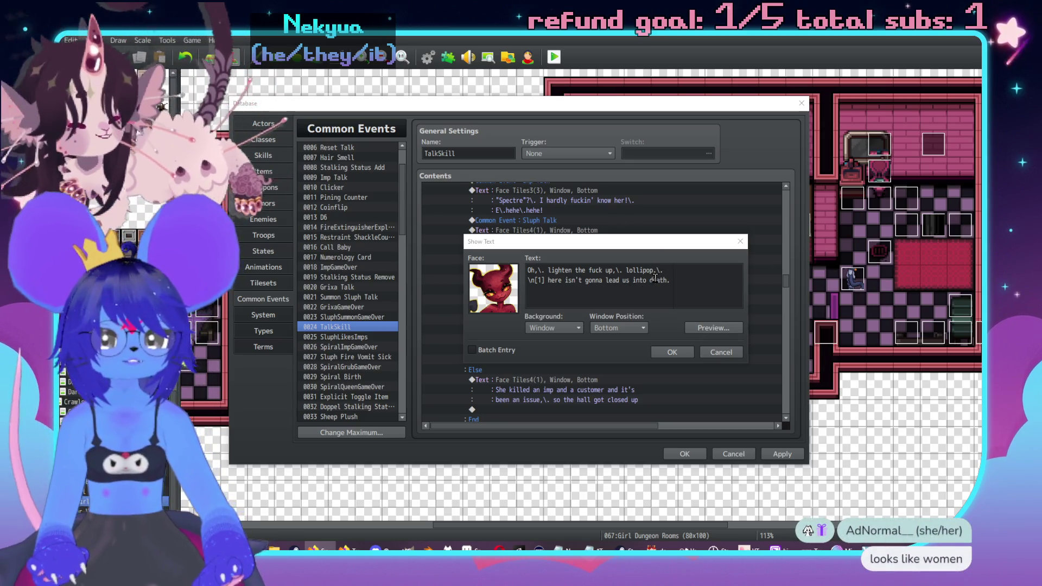
# Change the Imp's line to call the listener 'alpine' instead of 'lollipop'.
pyautogui.moveTo(654, 270); pyautogui.dragTo(627, 271)
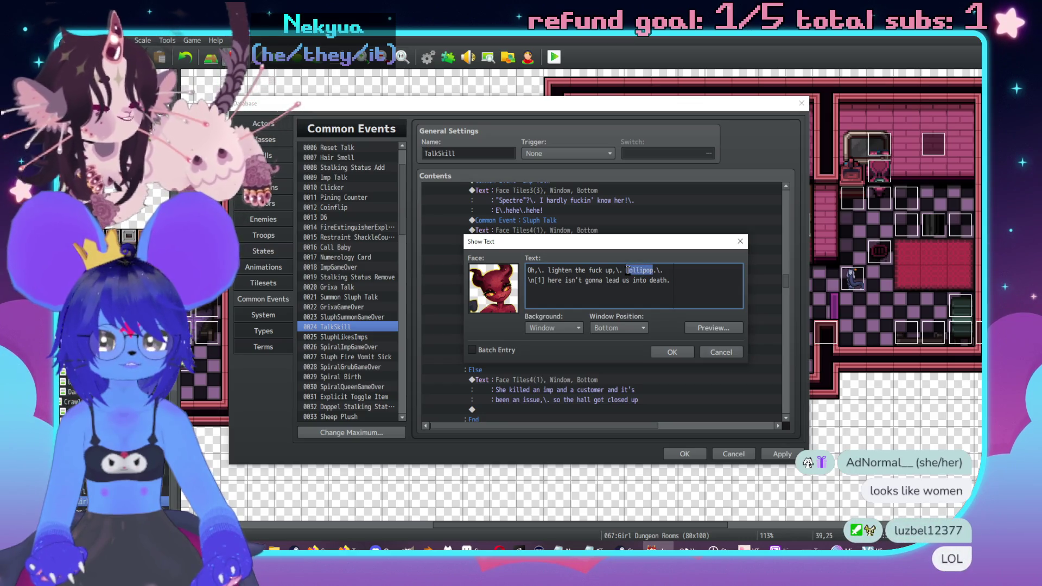
pyautogui.write('alpine')
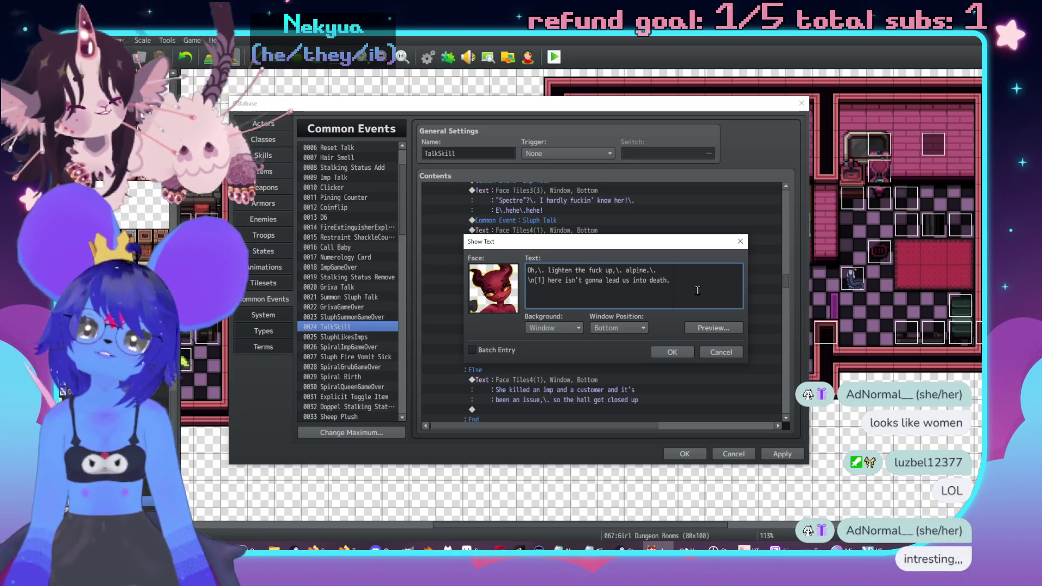
pyautogui.click(697, 290)
pyautogui.click(667, 351)
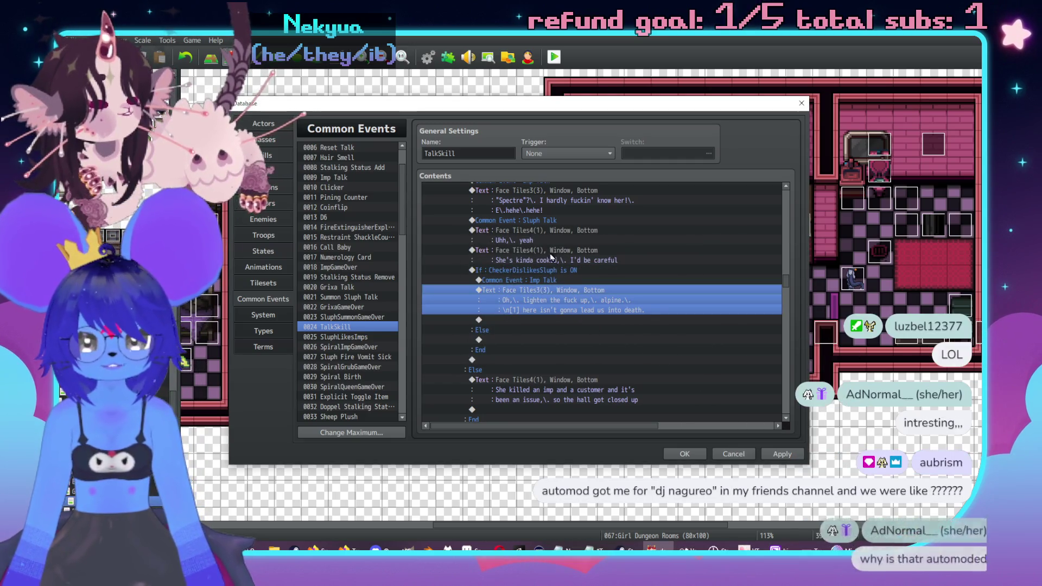
# Select the Sluph Talk call and the empty line inside the CheckerDislikesSluph branch.
pyautogui.click(548, 220)
pyautogui.scroll(-2, 624, 328)
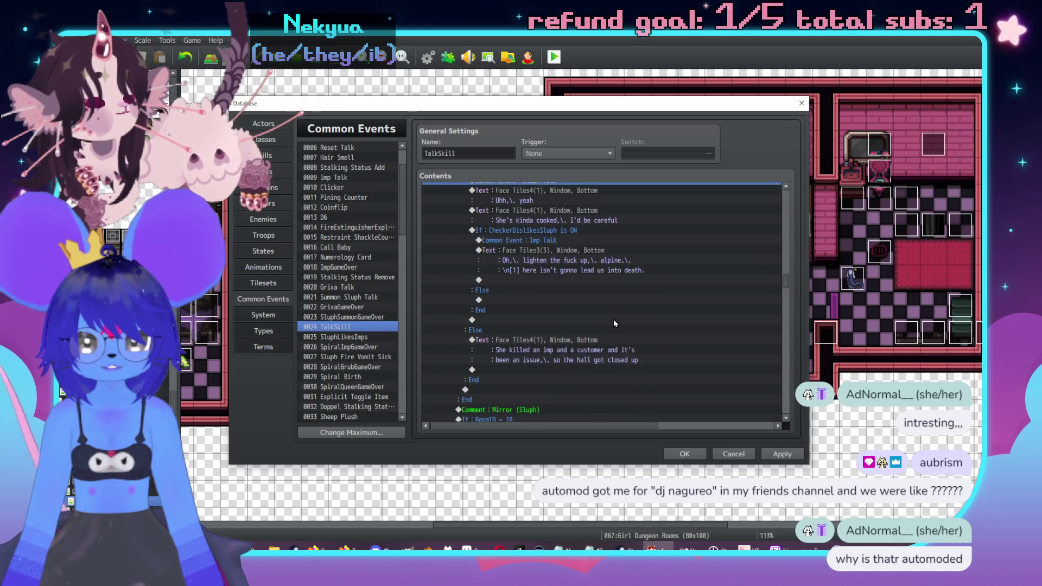
pyautogui.scroll(2, 613, 306)
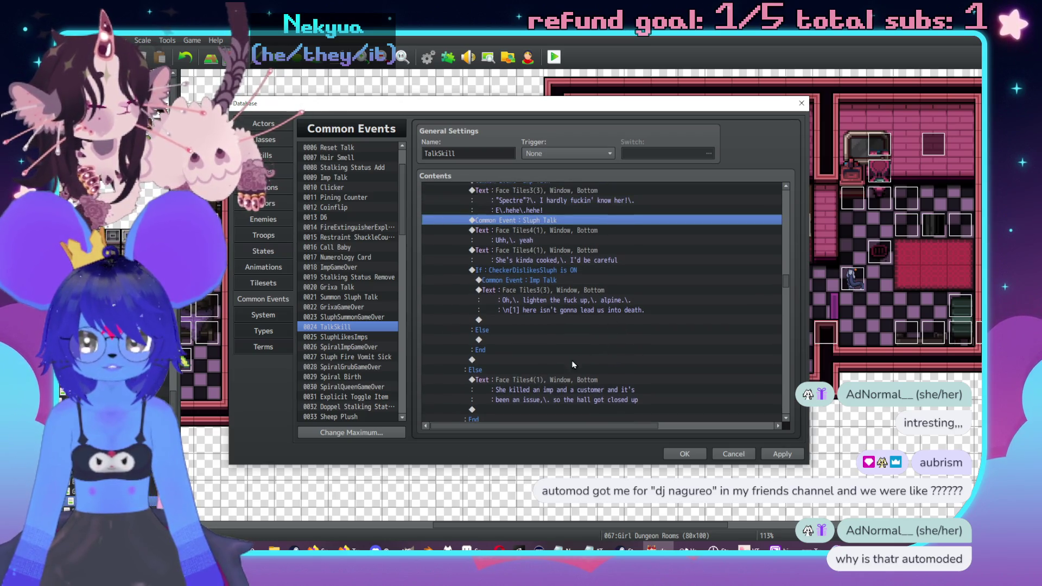
pyautogui.click(562, 319)
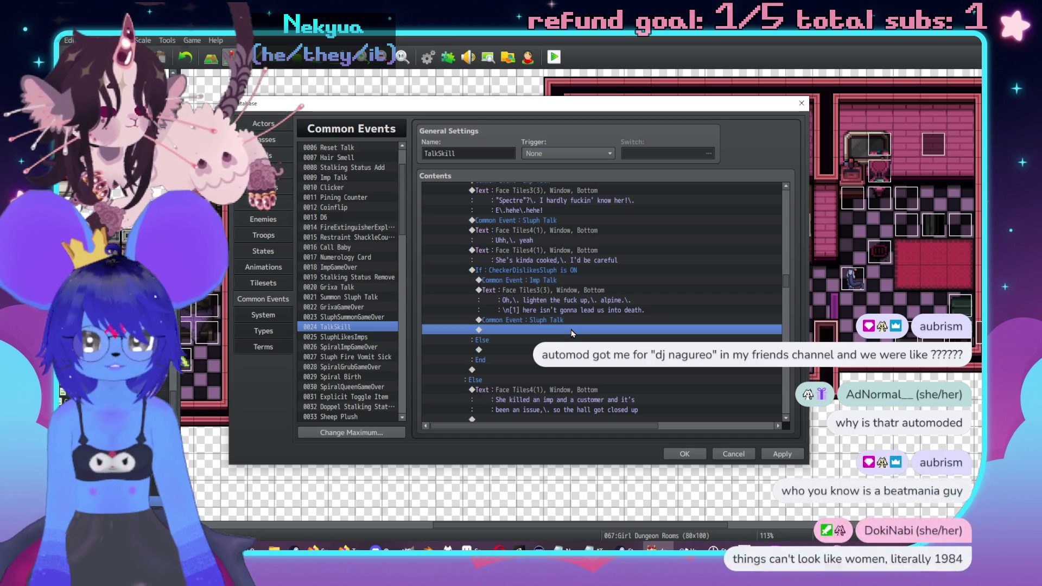
# Insert a Show Text command using the grey creature's face from Face Tiles4.
pyautogui.press('Return')
pyautogui.click(537, 183)
pyautogui.doubleClick(491, 287)
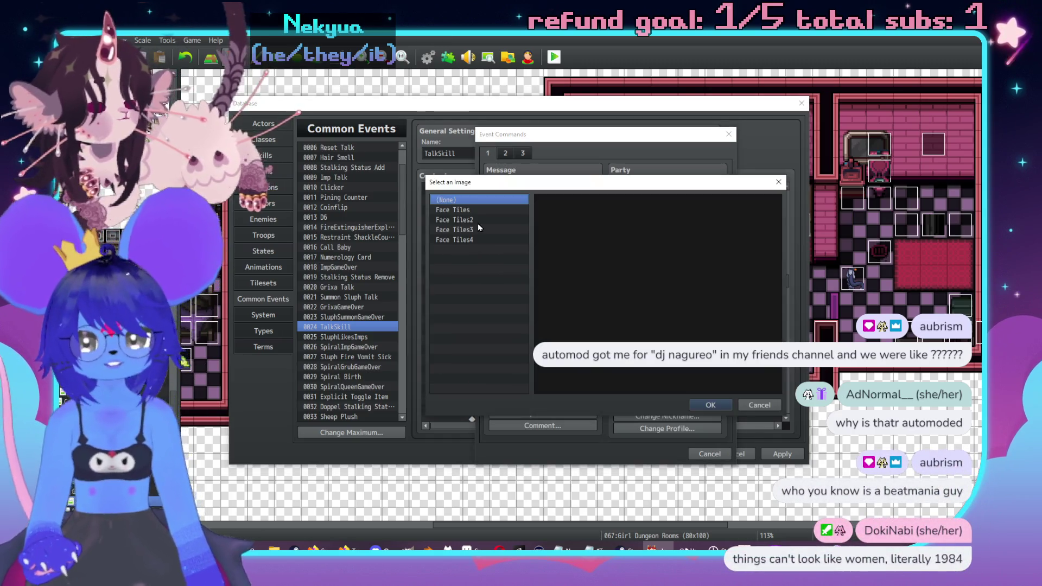
pyautogui.click(477, 223)
pyautogui.click(483, 234)
pyautogui.click(490, 239)
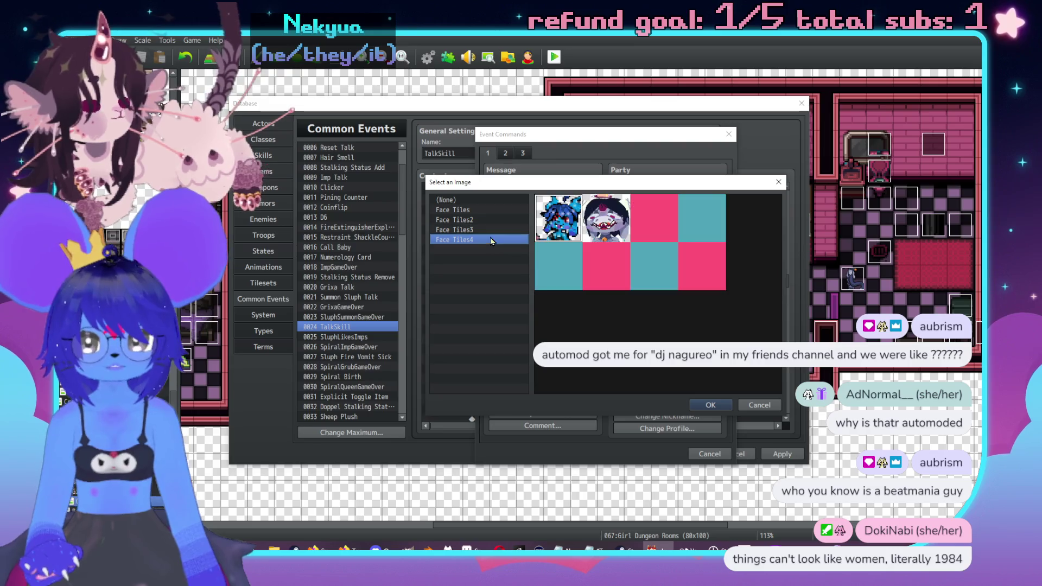
pyautogui.doubleClick(540, 239)
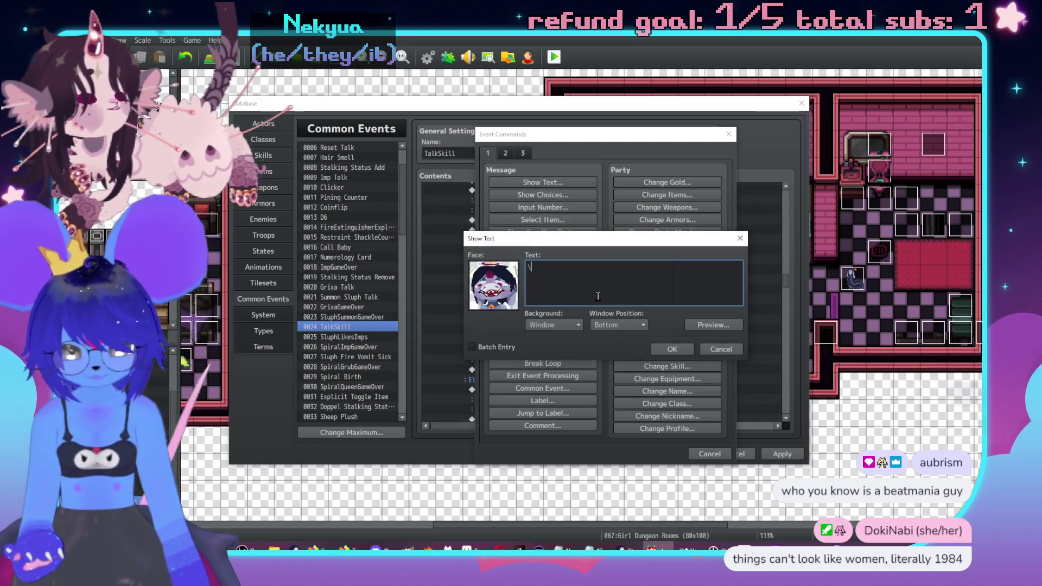
# Write the two-line message: Red doesn't know anything about this, it's not something she can control.
pyautogui.write('\\c[18]Red\\c[')
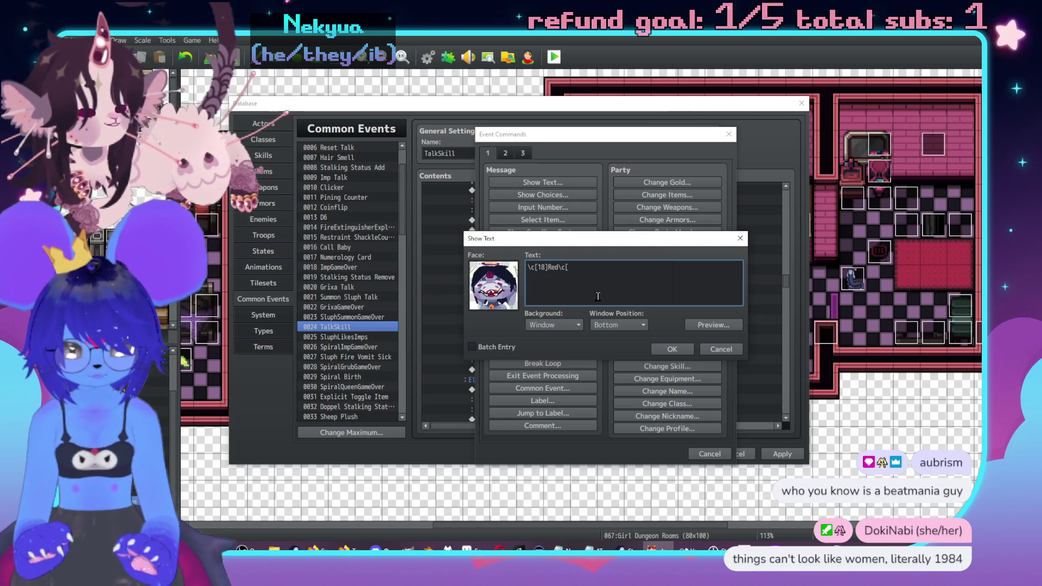
pyautogui.write("0] doesn't ")
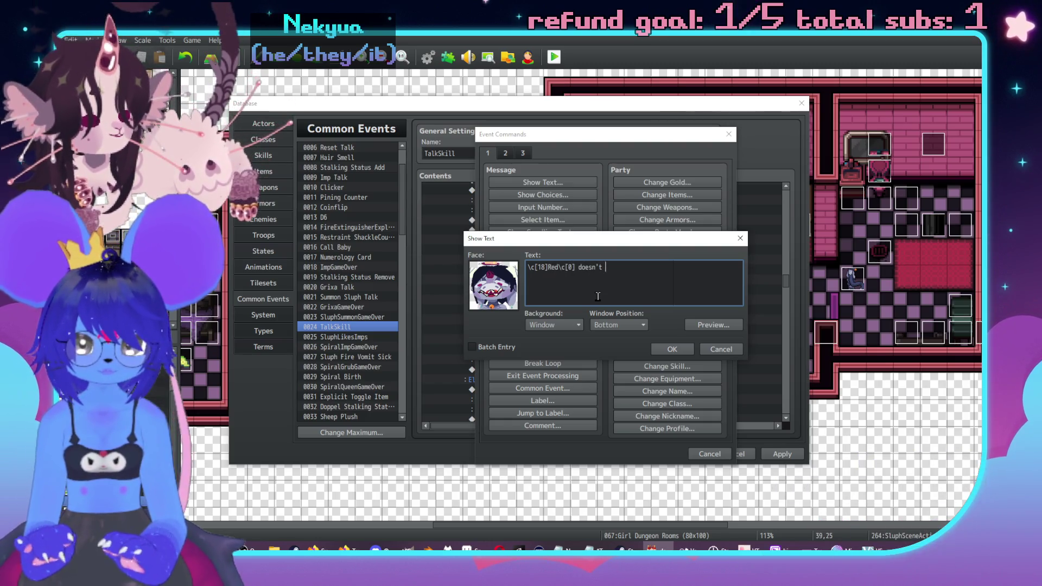
pyautogui.write('know anyt')
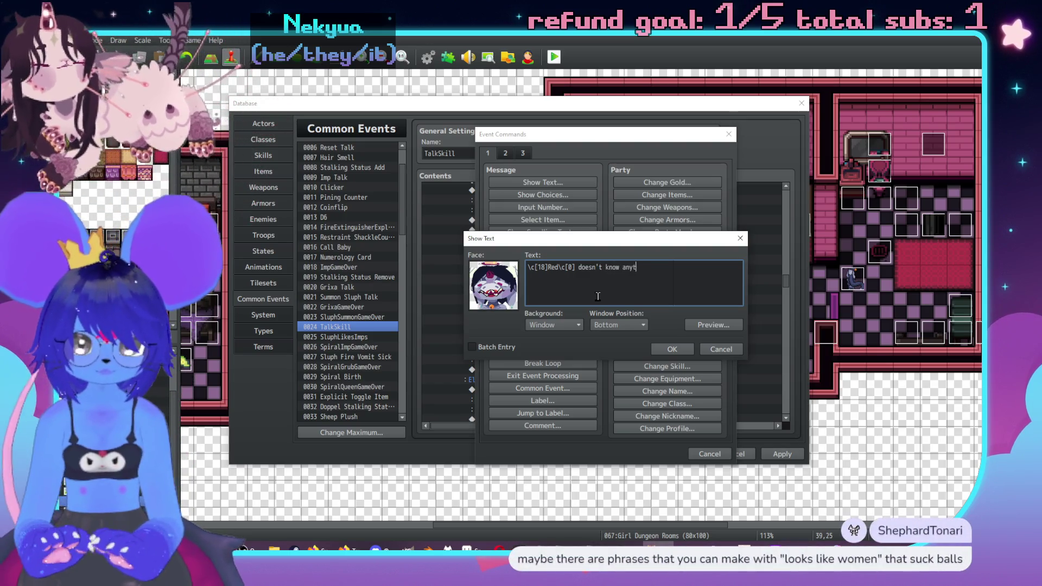
pyautogui.write(" ab abo it's")
pyautogui.press('BackSpace')
pyautogui.press('BackSpace')
pyautogui.press('BackSpace')
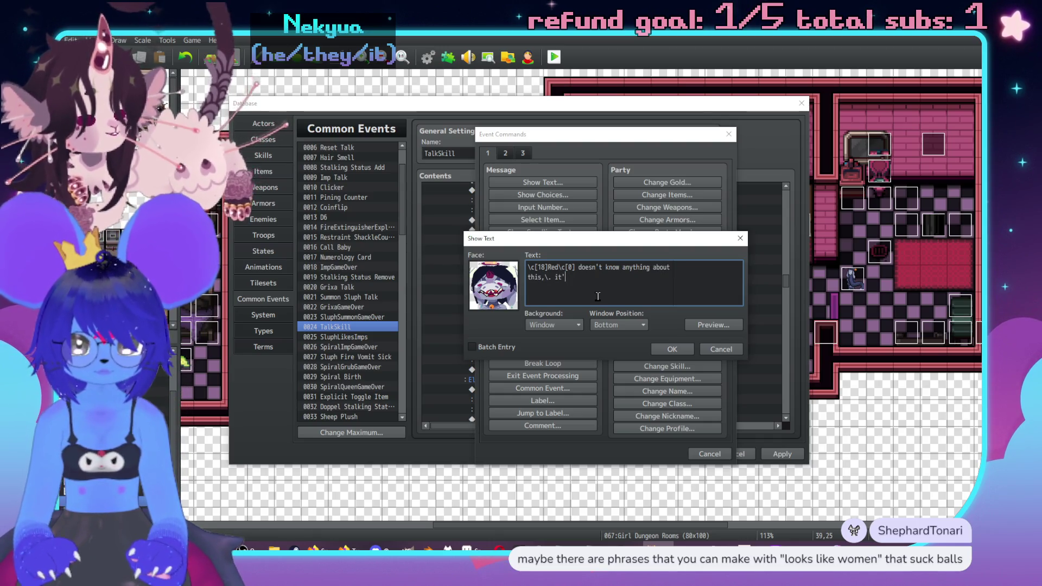
pyautogui.write('this,\\.')
pyautogui.press('Return')
pyautogui.write("it's not something she can control for")
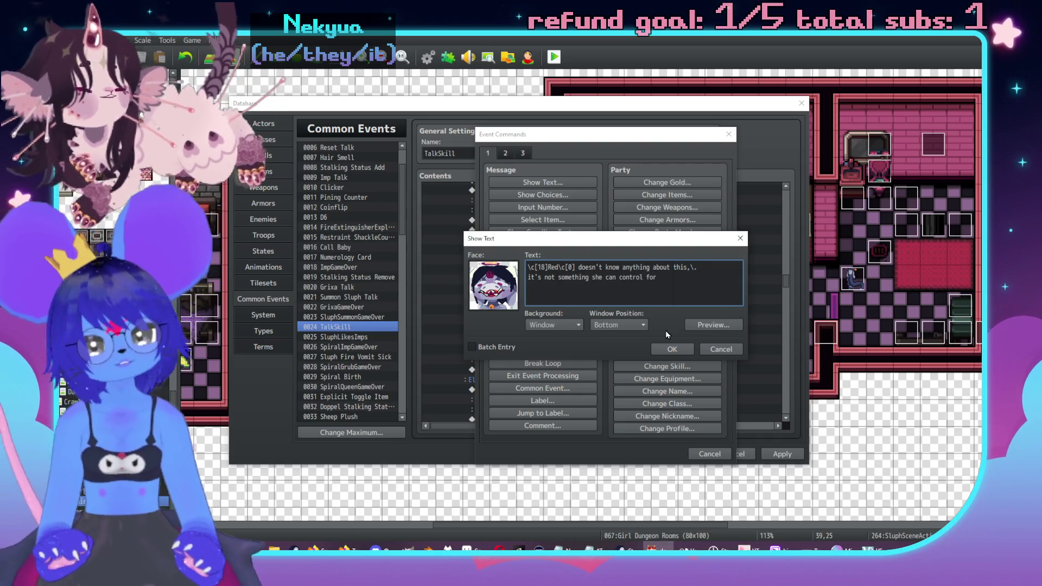
pyautogui.click(672, 349)
pyautogui.scroll(-2, 551, 360)
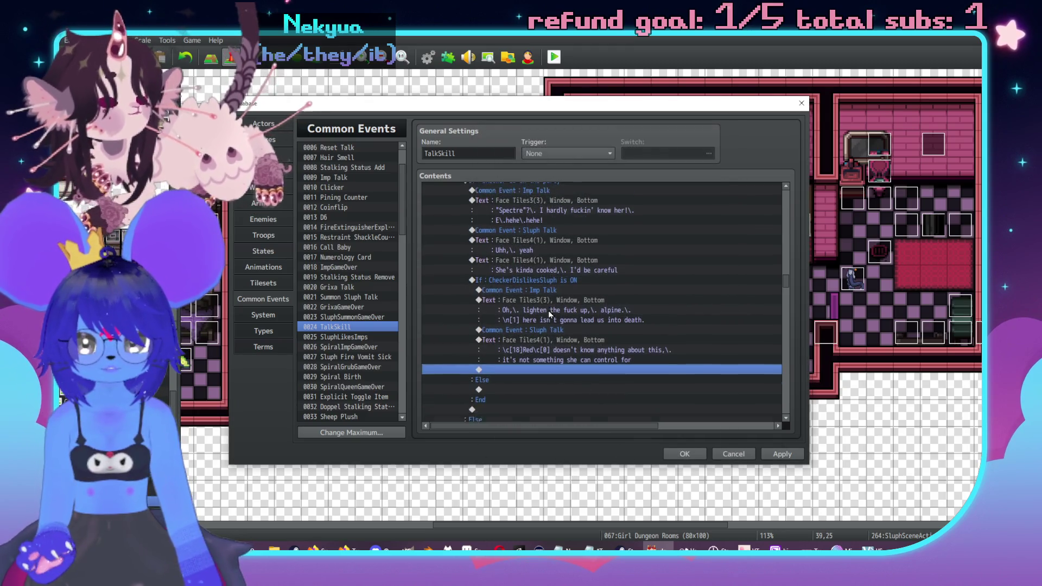
# Copy the Imp Talk call and its text line into the Else branch.
pyautogui.click(532, 232)
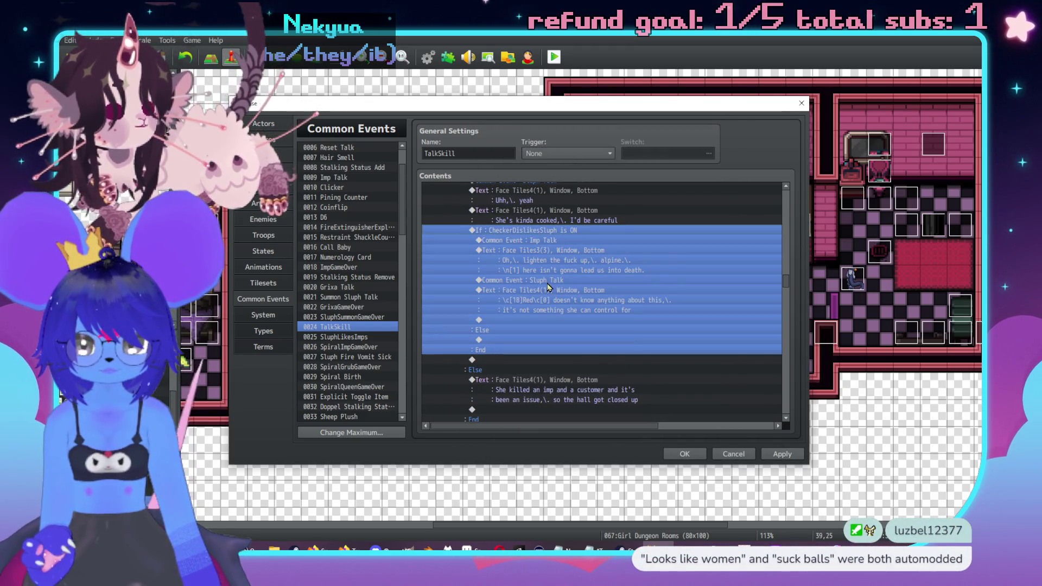
pyautogui.scroll(-4, 539, 293)
pyautogui.scroll(3, 543, 320)
pyautogui.scroll(2, 540, 316)
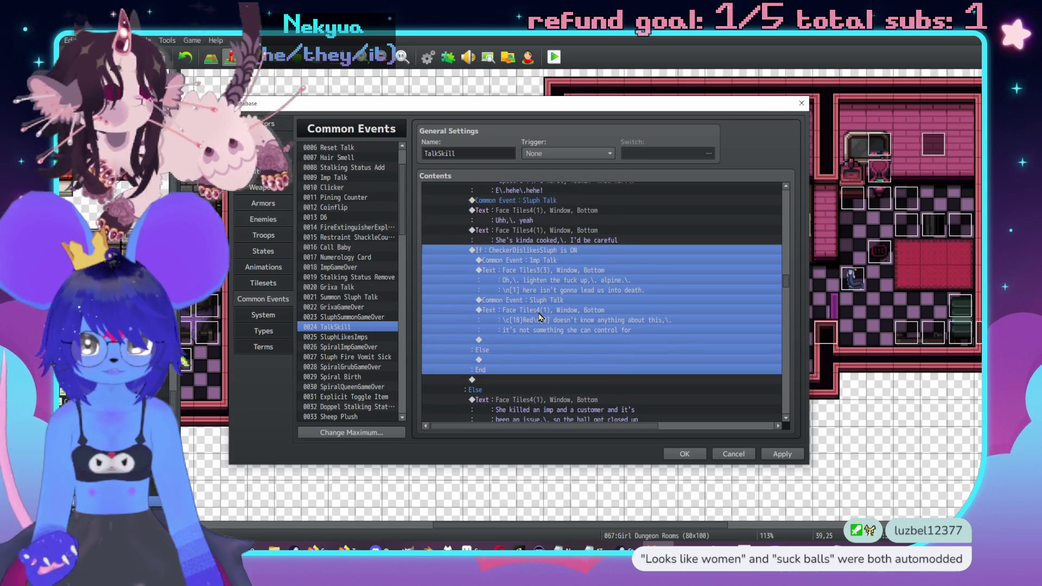
pyautogui.click(550, 270)
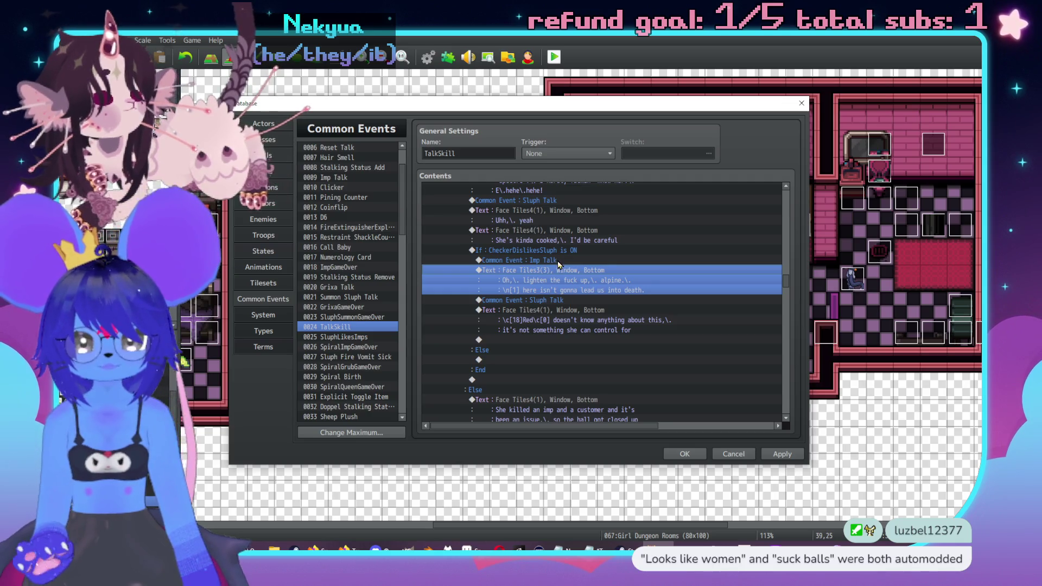
pyautogui.keyDown('shift'); pyautogui.click(567, 261); pyautogui.keyUp('shift')
pyautogui.hotkey('ctrl', 'c')
pyautogui.click(543, 359)
pyautogui.hotkey('ctrl', 'v')
# Rewrite the pasted Imp line as 'Cooked?\. Cooked like how?'.
pyautogui.doubleClick(552, 373)
pyautogui.write('c')
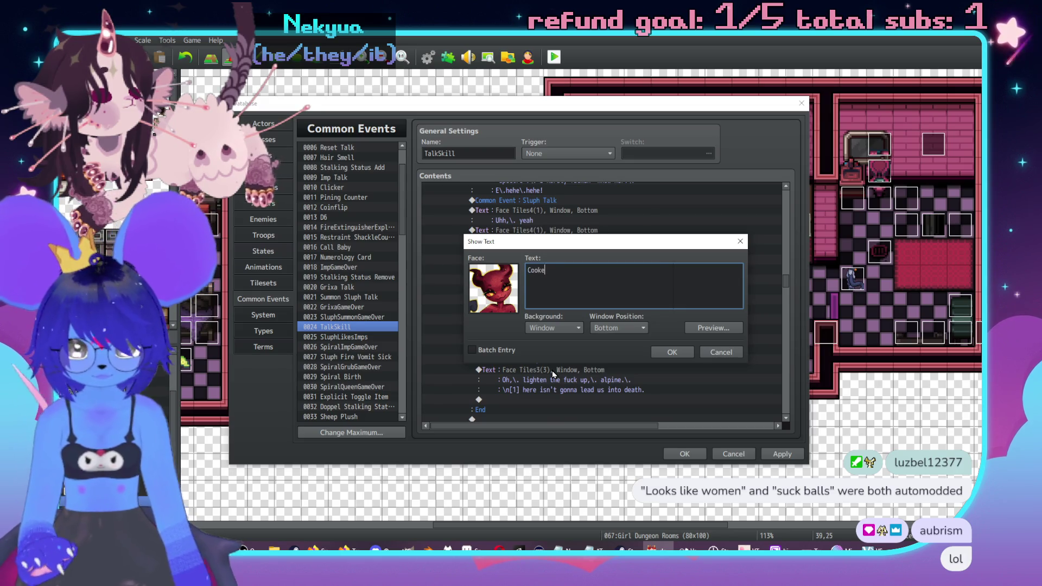
pyautogui.write('d?\\.COo')
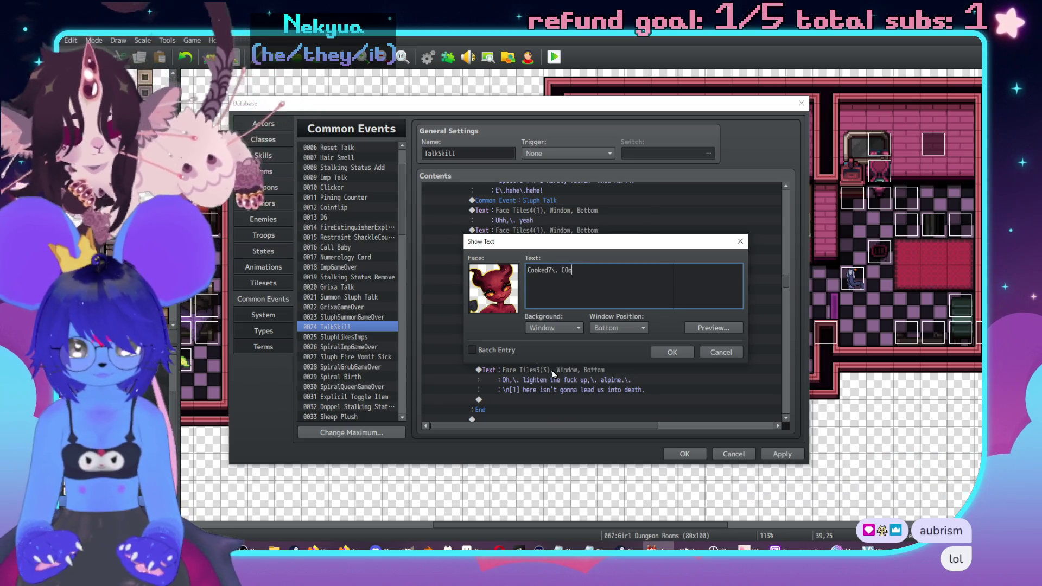
pyautogui.write(' like how?')
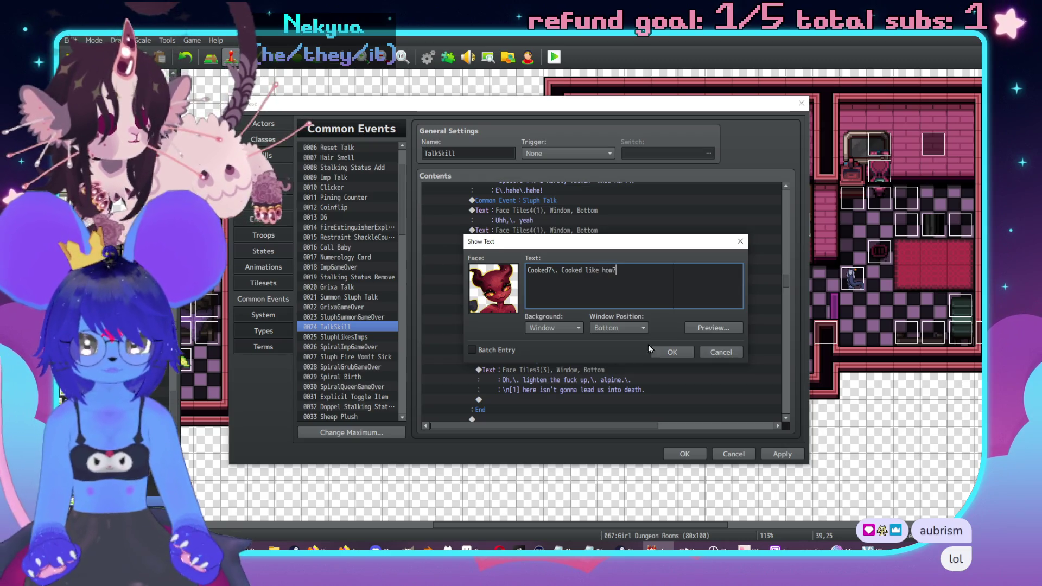
pyautogui.click(666, 353)
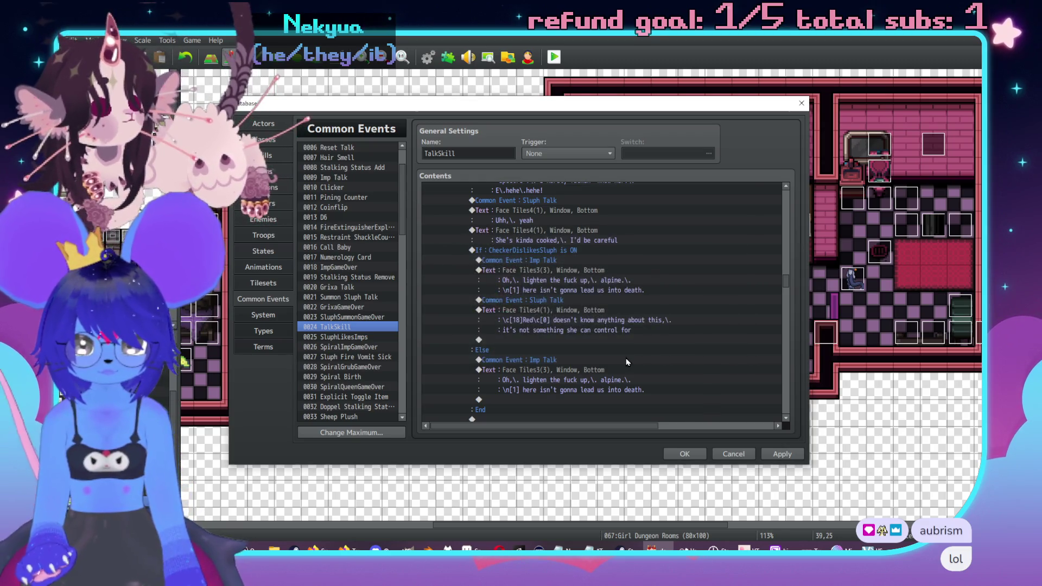
# Select the Sluph Talk rows and choose the spot below the Cooked line for them.
pyautogui.click(636, 330)
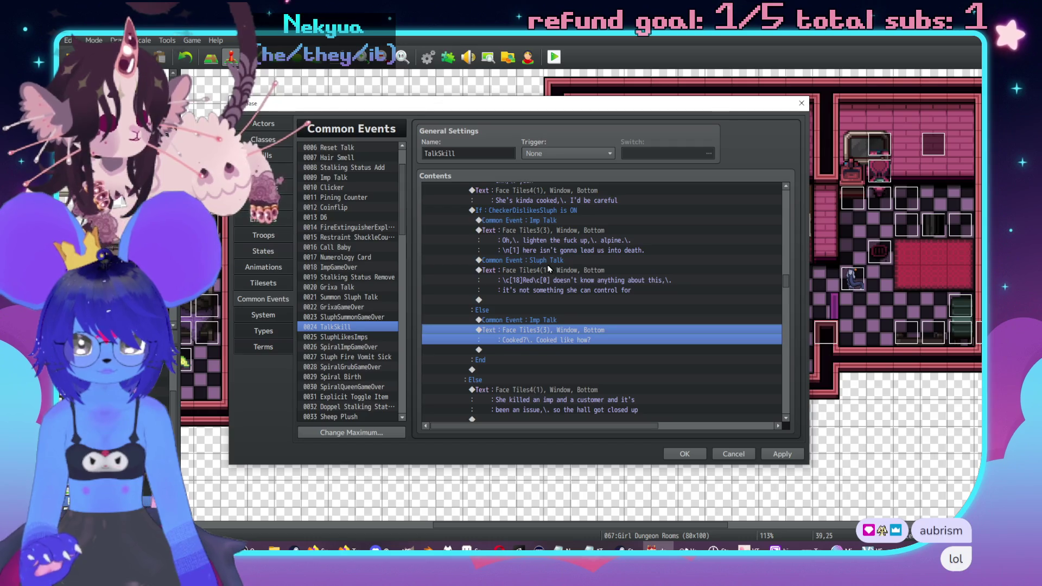
pyautogui.moveTo(559, 261); pyautogui.dragTo(554, 271)
pyautogui.scroll(-1, 564, 271)
pyautogui.click(553, 309)
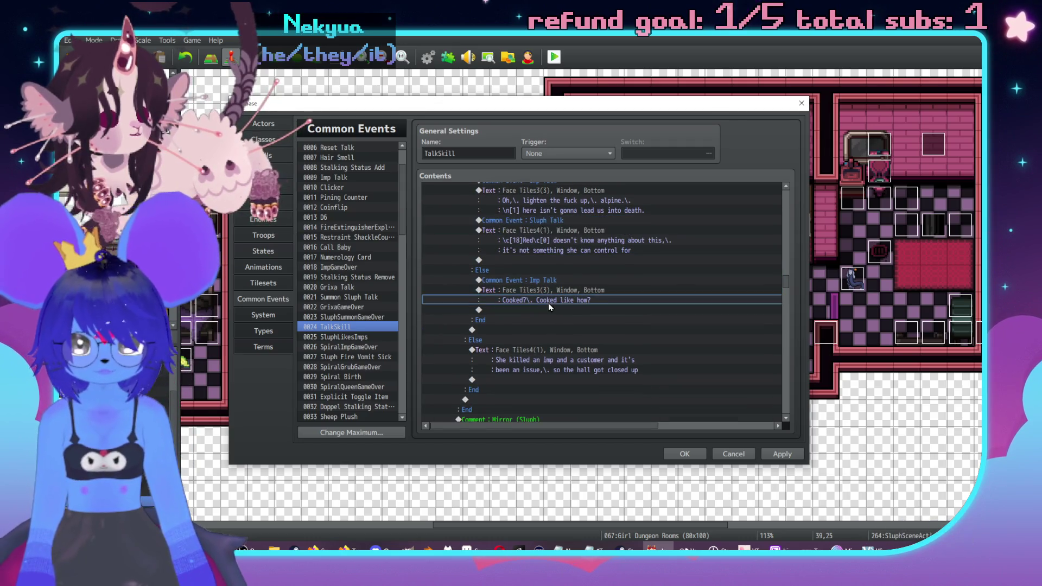
# Paste the Sluph Talk rows and reword Sluph's line to 'Cooked like violent and unstable'.
pyautogui.hotkey('ctrl', 'v')
pyautogui.doubleClick(555, 319)
pyautogui.hotkey('ctrl', 'a')
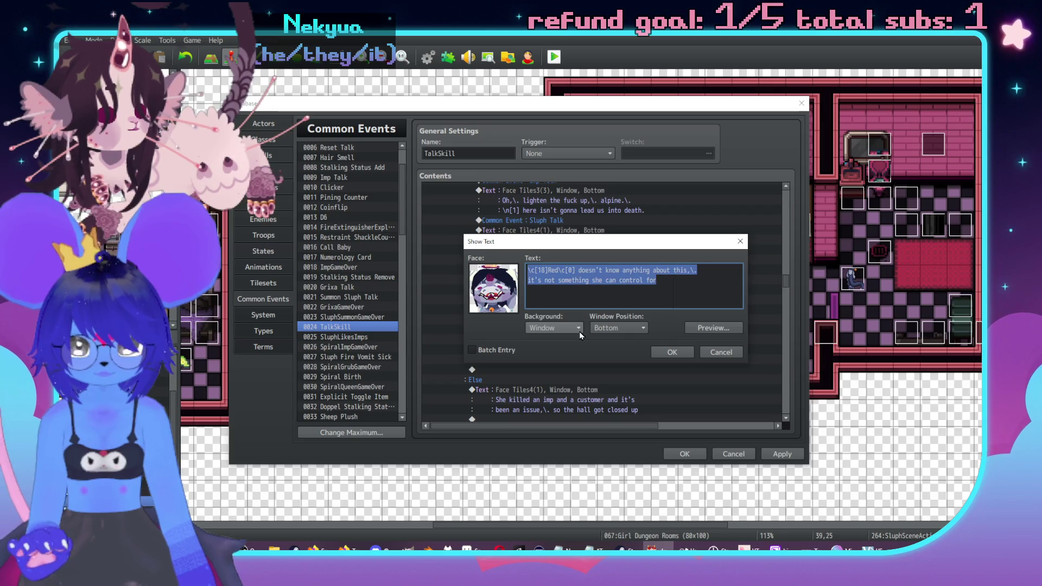
pyautogui.write('Cooked like')
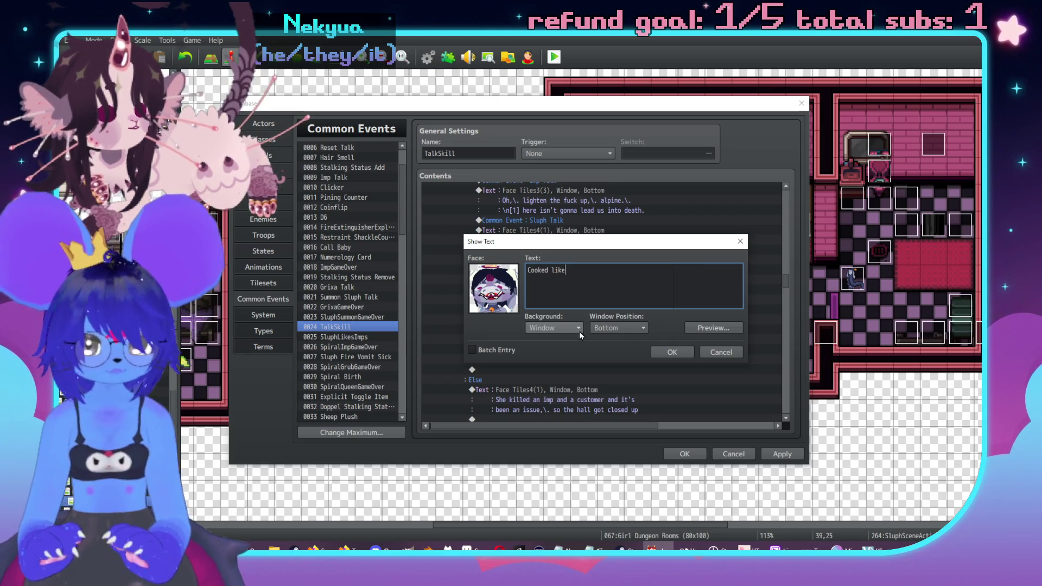
pyautogui.write(' ins')
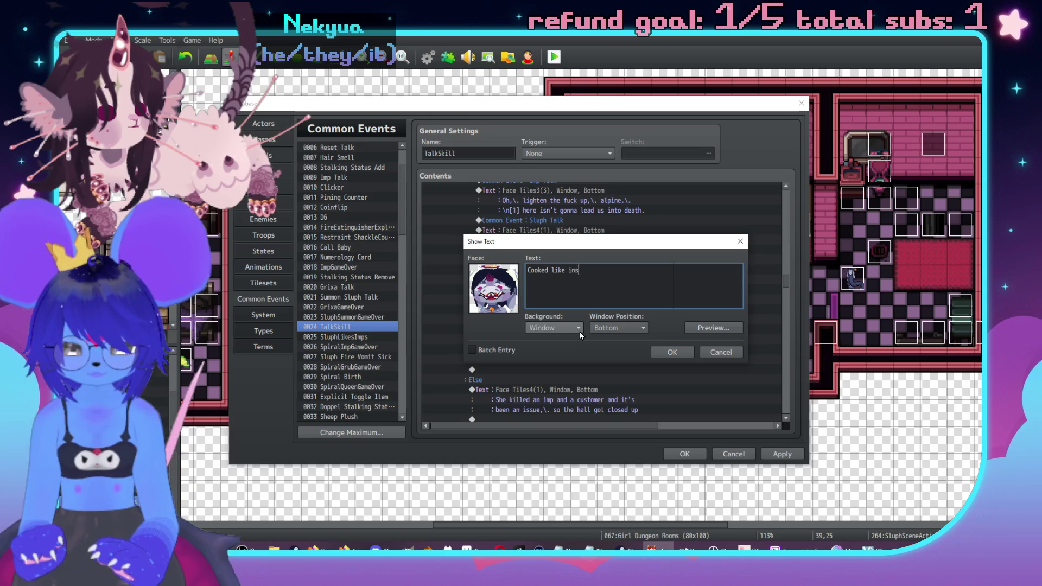
pyautogui.write('ane and violet')
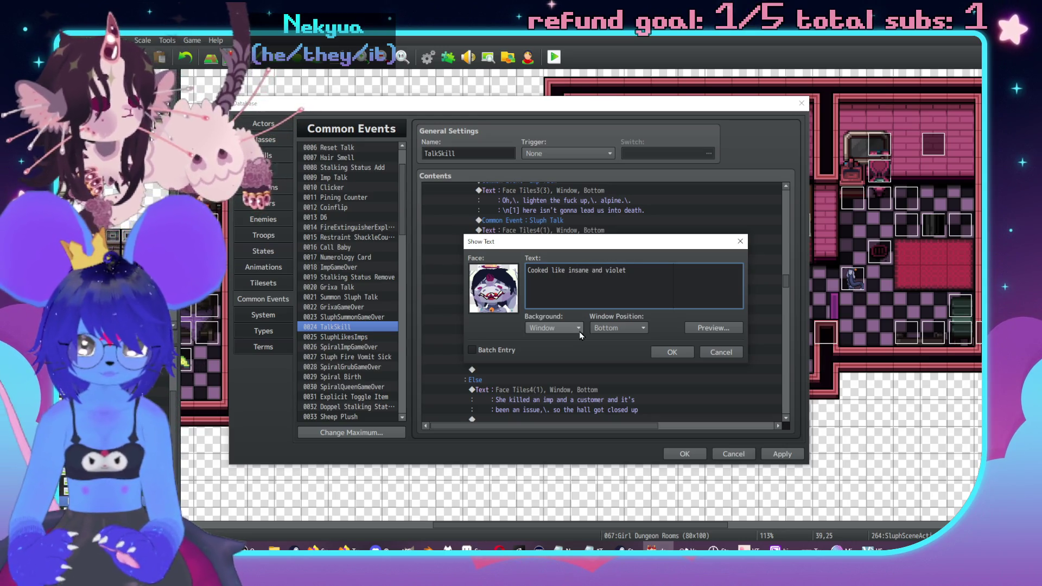
pyautogui.press('BackSpace')
pyautogui.write('nt')
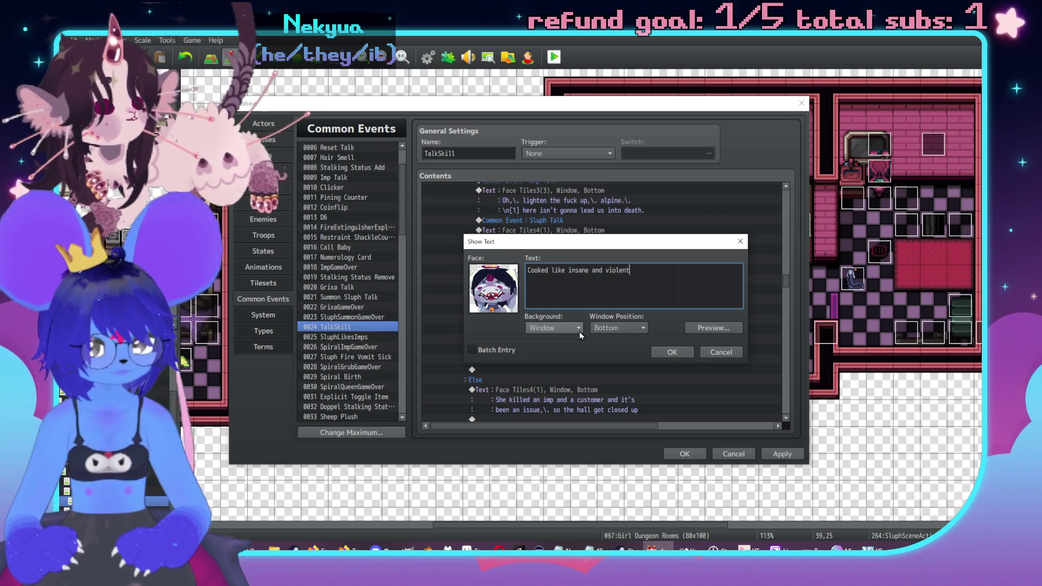
pyautogui.press('BackSpace')
pyautogui.press('BackSpace')
pyautogui.press('BackSpace')
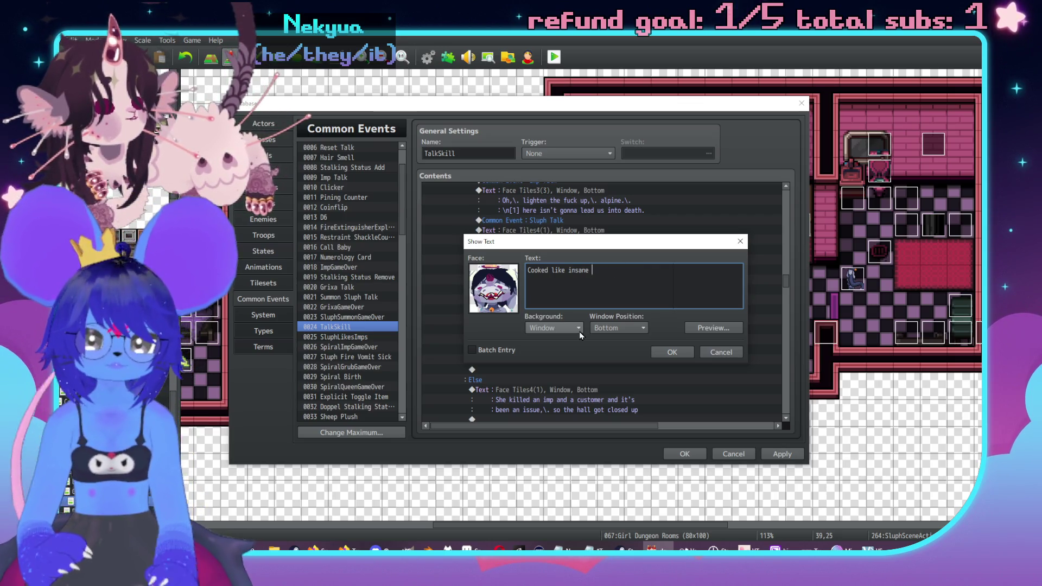
pyautogui.press('BackSpace')
pyautogui.write('vio')
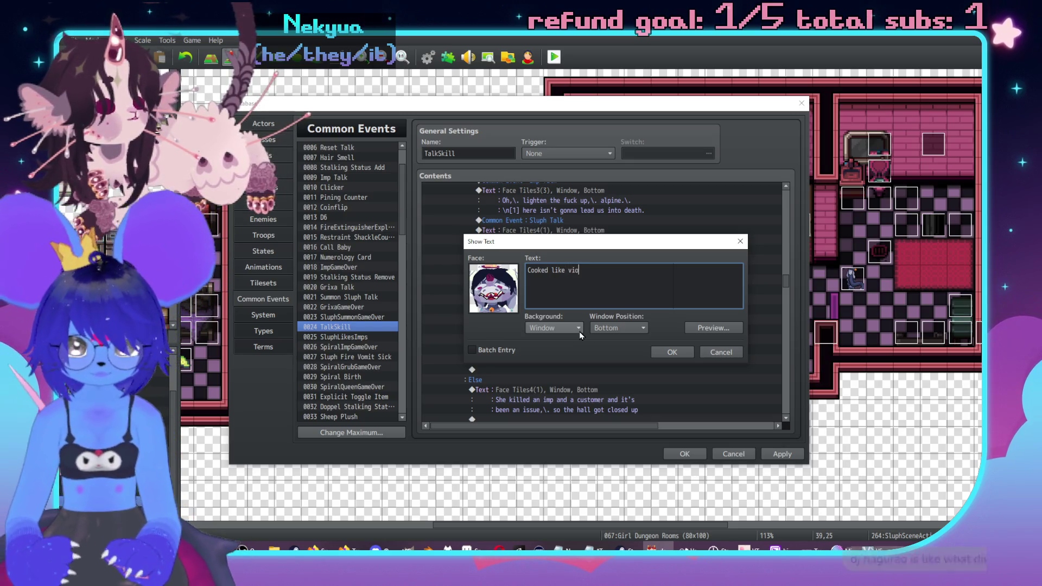
pyautogui.write('lent and unstable')
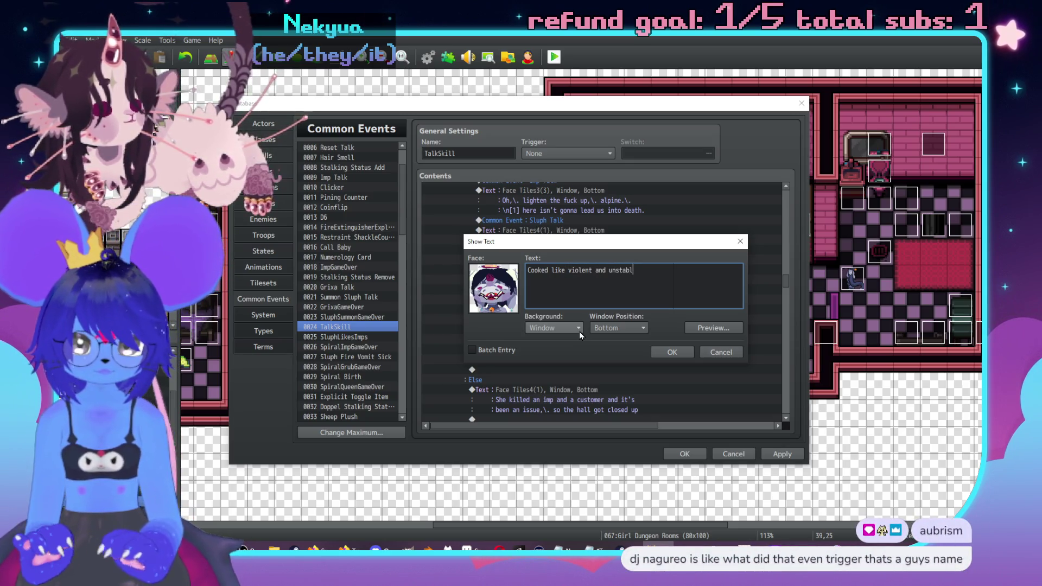
pyautogui.click(672, 352)
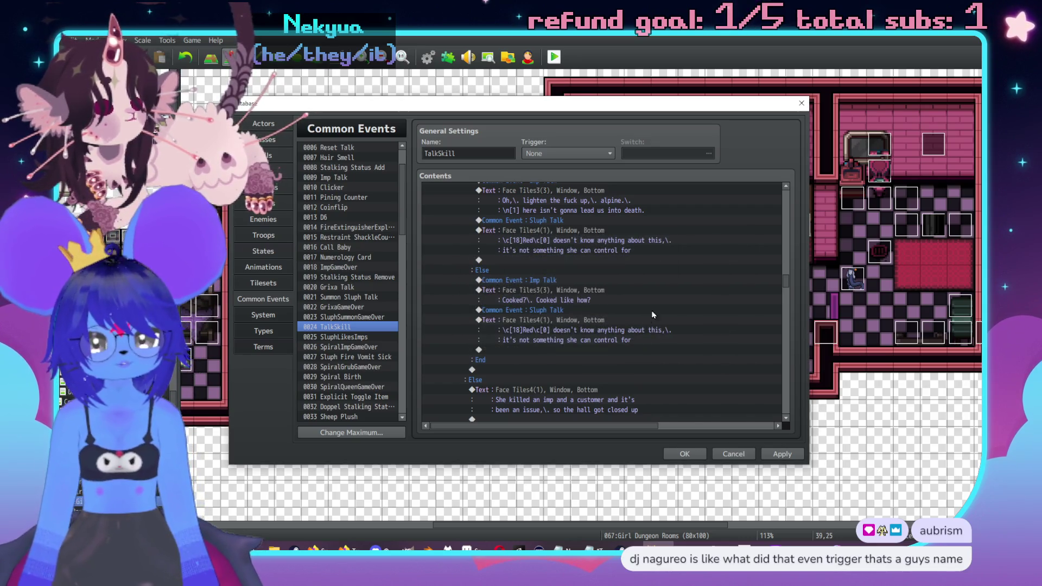
pyautogui.scroll(-1, 646, 296)
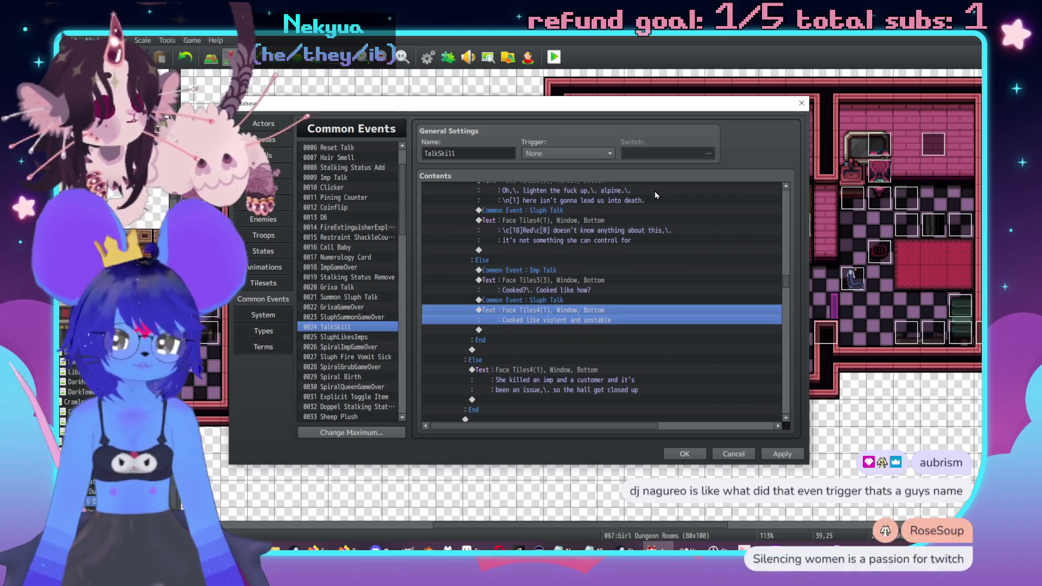
pyautogui.scroll(6, 562, 332)
pyautogui.scroll(2, 562, 332)
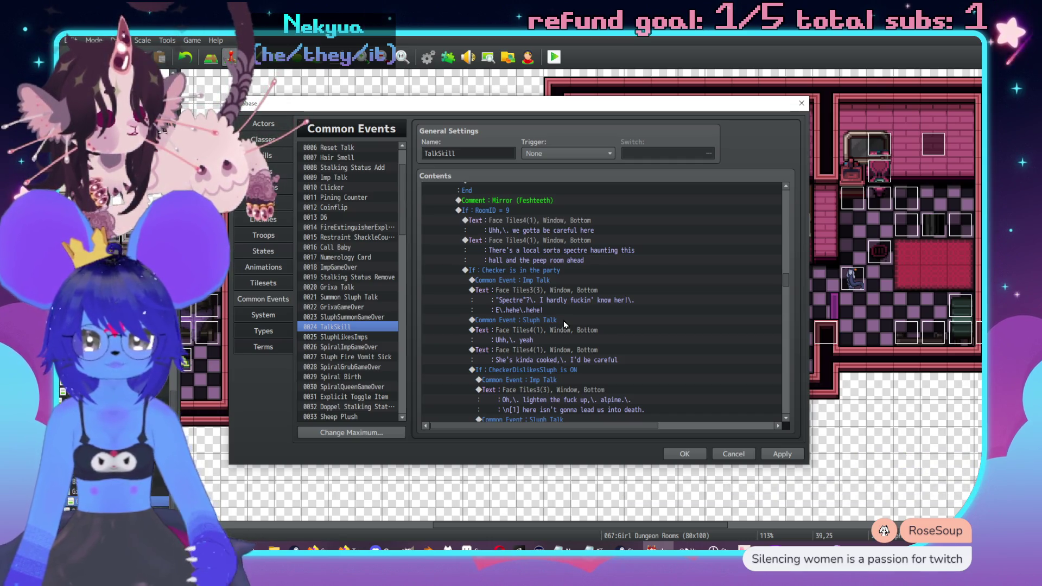
pyautogui.scroll(-4, 561, 320)
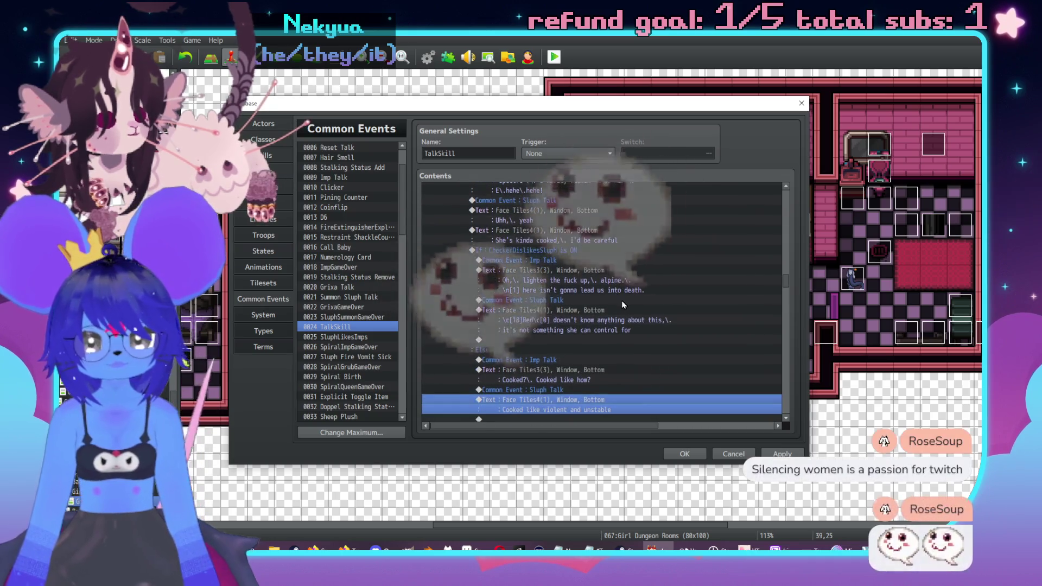
pyautogui.scroll(2, 622, 300)
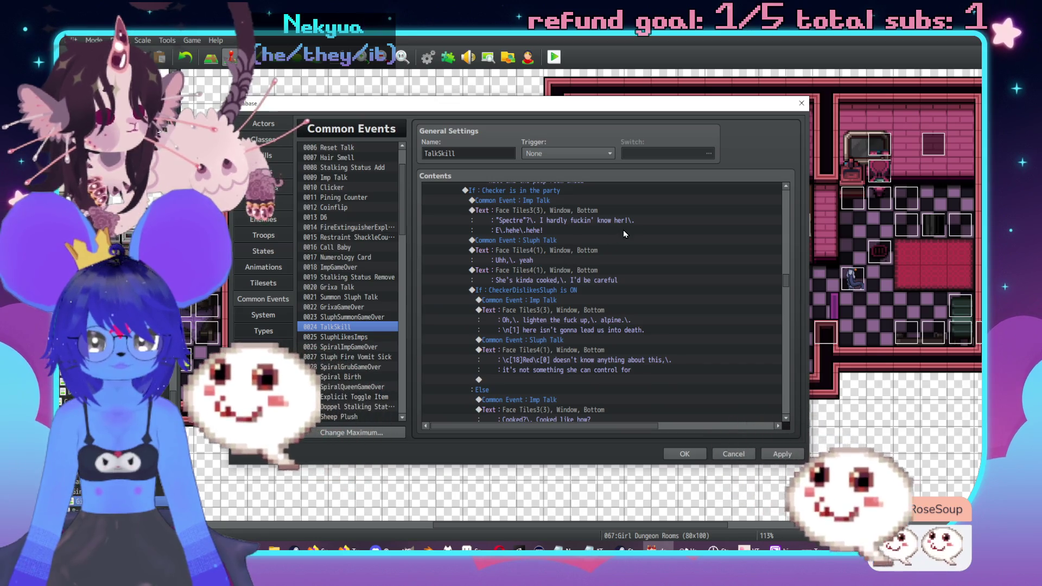
pyautogui.scroll(-1, 671, 232)
pyautogui.scroll(-2, 673, 239)
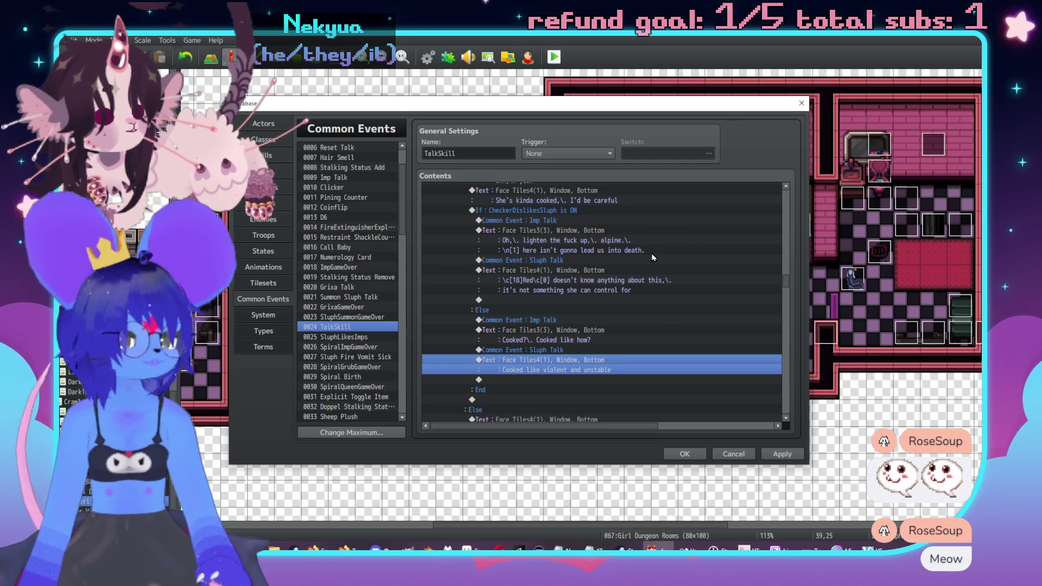
pyautogui.moveTo(633, 329); pyautogui.dragTo(597, 319)
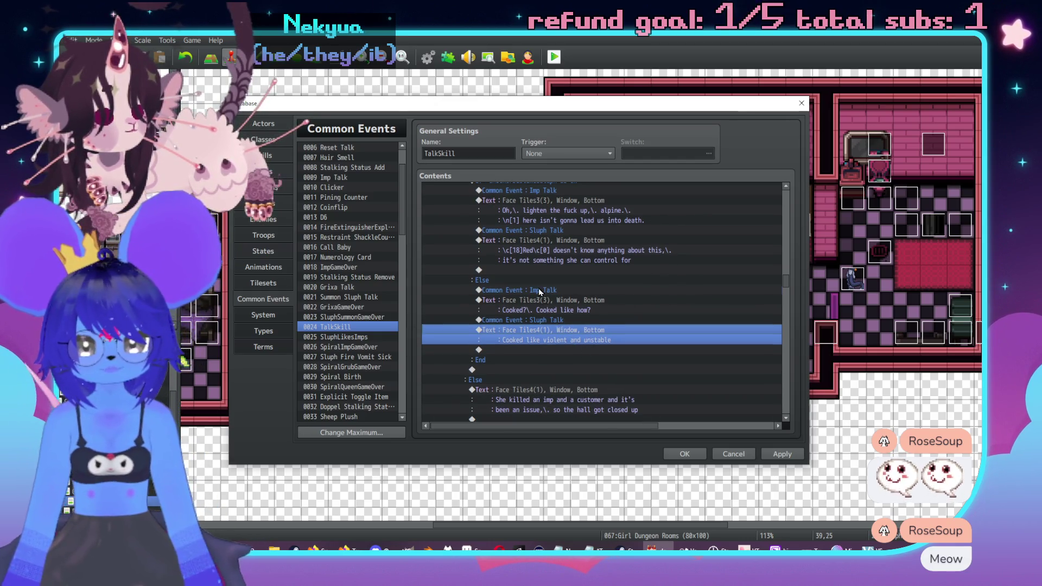
pyautogui.scroll(-1, 559, 303)
pyautogui.click(538, 351)
pyautogui.hotkey('ctrl', 'v')
# Rewrite the pasted Imp line to say they deal with that kinda thing normally anyway.
pyautogui.click(550, 364)
pyautogui.doubleClick(551, 365)
pyautogui.write('Oh,\\. ')
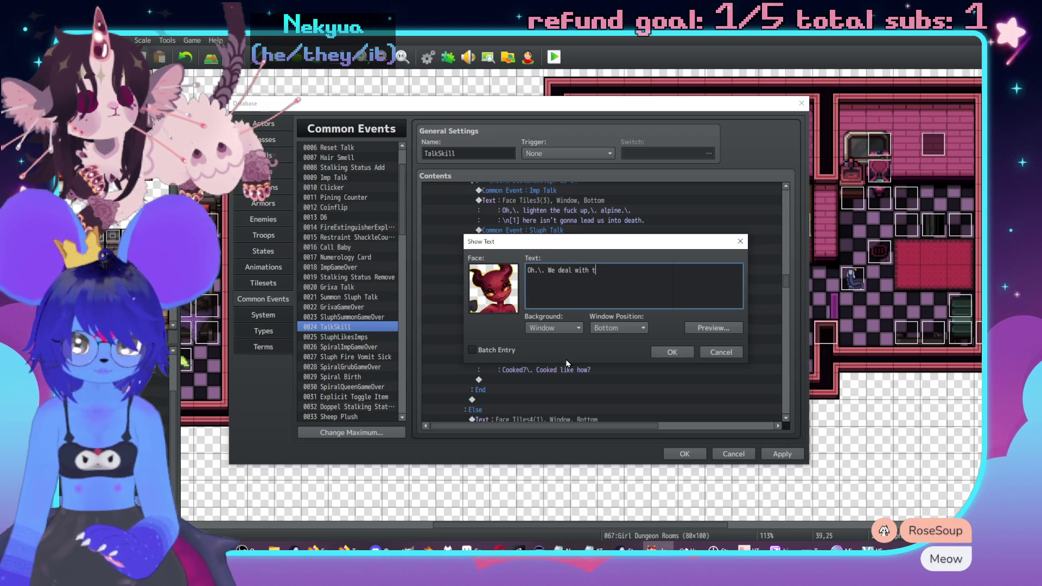
pyautogui.write('hat kinda thi')
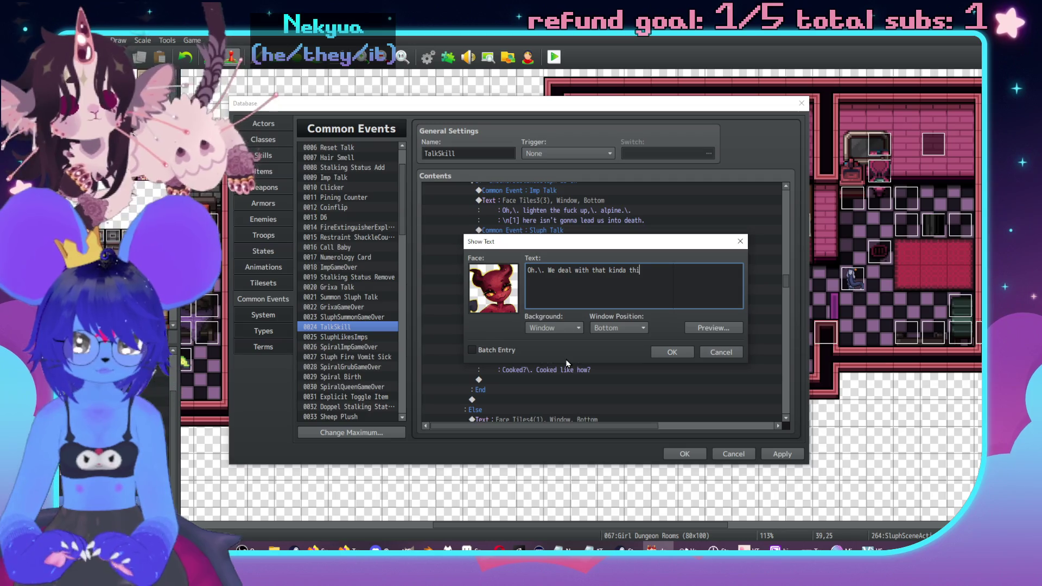
pyautogui.write('ng normally')
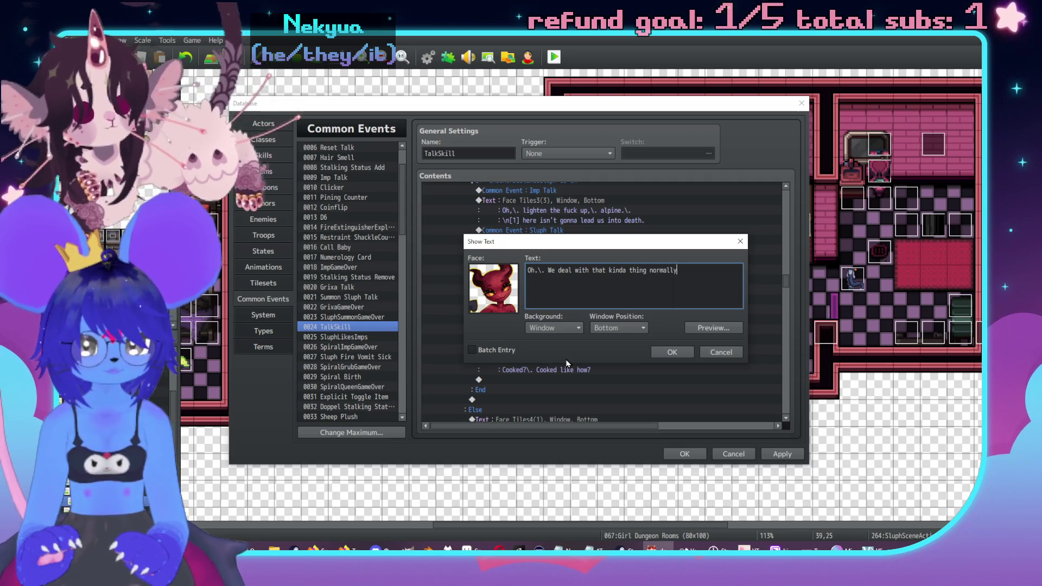
pyautogui.write('ay!\\. I bet \\')
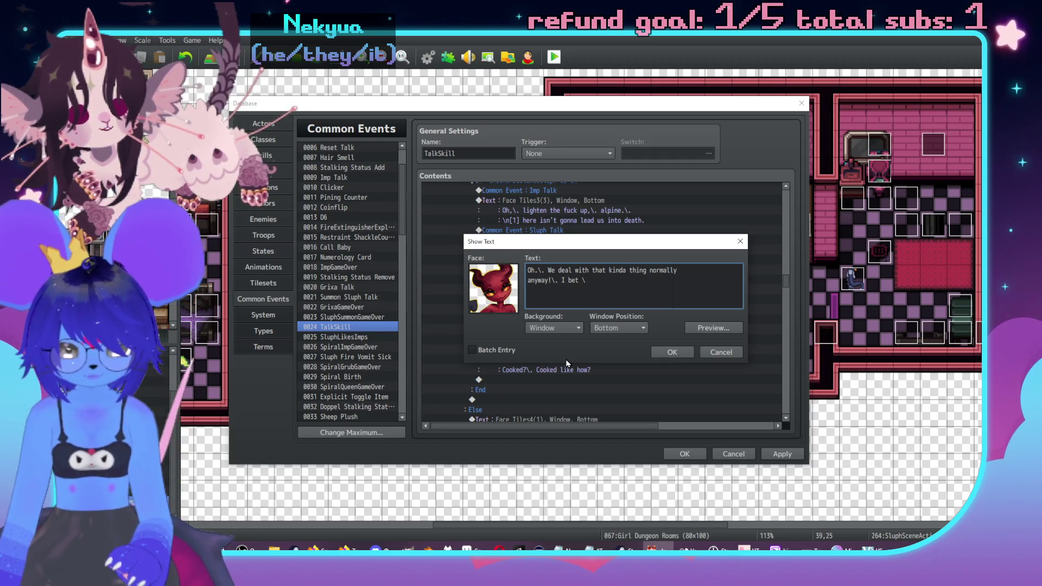
pyautogui.write('n[1] here can handle it.')
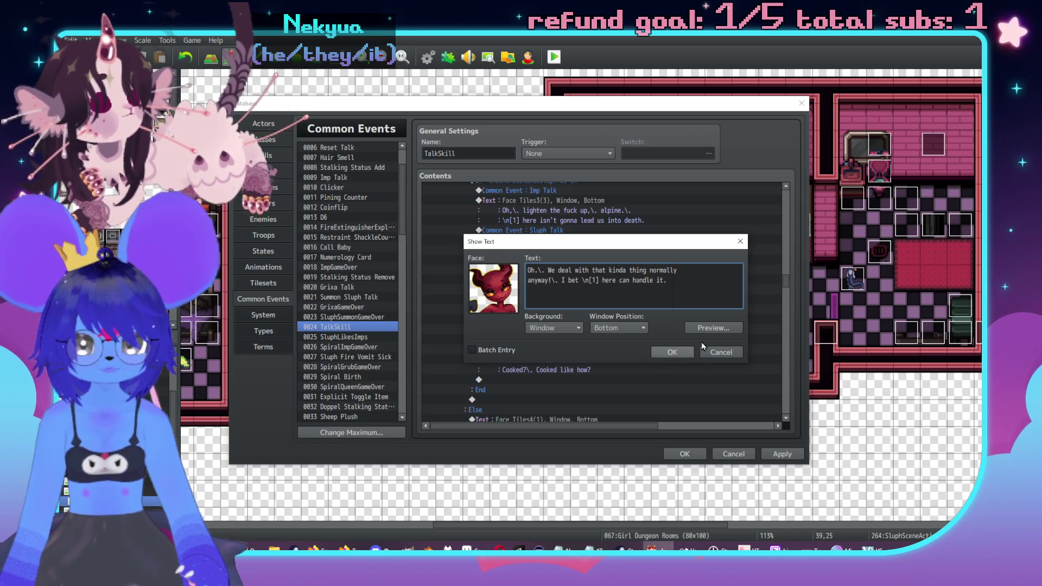
pyautogui.click(671, 352)
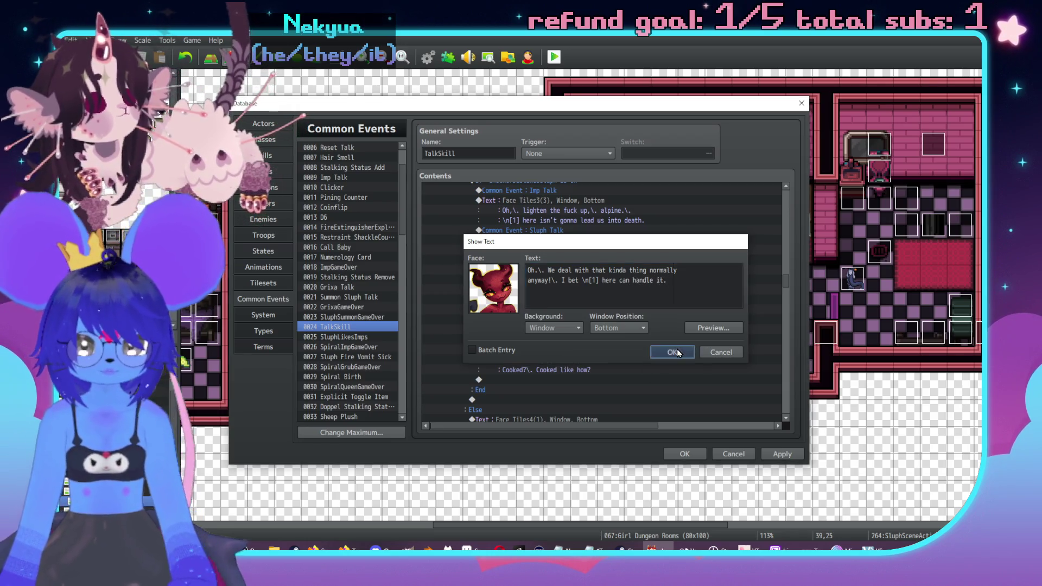
# Cut the Sluph Talk call and its text out of the CheckerDislikesSluph branch.
pyautogui.click(566, 248)
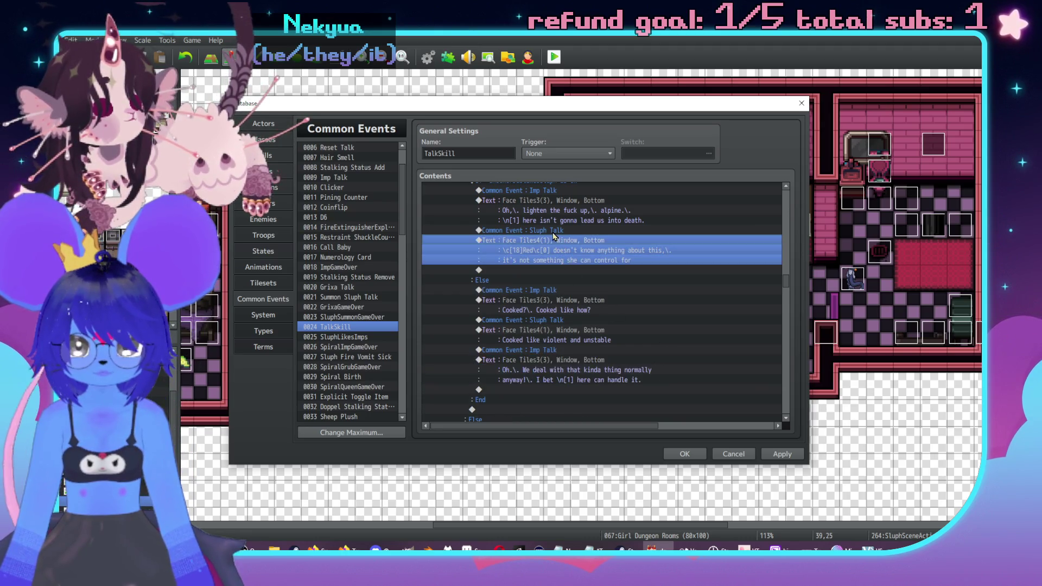
pyautogui.hotkey('shift', 'Up')
pyautogui.press('Delete')
pyautogui.press('Up')
pyautogui.press('Up')
pyautogui.moveTo(542, 259)
pyautogui.mouseDown()
pyautogui.moveTo(542, 418)
pyautogui.moveTo(540, 347)
pyautogui.mouseUp()
# Paste the Sluph Talk block after the branch End and add a second copy of its text line.
pyautogui.click(538, 331)
pyautogui.hotkey('ctrl', 'v')
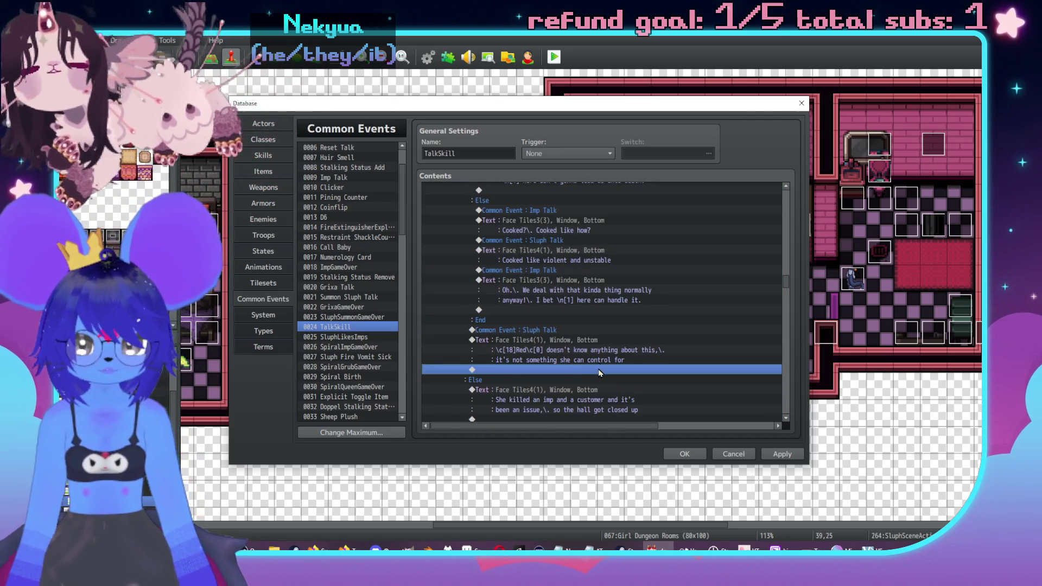
pyautogui.scroll(-1, 635, 346)
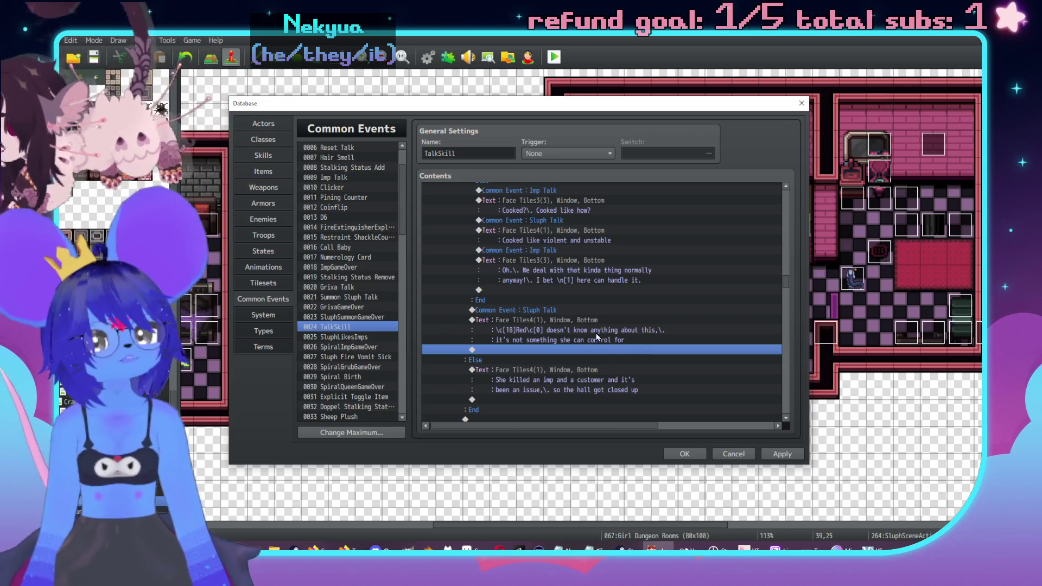
pyautogui.click(597, 337)
pyautogui.click(576, 351)
pyautogui.hotkey('ctrl', 'v')
# Start rewriting the duplicated line as 'Let's', then discard the edit and close the editor.
pyautogui.doubleClick(576, 353)
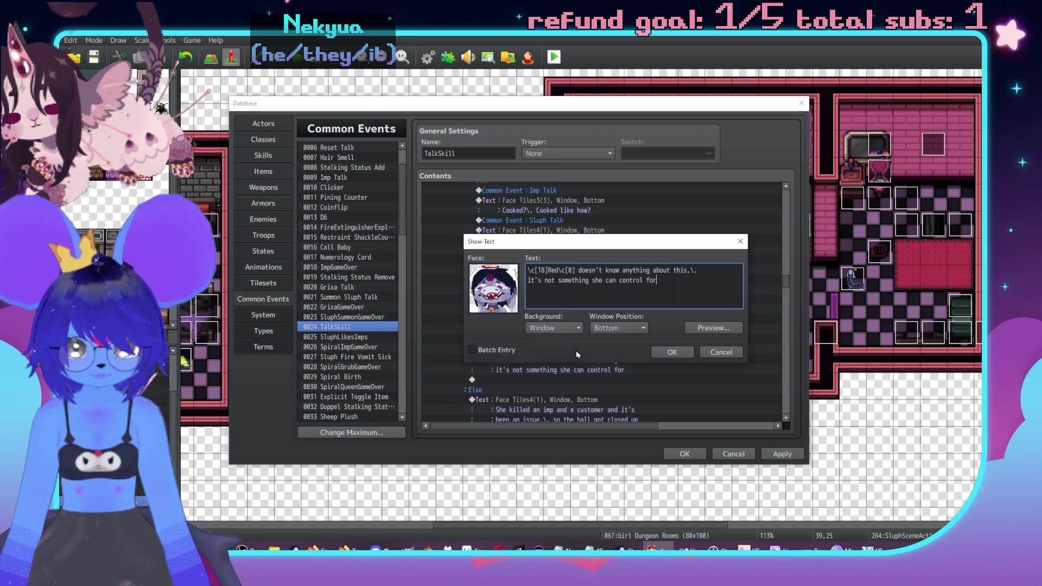
pyautogui.hotkey('ctrl', 'a')
pyautogui.write("Let's")
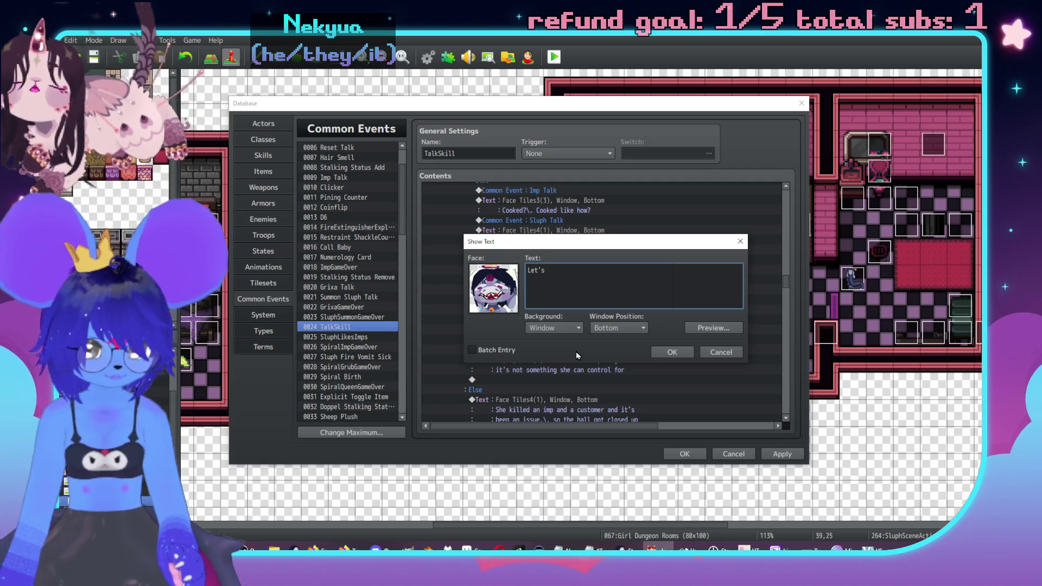
pyautogui.click(721, 352)
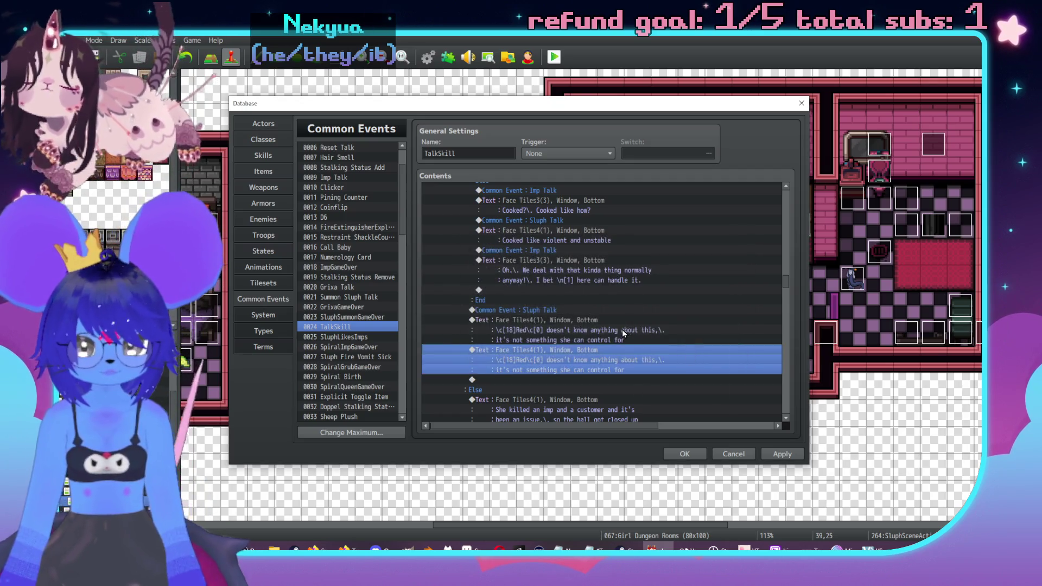
pyautogui.doubleClick(624, 334)
pyautogui.click(701, 352)
pyautogui.click(712, 356)
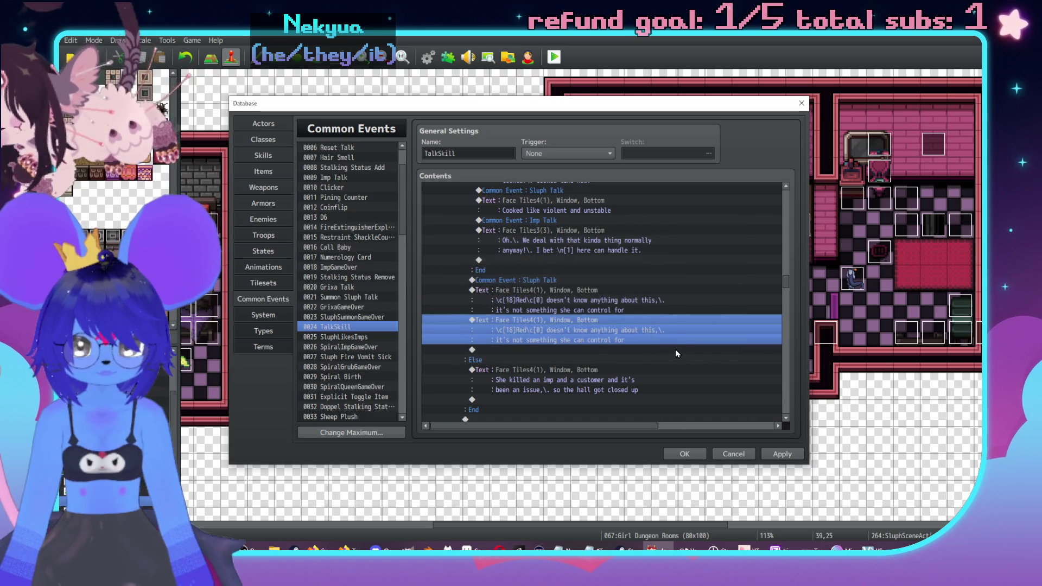
pyautogui.hotkey('ctrl', 'a')
pyautogui.click(667, 349)
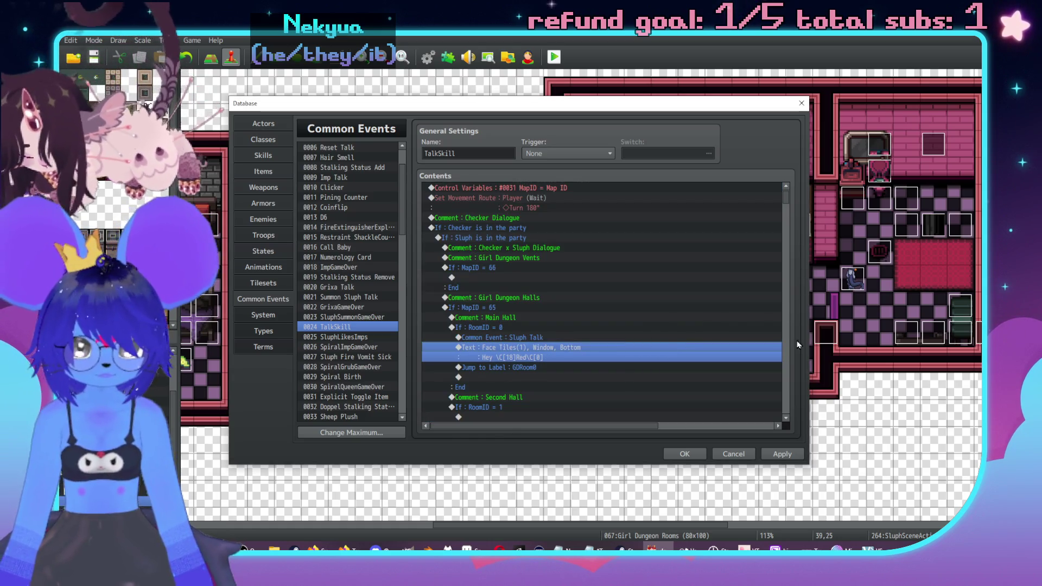
# Close the Database with OK, reopen it with F9 on 0024 TalkSkill and scroll down.
pyautogui.click(777, 455)
pyautogui.click(684, 453)
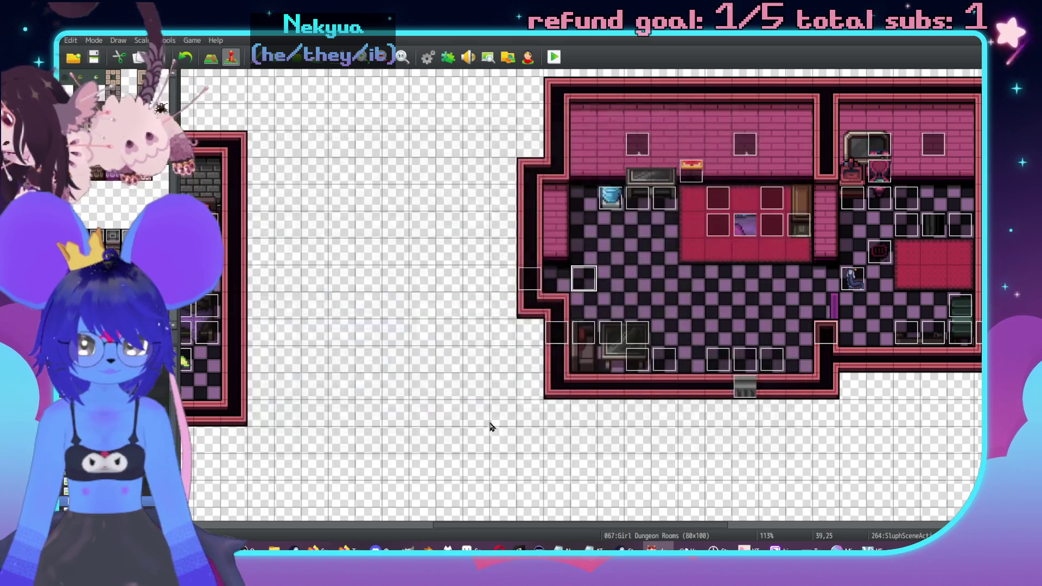
pyautogui.doubleClick(407, 383)
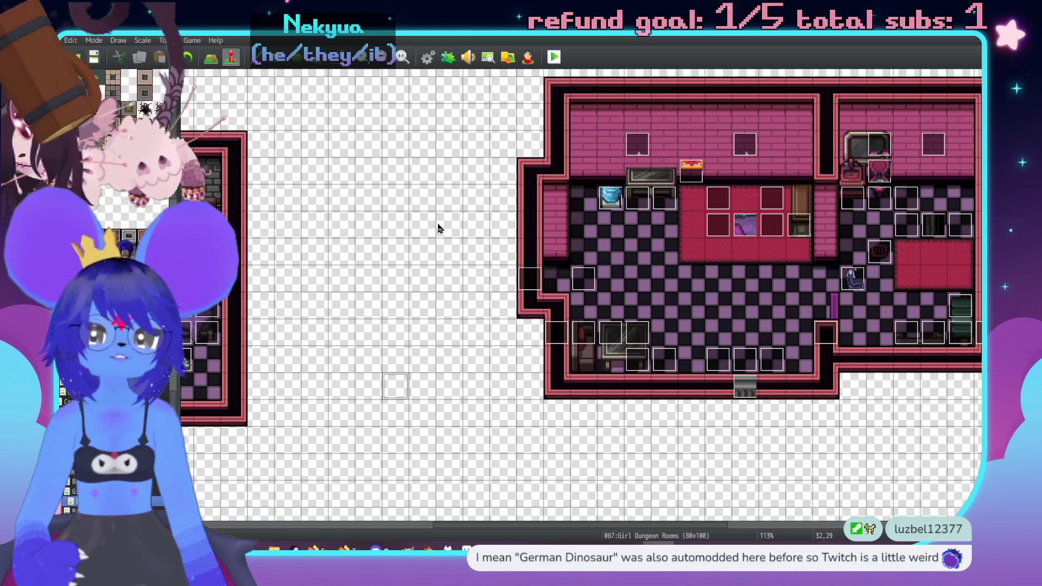
pyautogui.press('F9')
pyautogui.click(758, 298)
pyautogui.moveTo(784, 206); pyautogui.dragTo(785, 373)
# Scroll up through TalkSkill's command list to the RoomID 9 Mirror (Feshteeth) branch.
pyautogui.scroll(-1, 680, 337)
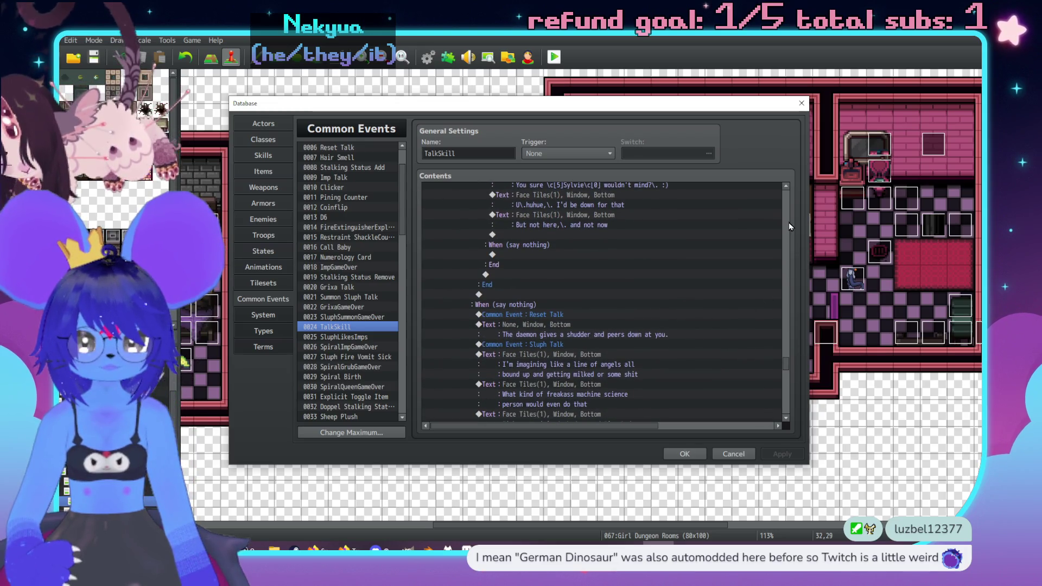
pyautogui.scroll(10, 787, 223)
pyautogui.scroll(10, 718, 306)
pyautogui.scroll(10, 782, 217)
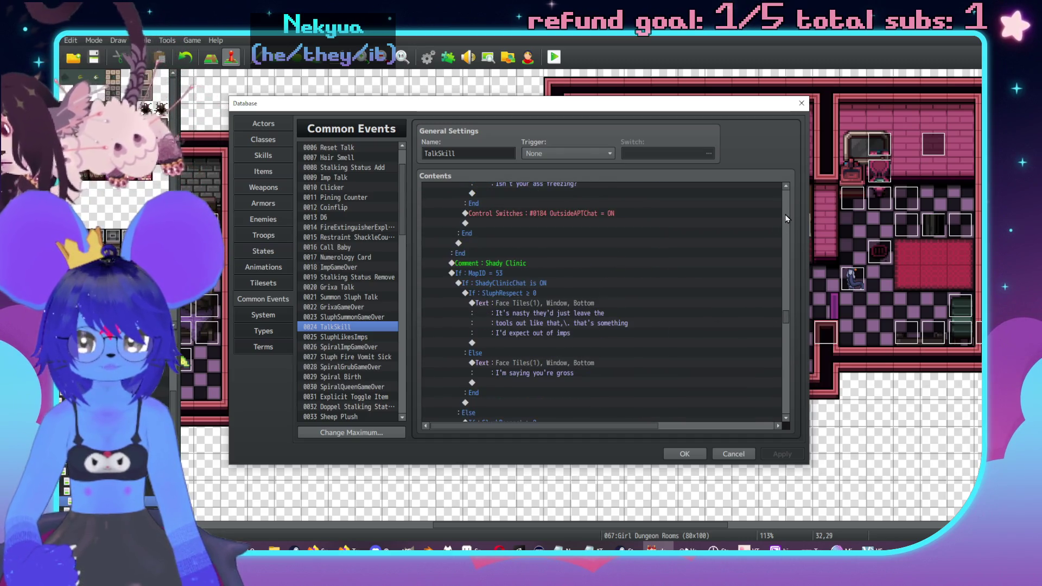
pyautogui.scroll(15, 788, 218)
pyautogui.scroll(10, 789, 219)
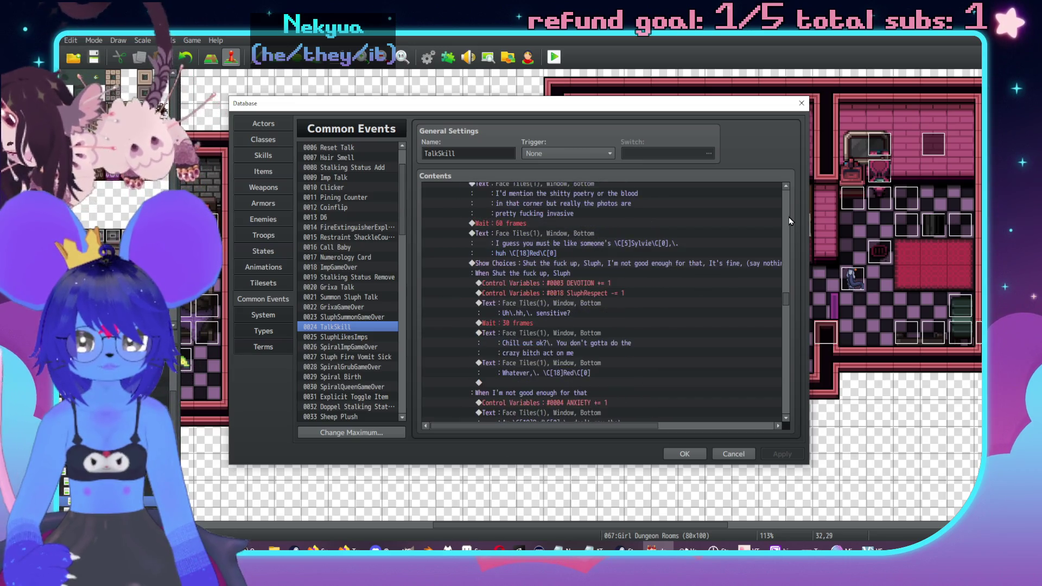
pyautogui.scroll(10, 789, 219)
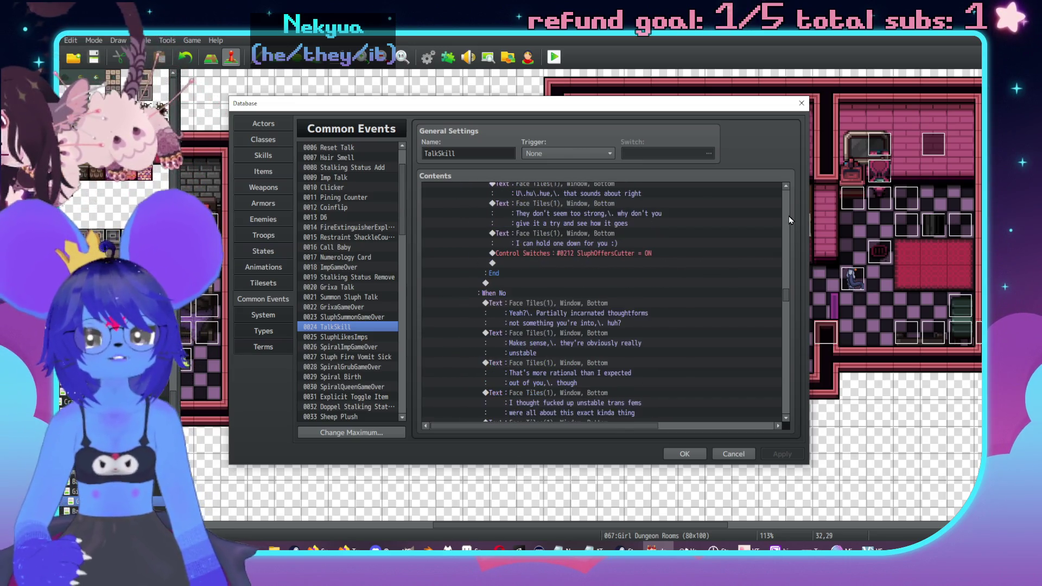
pyautogui.scroll(10, 789, 220)
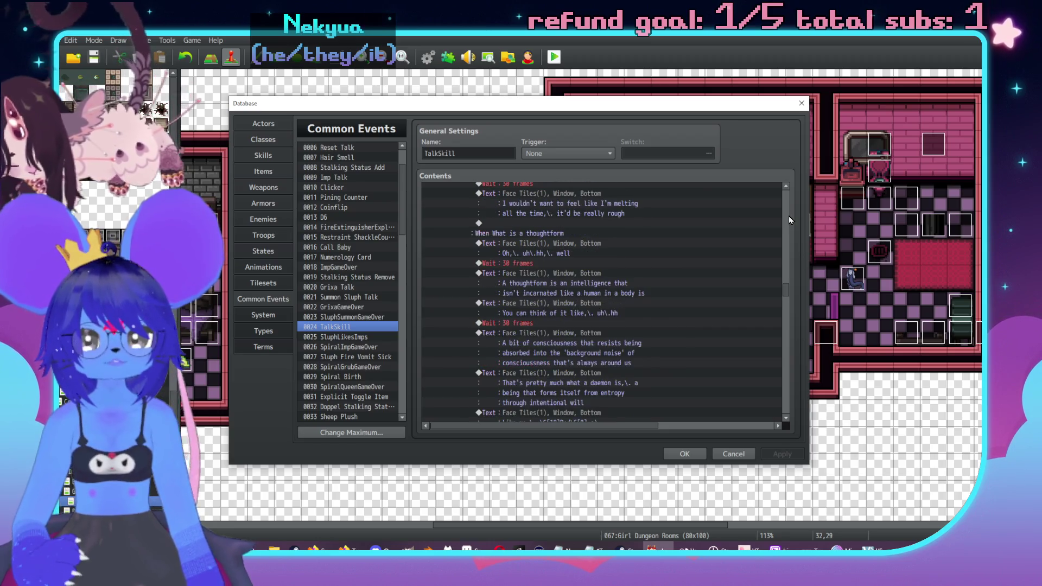
pyautogui.scroll(5, 789, 220)
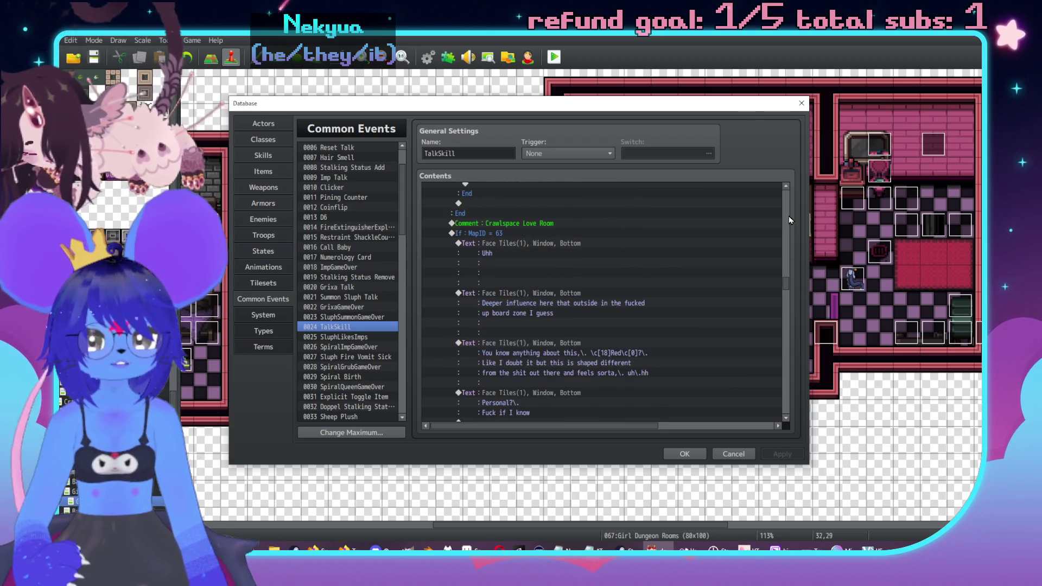
pyautogui.scroll(5, 789, 220)
pyautogui.scroll(6, 662, 269)
pyautogui.scroll(10, 662, 305)
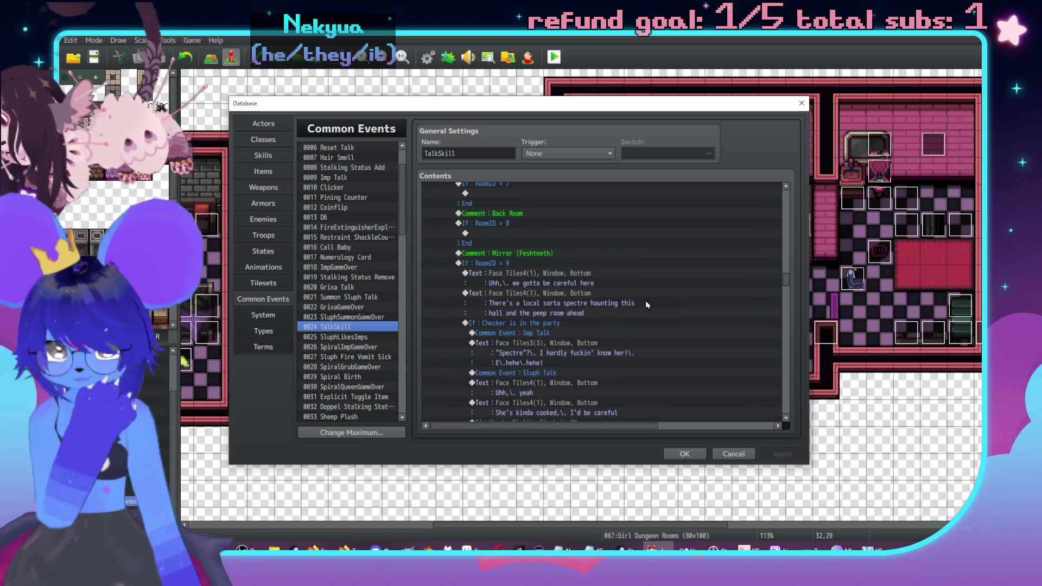
# Insert a Conditional Branch on switch 0355 FeshteethDead with an Else branch.
pyautogui.click(533, 279)
pyautogui.press('Insert')
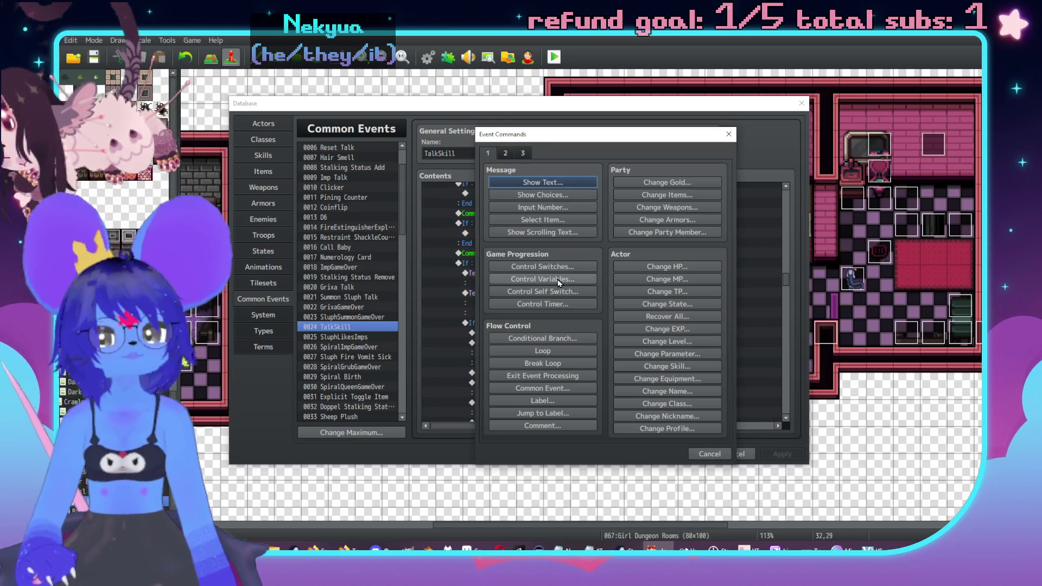
pyautogui.click(543, 338)
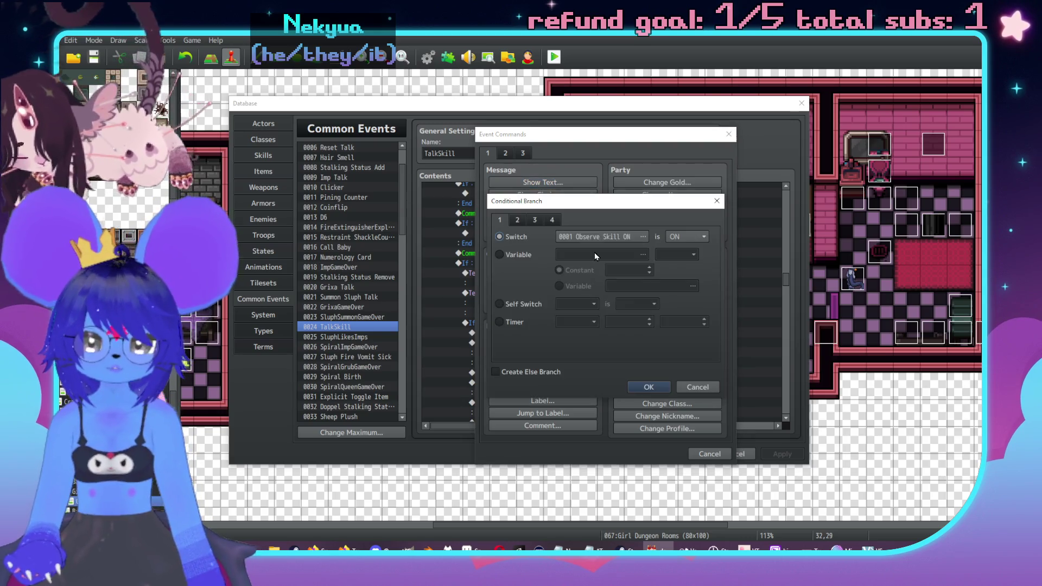
pyautogui.click(592, 240)
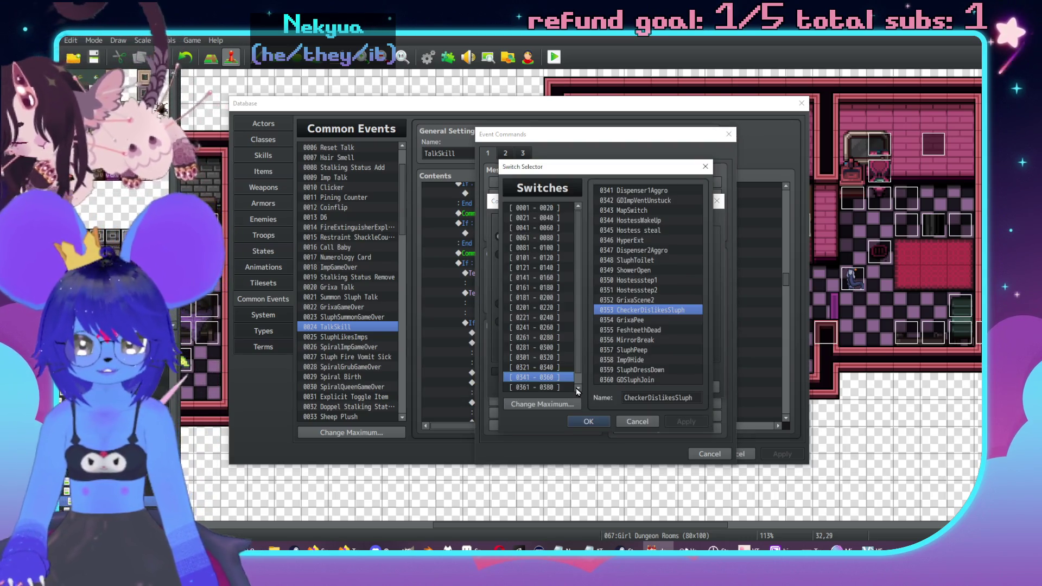
pyautogui.doubleClick(624, 330)
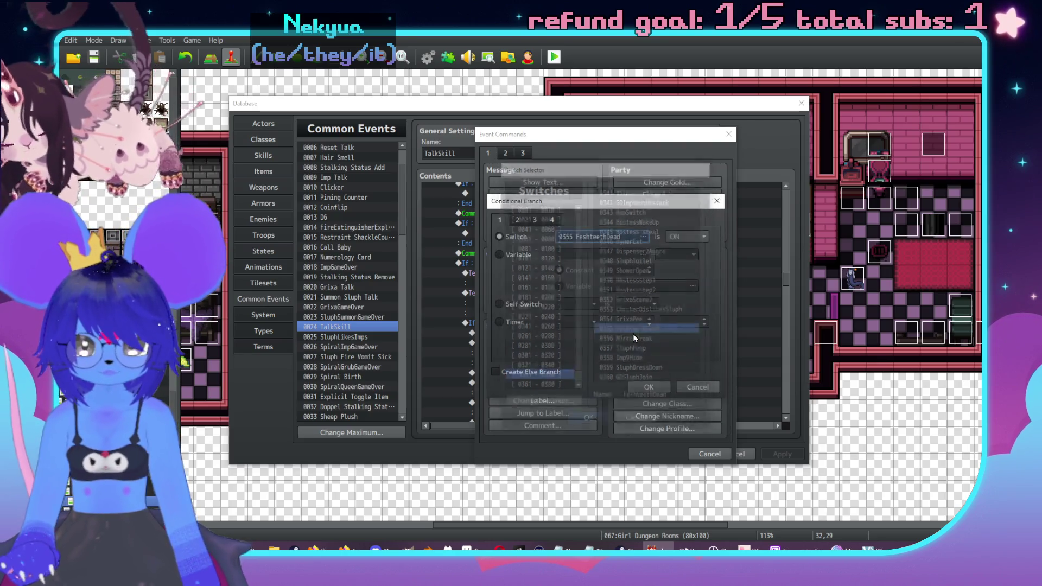
pyautogui.click(529, 374)
pyautogui.click(648, 387)
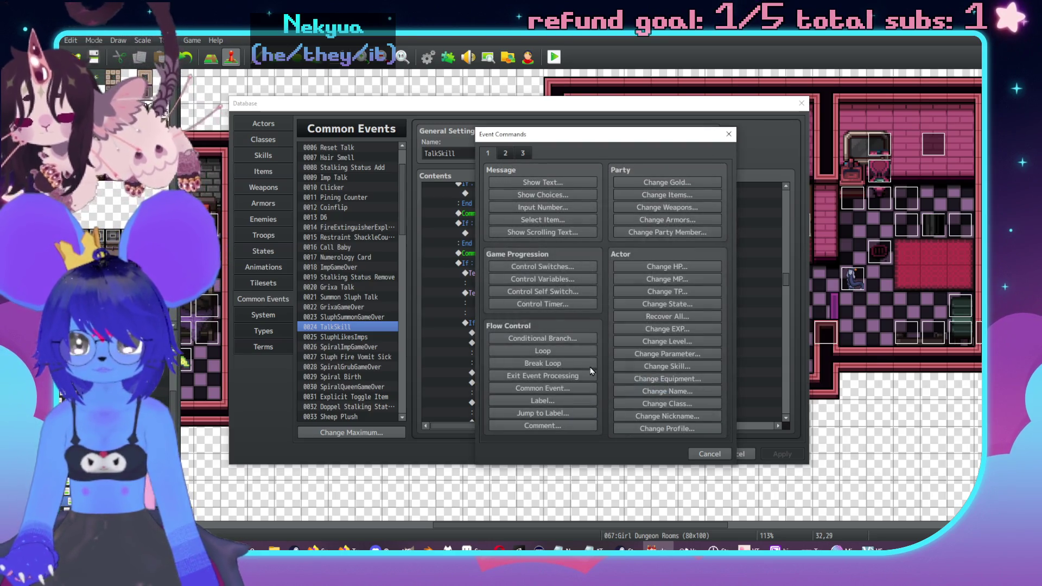
# Move the spectre warning dialogue block, through its End line, into the Else branch.
pyautogui.click(534, 330)
pyautogui.scroll(-2, 536, 332)
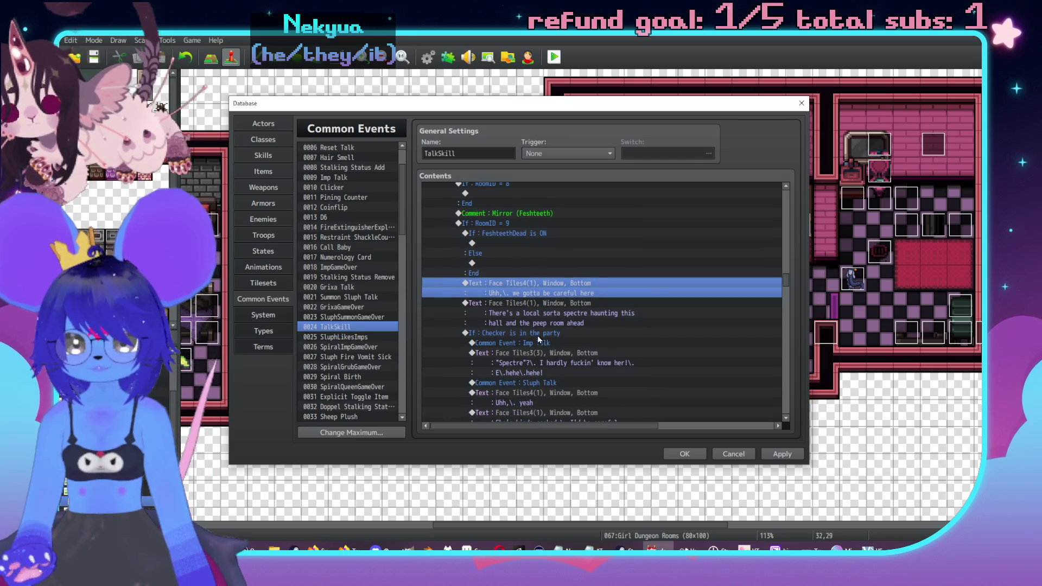
pyautogui.keyDown('shift'); pyautogui.click(537, 335); pyautogui.keyUp('shift')
pyautogui.scroll(-2, 532, 335)
pyautogui.scroll(-6, 532, 337)
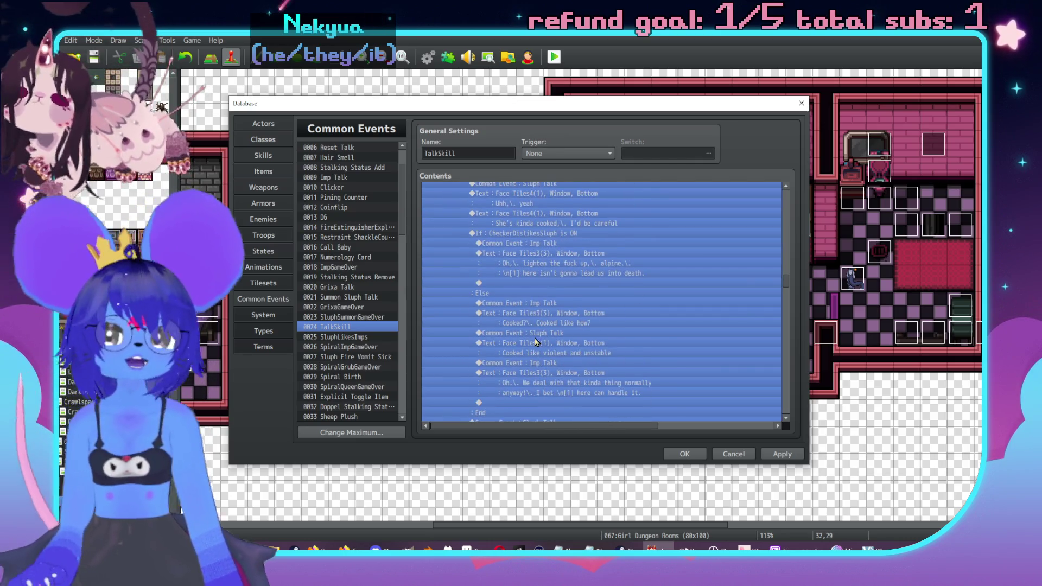
pyautogui.keyDown('shift'); pyautogui.click(554, 367); pyautogui.keyUp('shift')
pyautogui.scroll(10, 556, 347)
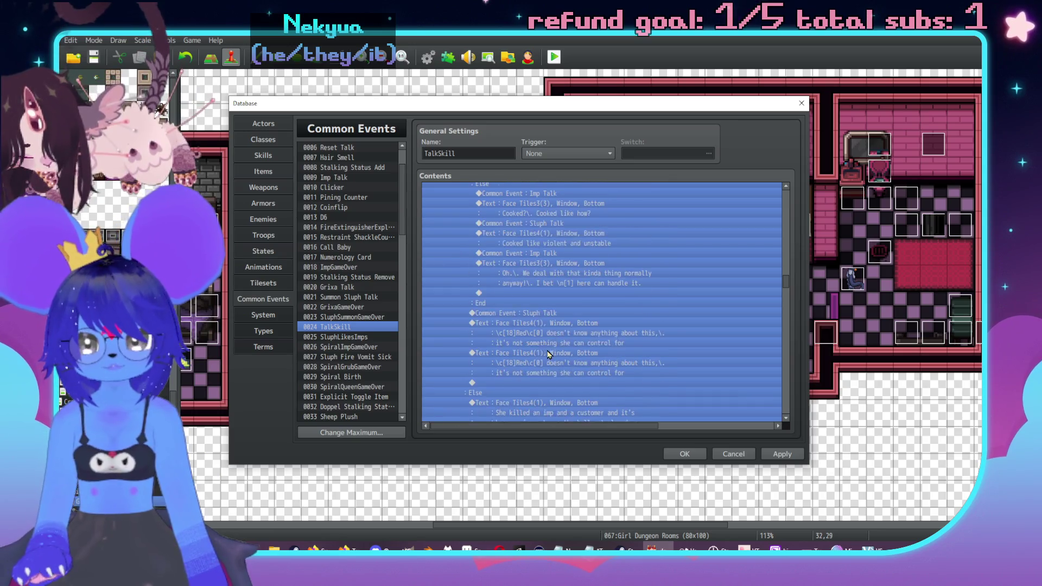
pyautogui.scroll(2, 557, 326)
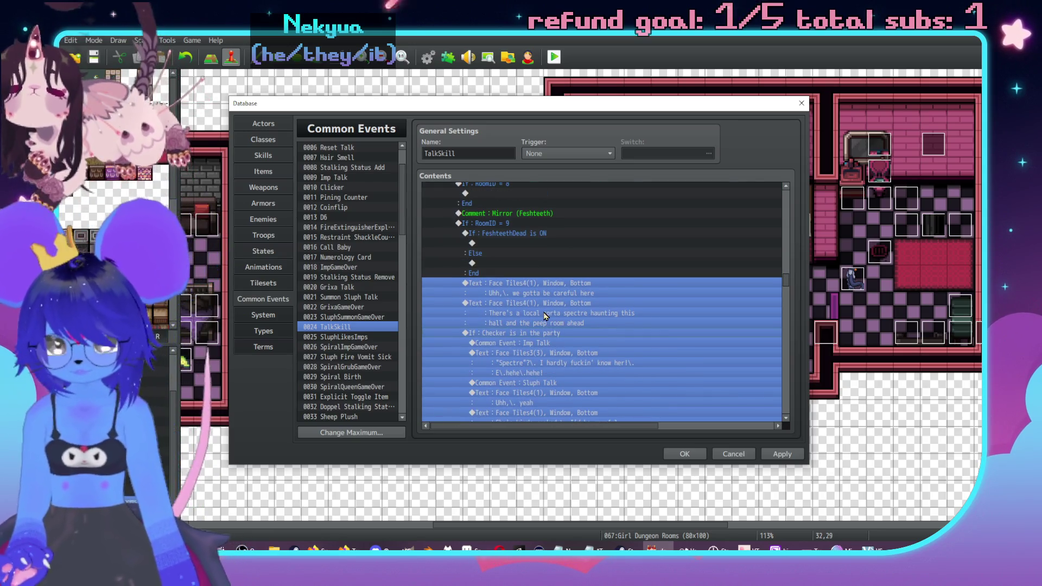
pyautogui.press('Delete')
pyautogui.click(504, 263)
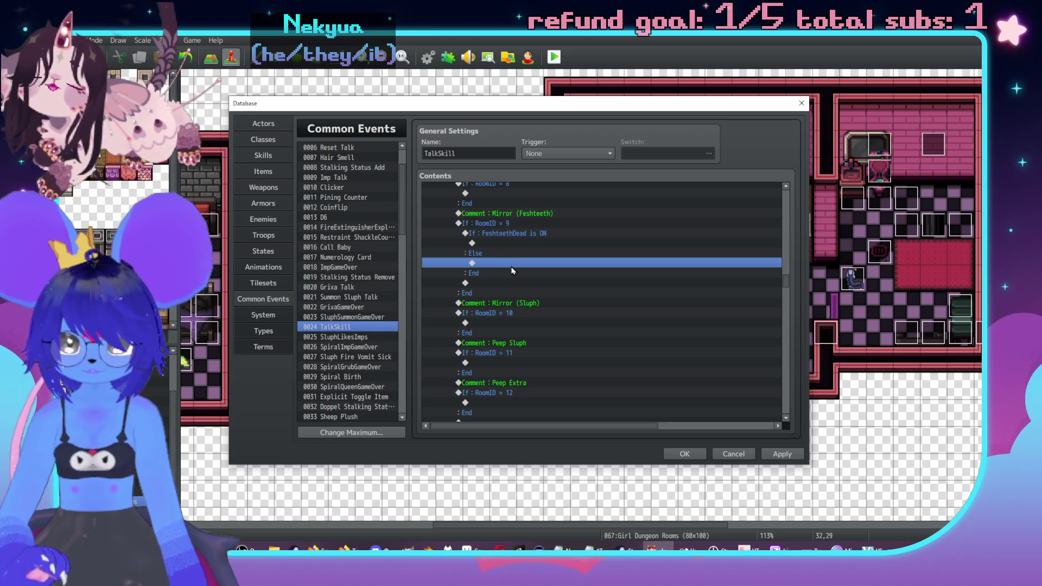
pyautogui.hotkey('ctrl', 'v')
pyautogui.scroll(10, 521, 293)
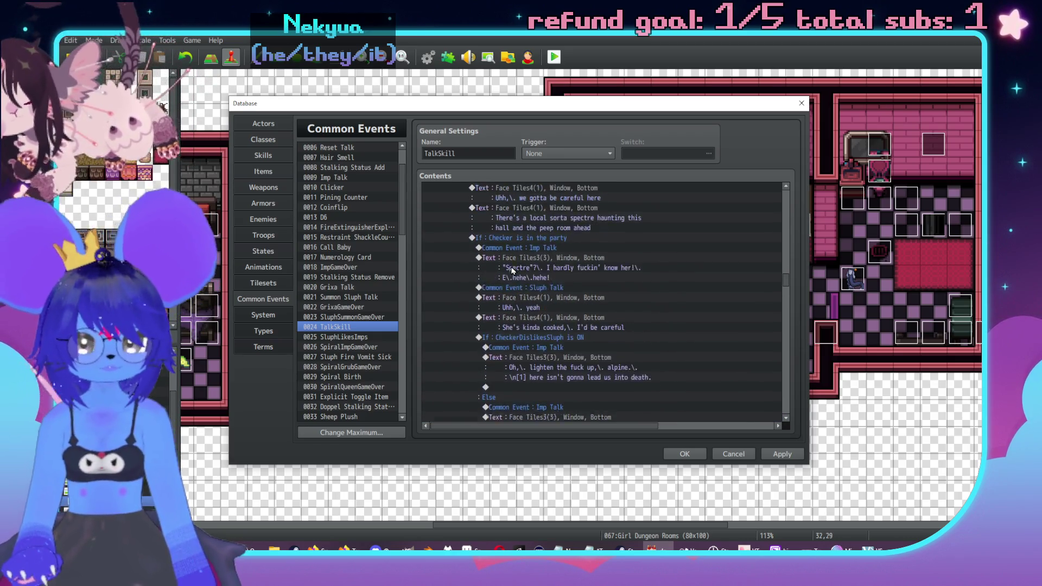
pyautogui.doubleClick(532, 318)
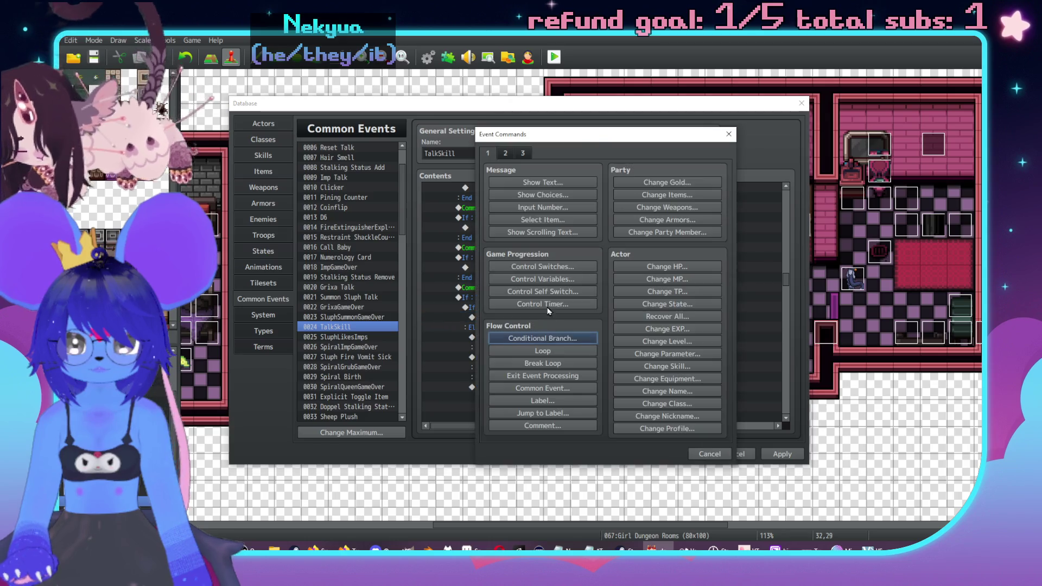
# Insert a Label named FeshteethMirror just above the FeshteethDead check.
pyautogui.click(863, 115)
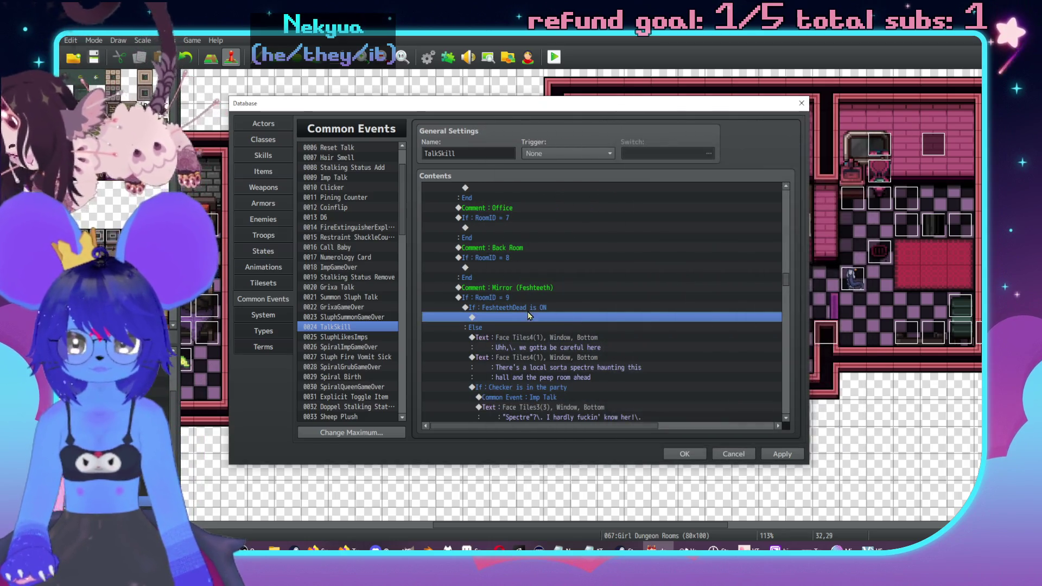
pyautogui.click(527, 308)
pyautogui.doubleClick(528, 317)
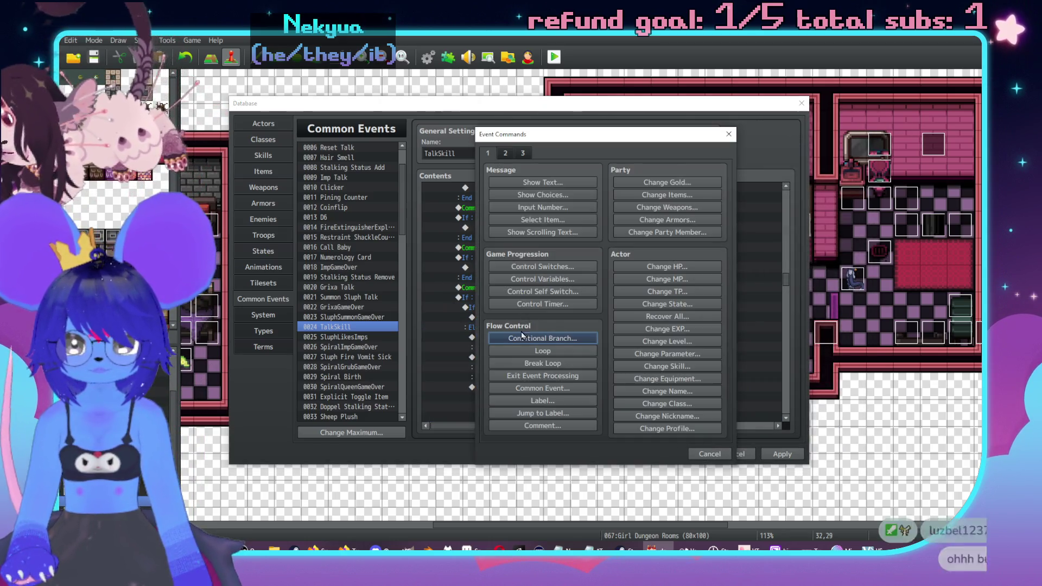
pyautogui.click(539, 401)
pyautogui.write('eshteethMirror')
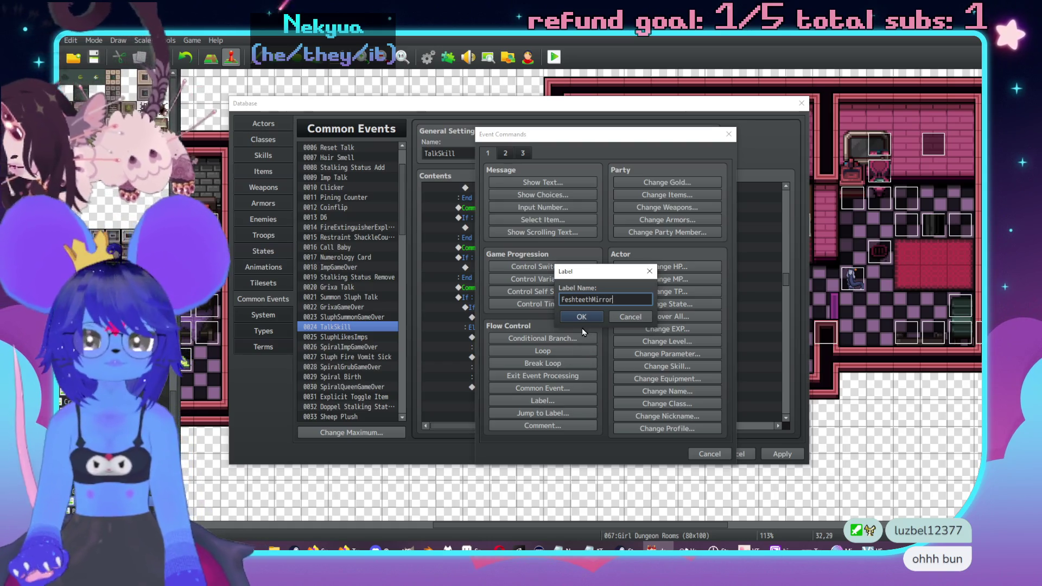
pyautogui.click(586, 315)
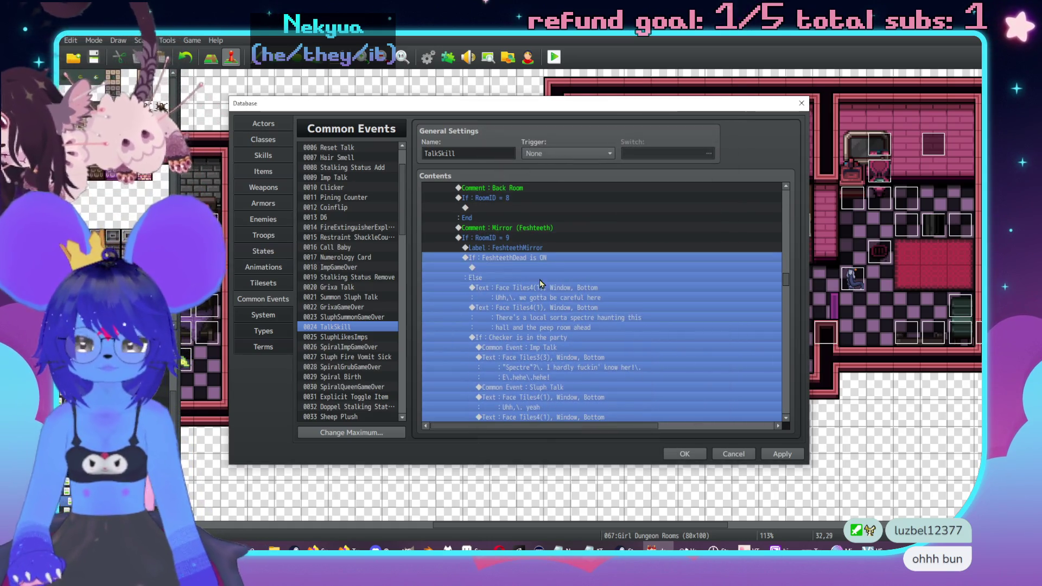
pyautogui.click(539, 268)
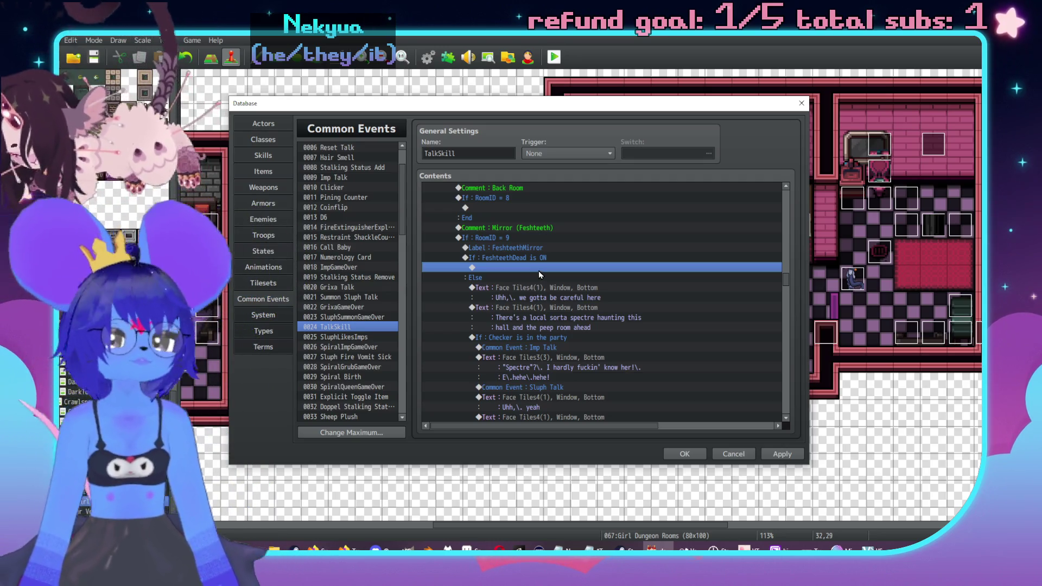
# Insert a Play SE: Laugh at 130% pitch above the Imp Talk call in the Checker block.
pyautogui.click(548, 348)
pyautogui.press('Insert')
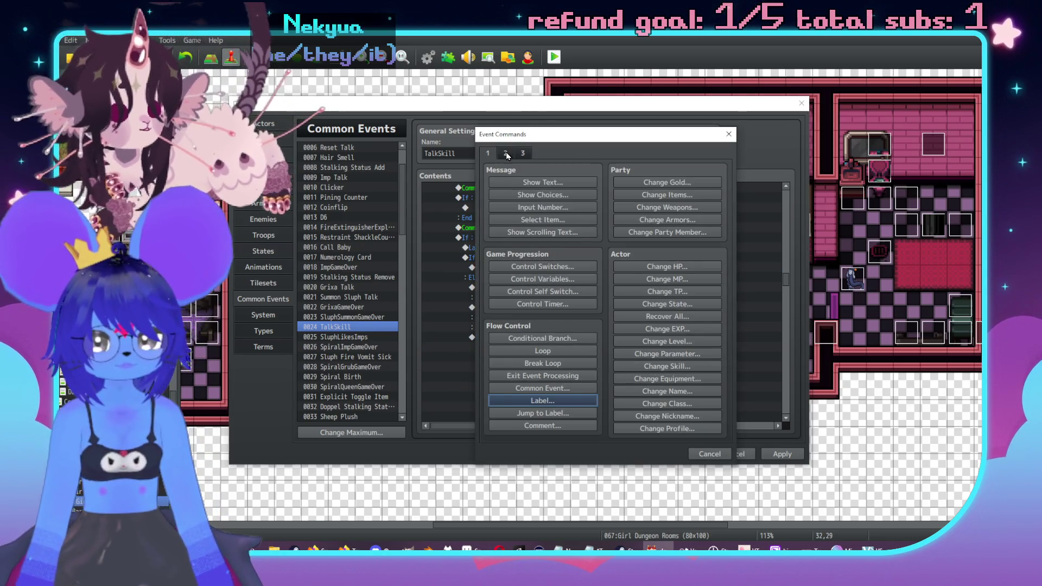
pyautogui.click(505, 153)
pyautogui.click(670, 400)
pyautogui.scroll(-15, 564, 310)
pyautogui.click(539, 300)
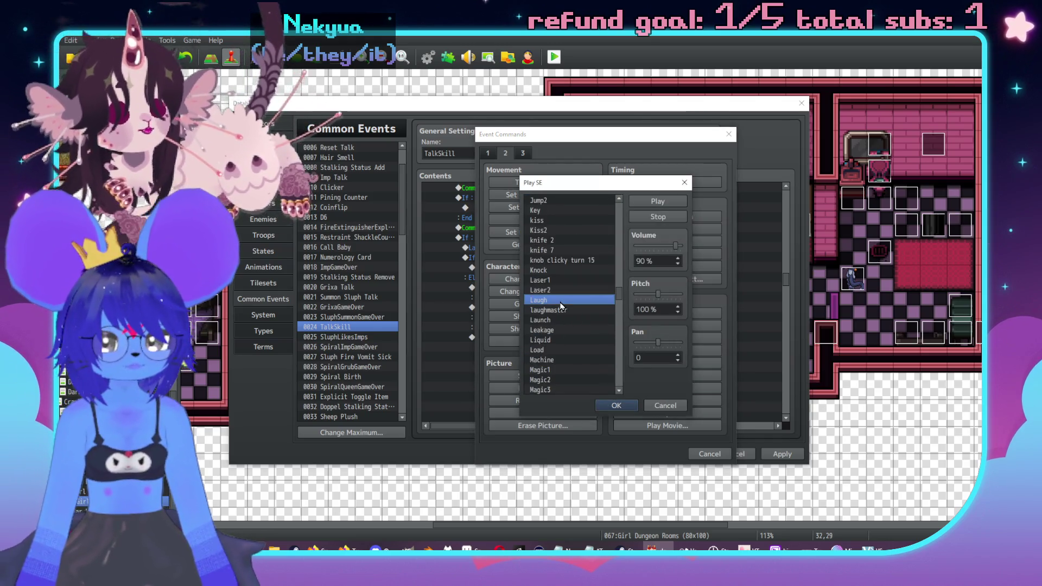
pyautogui.click(667, 205)
pyautogui.moveTo(654, 294); pyautogui.dragTo(671, 295)
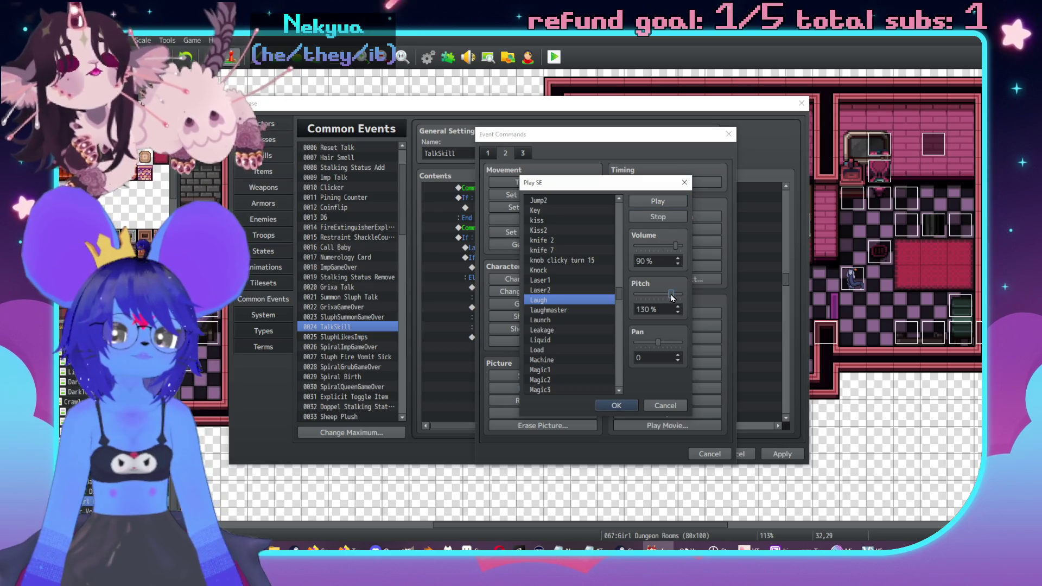
pyautogui.click(672, 201)
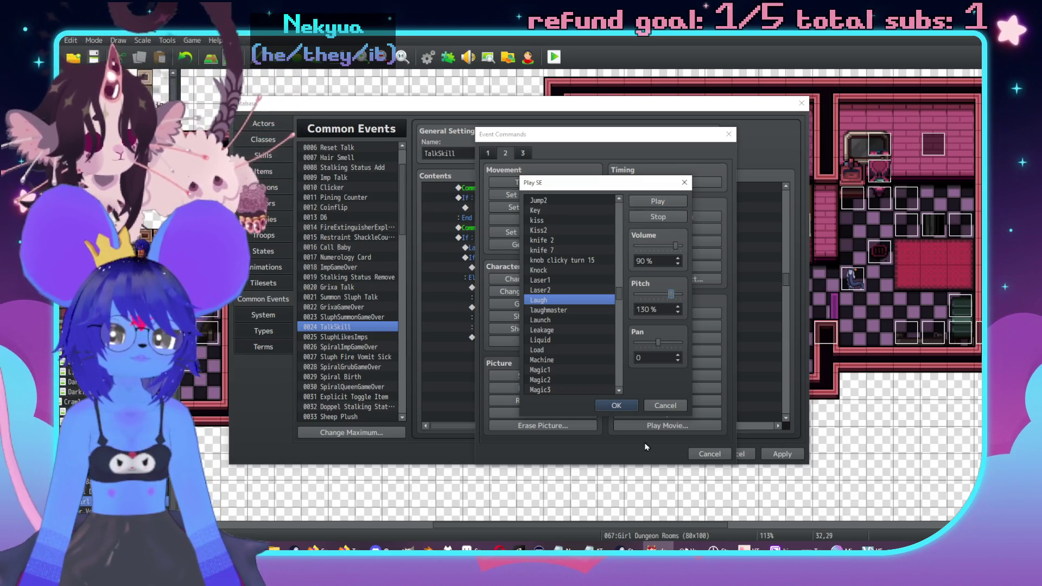
pyautogui.click(617, 405)
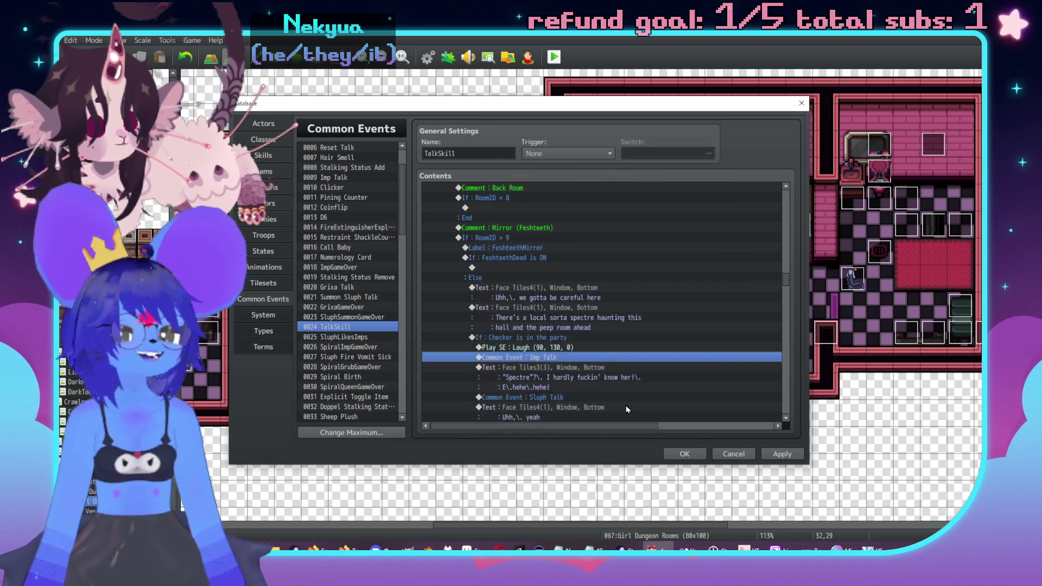
# Recheck the Laugh sound effect's settings and keep them unchanged.
pyautogui.scroll(-2, 659, 240)
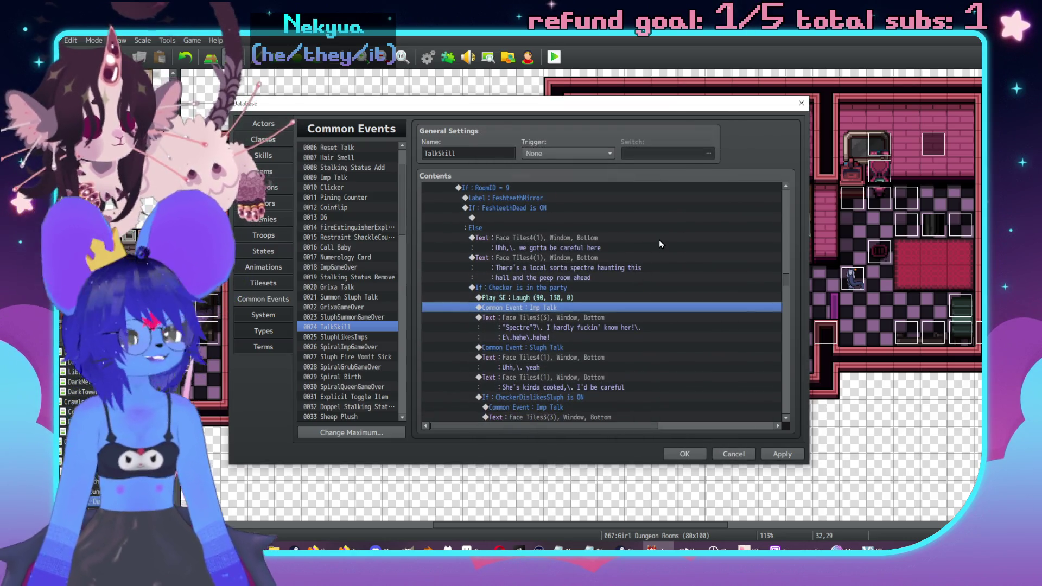
pyautogui.scroll(-1, 590, 239)
pyautogui.scroll(-1, 590, 239)
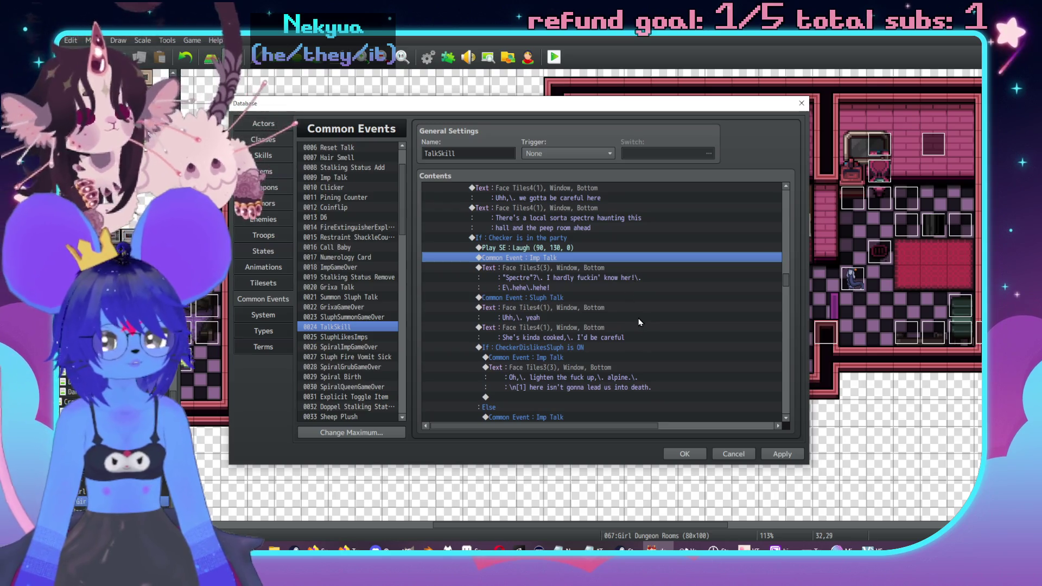
pyautogui.doubleClick(619, 248)
pyautogui.click(670, 208)
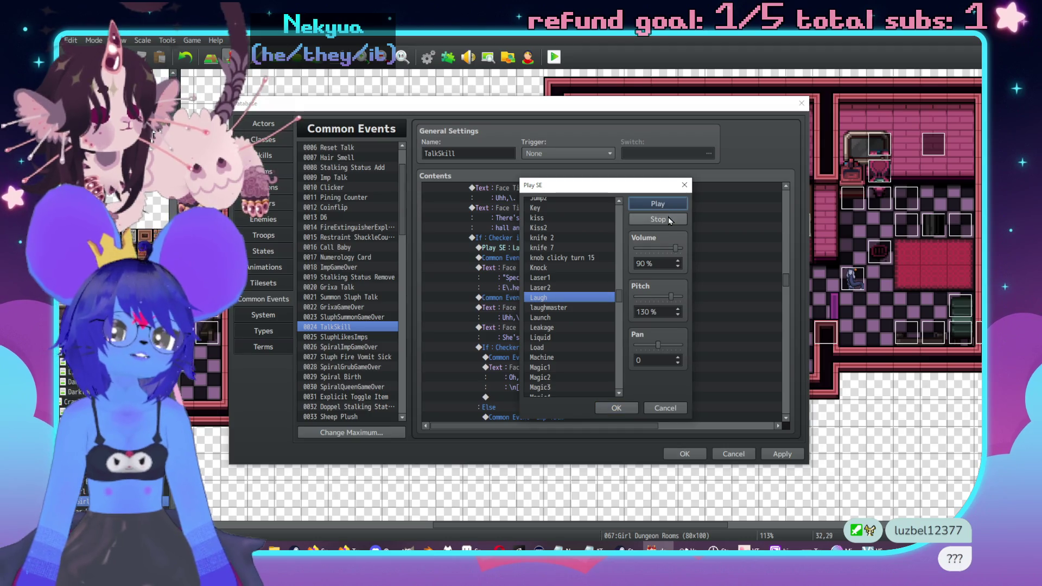
pyautogui.click(615, 408)
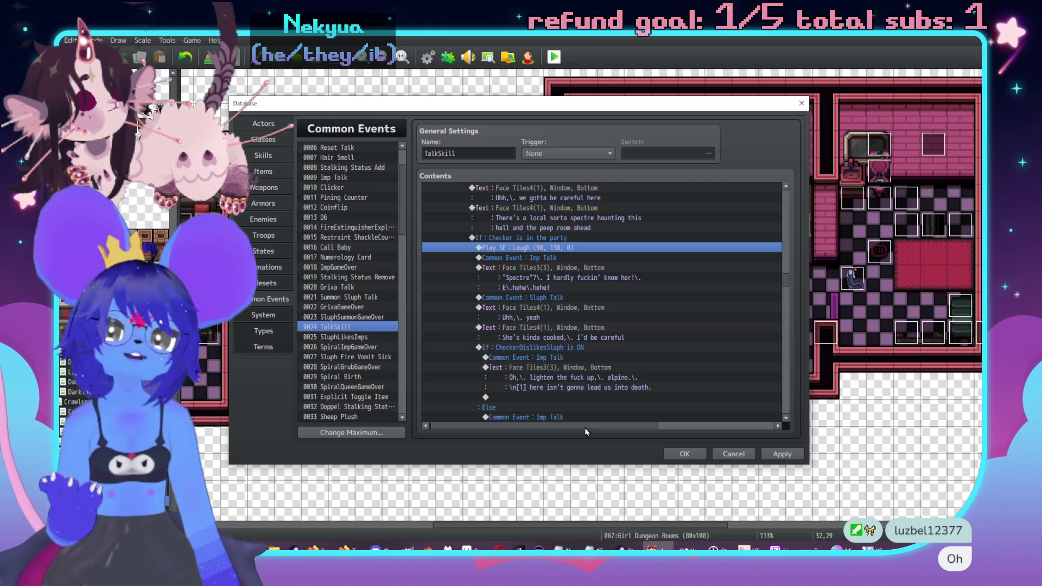
# Add a 'Follower 1' plugin command to the Checker branch.
pyautogui.doubleClick(562, 257)
pyautogui.click(522, 154)
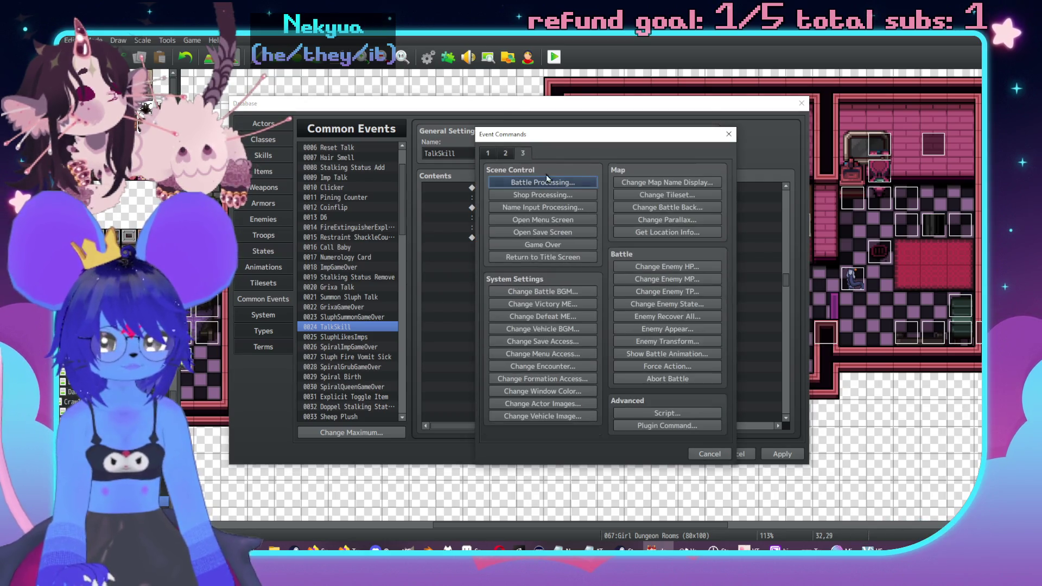
pyautogui.click(659, 426)
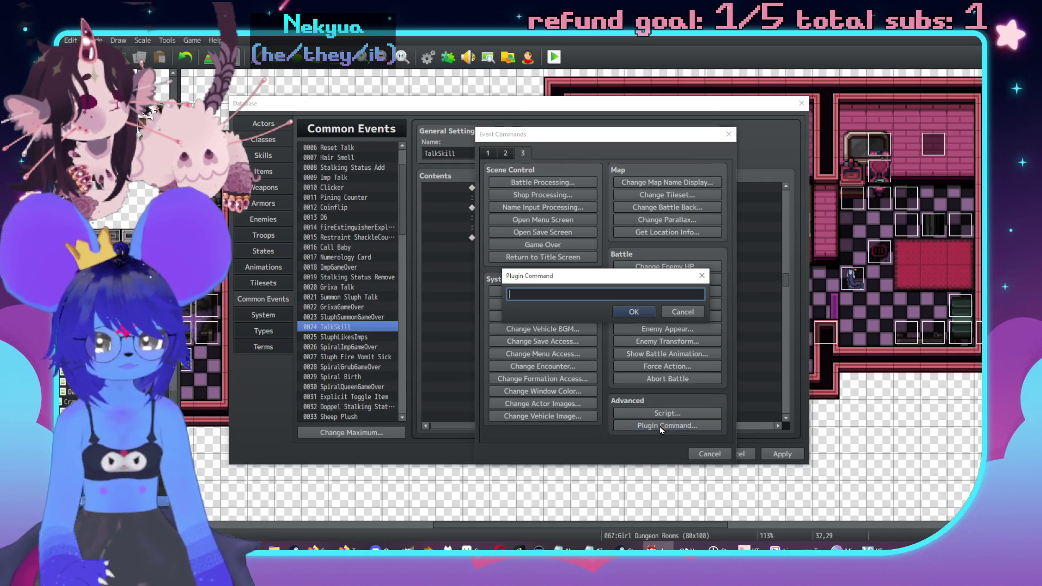
pyautogui.write('Follower ')
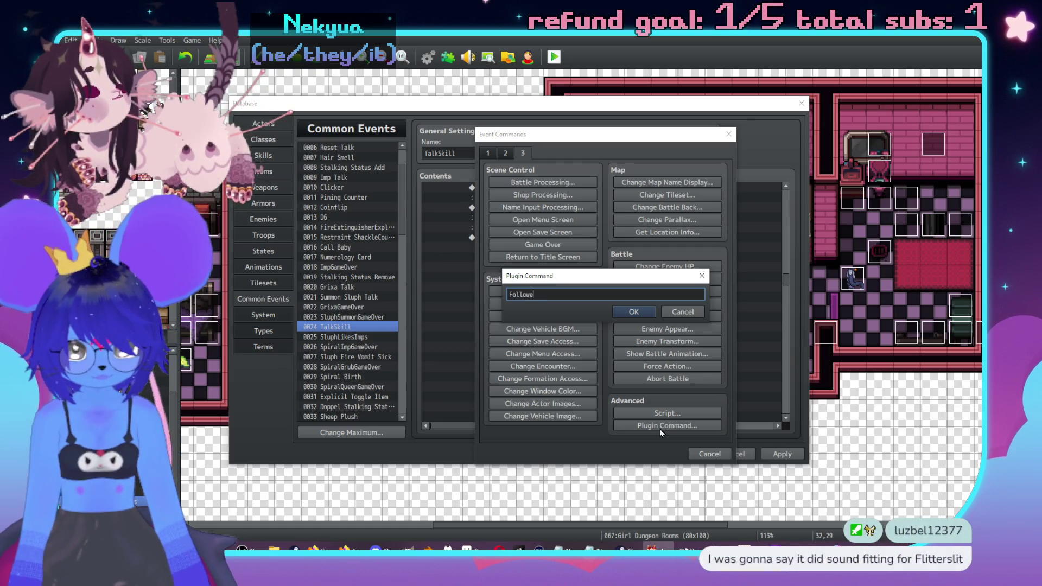
pyautogui.write('1')
pyautogui.click(652, 313)
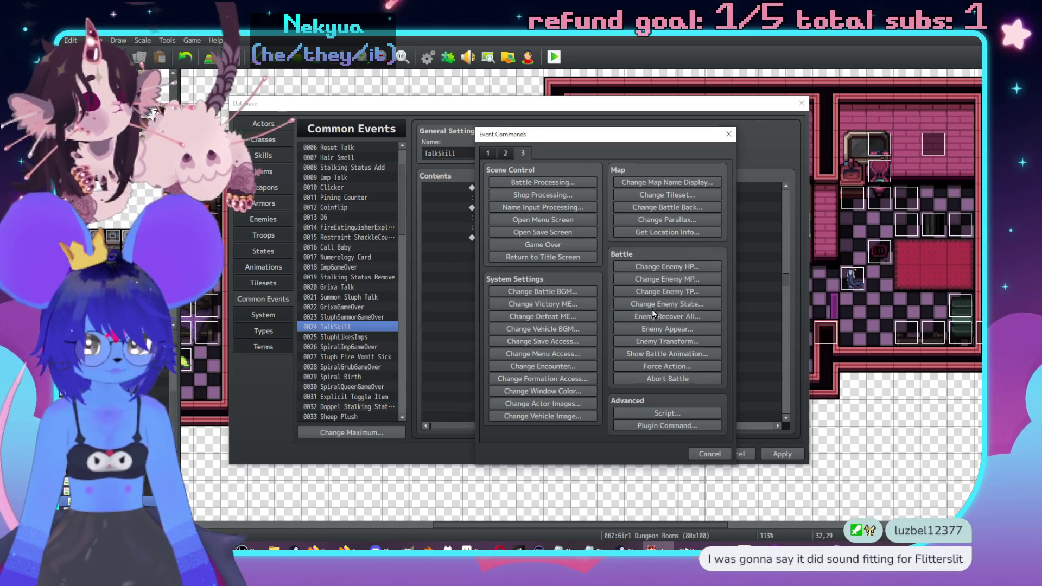
# Add a player Set Movement Route with a Jump of +0, +0.
pyautogui.press('Insert')
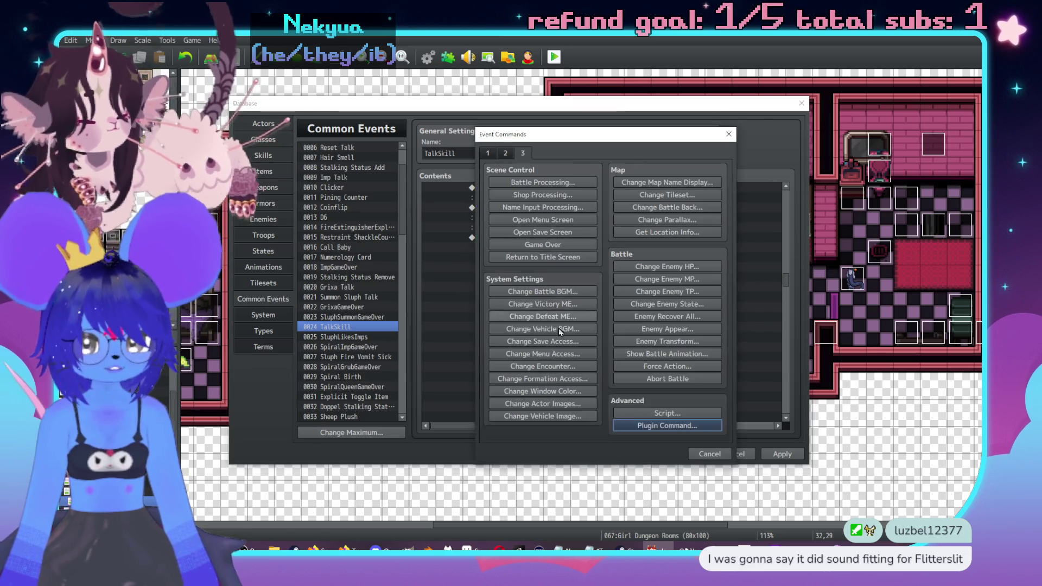
pyautogui.click(505, 153)
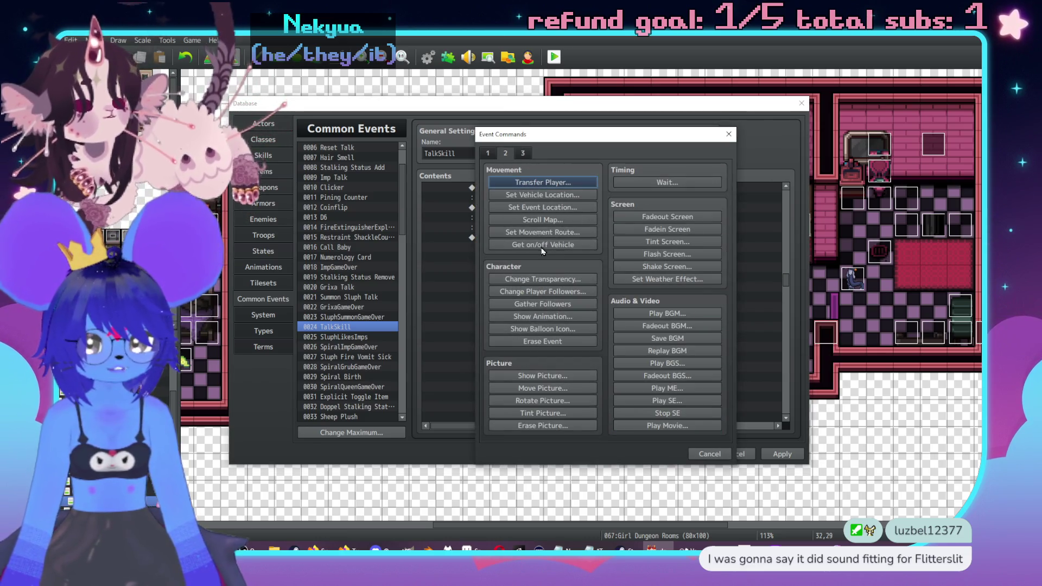
pyautogui.click(542, 219)
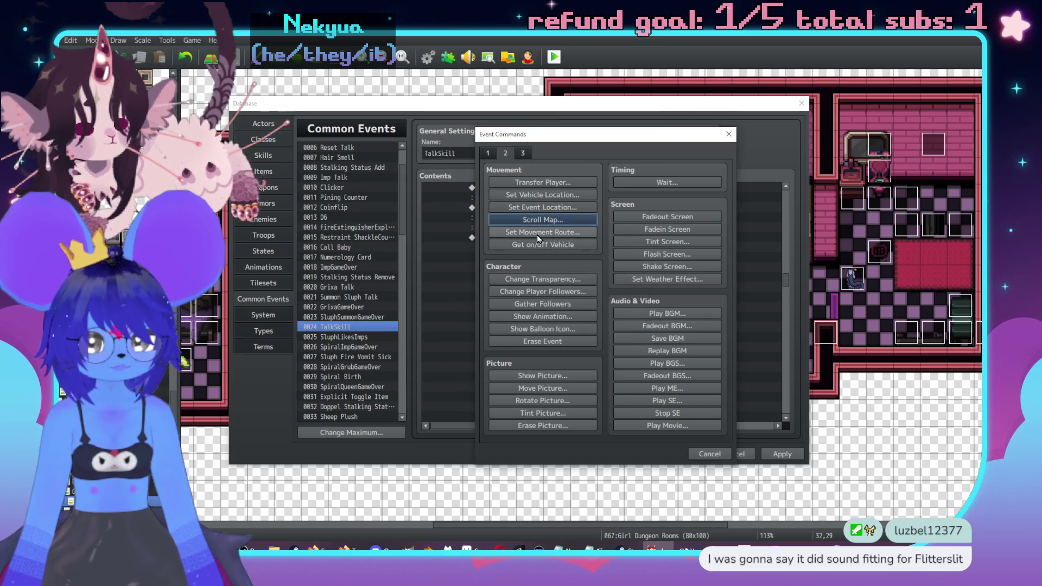
pyautogui.click(542, 232)
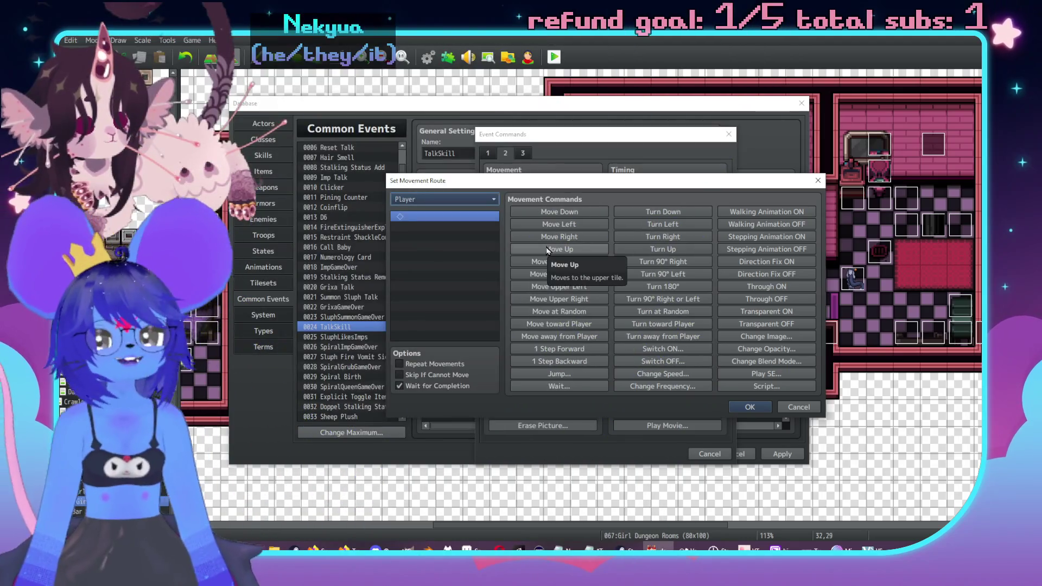
pyautogui.click(571, 371)
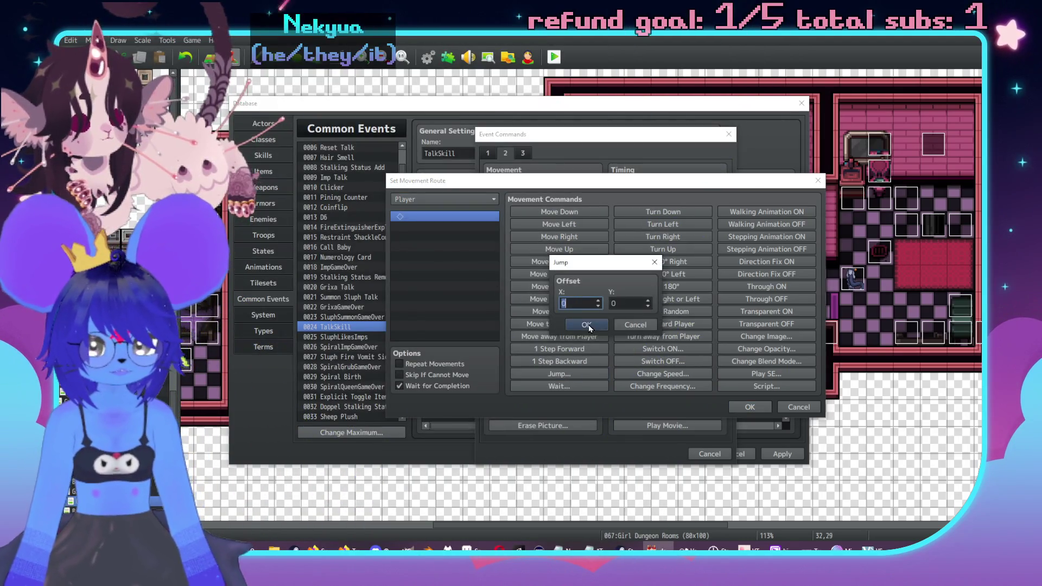
pyautogui.click(588, 324)
pyautogui.click(757, 405)
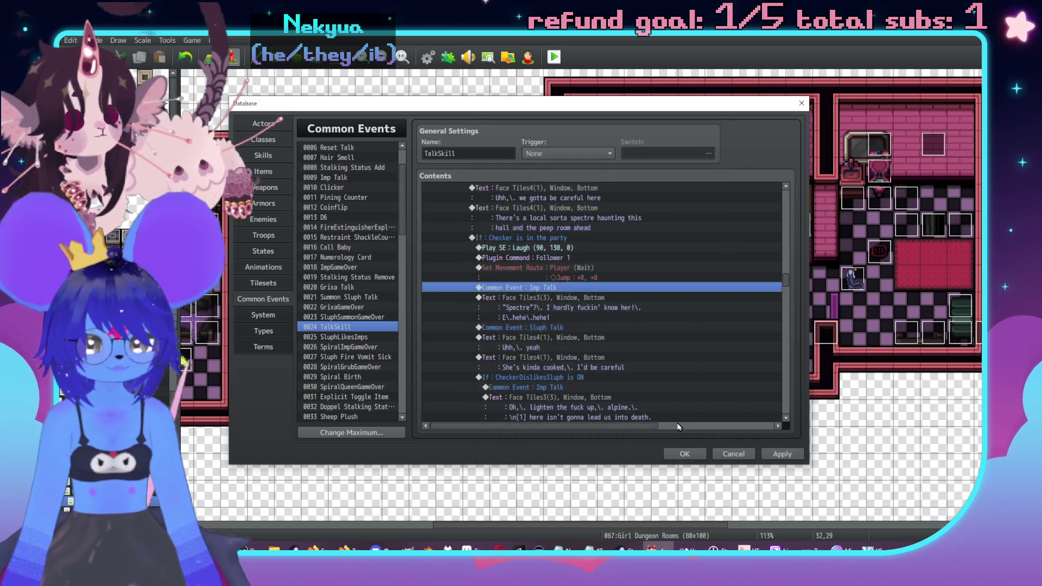
# Copy the Follower 1 plugin command above Imp Talk and change the copy to Follower 0.
pyautogui.click(549, 248)
pyautogui.press('Delete')
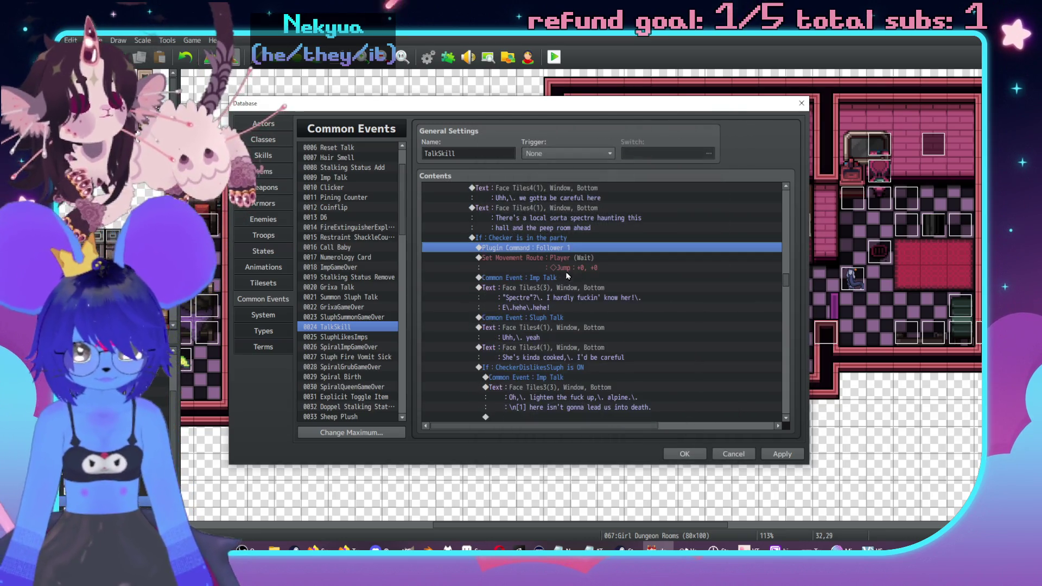
pyautogui.click(558, 276)
pyautogui.hotkey('ctrl', 'z')
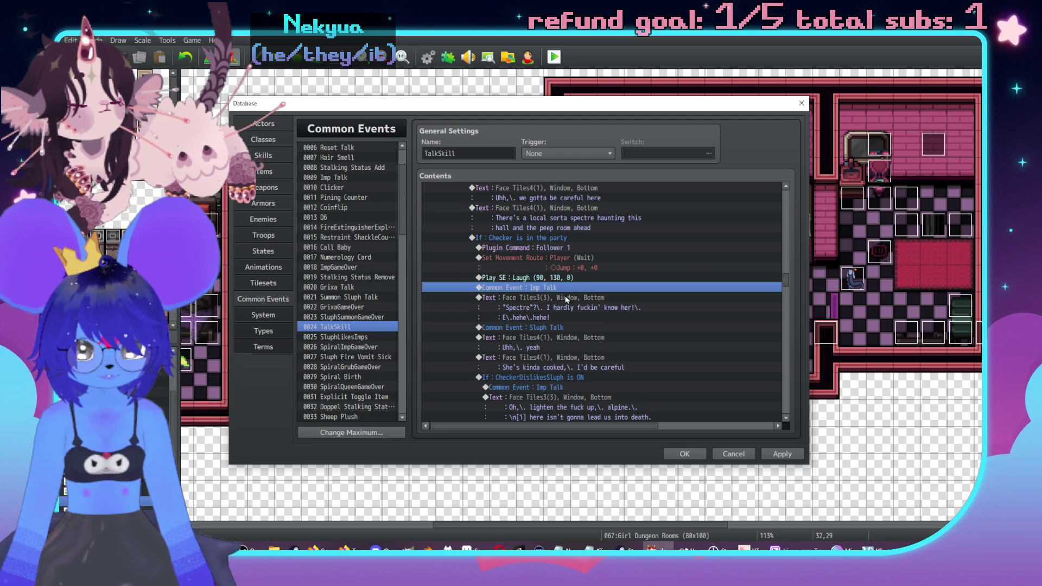
pyautogui.click(554, 249)
pyautogui.hotkey('ctrl', 'c')
pyautogui.click(566, 289)
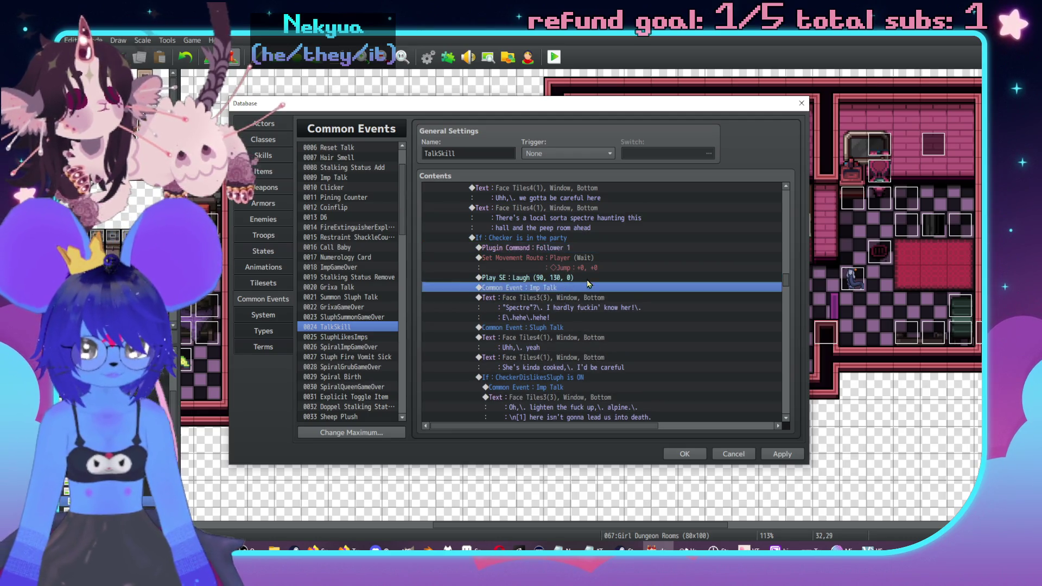
pyautogui.hotkey('ctrl', 'v')
pyautogui.doubleClick(588, 286)
pyautogui.write('0')
pyautogui.click(644, 315)
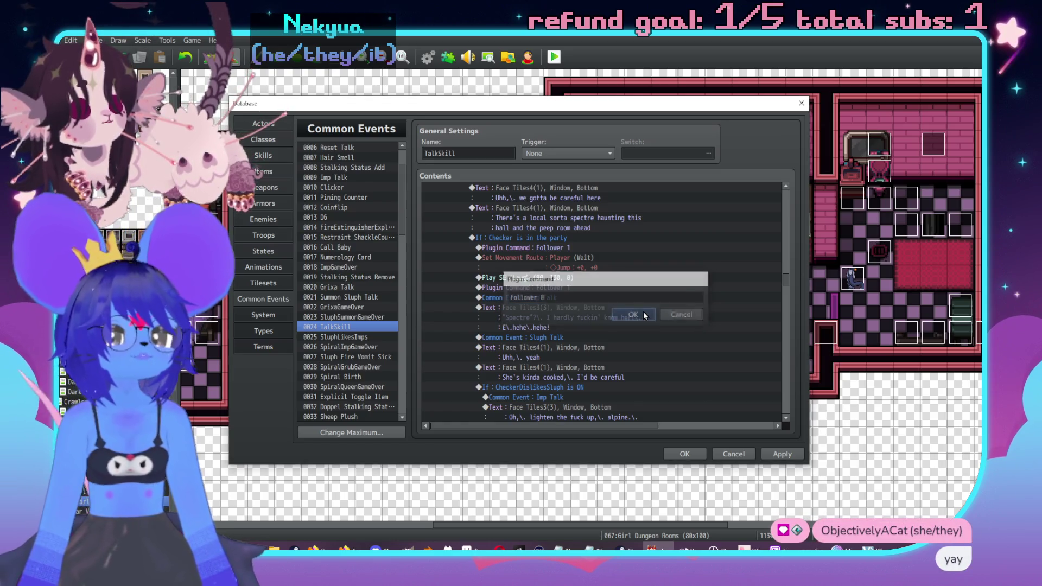
# Check the FeshteethMirror label, leaving its name unchanged.
pyautogui.scroll(5, 630, 315)
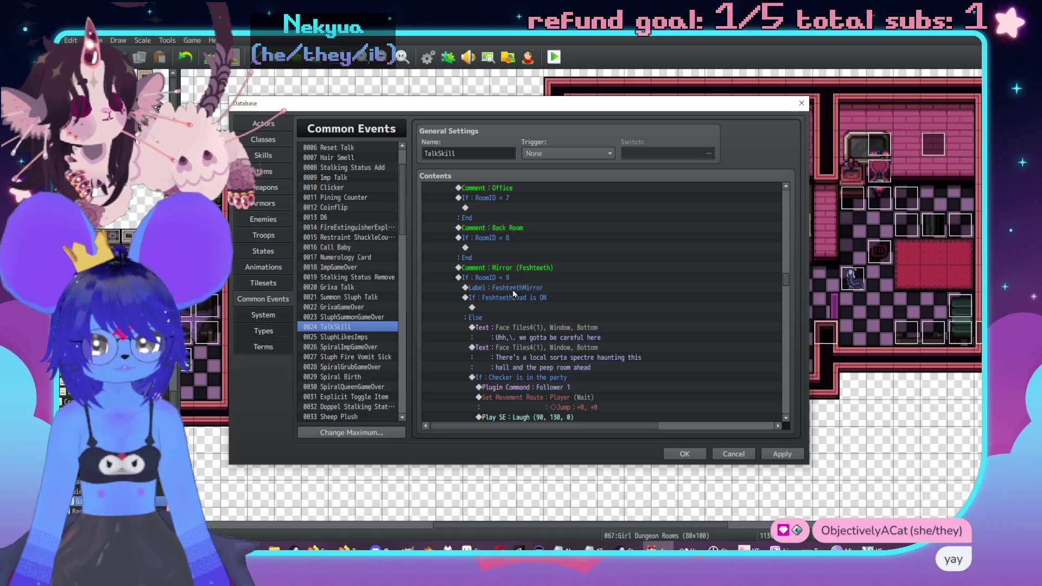
pyautogui.doubleClick(575, 287)
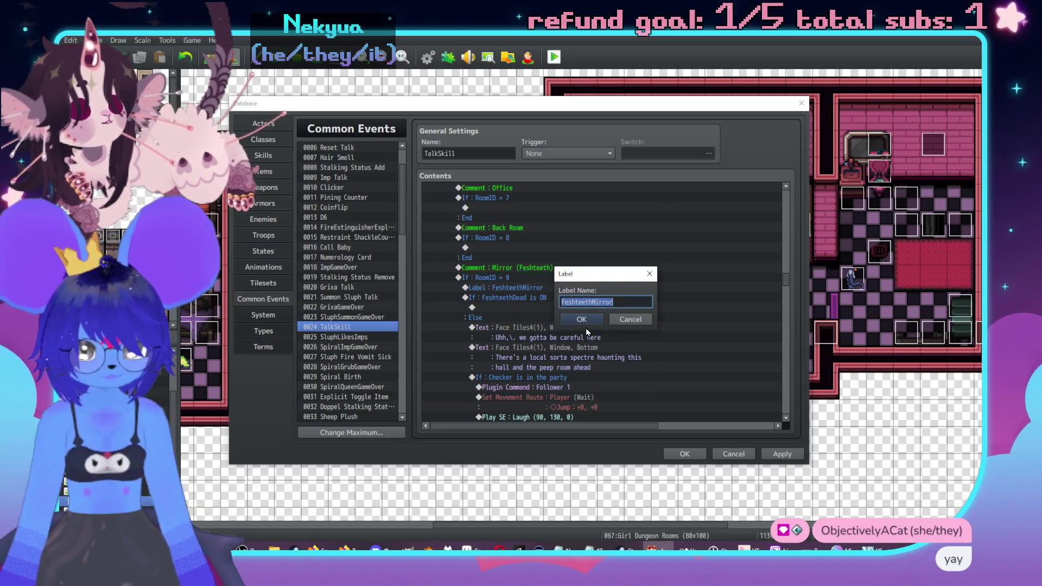
pyautogui.click(583, 321)
pyautogui.scroll(-2, 501, 318)
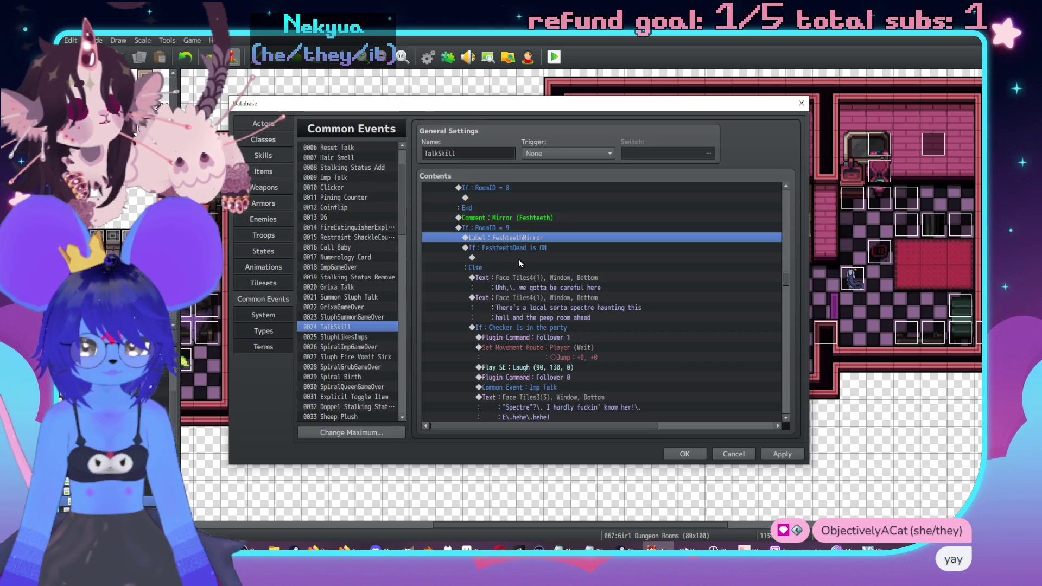
# Add a Face Tiles4 Show Text 'Well uhh,\. that was the spectre' in the FeshteethDead branch.
pyautogui.doubleClick(518, 258)
pyautogui.moveTo(638, 137); pyautogui.dragTo(727, 129)
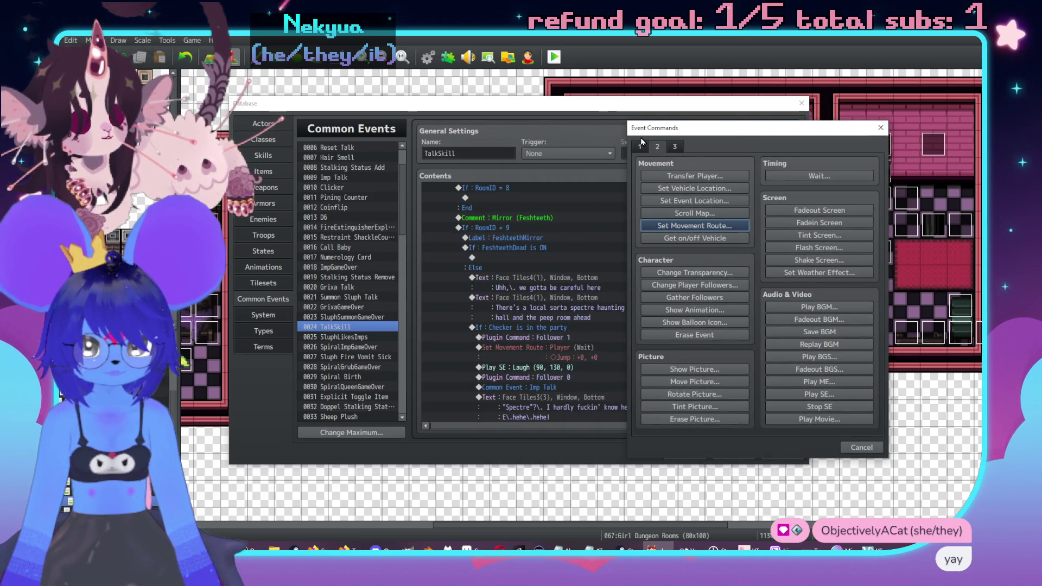
pyautogui.click(640, 146)
pyautogui.click(694, 176)
pyautogui.doubleClick(646, 277)
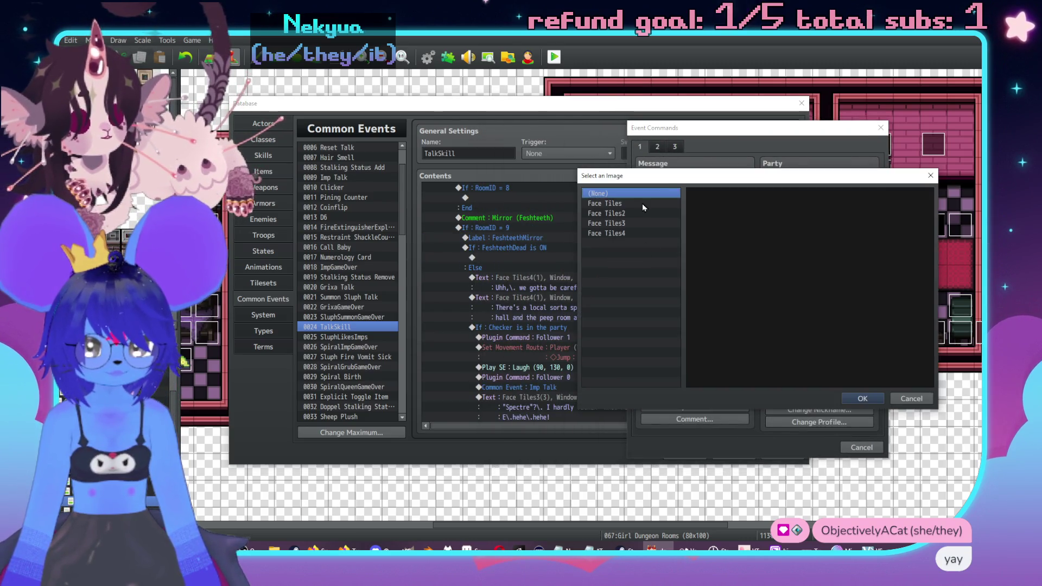
pyautogui.click(643, 203)
pyautogui.click(641, 232)
pyautogui.doubleClick(737, 233)
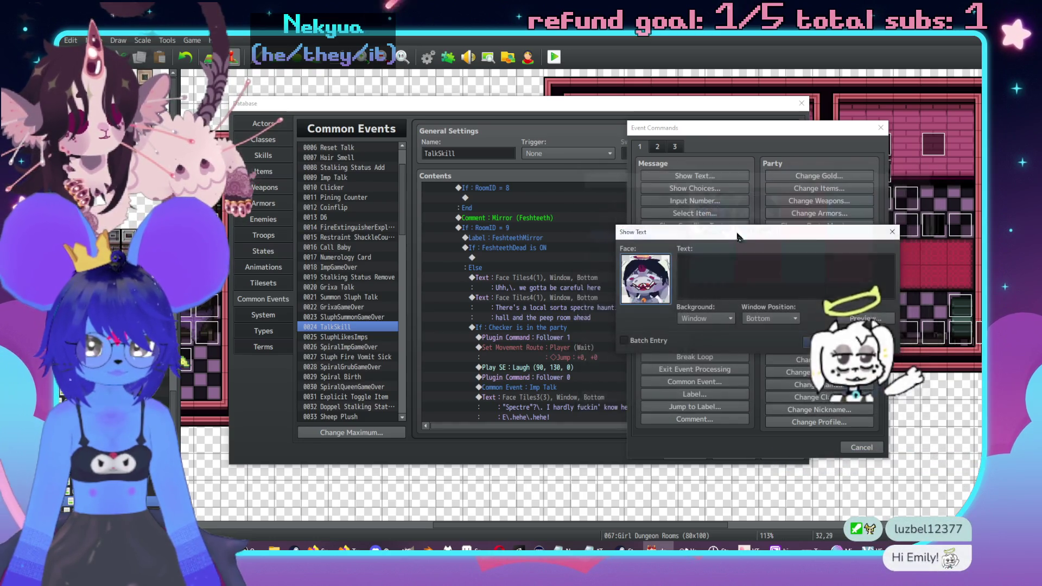
pyautogui.write('Well uhh')
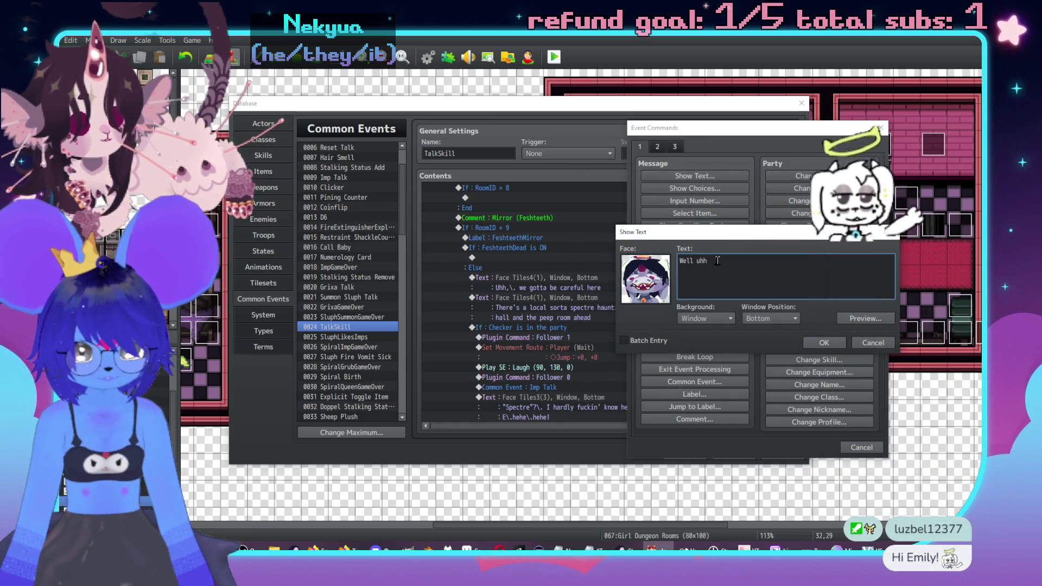
pyautogui.write(',\\. that was the spectre')
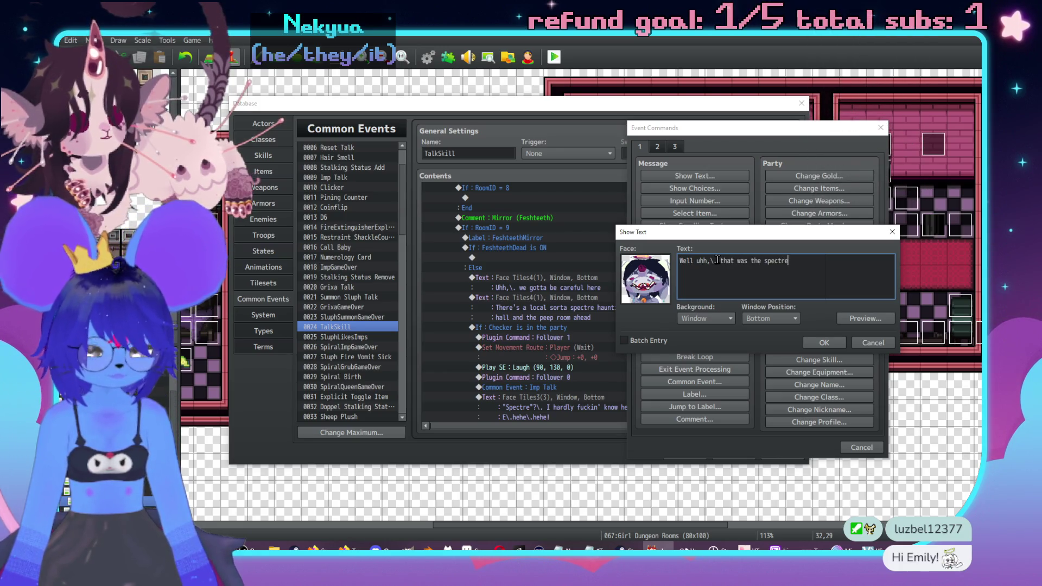
pyautogui.click(823, 342)
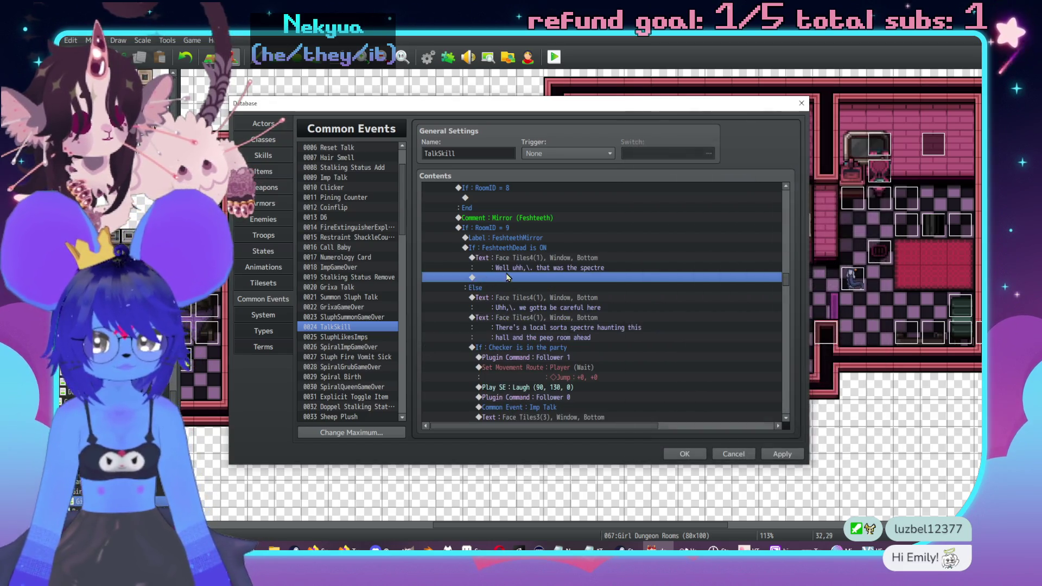
pyautogui.doubleClick(524, 280)
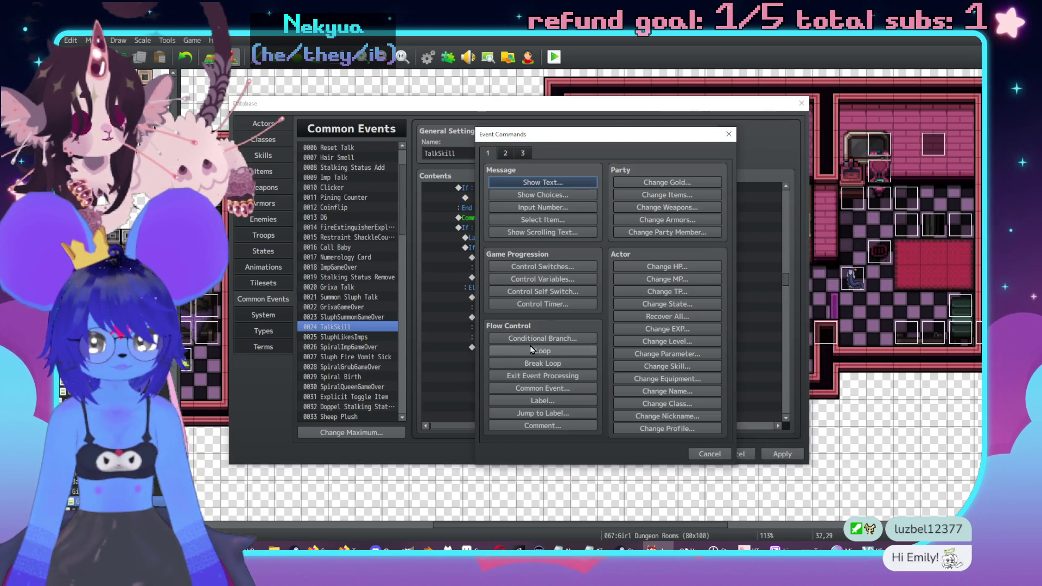
# Add a conditional branch testing whether Checker is in the party, with an Else case.
pyautogui.click(543, 338)
pyautogui.click(517, 220)
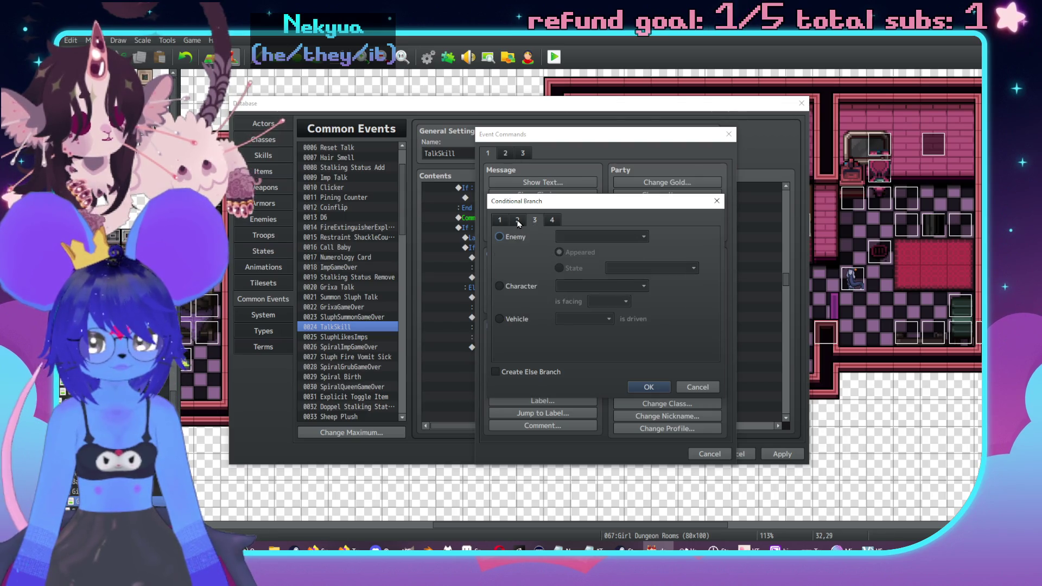
pyautogui.click(575, 236)
pyautogui.click(611, 314)
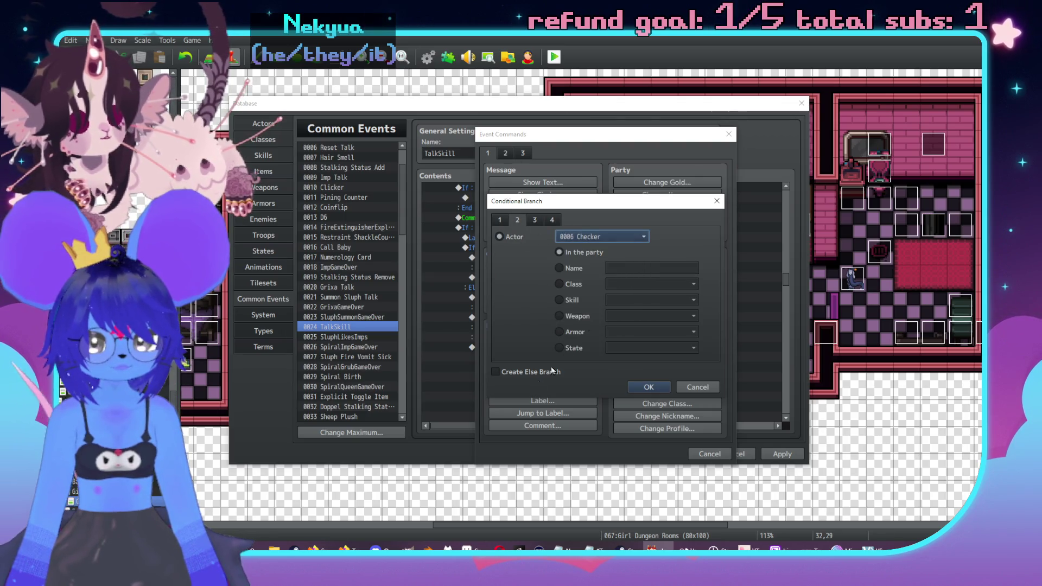
pyautogui.click(514, 372)
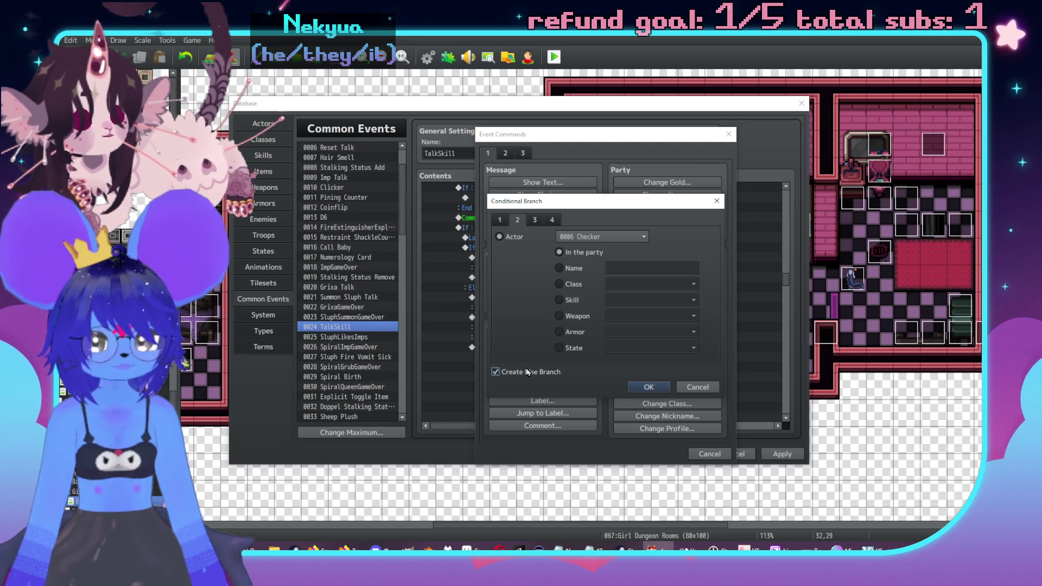
pyautogui.click(659, 383)
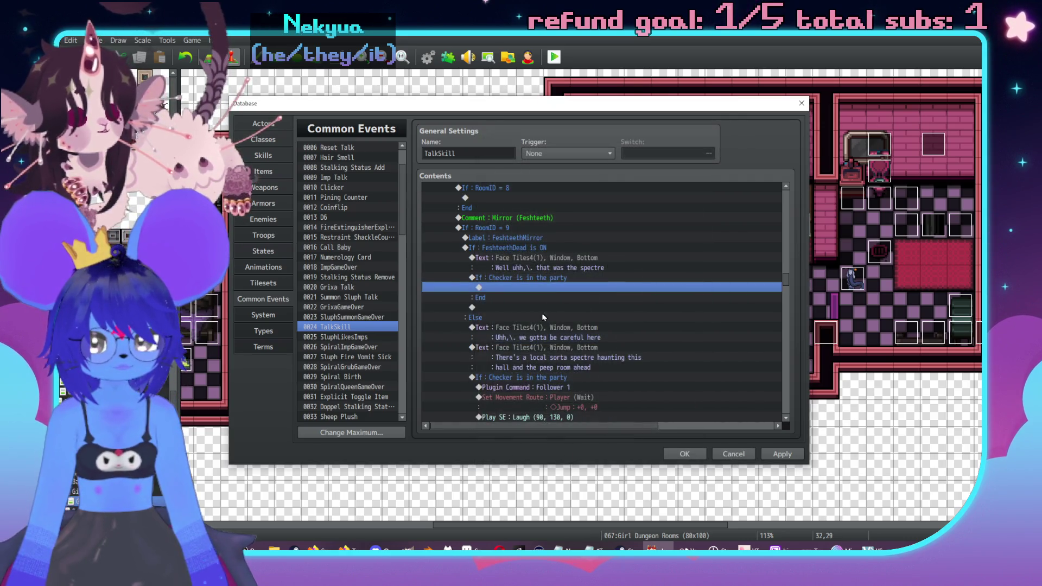
pyautogui.doubleClick(530, 277)
pyautogui.click(508, 374)
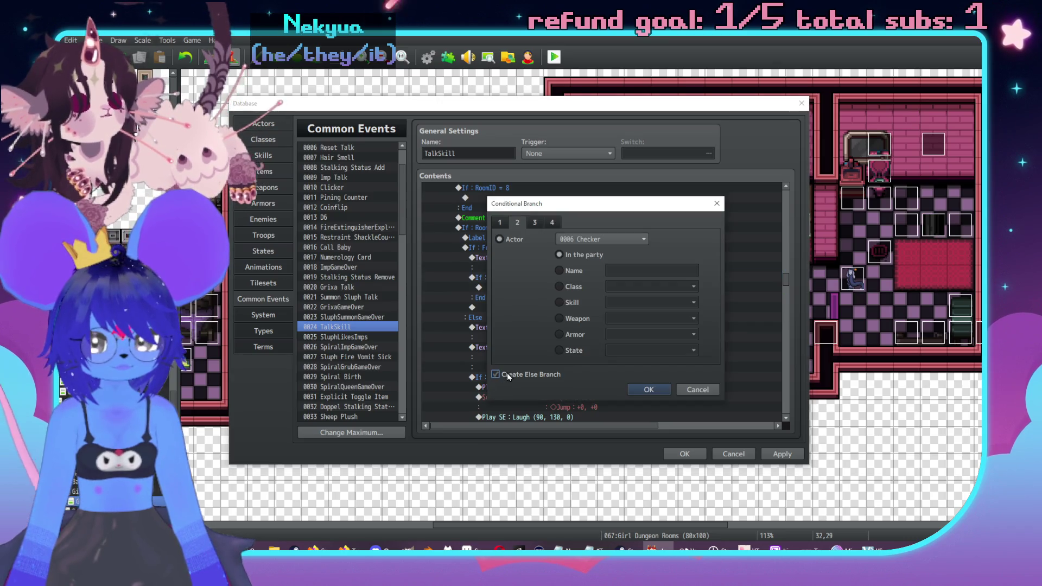
pyautogui.click(663, 389)
# Call the Imp Talk common event inside the Checker branch.
pyautogui.doubleClick(516, 288)
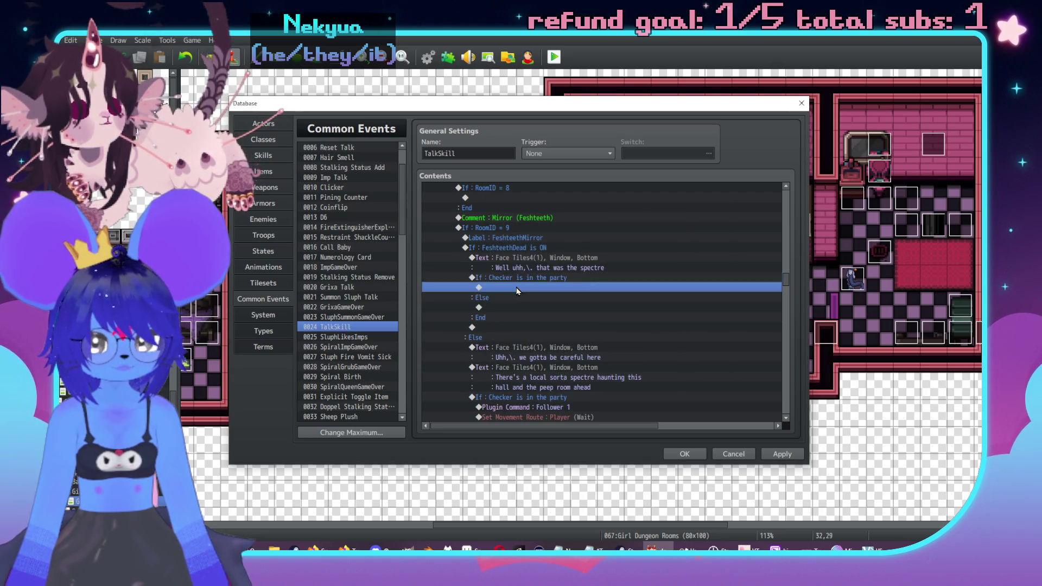
pyautogui.click(543, 388)
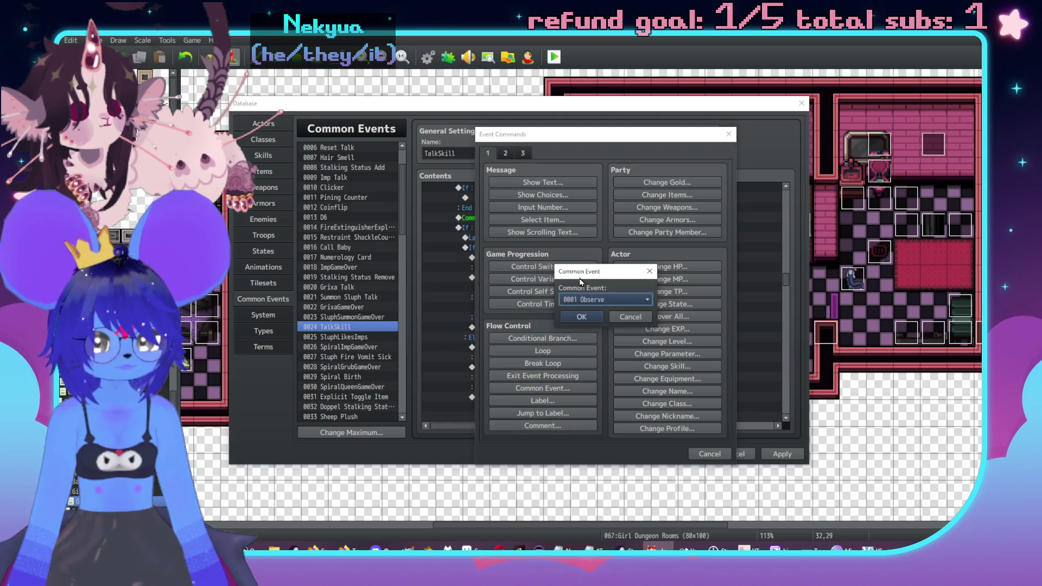
pyautogui.click(602, 286)
pyautogui.click(600, 347)
pyautogui.click(589, 314)
# Add the imp's 'Spectre?\. Damn near killed 'er!' line and laugh with the red demon face.
pyautogui.doubleClick(526, 297)
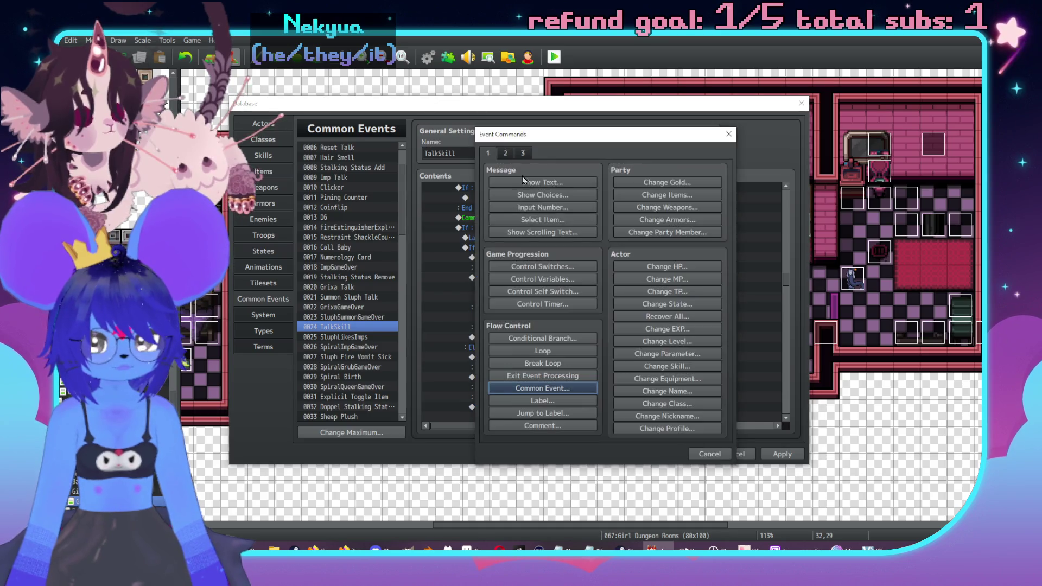
pyautogui.click(537, 181)
pyautogui.doubleClick(493, 282)
pyautogui.click(481, 230)
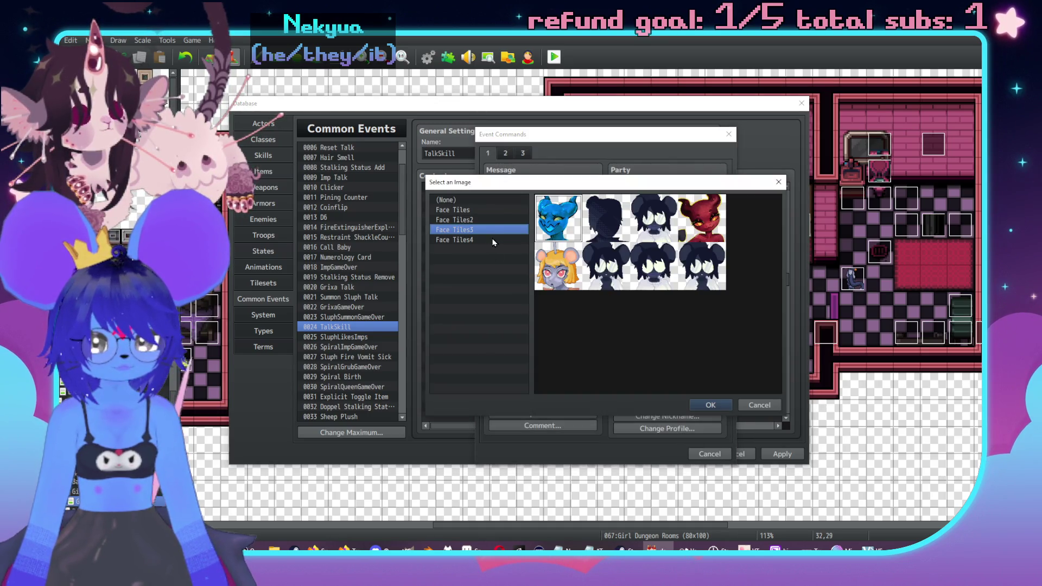
pyautogui.click(492, 240)
pyautogui.doubleClick(701, 218)
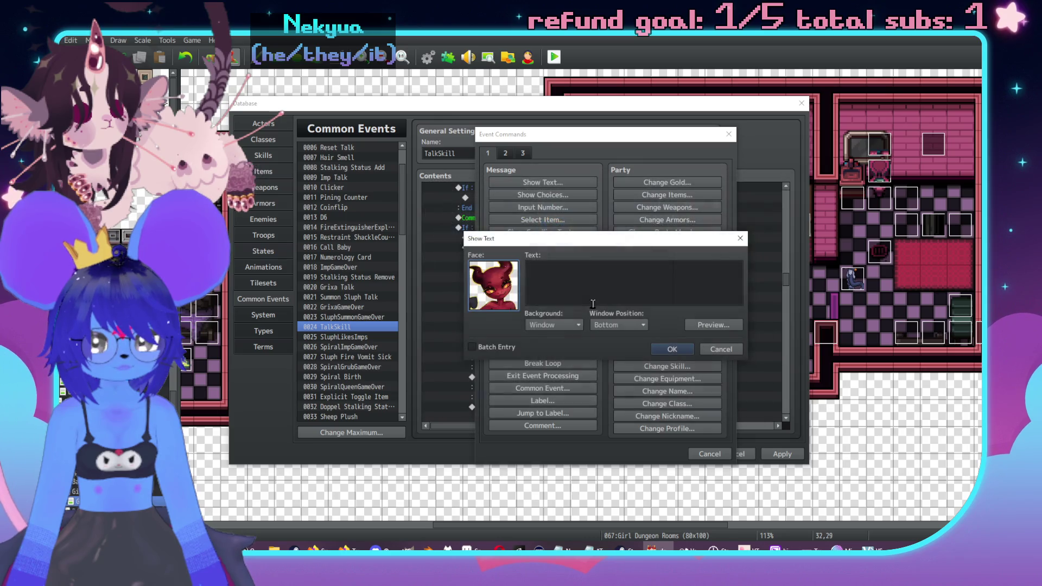
pyautogui.write('Spectre?')
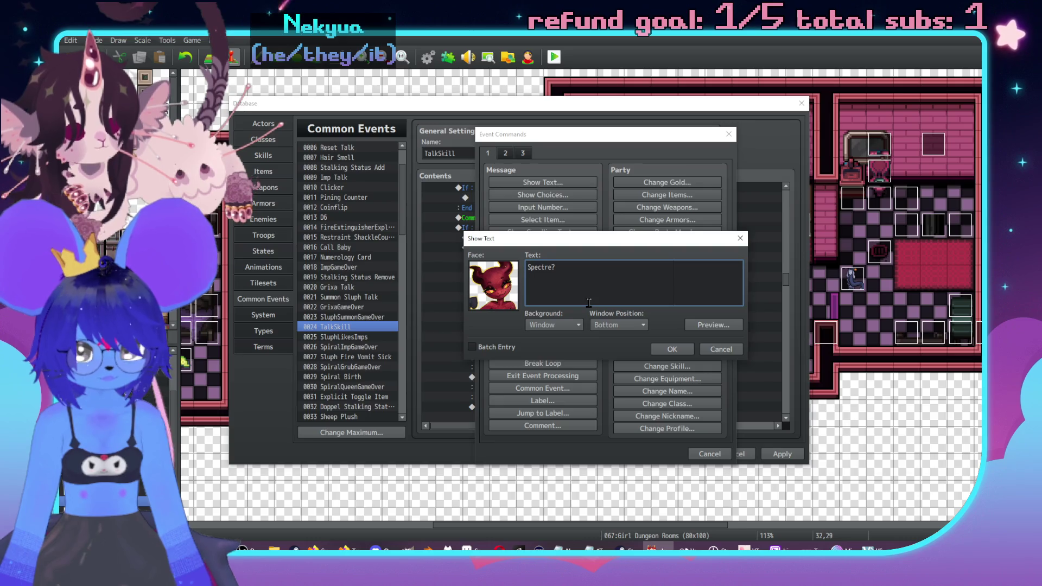
pyautogui.click(588, 302)
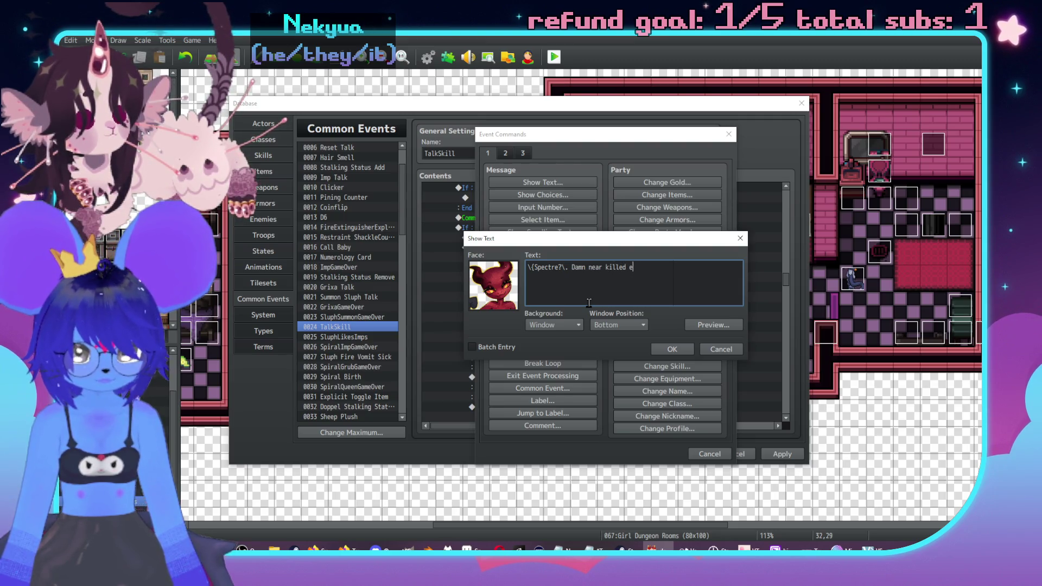
pyautogui.write("'er!\\")
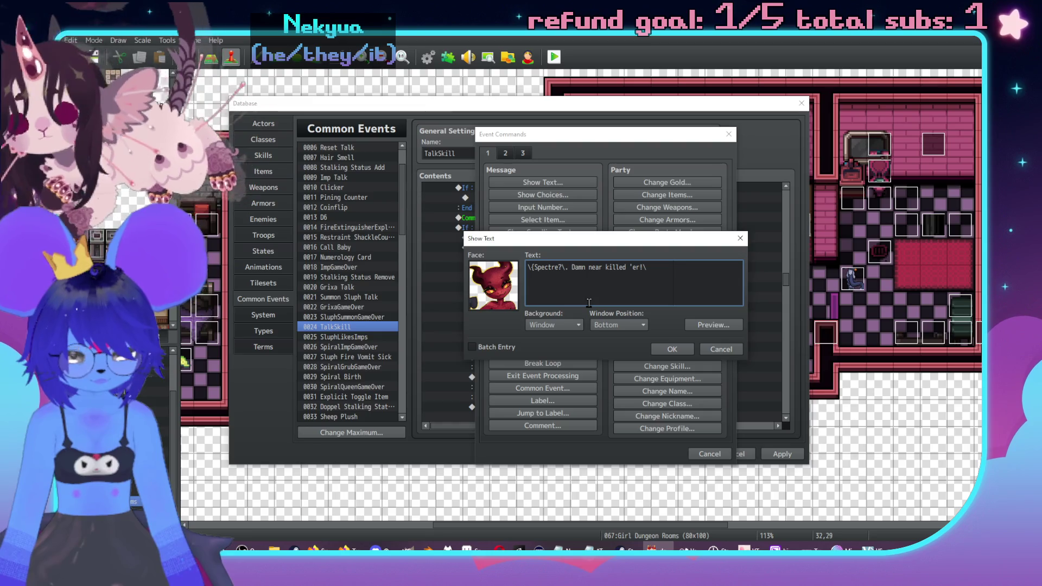
pyautogui.write('}hehe\\')
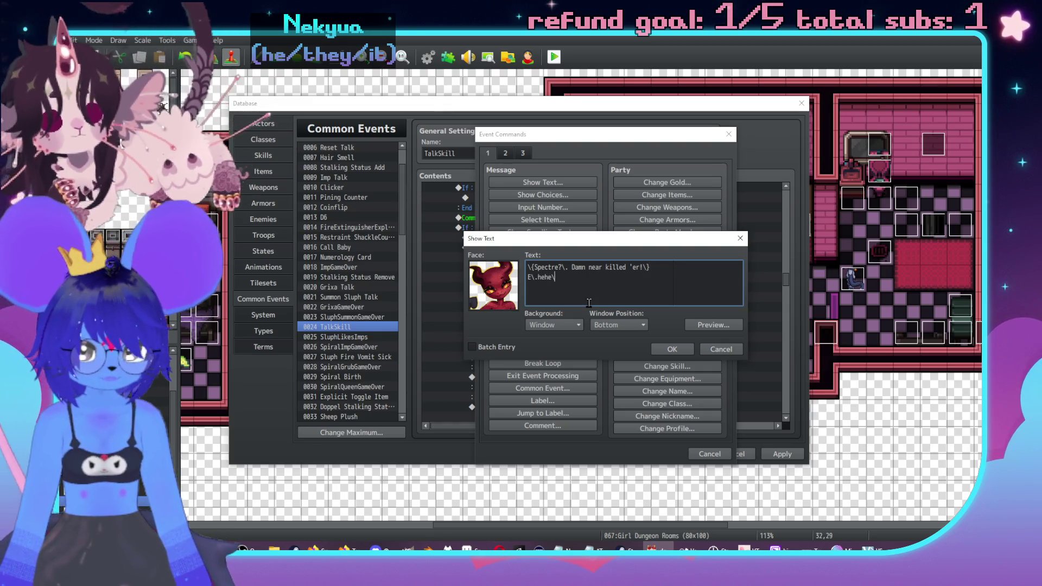
pyautogui.write('.hehehe\\.he!!')
pyautogui.click(712, 325)
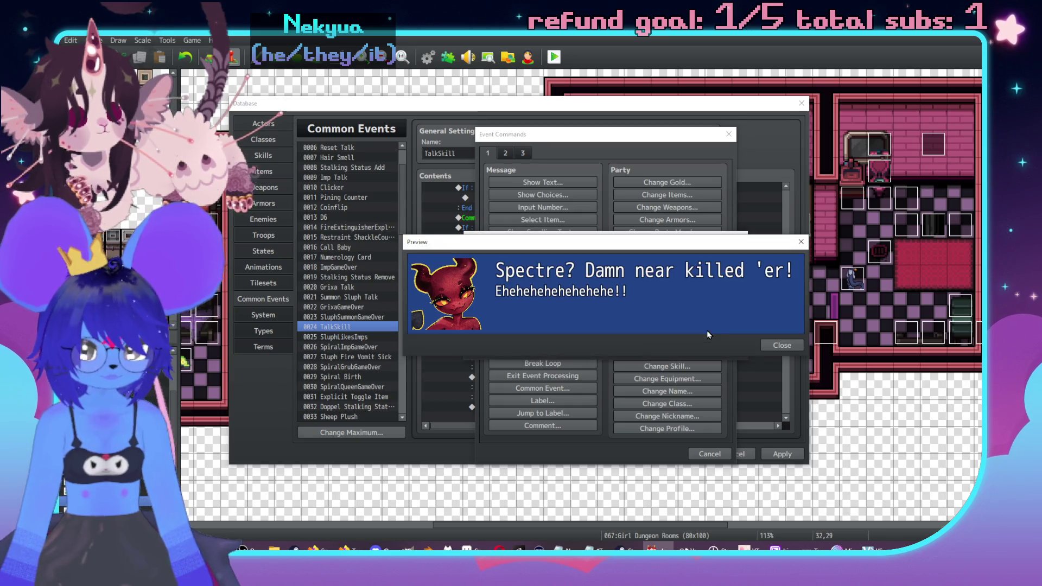
pyautogui.click(781, 346)
pyautogui.click(672, 350)
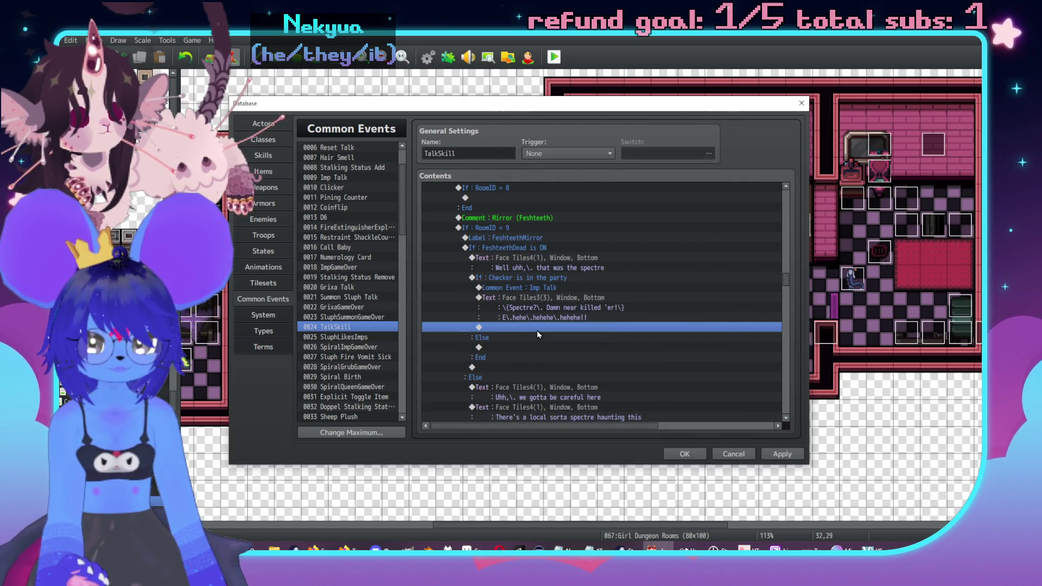
pyautogui.scroll(15, 782, 230)
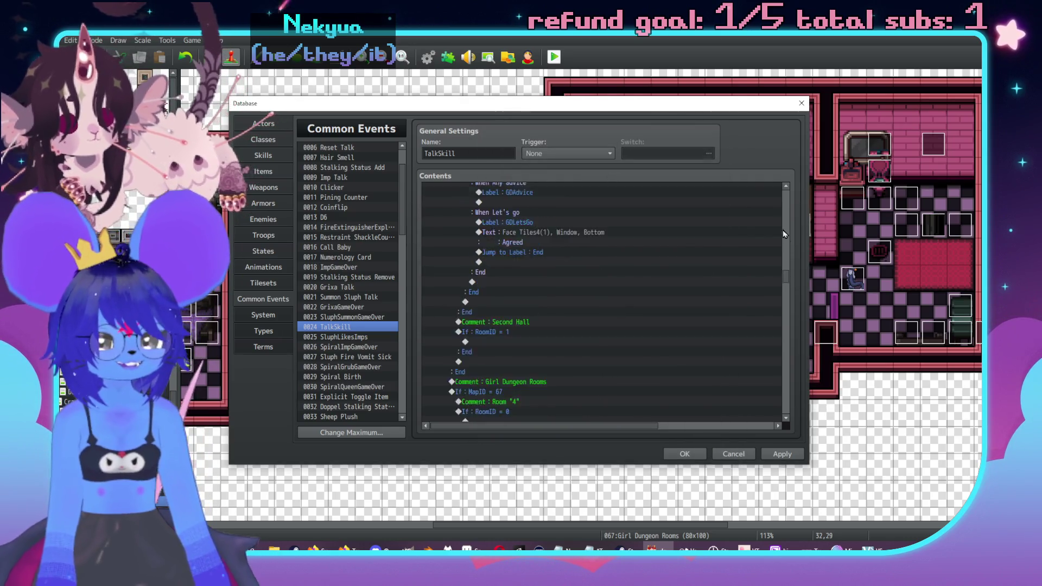
# Make the RoomID 9 branch jump to the FeshteethMirror label.
pyautogui.scroll(-14, 586, 279)
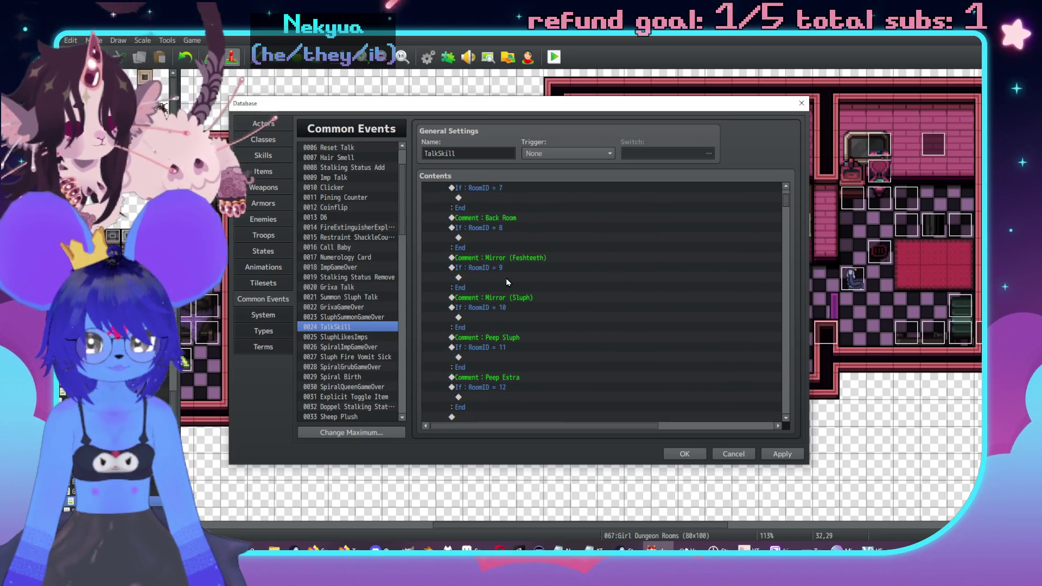
pyautogui.doubleClick(508, 278)
pyautogui.click(564, 413)
pyautogui.write('FeshteethMirror')
pyautogui.click(600, 317)
# Paste the Sluph Talk call and Sluph's 'Hey' greeting lines after the FeshteethMirror jump.
pyautogui.scroll(10, 518, 262)
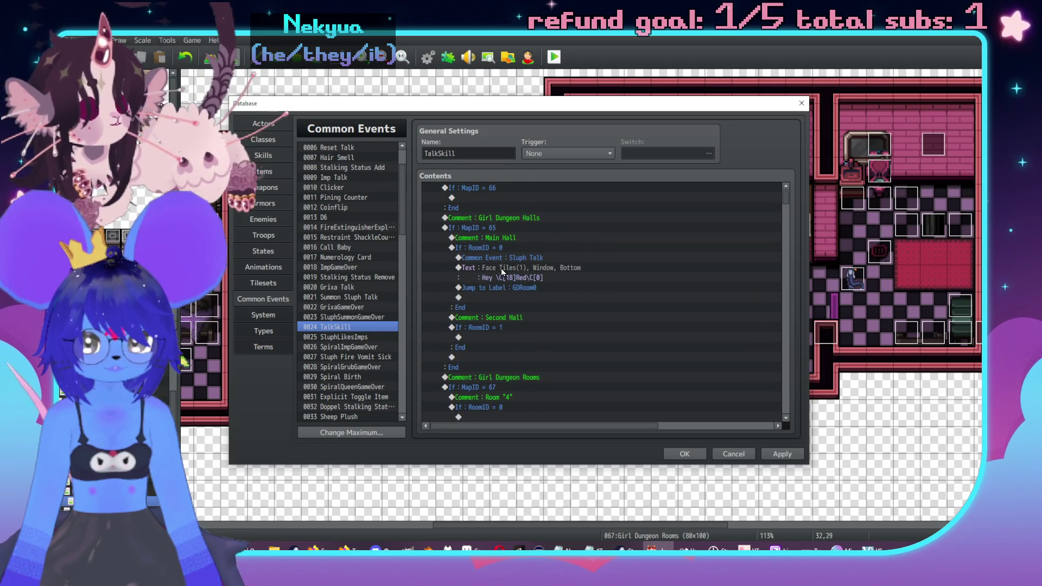
pyautogui.click(512, 258)
pyautogui.keyDown('shift'); pyautogui.click(553, 268); pyautogui.keyUp('shift')
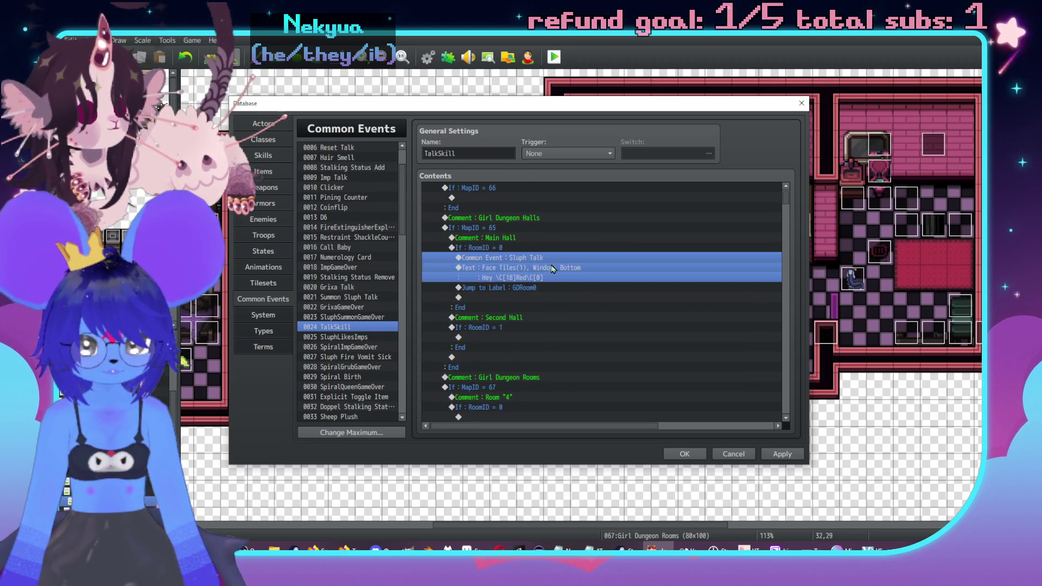
pyautogui.scroll(-12, 558, 278)
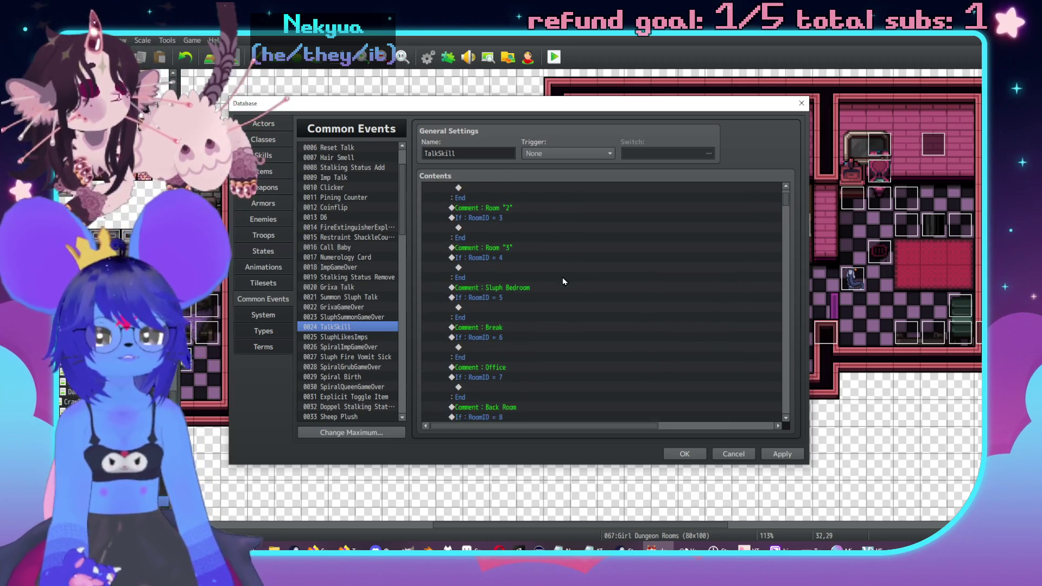
pyautogui.scroll(-2, 558, 283)
pyautogui.click(558, 307)
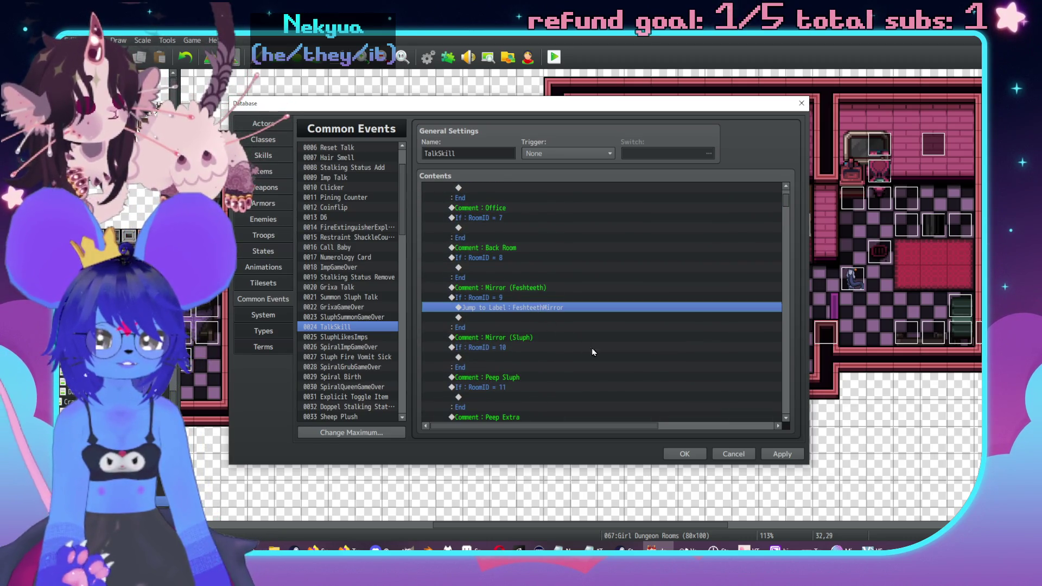
pyautogui.hotkey('ctrl', 'v')
pyautogui.scroll(-15, 780, 293)
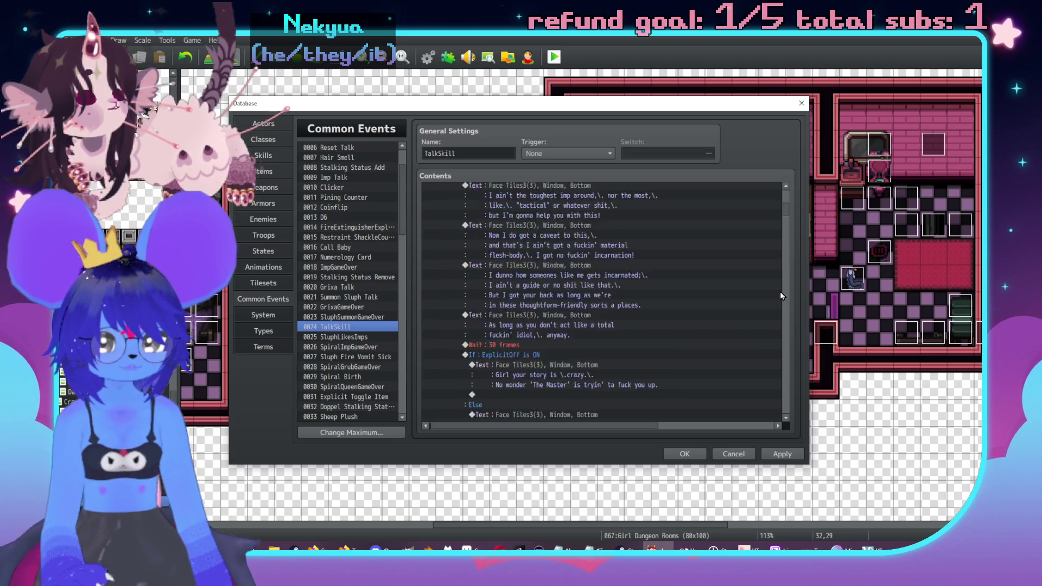
pyautogui.click(786, 370)
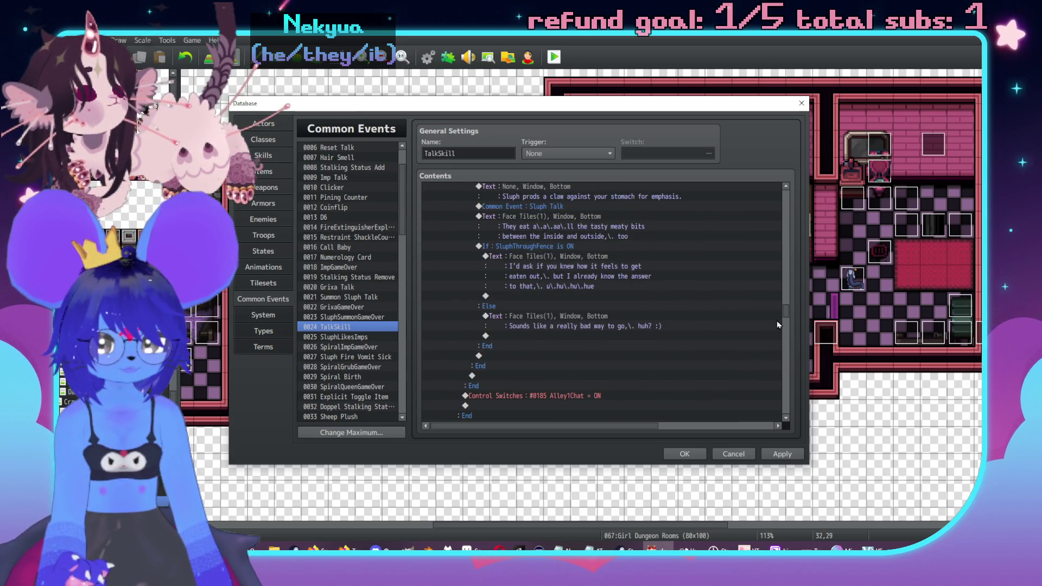
pyautogui.click(789, 250)
pyautogui.scroll(8, 789, 250)
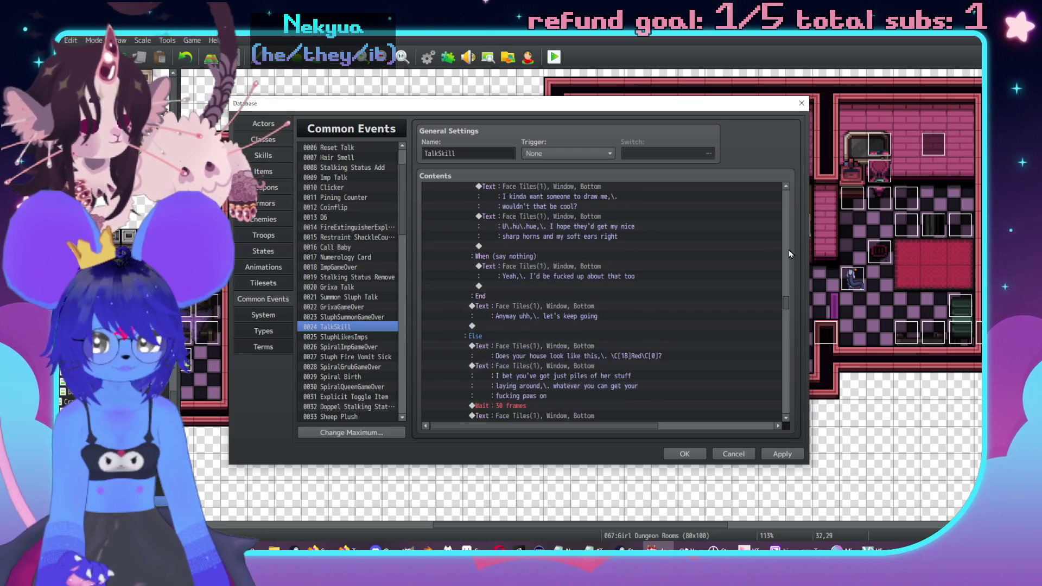
pyautogui.scroll(5, 789, 250)
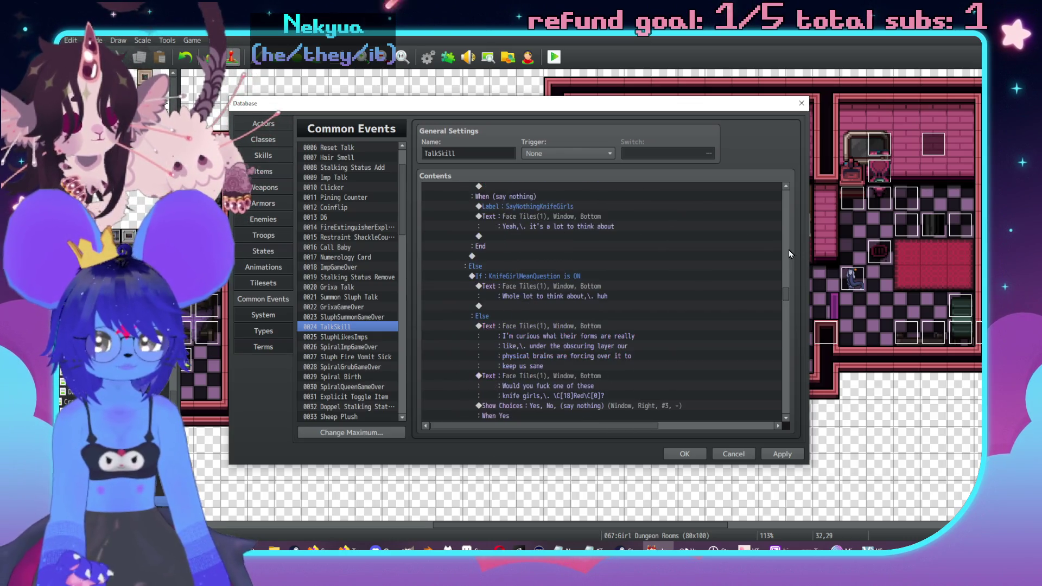
pyautogui.scroll(5, 788, 242)
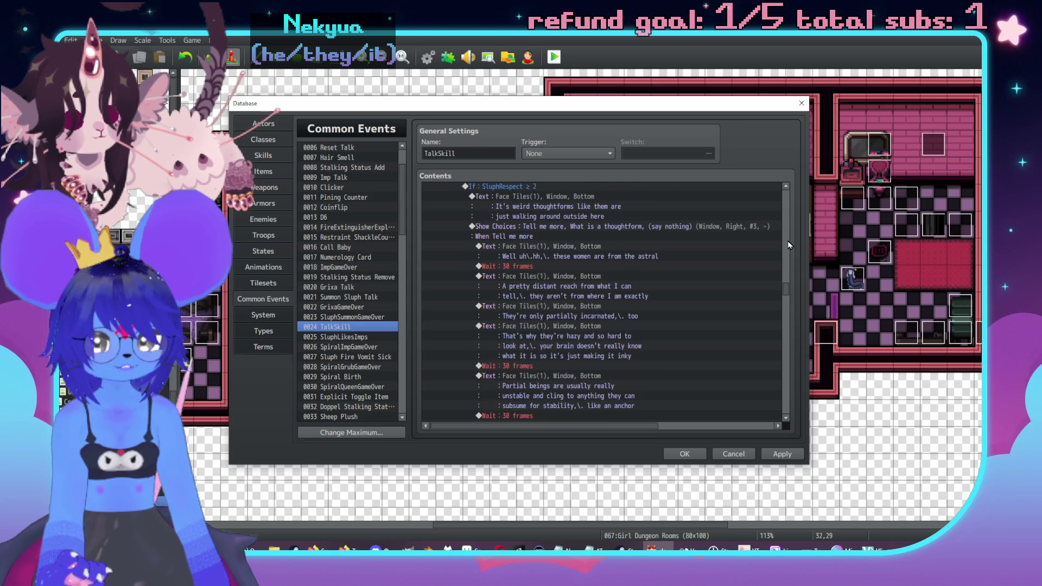
pyautogui.scroll(5, 788, 244)
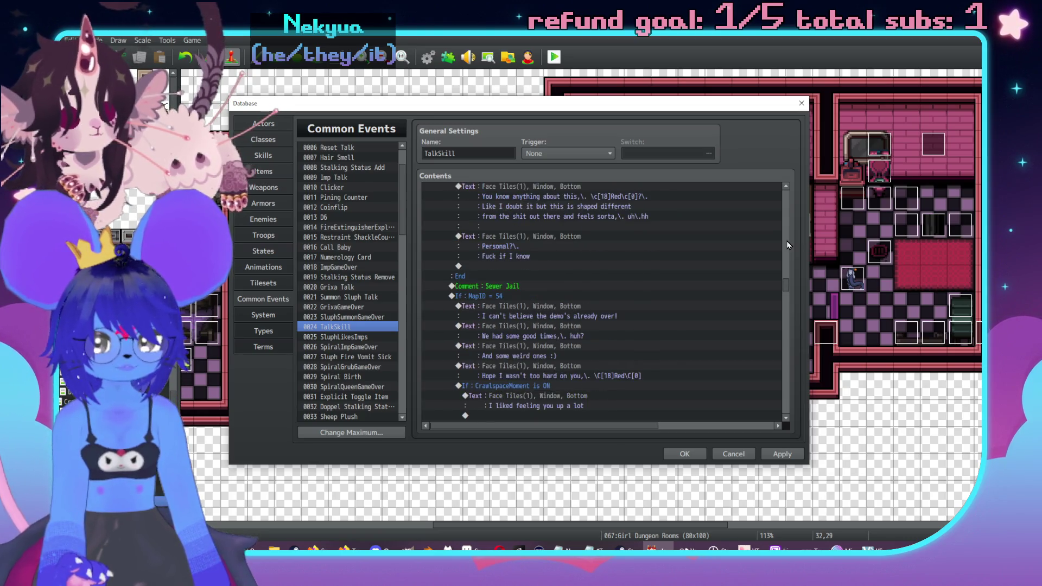
pyautogui.scroll(5, 788, 245)
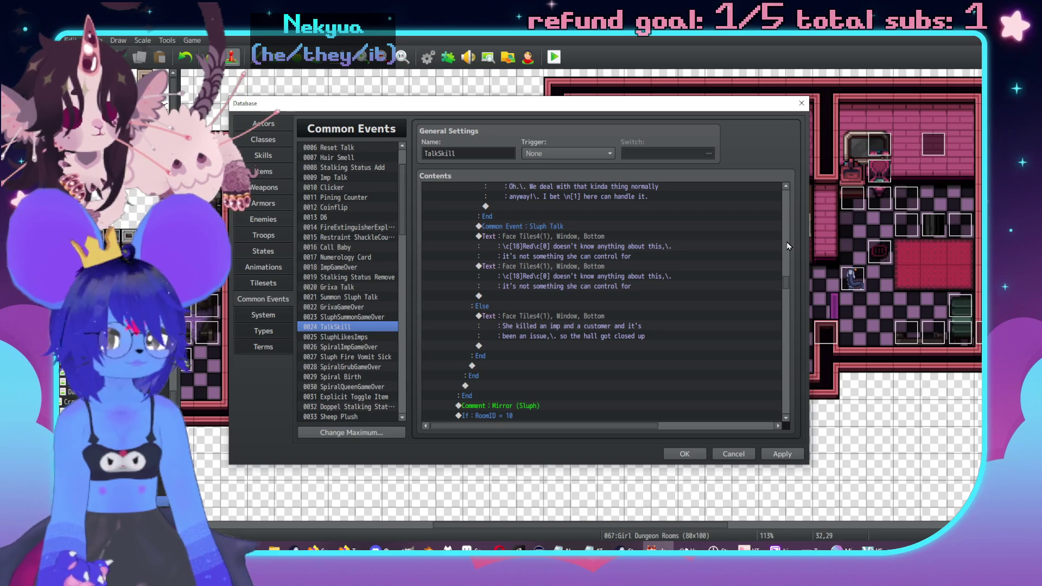
# Change the repeated Red line to 'Let's just be on our spindles about it'.
pyautogui.scroll(-5, 692, 297)
pyautogui.scroll(-2, 690, 299)
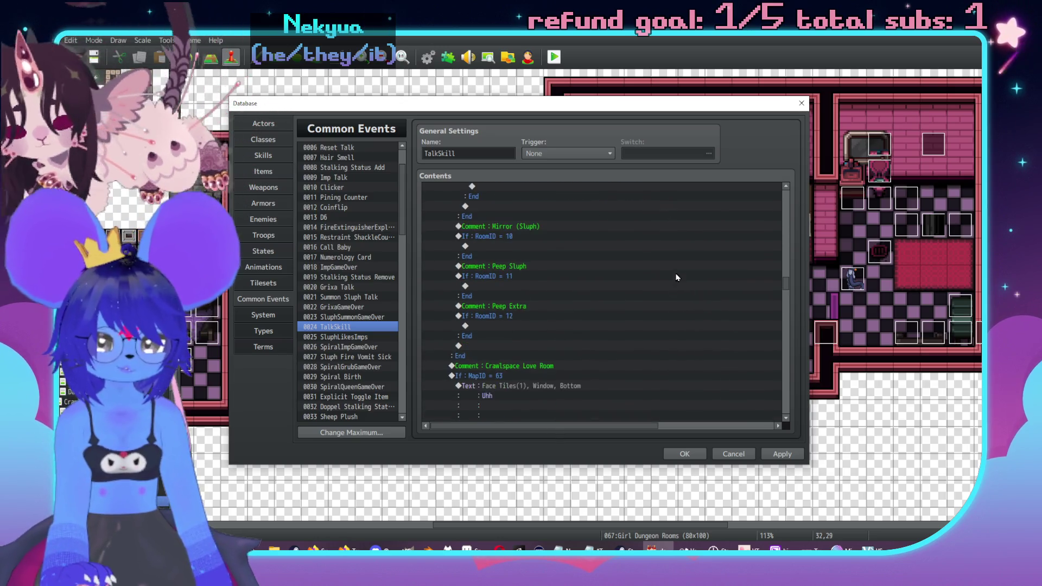
pyautogui.scroll(9, 694, 303)
pyautogui.scroll(3, 690, 310)
pyautogui.scroll(-2, 692, 312)
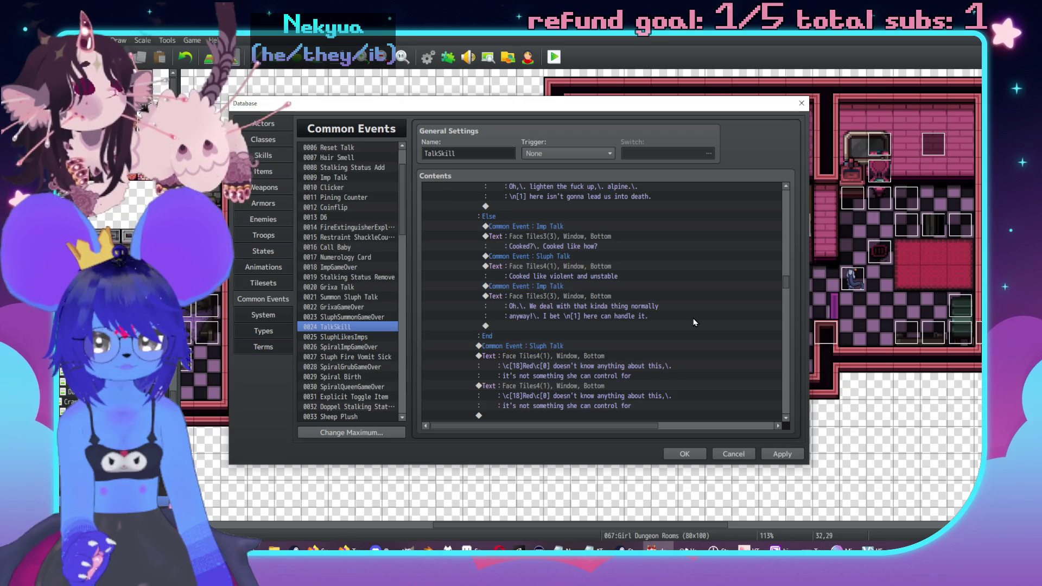
pyautogui.scroll(-3, 685, 296)
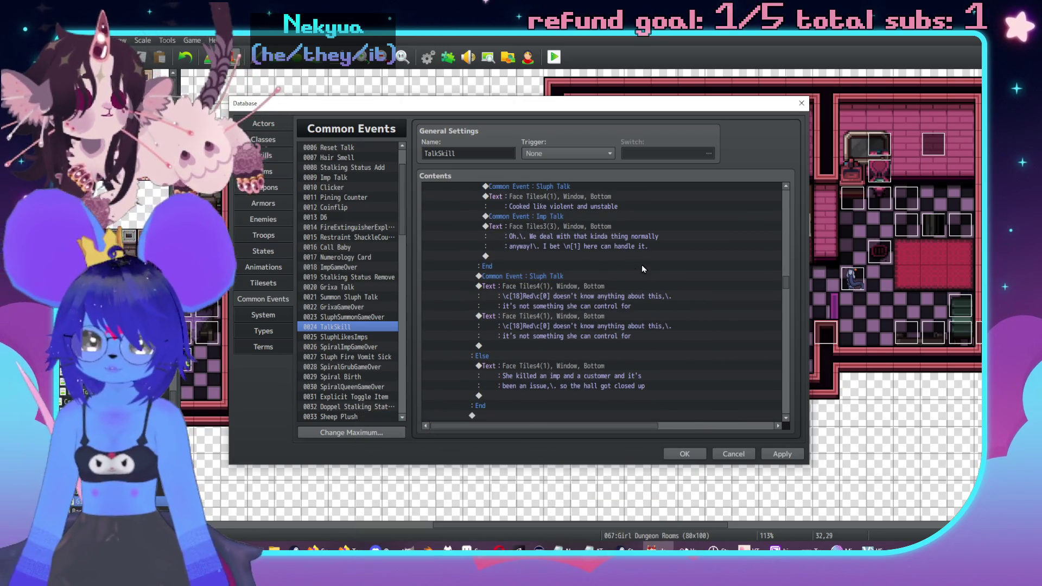
pyautogui.doubleClick(600, 326)
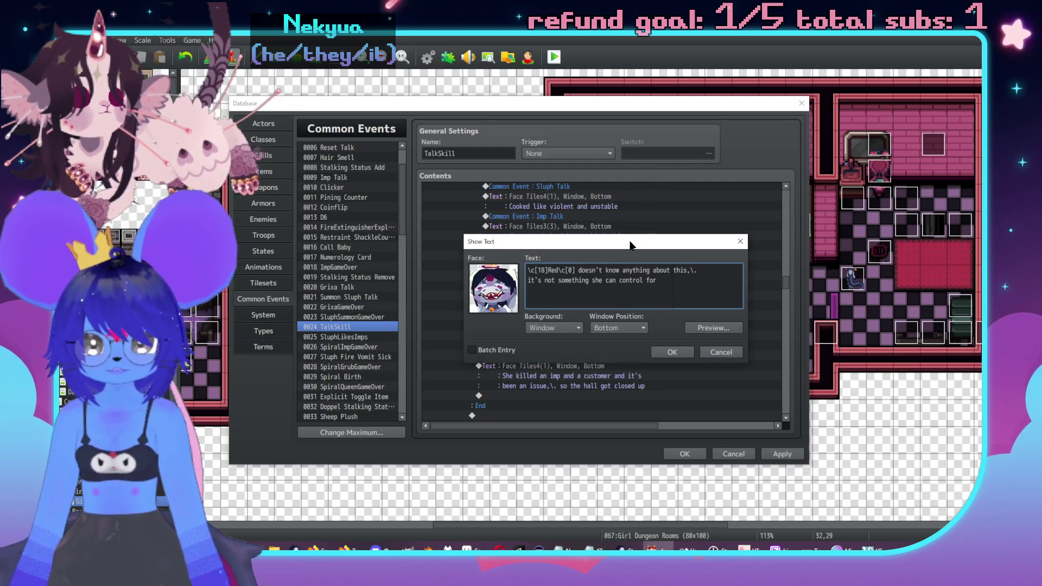
pyautogui.moveTo(629, 245); pyautogui.dragTo(754, 225)
pyautogui.write('L')
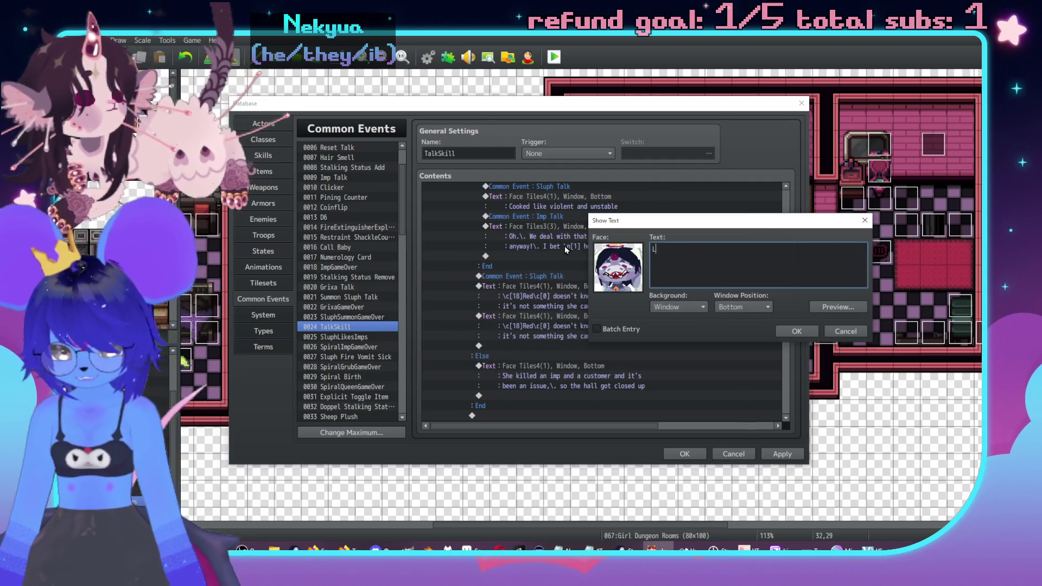
pyautogui.write("et's just be on our spid")
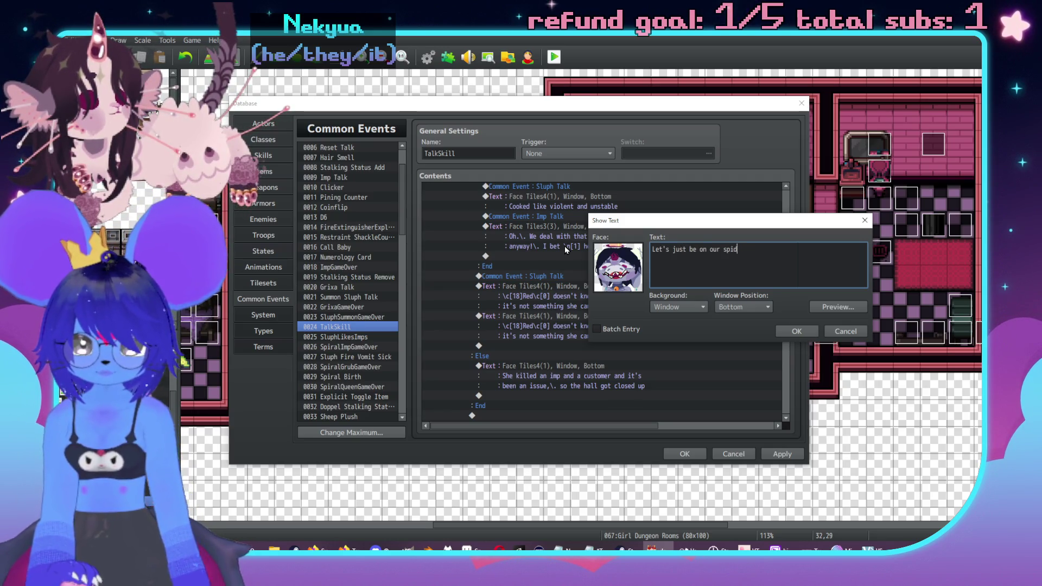
pyautogui.press('BackSpace')
pyautogui.write('ndles about')
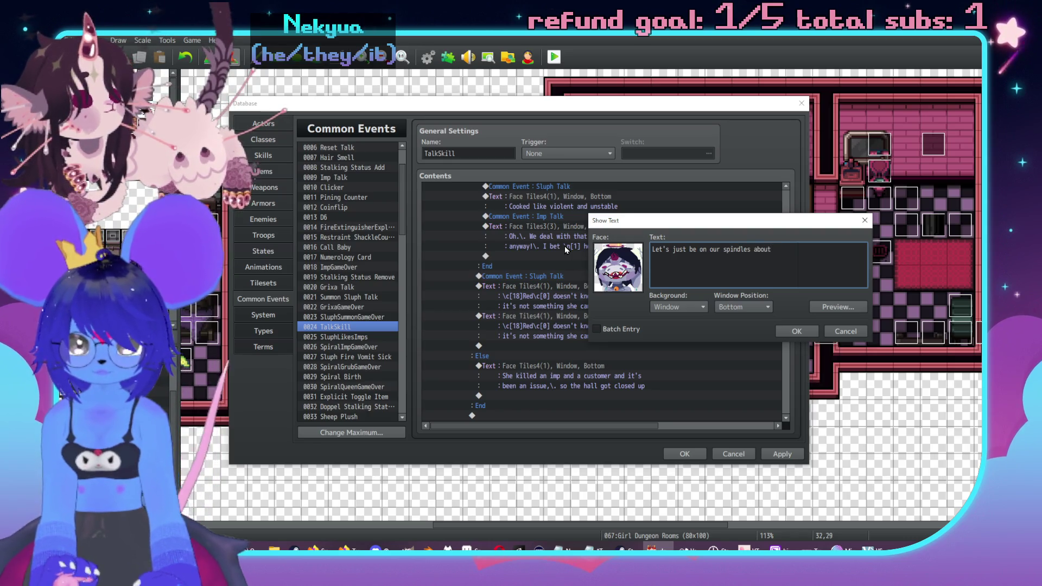
pyautogui.click(798, 332)
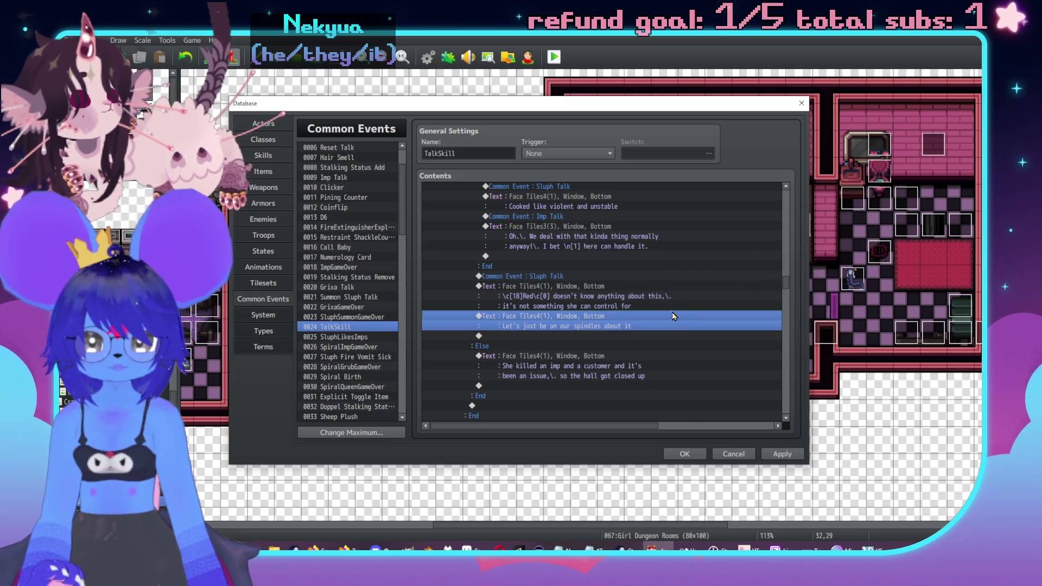
# Paste the spindles line into the Else branch after the killed-an-imp line.
pyautogui.scroll(-2, 673, 315)
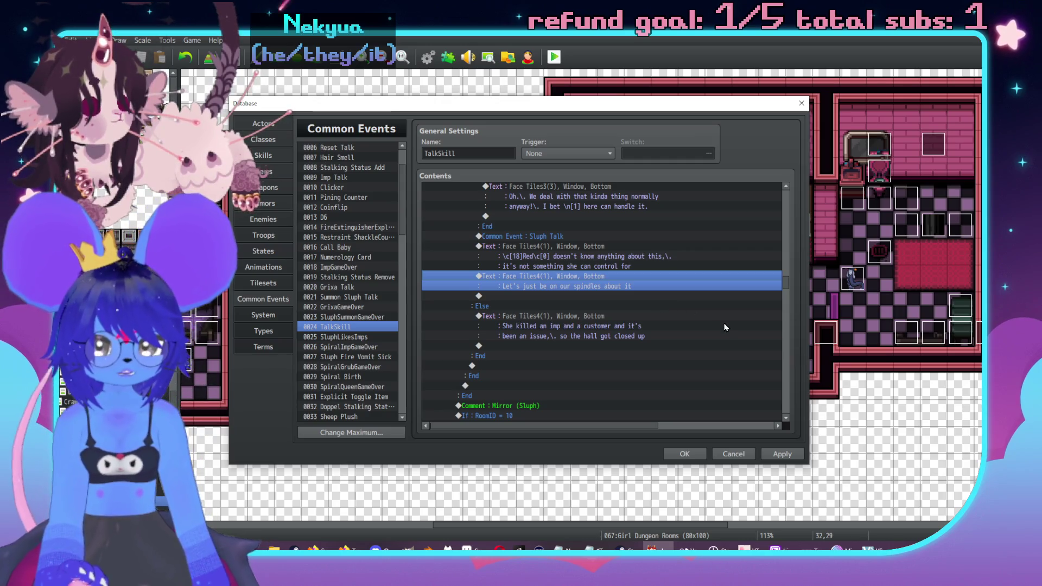
pyautogui.scroll(-1, 706, 323)
pyautogui.scroll(3, 695, 345)
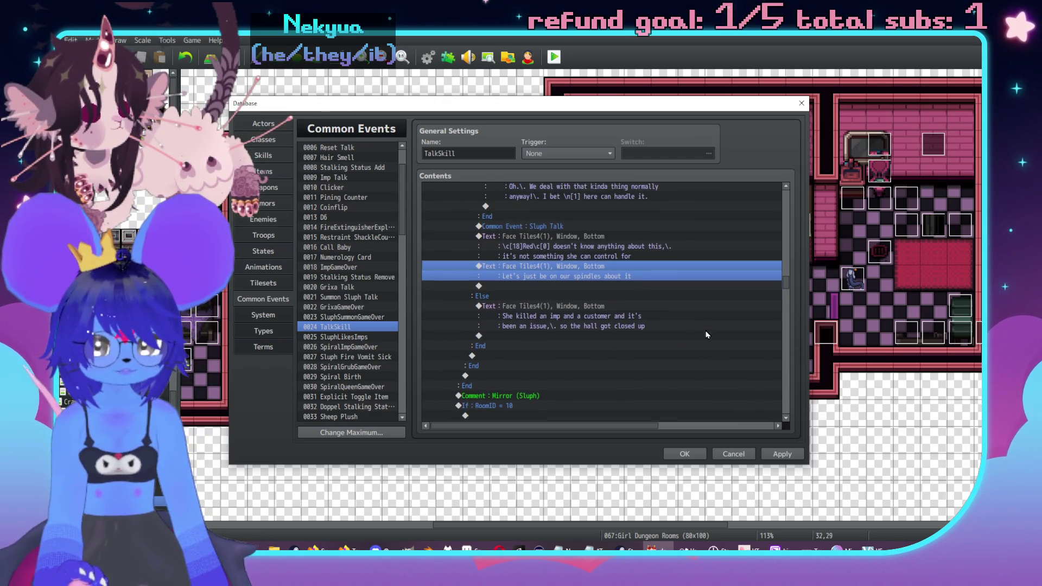
pyautogui.scroll(-1, 629, 323)
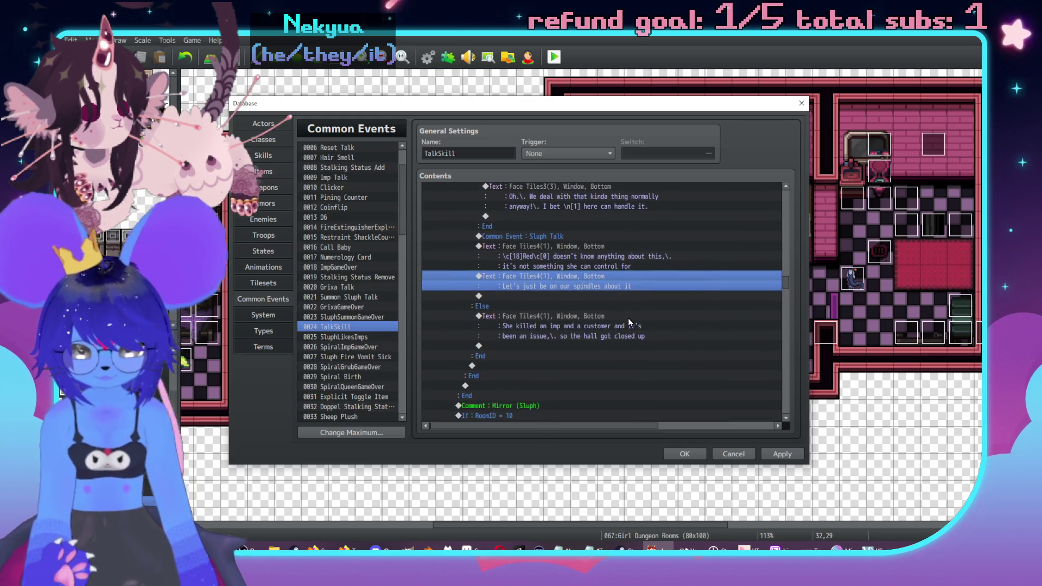
pyautogui.click(573, 344)
pyautogui.hotkey('ctrl', 'v')
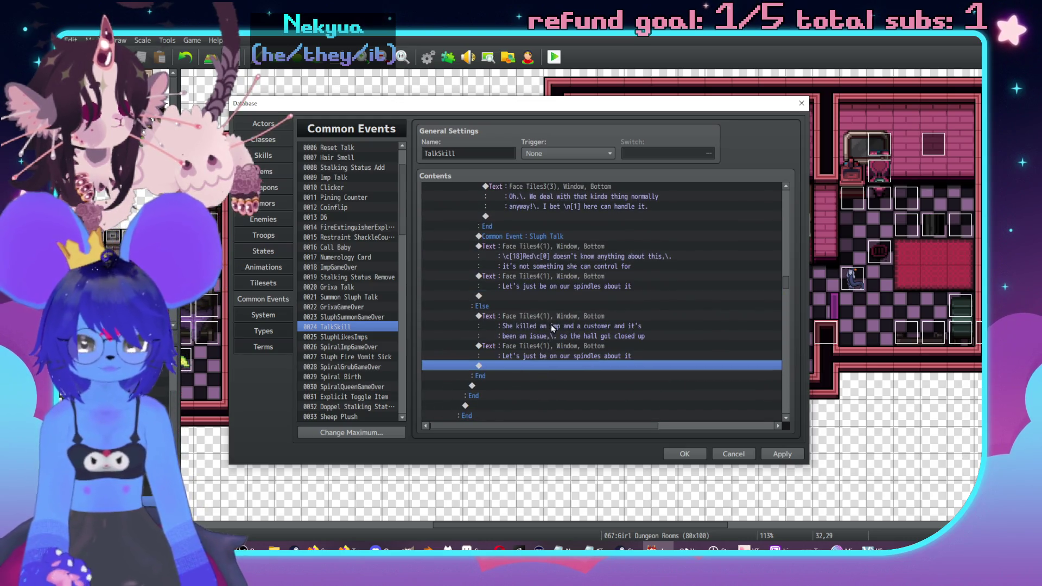
pyautogui.scroll(-2, 551, 324)
pyautogui.scroll(7, 568, 333)
pyautogui.scroll(6, 564, 345)
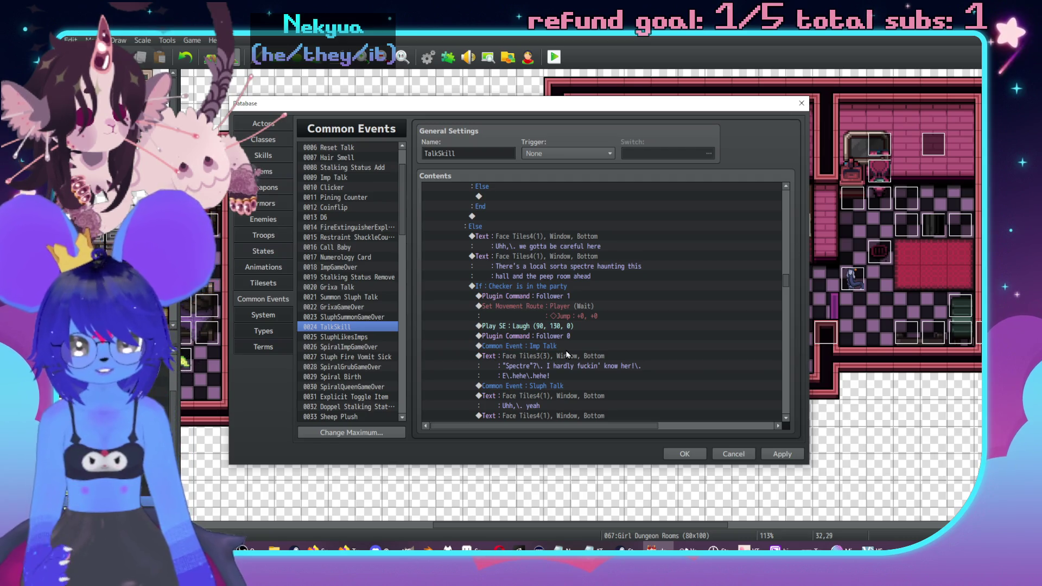
# Add a conditional branch on new switch 0377 'FeshteethMirrorChat' being ON, with an Else case.
pyautogui.click(558, 236)
pyautogui.press('Insert')
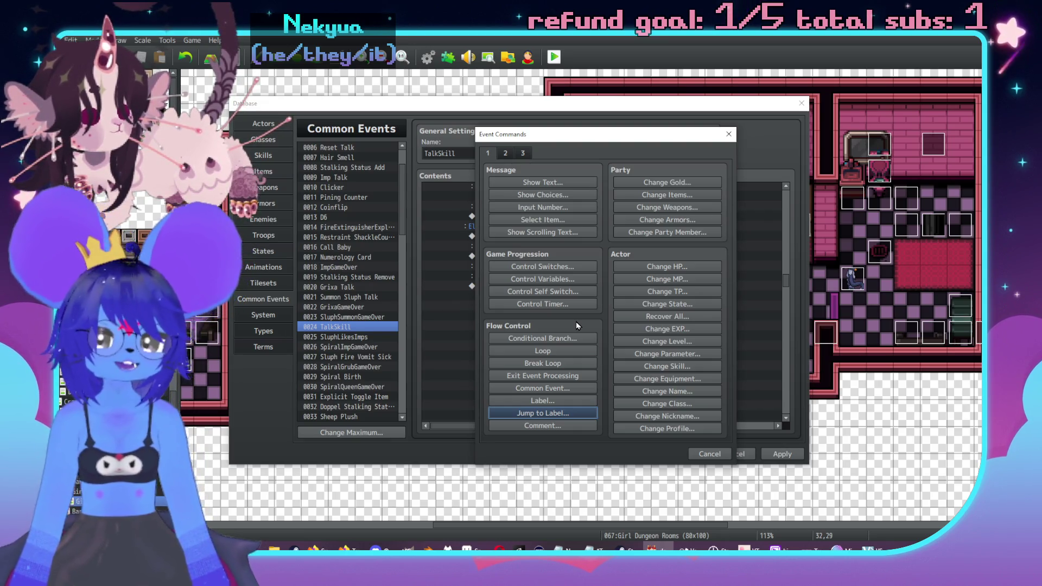
pyautogui.click(574, 339)
pyautogui.click(642, 236)
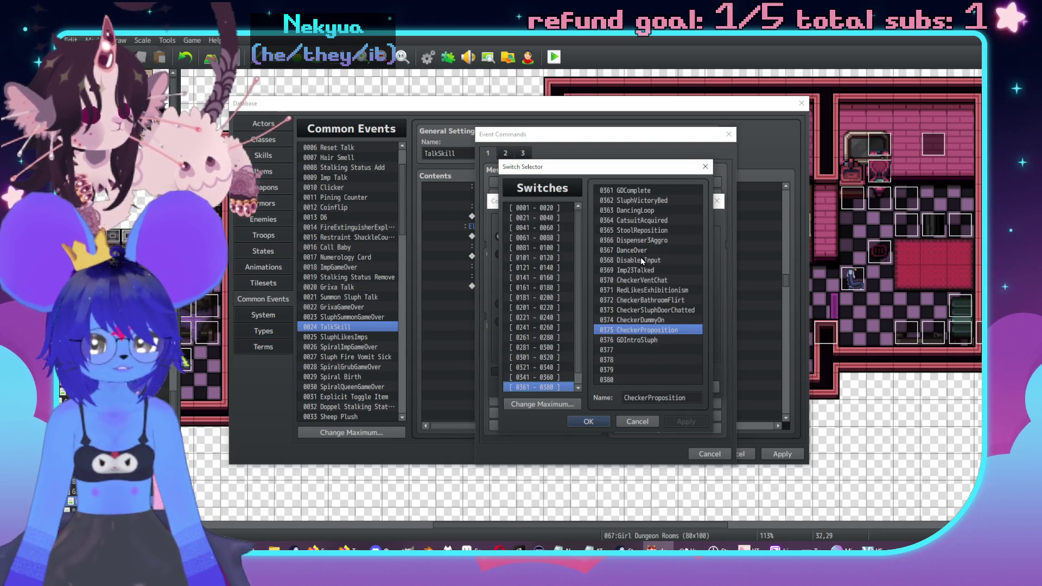
pyautogui.click(623, 350)
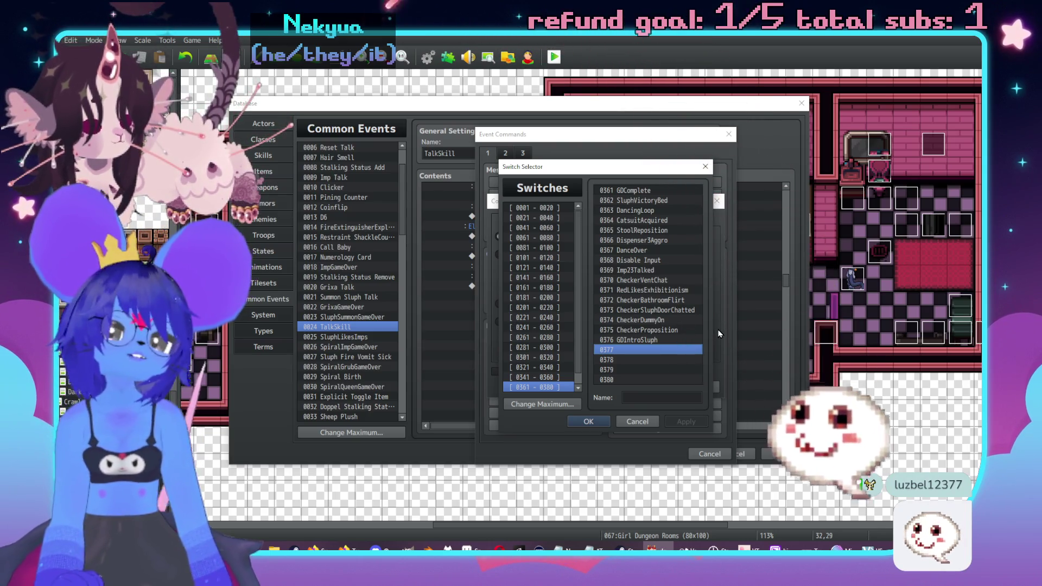
pyautogui.click(657, 398)
pyautogui.write('FeshteethMirrorVh')
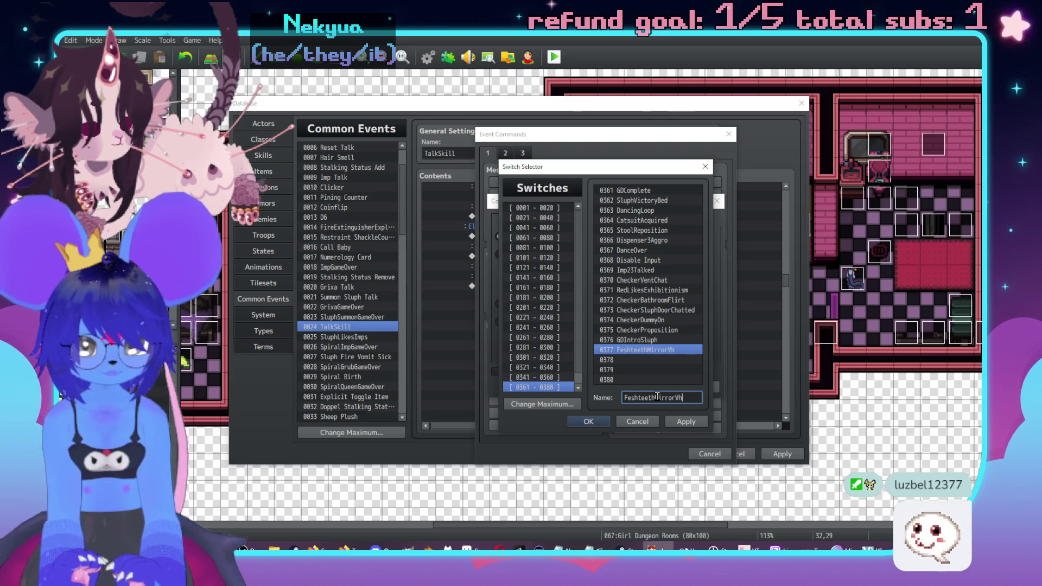
pyautogui.press('BackSpace')
pyautogui.press('BackSpace')
pyautogui.write('Chat')
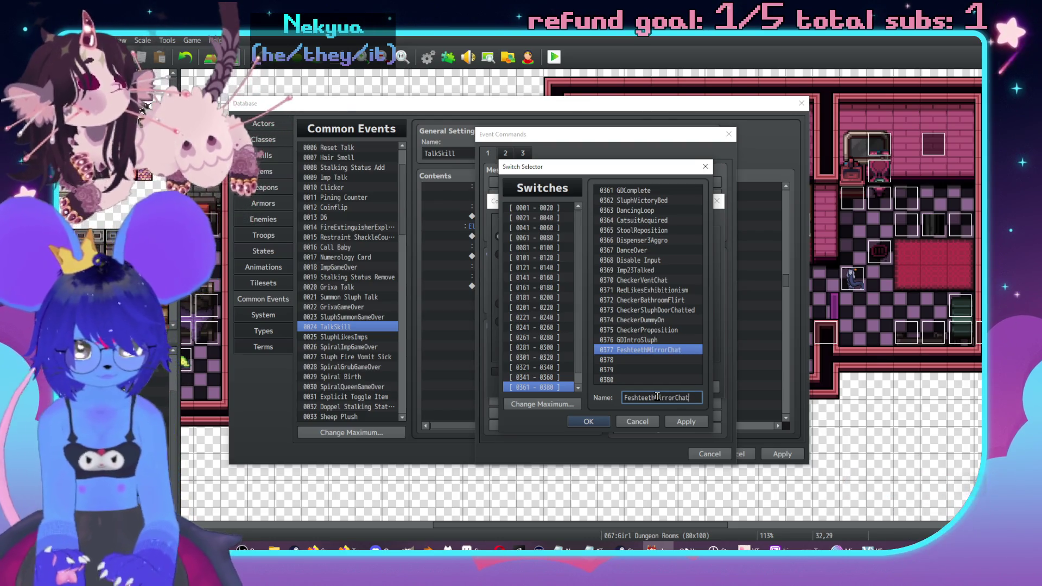
pyautogui.click(588, 422)
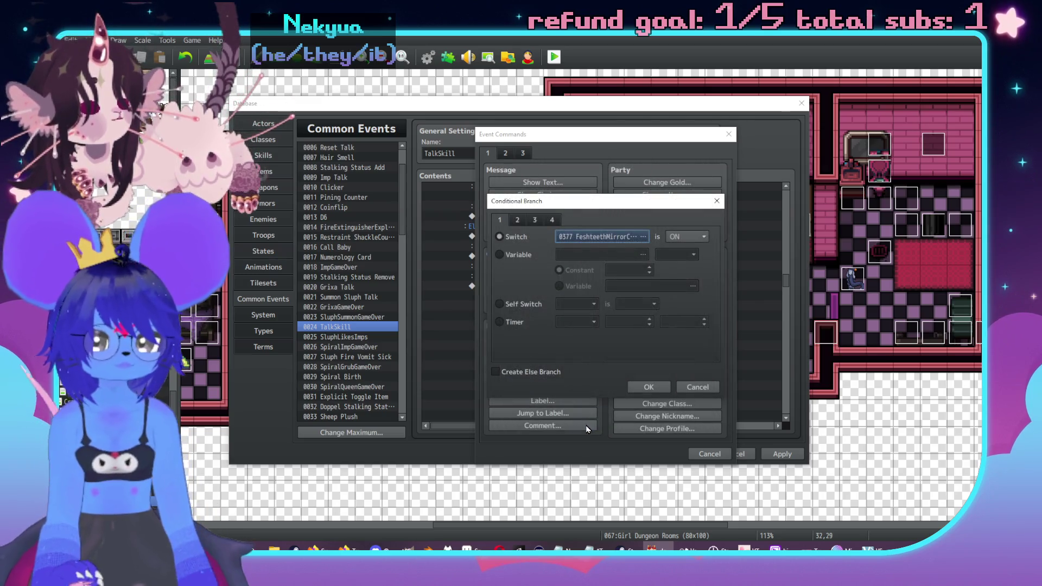
pyautogui.click(496, 372)
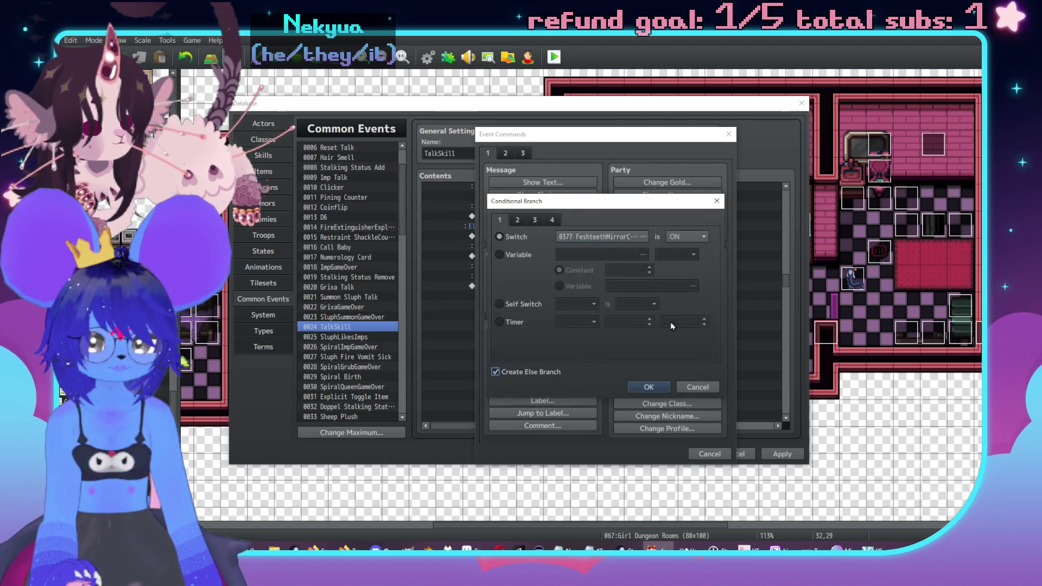
pyautogui.click(689, 239)
pyautogui.click(673, 249)
pyautogui.click(648, 387)
# Cut the spectre-warning dialogue block and paste it under the new Else.
pyautogui.moveTo(512, 294)
pyautogui.mouseDown()
pyautogui.moveTo(553, 434)
pyautogui.moveTo(557, 316)
pyautogui.moveTo(583, 325)
pyautogui.moveTo(559, 418)
pyautogui.mouseUp()
pyautogui.scroll(5, 551, 326)
pyautogui.scroll(6, 550, 307)
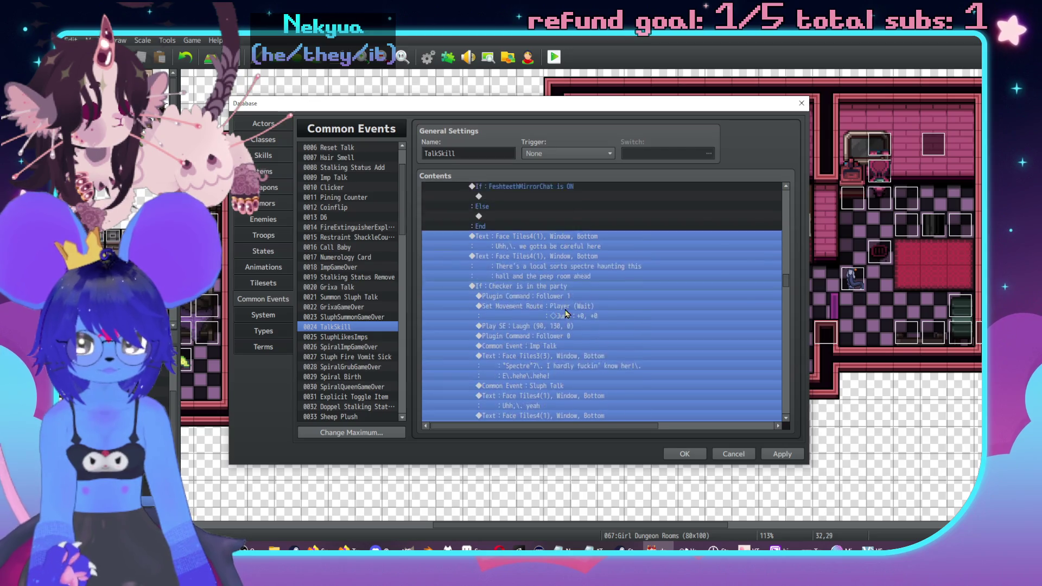
pyautogui.press('Delete')
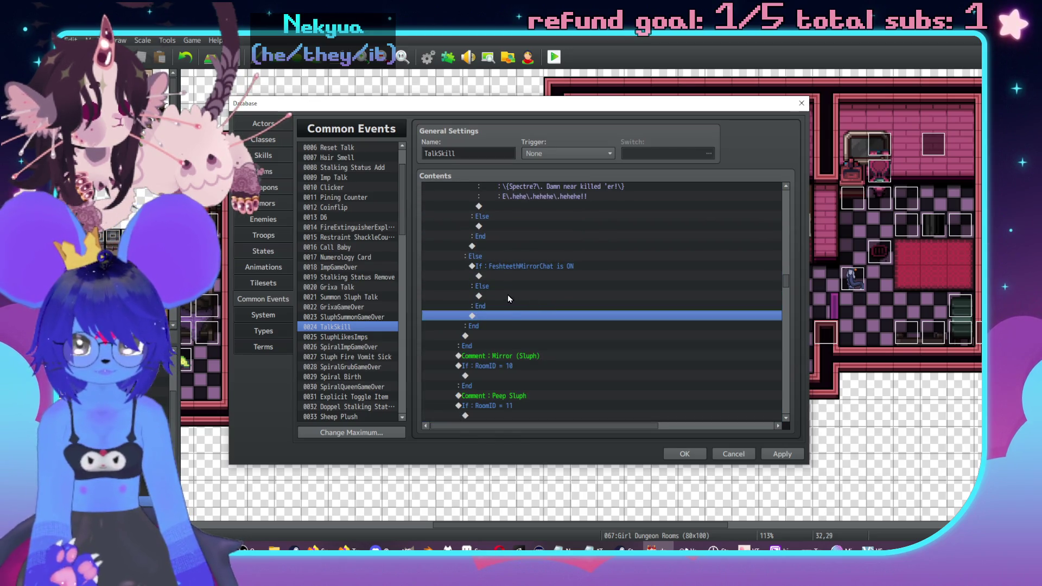
pyautogui.click(508, 297)
pyautogui.hotkey('ctrl', 'v')
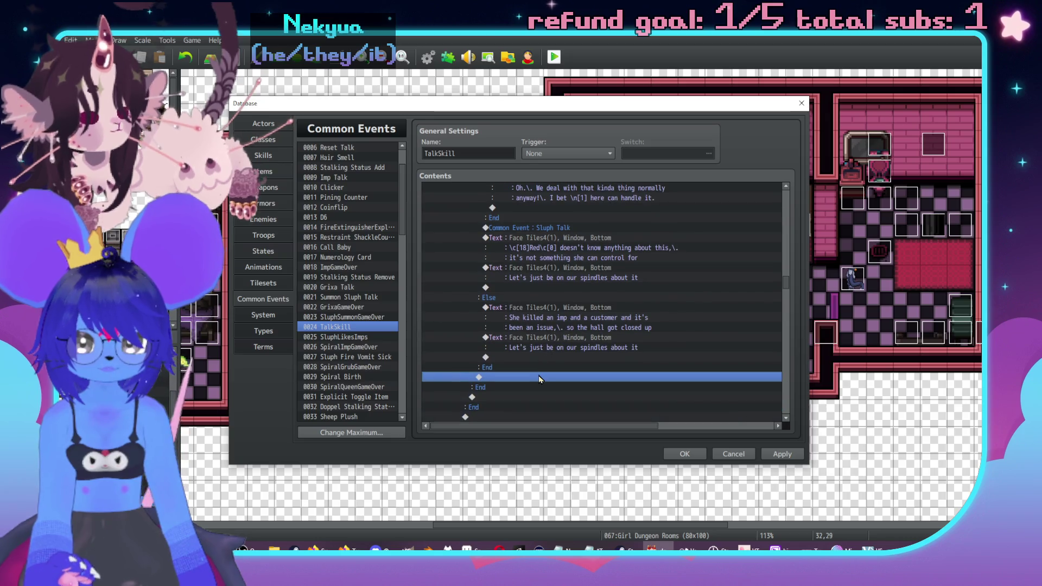
pyautogui.press('Return')
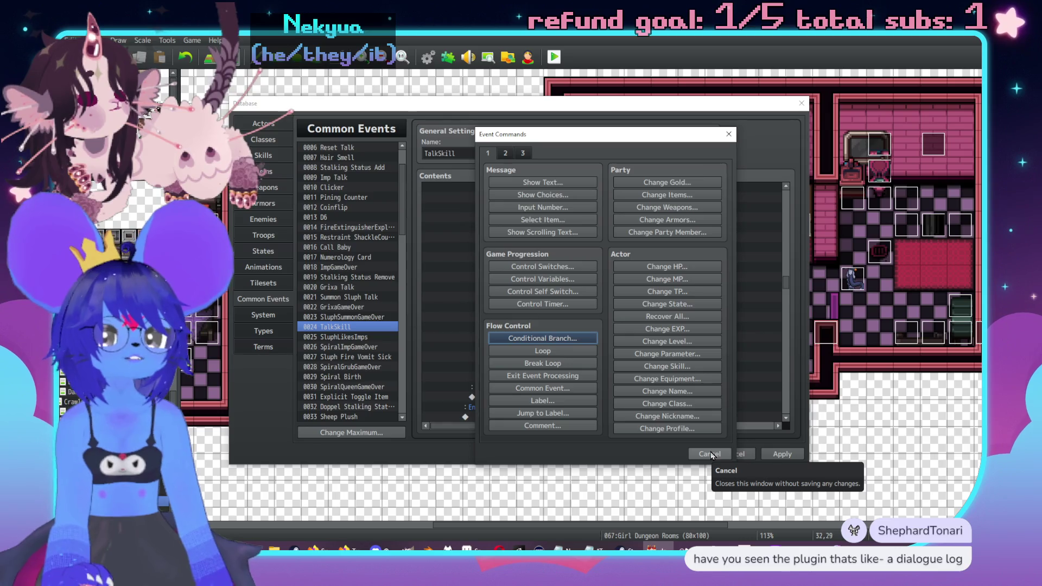
# Cancel the command picker and scroll the Contents list up to the Mirror (Feshteeth) section.
pyautogui.click(711, 454)
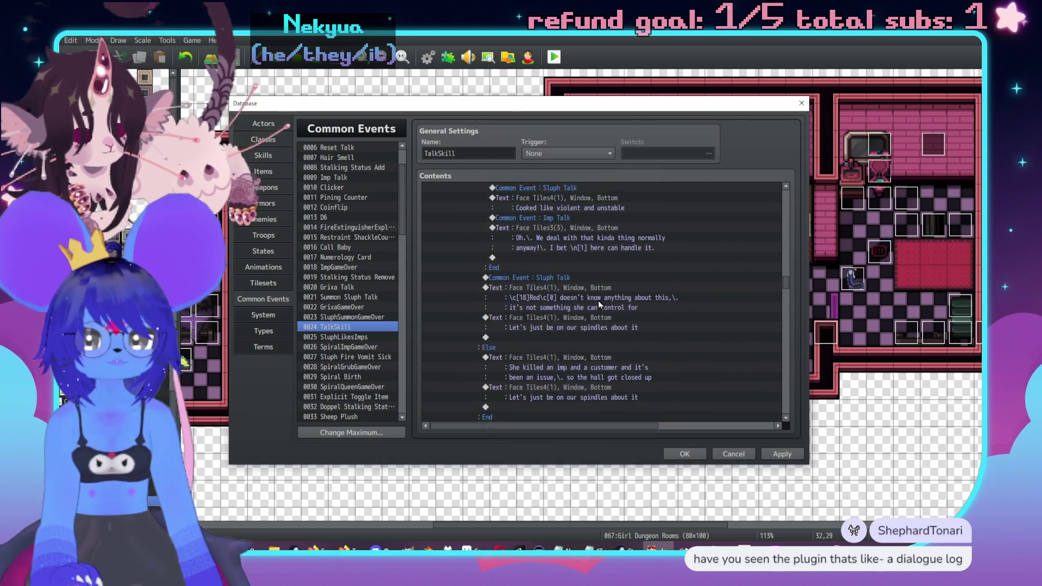
pyautogui.scroll(2, 586, 304)
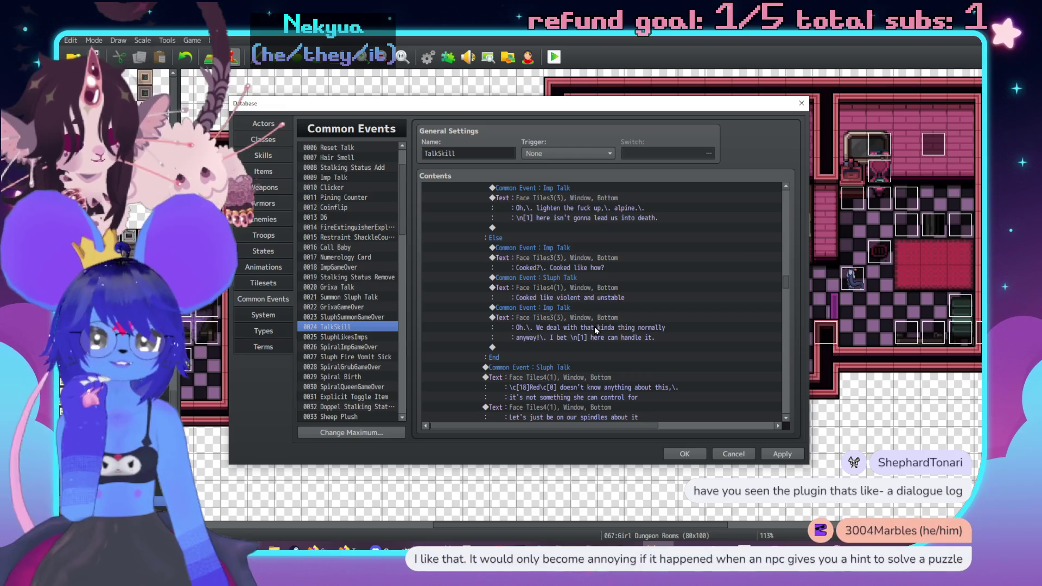
pyautogui.scroll(8, 610, 297)
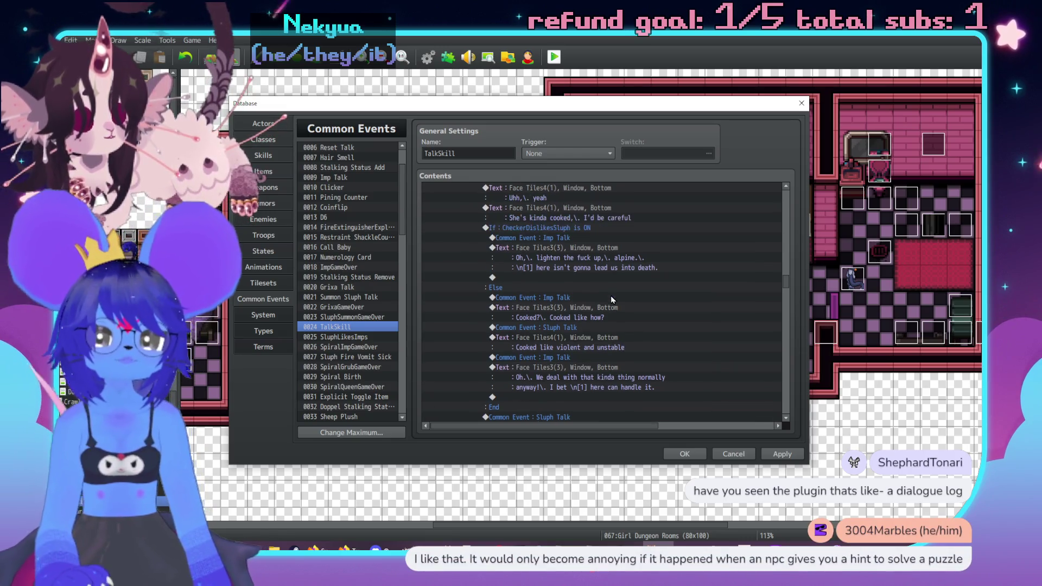
pyautogui.scroll(5, 600, 307)
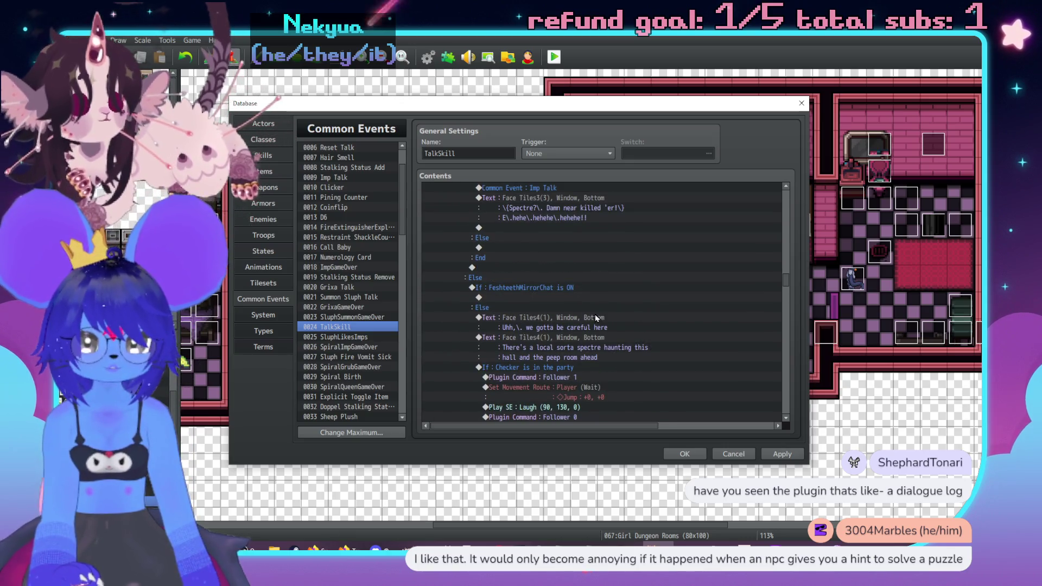
pyautogui.scroll(2, 554, 295)
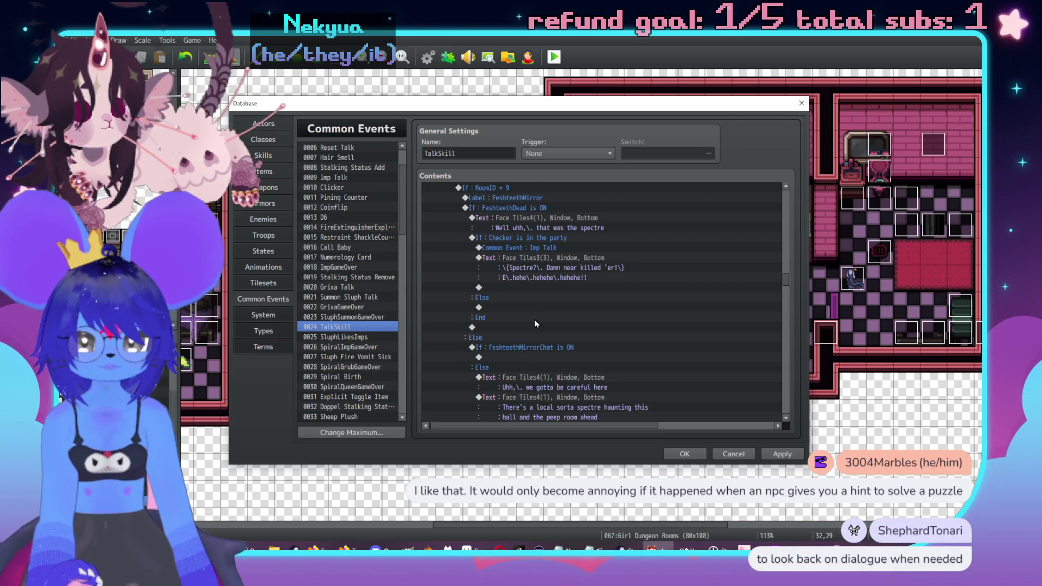
pyautogui.scroll(1, 538, 331)
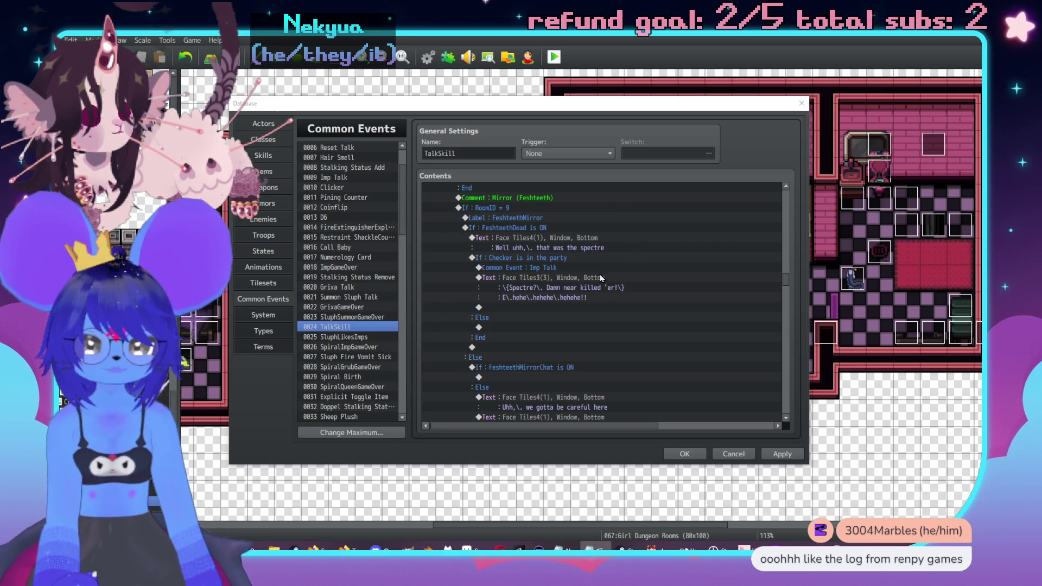
pyautogui.click(585, 288)
pyautogui.click(550, 244)
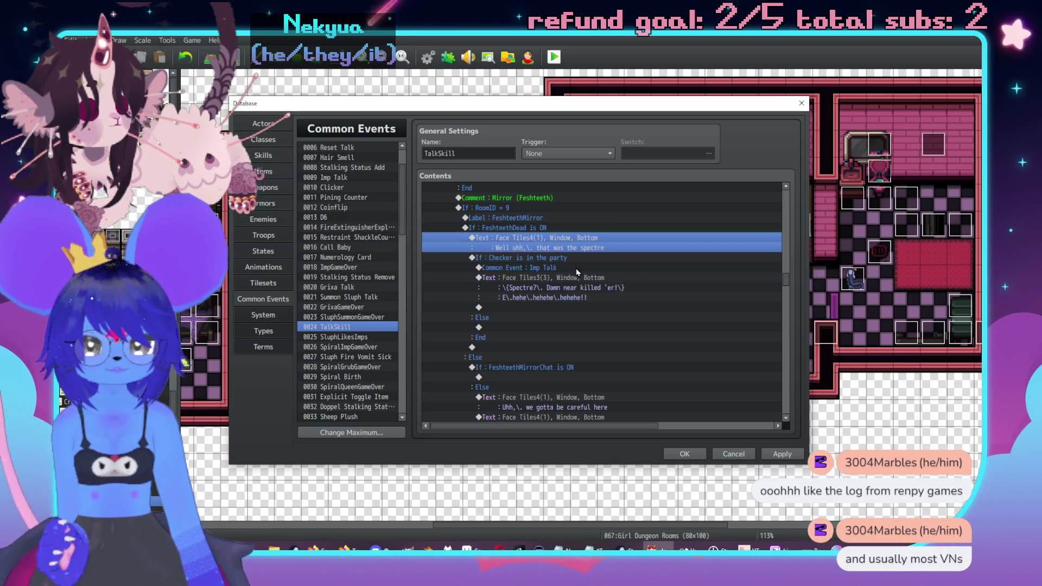
pyautogui.click(535, 370)
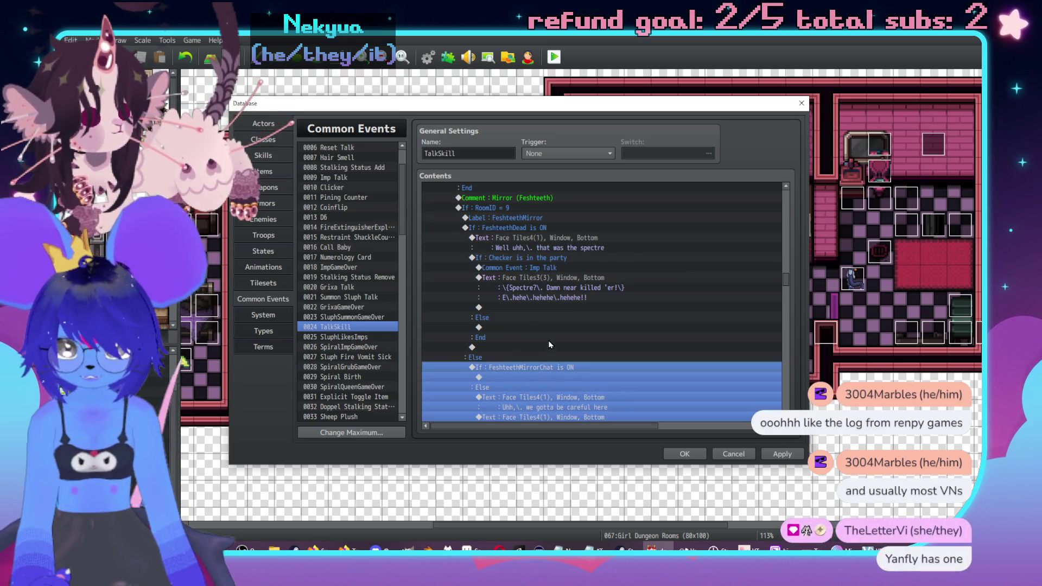
pyautogui.press('Delete')
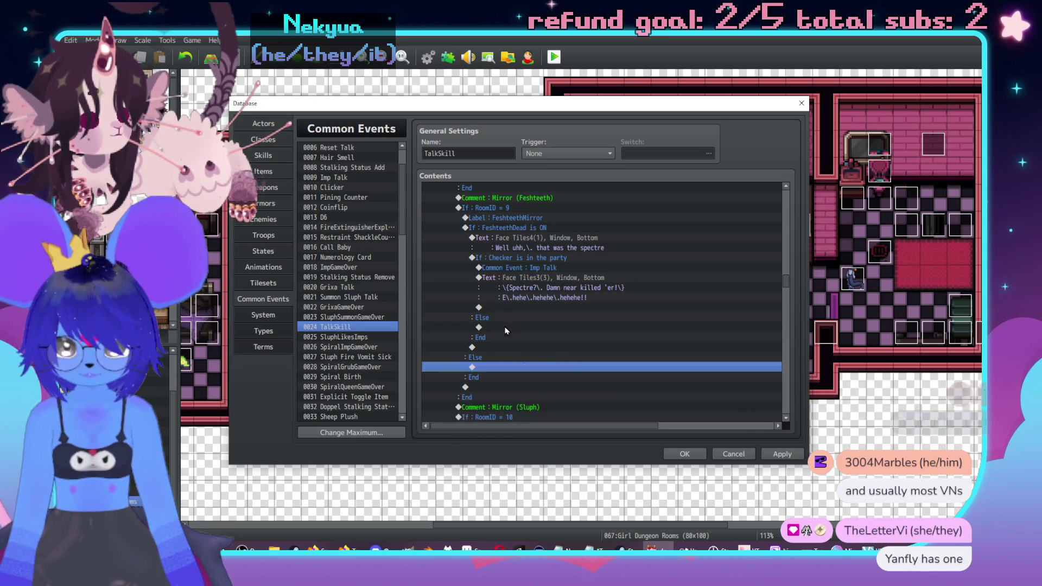
pyautogui.click(506, 328)
pyautogui.click(529, 230)
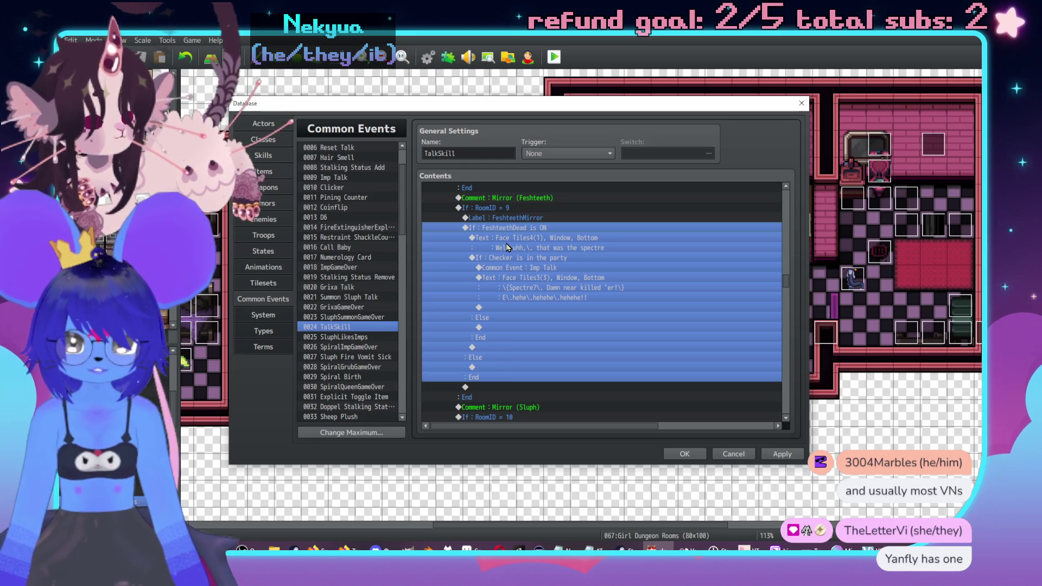
pyautogui.click(503, 371)
pyautogui.hotkey('ctrl', 'v')
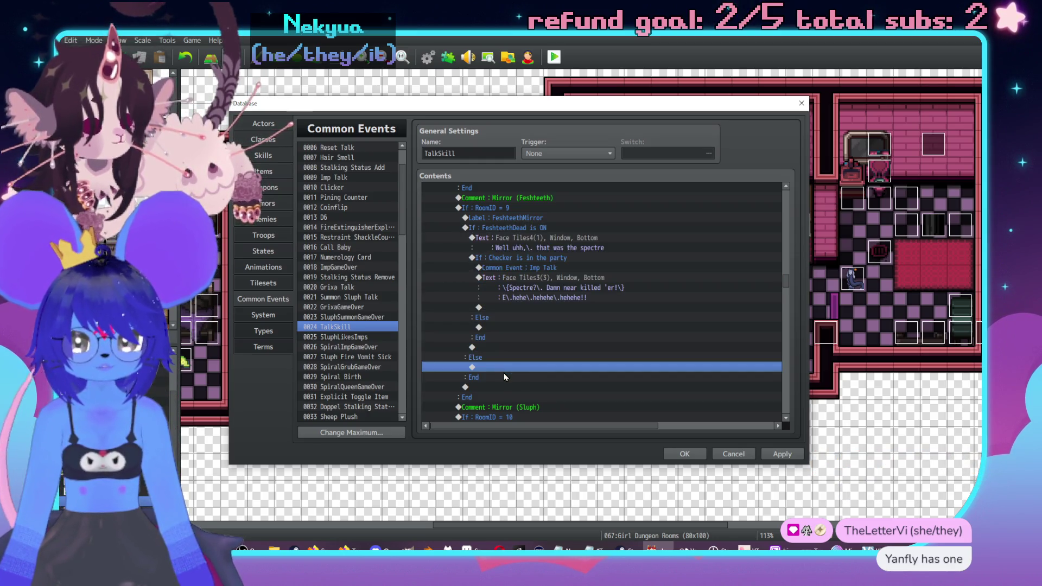
pyautogui.scroll(10, 531, 274)
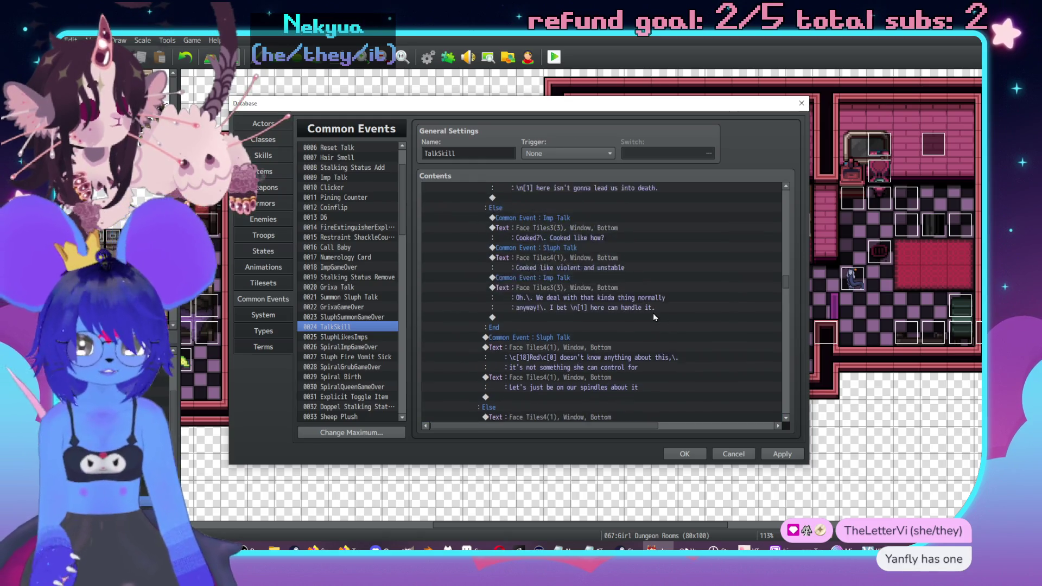
pyautogui.scroll(5, 591, 337)
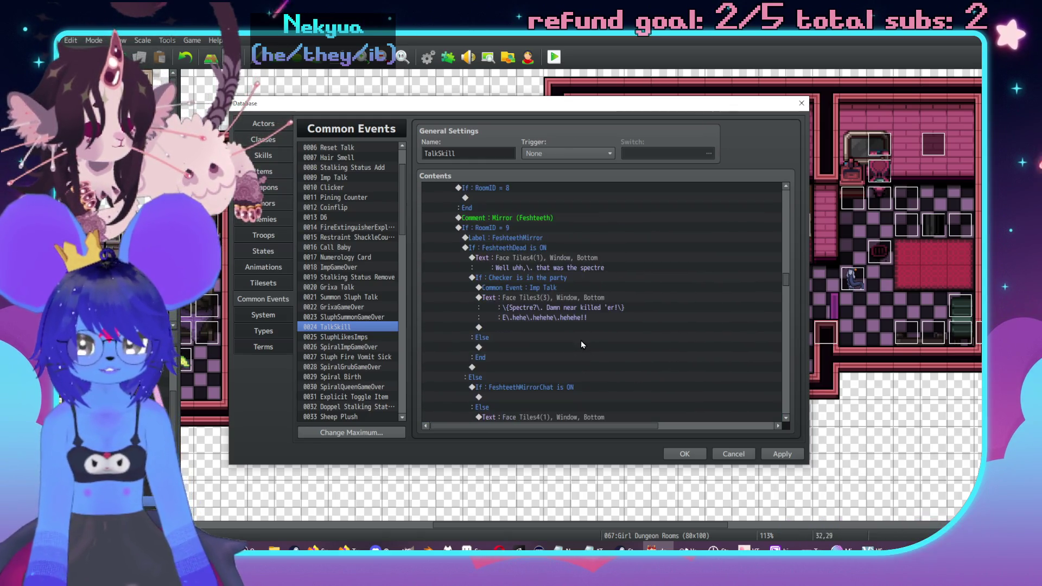
pyautogui.click(527, 278)
pyautogui.doubleClick(516, 346)
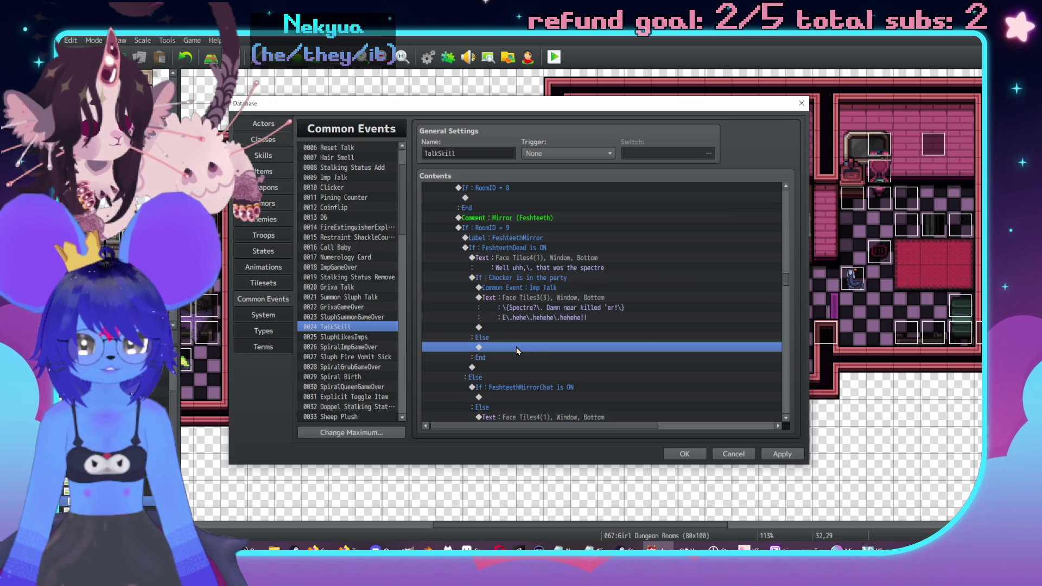
# Under the Else, add a Tiles4 grey-creature Show Text: "I guess we don't need to worry about that anymore".
pyautogui.moveTo(575, 135); pyautogui.dragTo(777, 134)
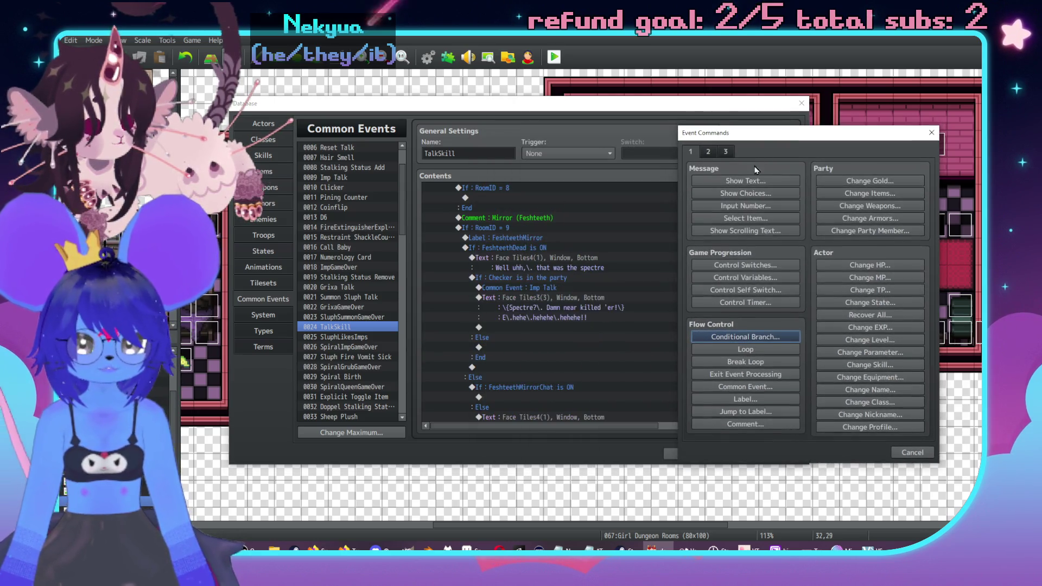
pyautogui.click(744, 179)
pyautogui.doubleClick(692, 285)
pyautogui.click(680, 226)
pyautogui.doubleClick(767, 213)
pyautogui.click(787, 294)
pyautogui.write('guess we don')
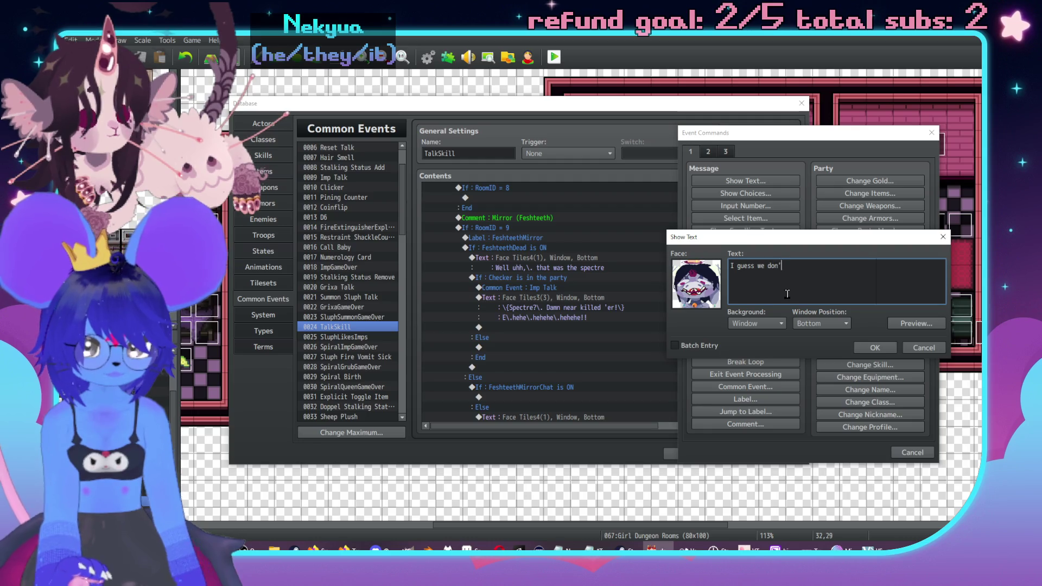
pyautogui.write('t need to ')
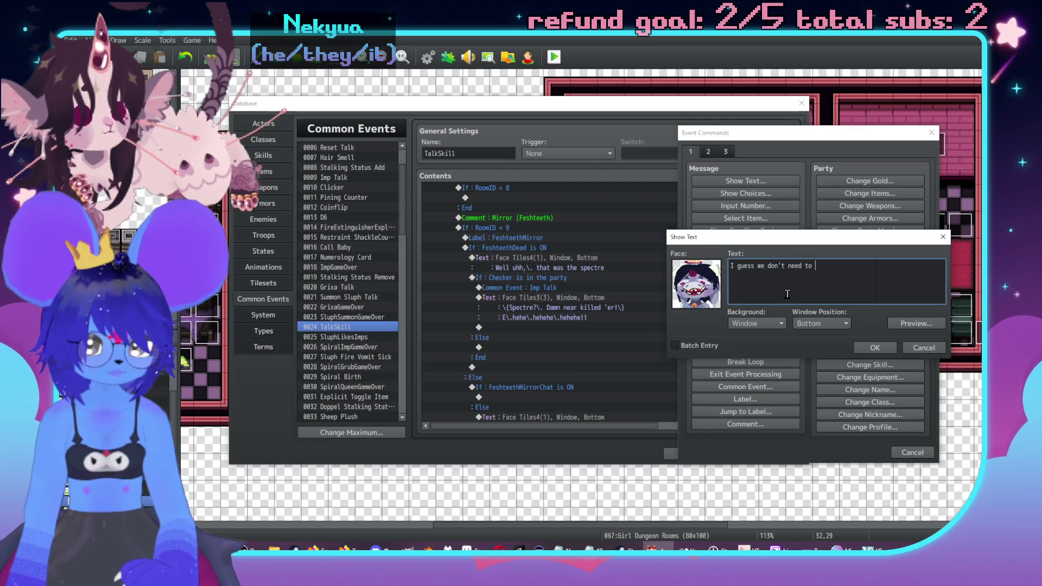
pyautogui.write('worry about that anymore')
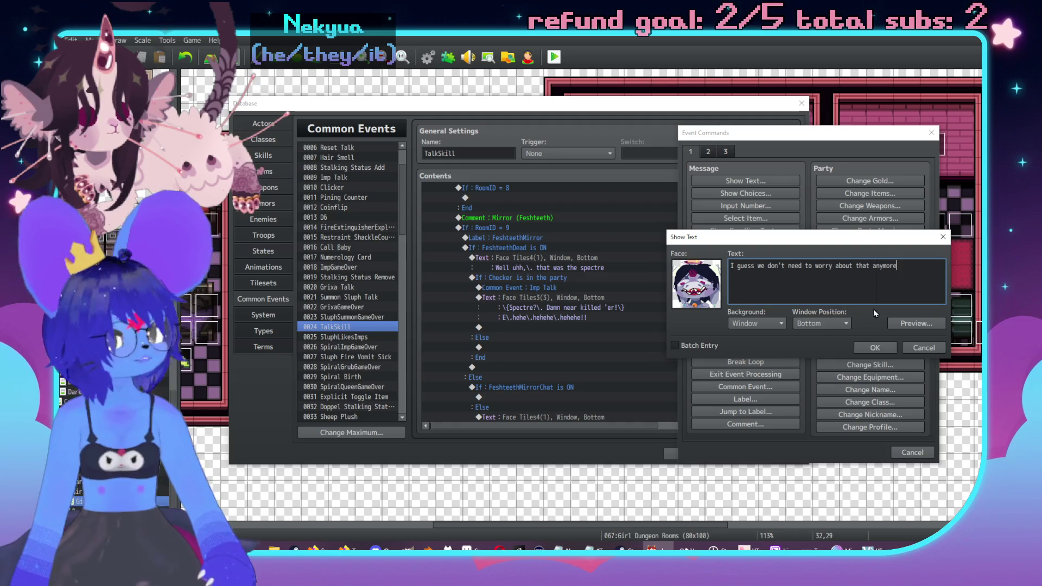
pyautogui.click(873, 347)
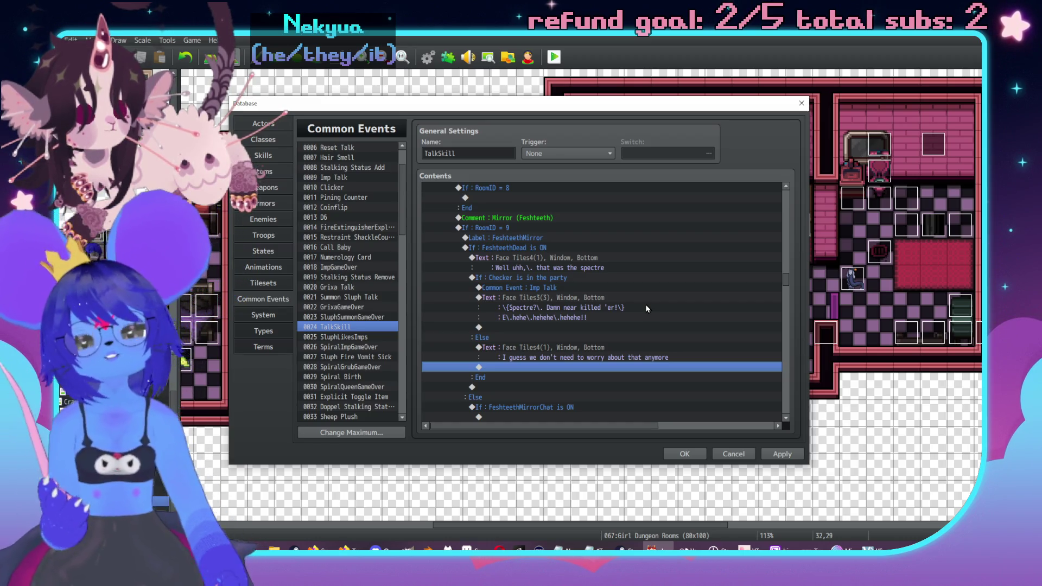
pyautogui.hotkey('alt', 'Tab')
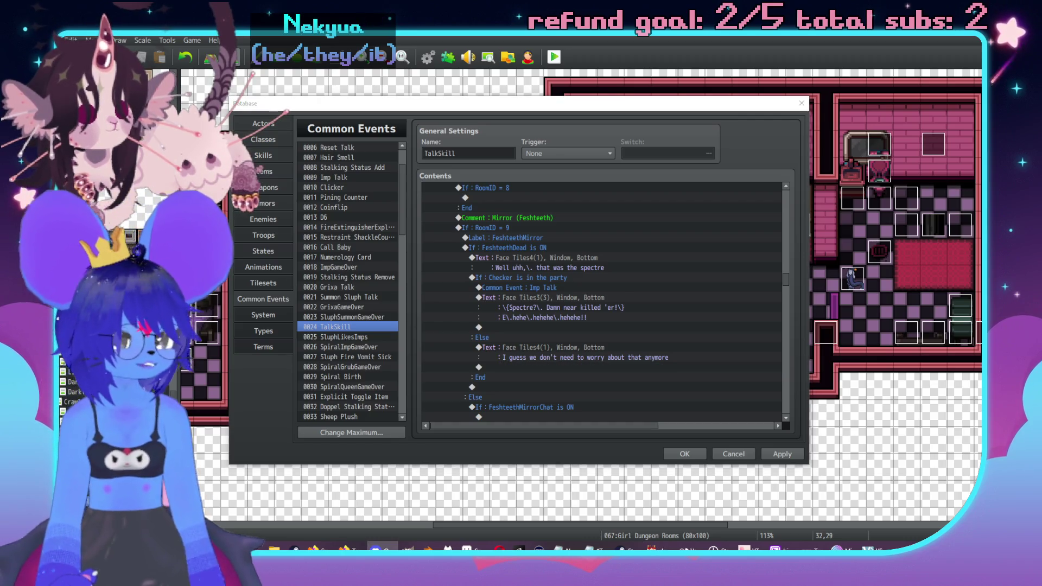